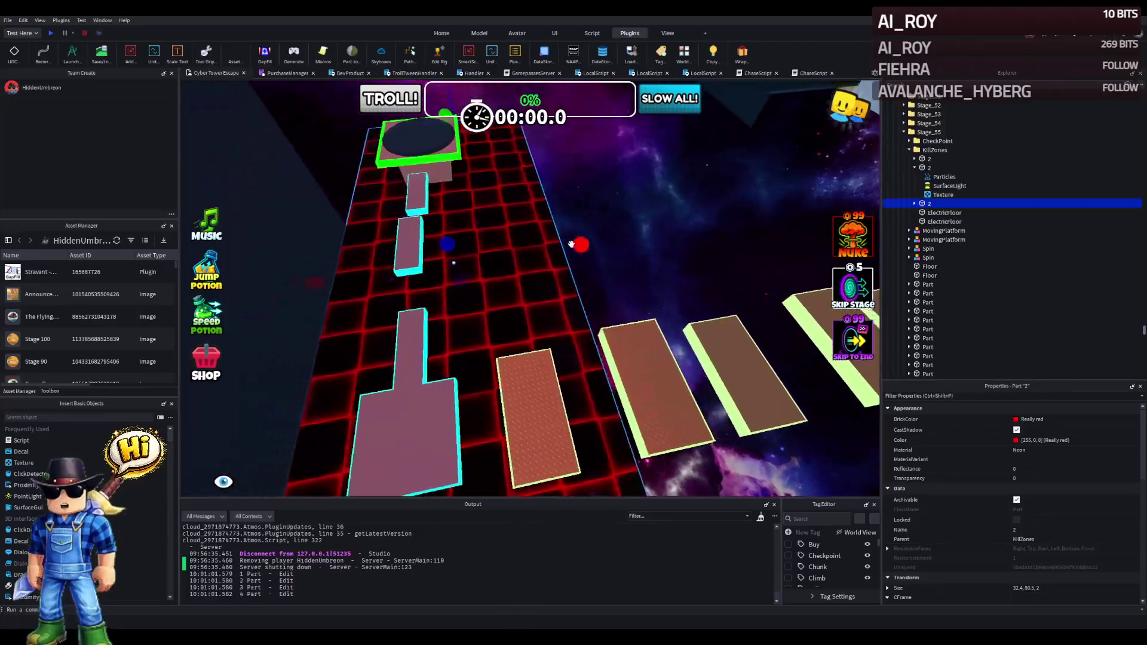
Shrink the red kill-floor strip to 21.3 × 39.4 × 2 and place a duplicate further along the stage.
mouse_move(577, 250)
mouse_down()
mouse_move(507, 225)
mouse_move(512, 192)
mouse_up()
drag(573, 359, 477, 322)
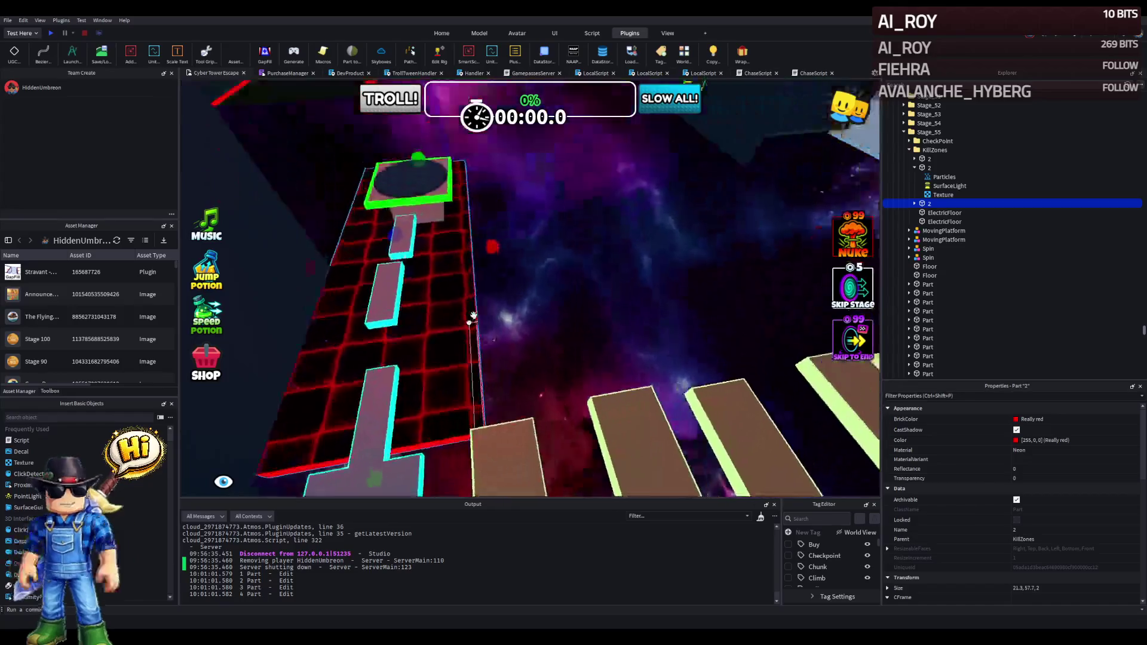
key(ctrl+d)
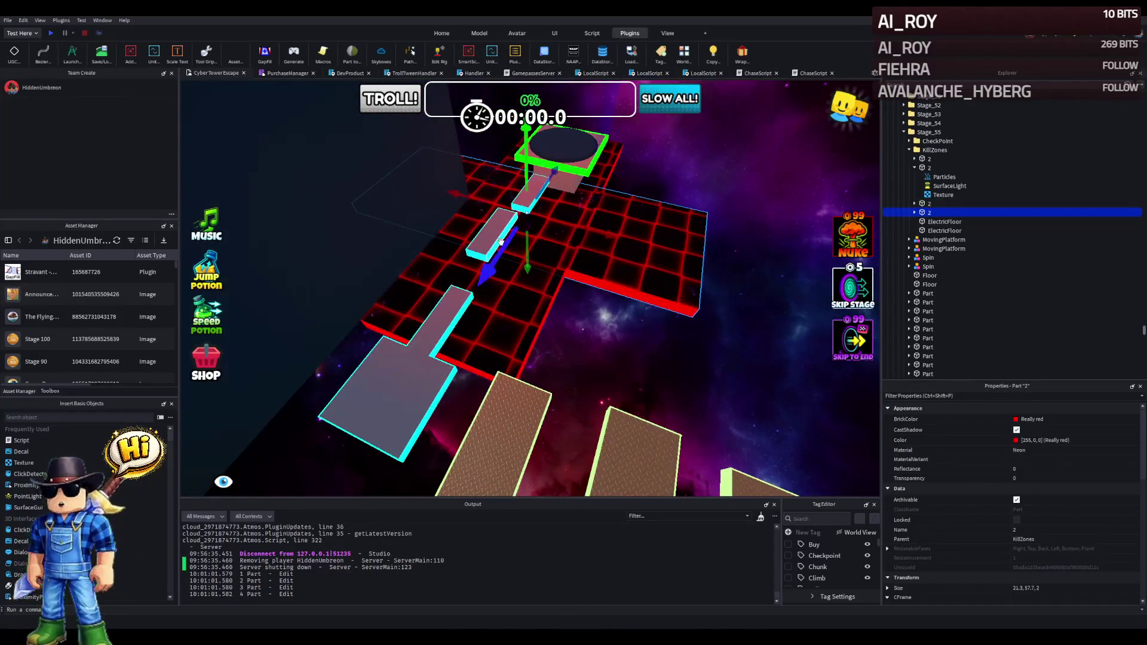
mouse_move(481, 255)
mouse_down()
mouse_move(382, 454)
mouse_move(442, 311)
mouse_move(499, 313)
mouse_move(516, 288)
mouse_move(460, 209)
mouse_move(423, 214)
mouse_up()
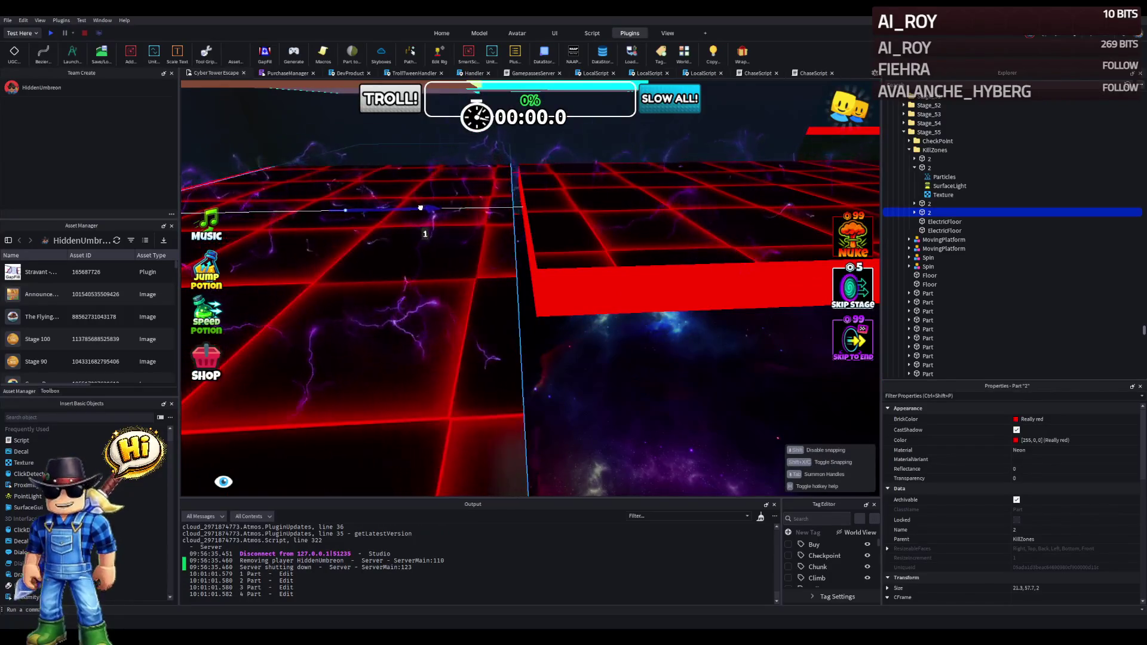
drag(430, 204, 424, 200)
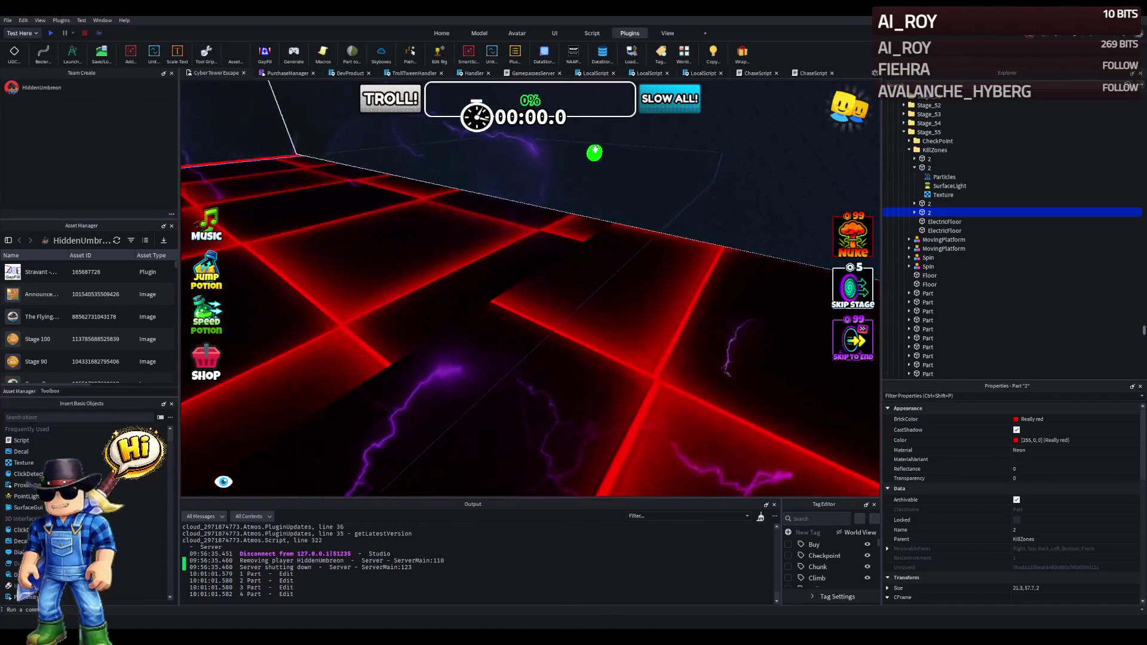
mouse_move(518, 182)
mouse_down()
mouse_move(474, 187)
mouse_move(488, 197)
mouse_up()
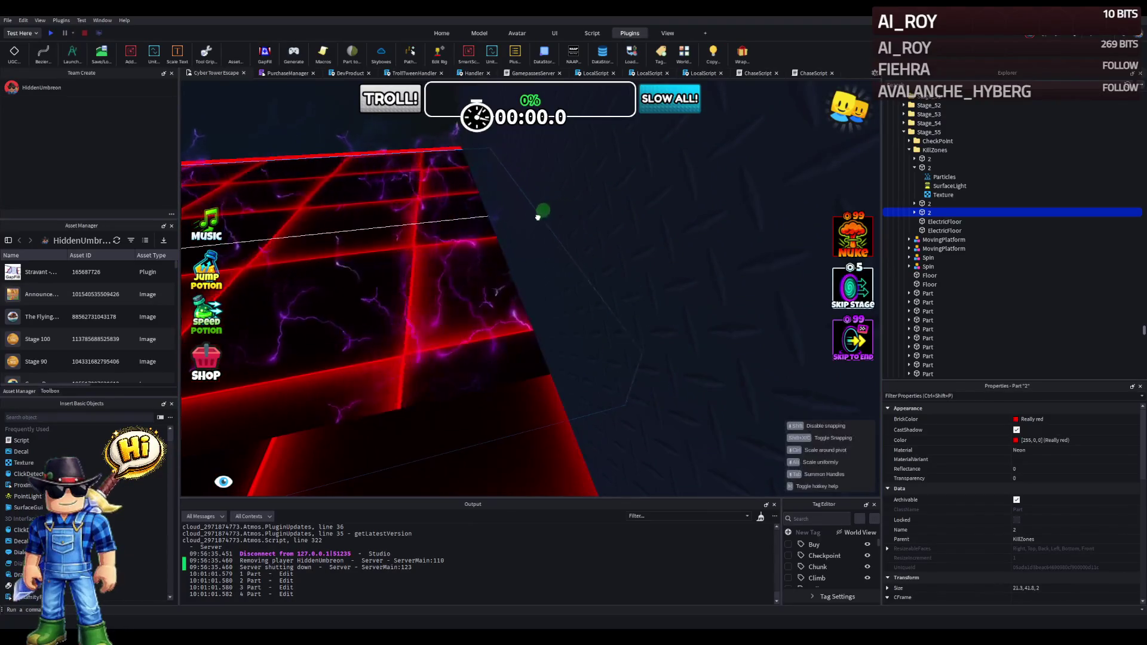
right_click(504, 227)
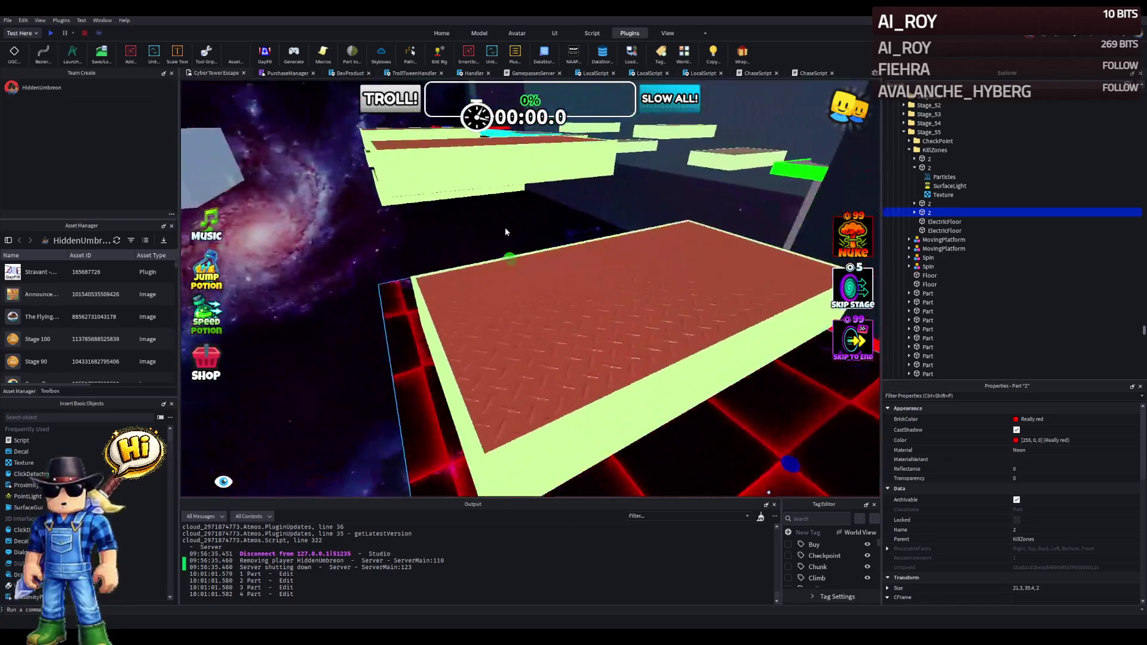
Stretch the red KillZone strip under the lime-edged platforms to about 31.4 × 144.2 × 2.
right_click(504, 227)
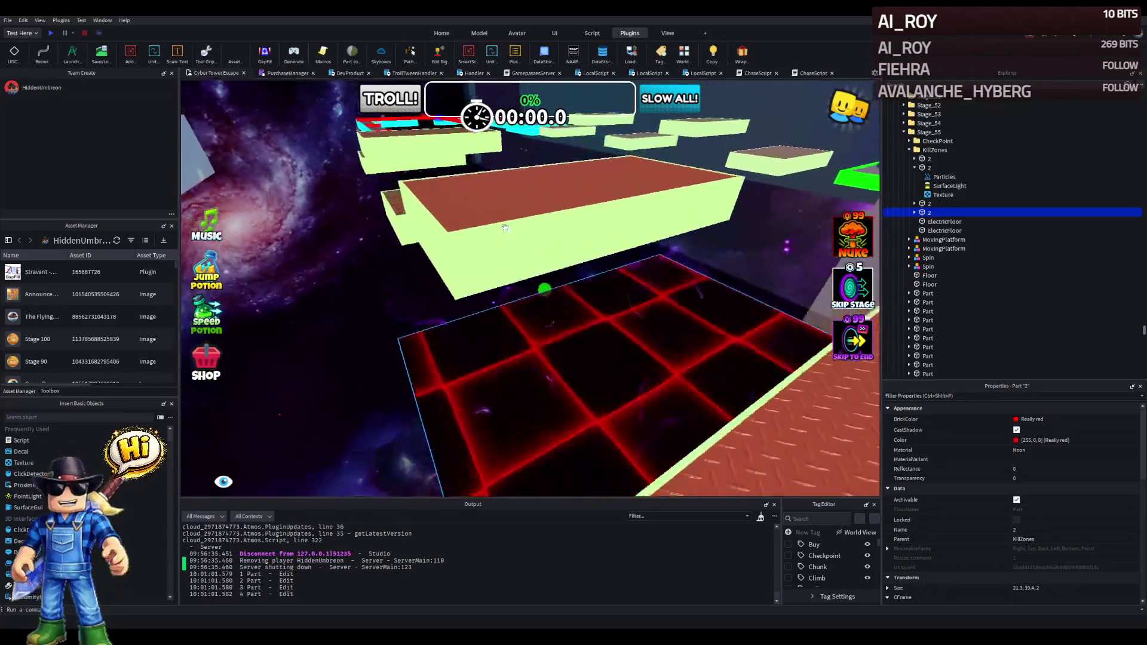
right_click(505, 228)
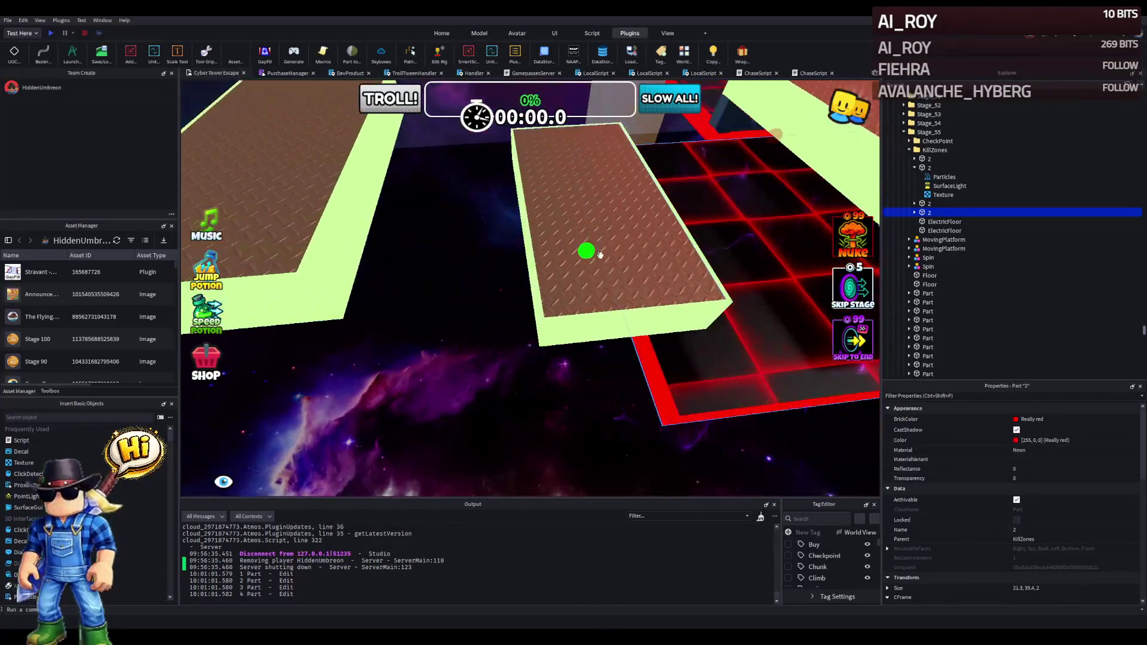
right_click(582, 258)
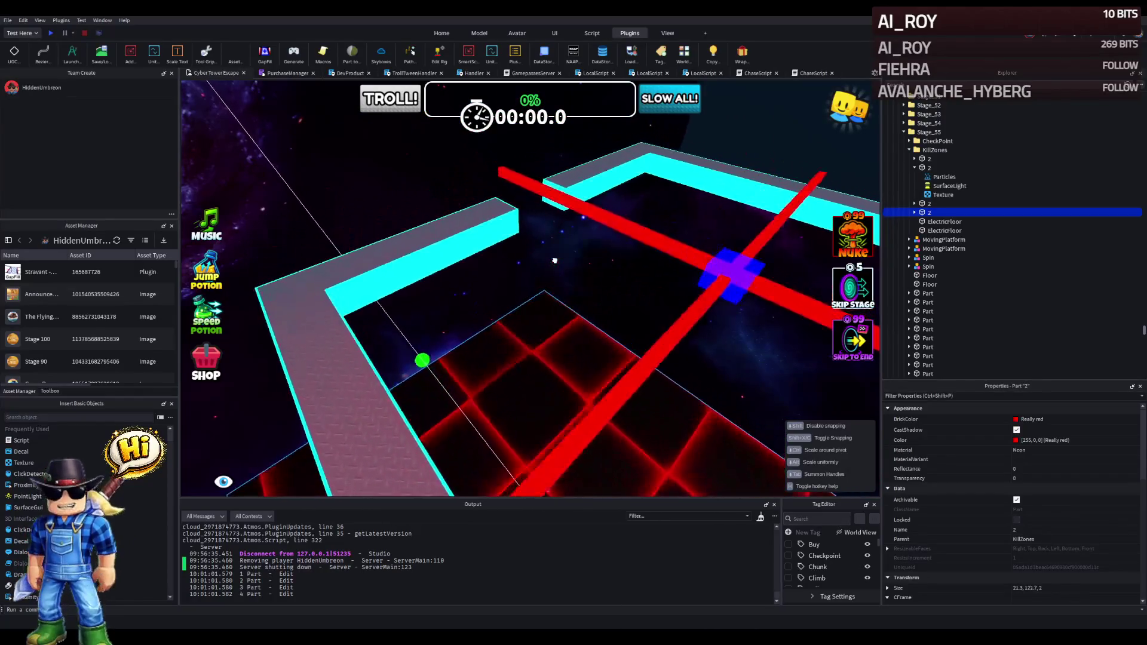
right_click(555, 260)
key(w)
drag(532, 255, 507, 272)
key(s)
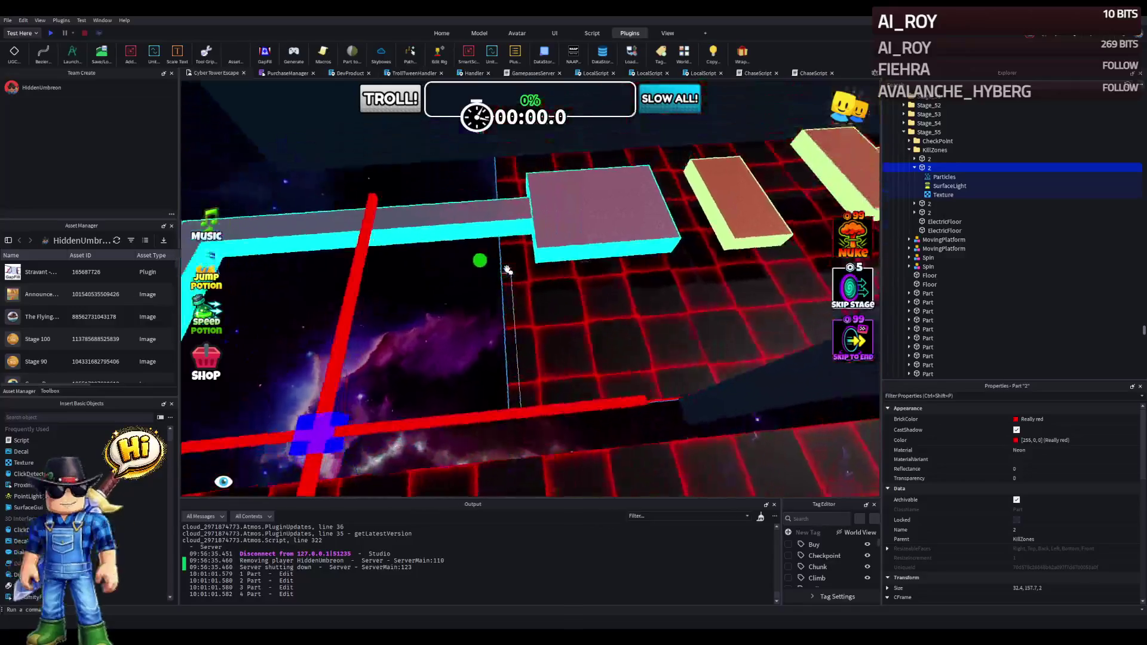
key(d)
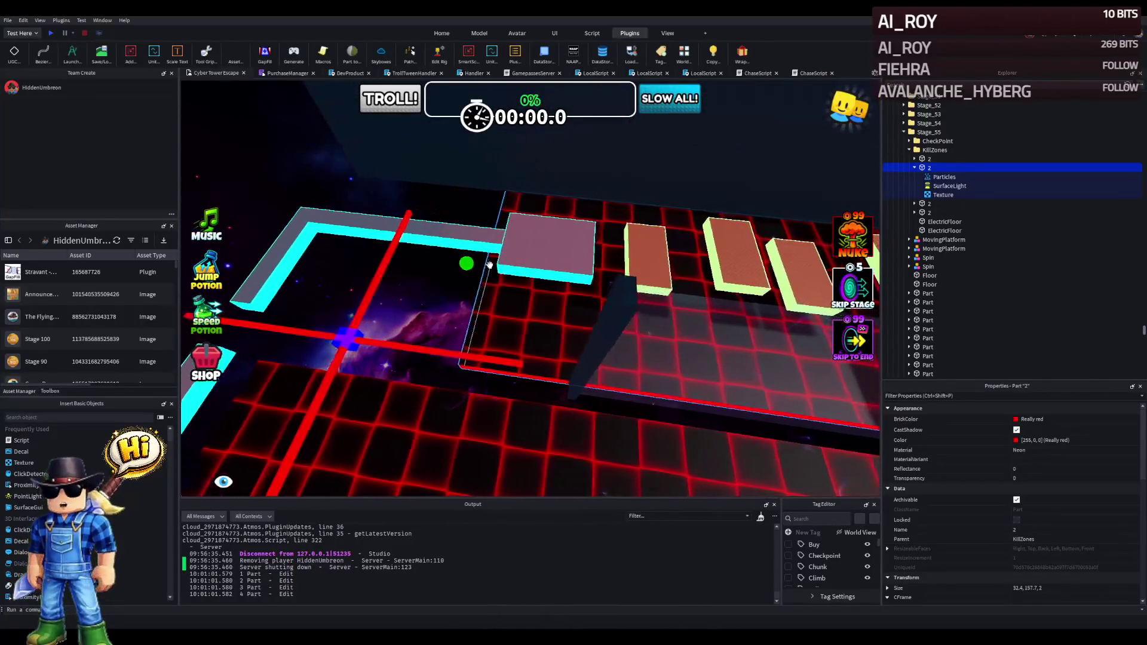
drag(471, 265, 513, 273)
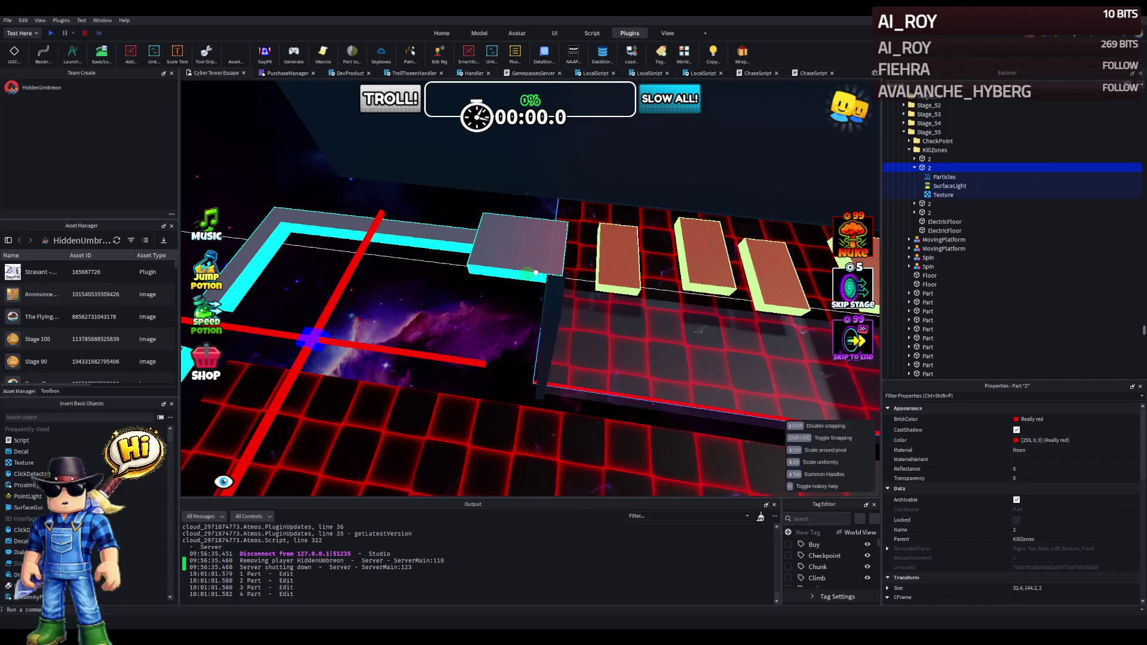
click(315, 248)
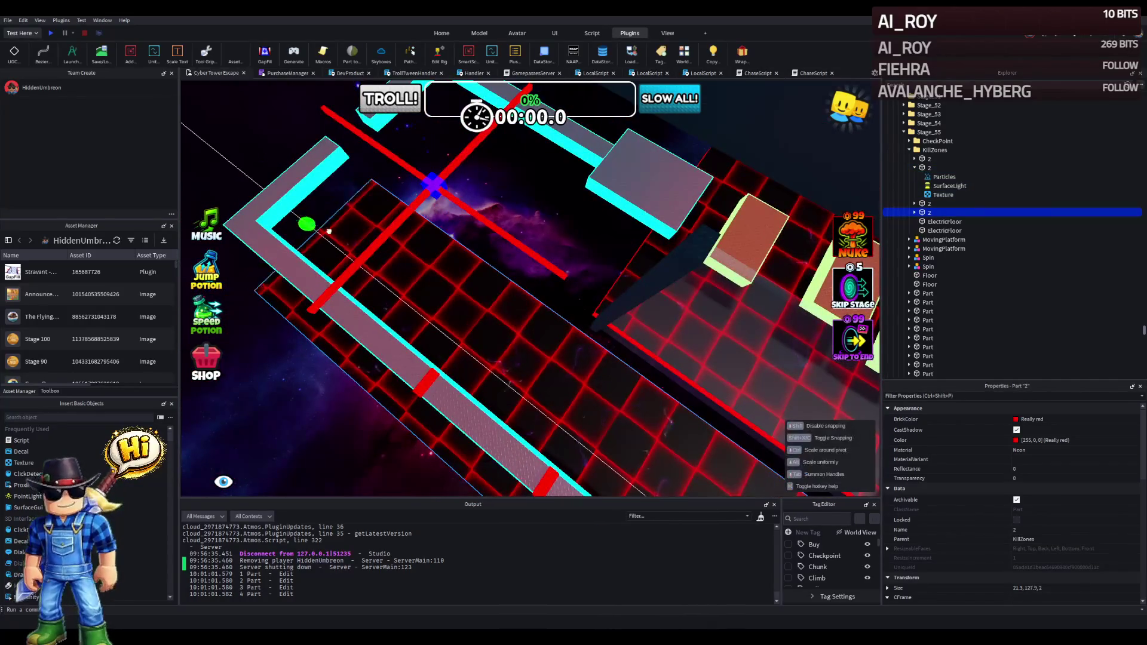
drag(548, 325, 547, 327)
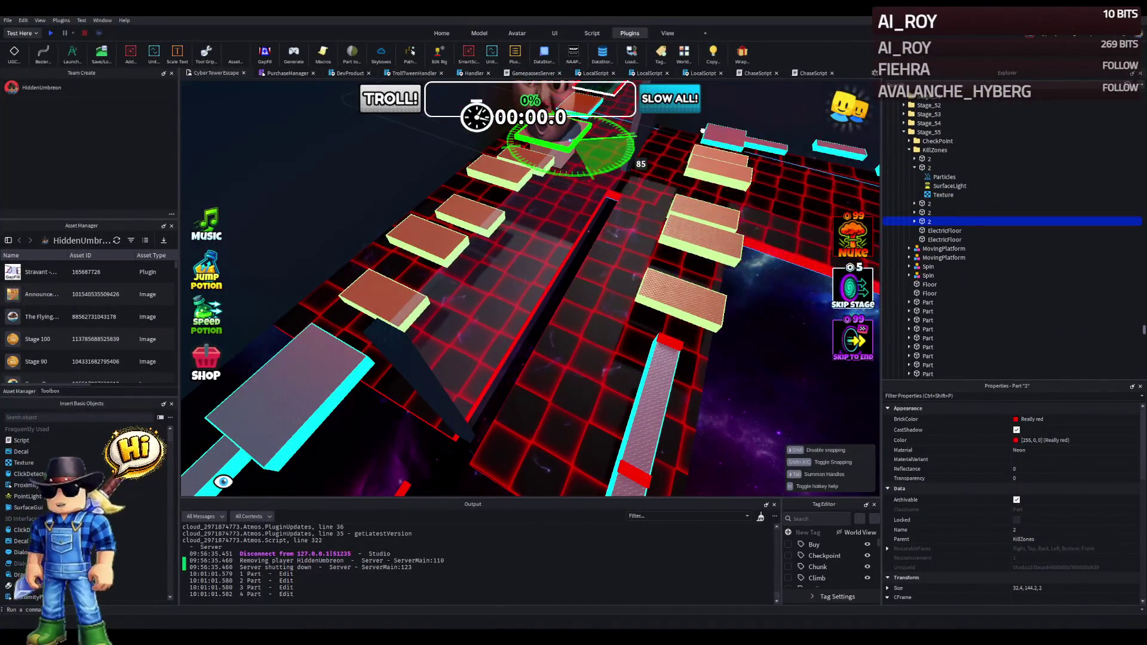
mouse_move(541, 177)
mouse_down()
mouse_move(320, 264)
mouse_move(418, 205)
mouse_move(507, 198)
mouse_move(573, 254)
mouse_up()
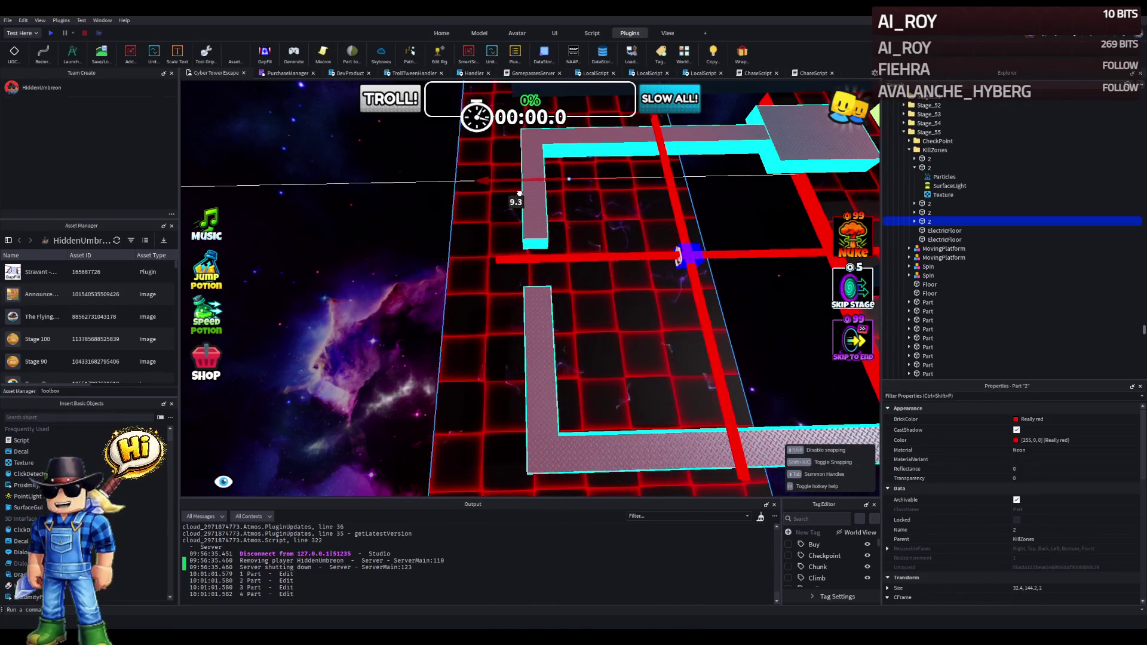
drag(515, 195, 381, 182)
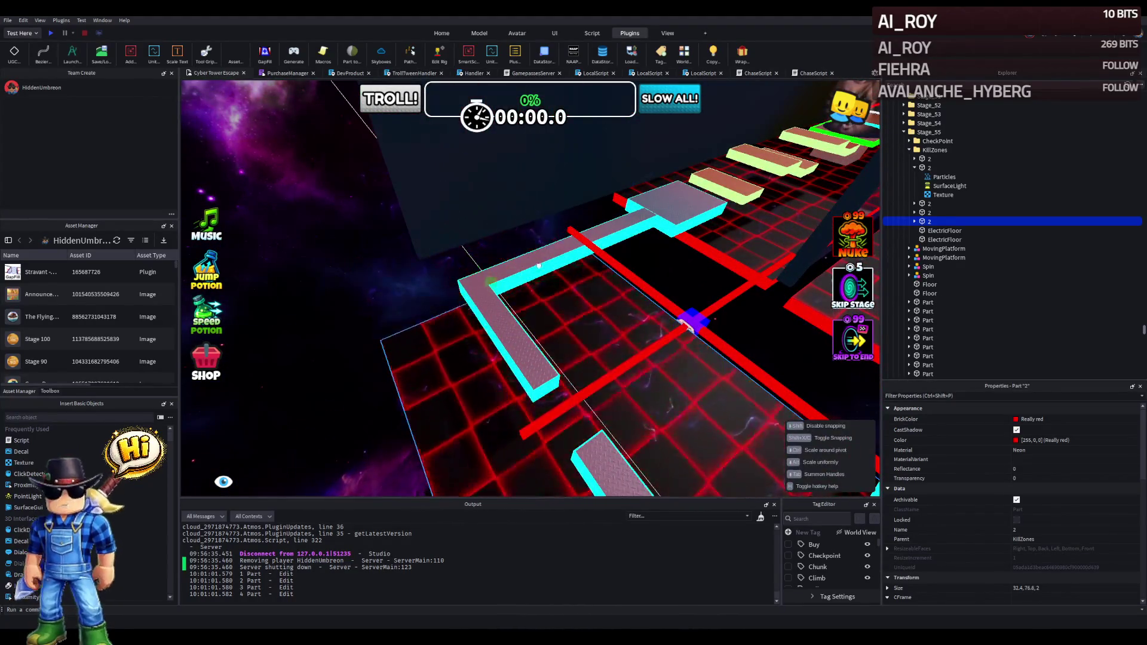
drag(538, 270, 477, 275)
key(a)
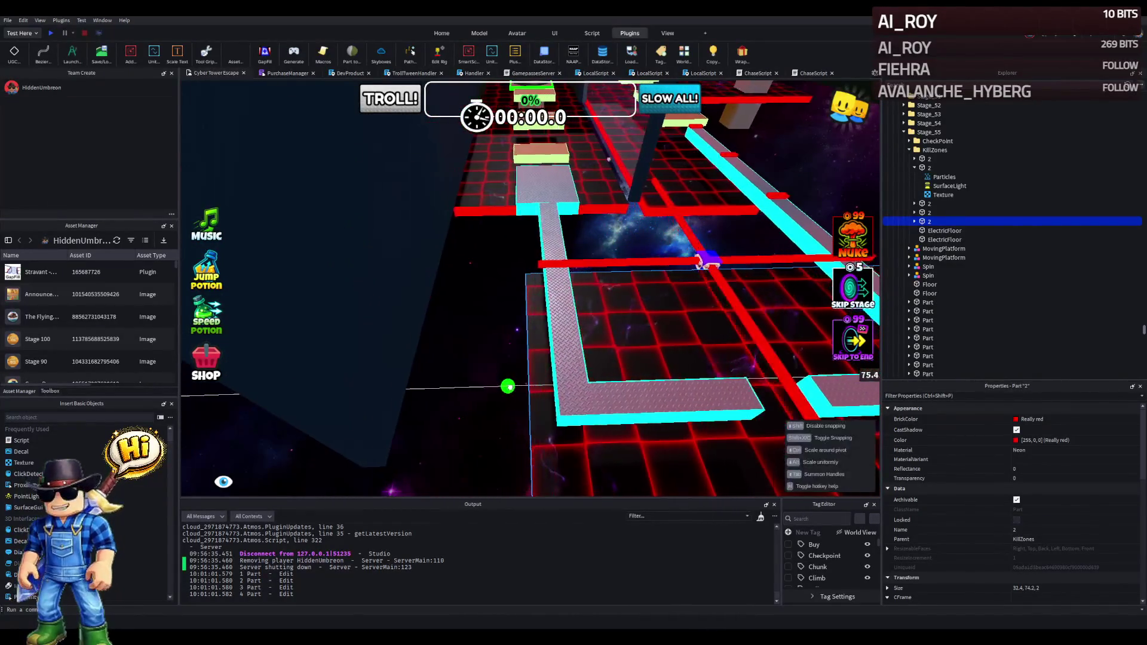
key(w)
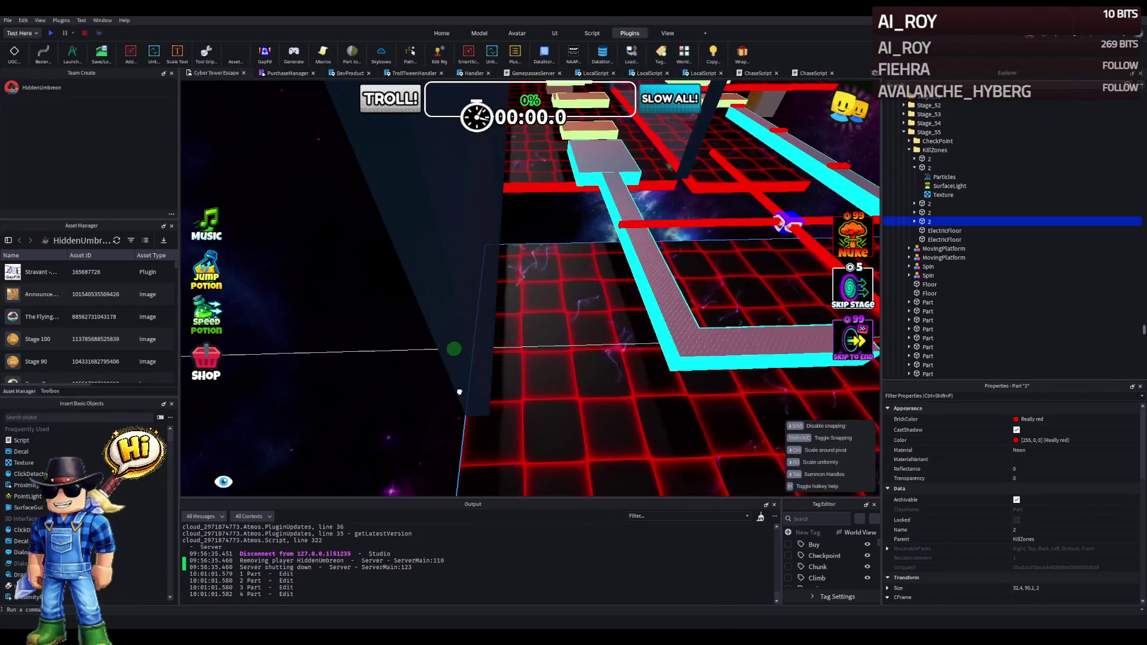
click(507, 235)
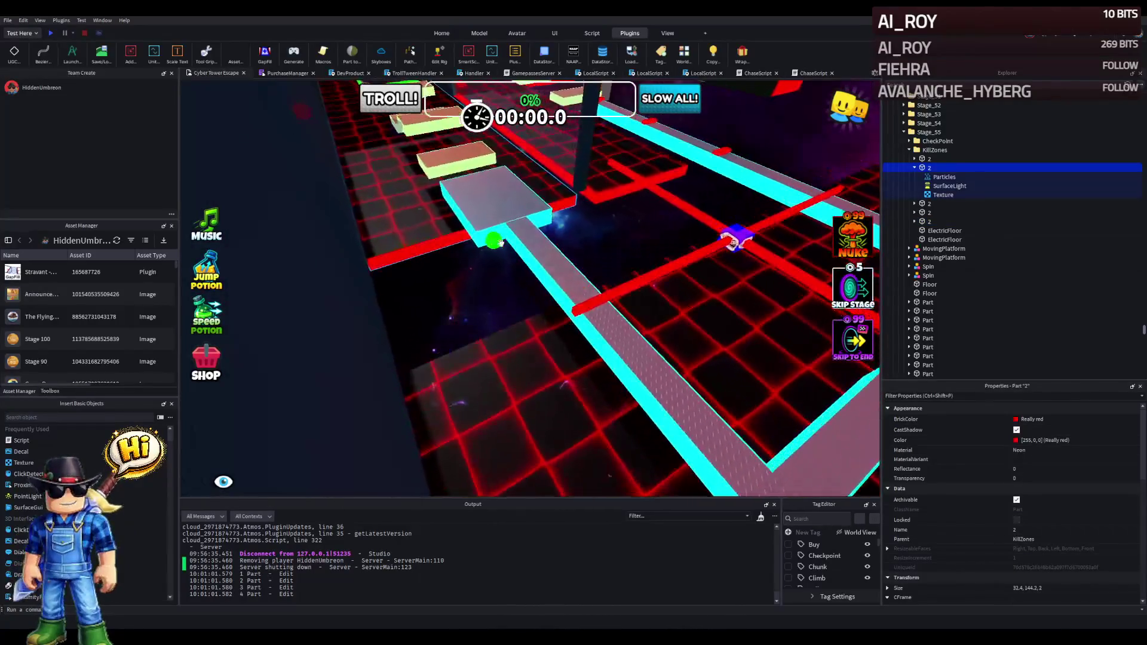
key(w)
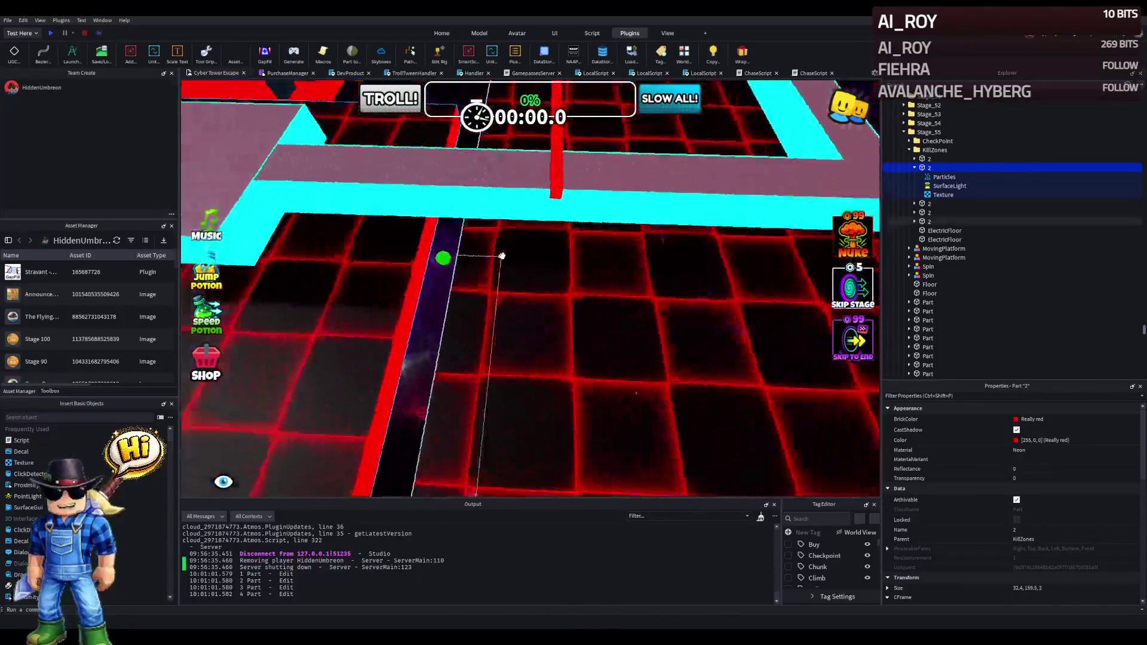
key(w)
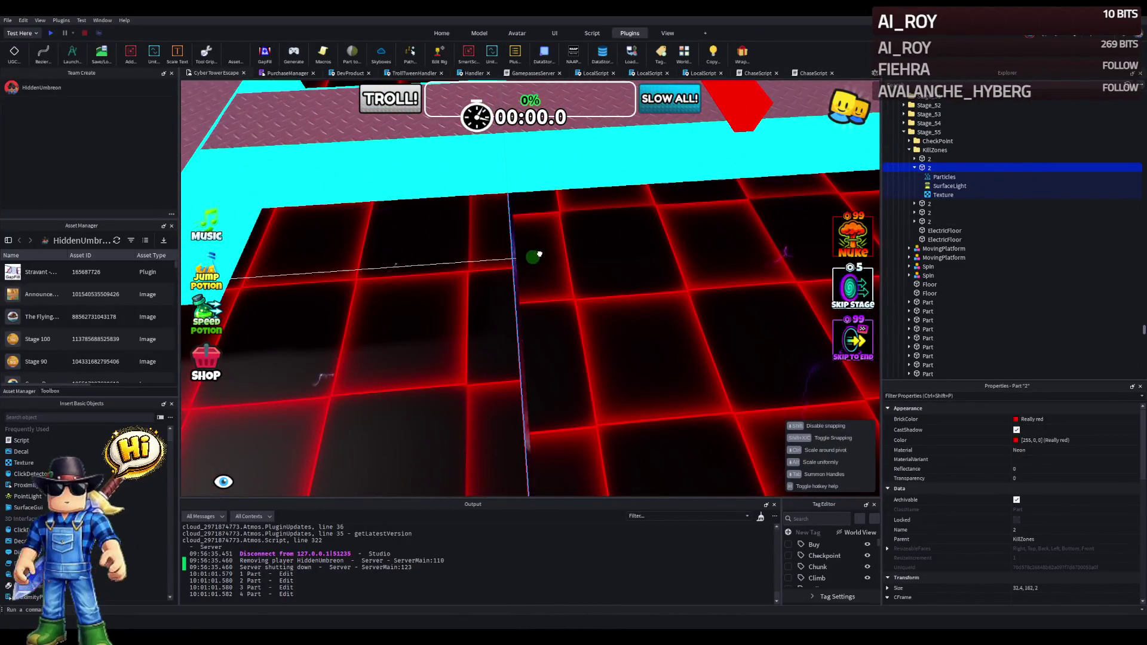
key(w)
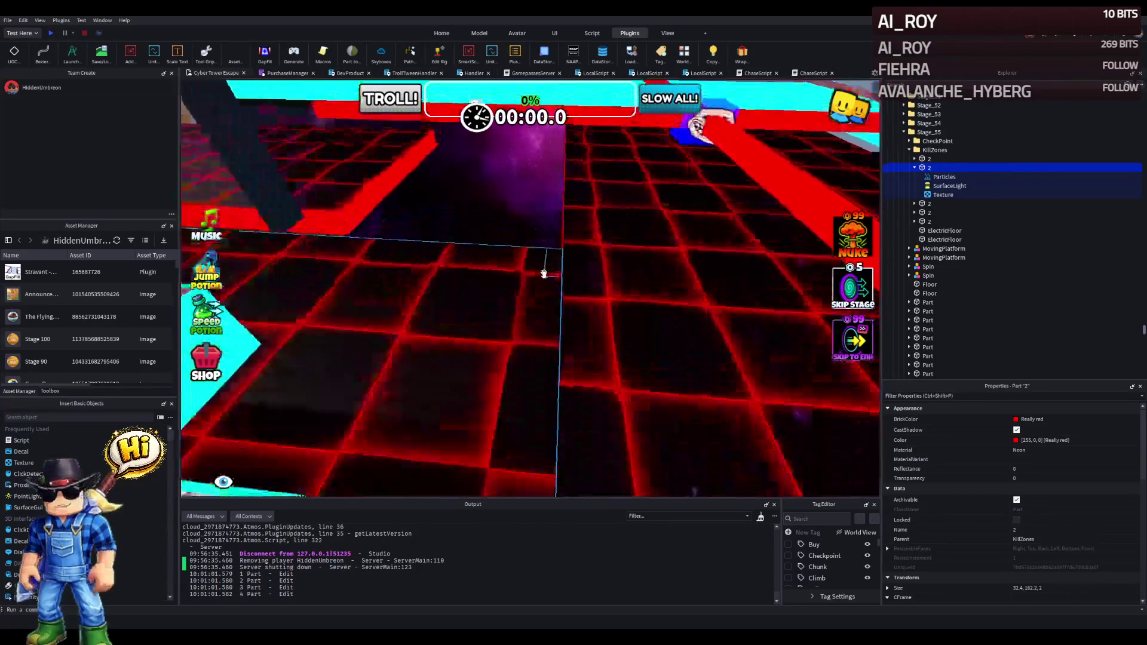
key(w)
click(544, 272)
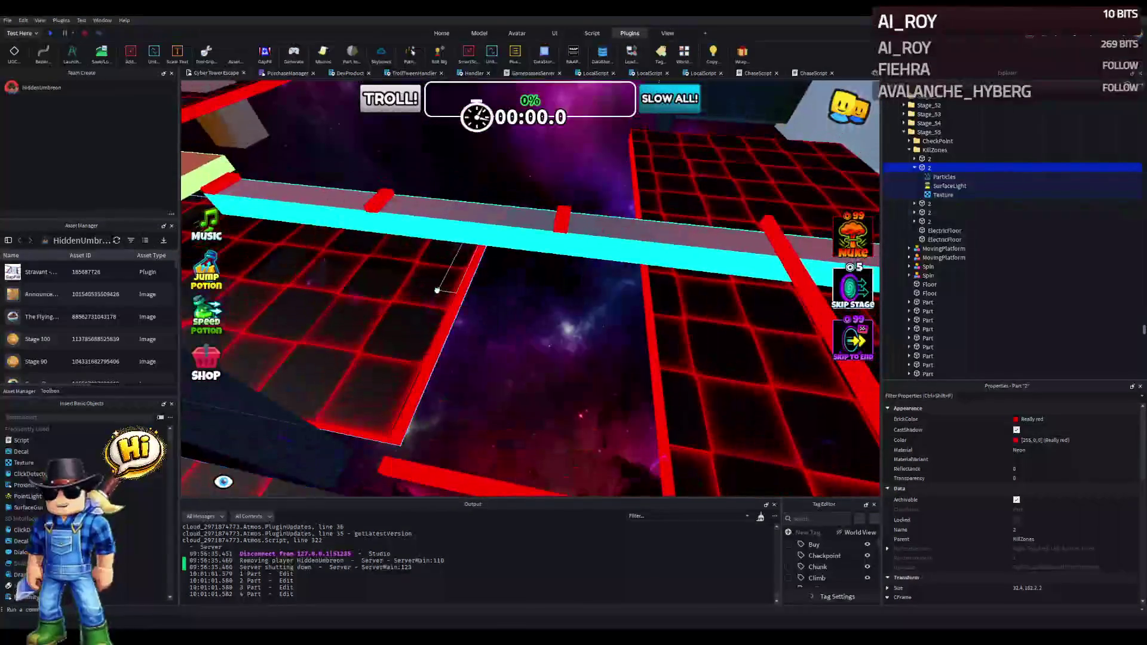
key(q)
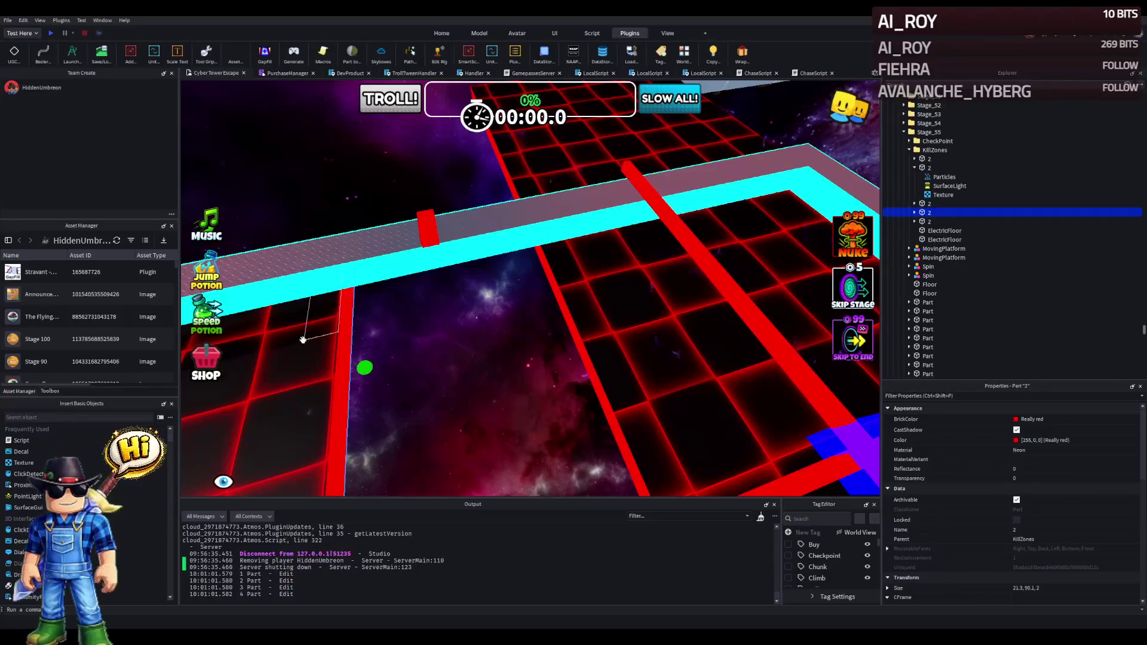
Lengthen one red kill bar from 90.1 to 105.1 studs.
drag(365, 367, 518, 321)
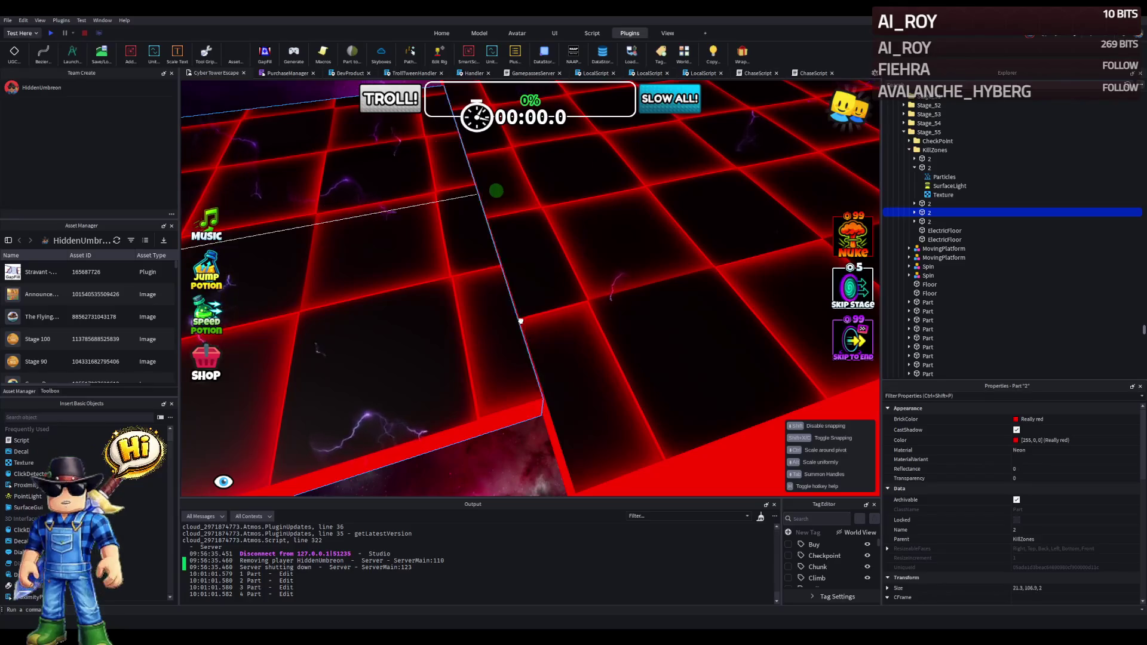
key(s)
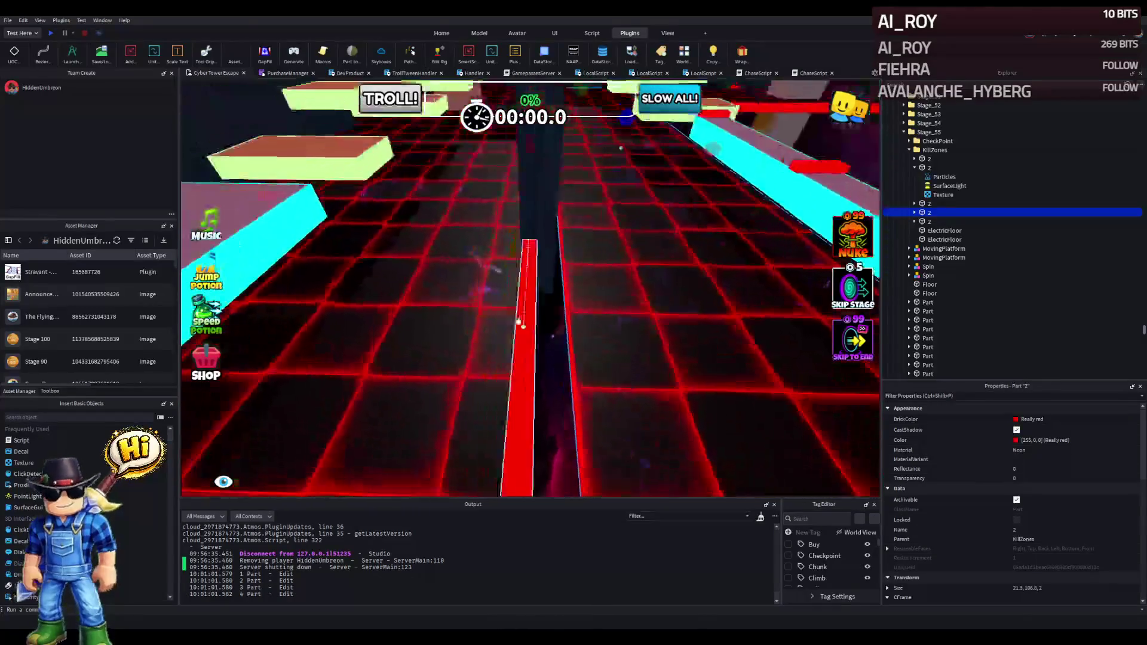
click(521, 311)
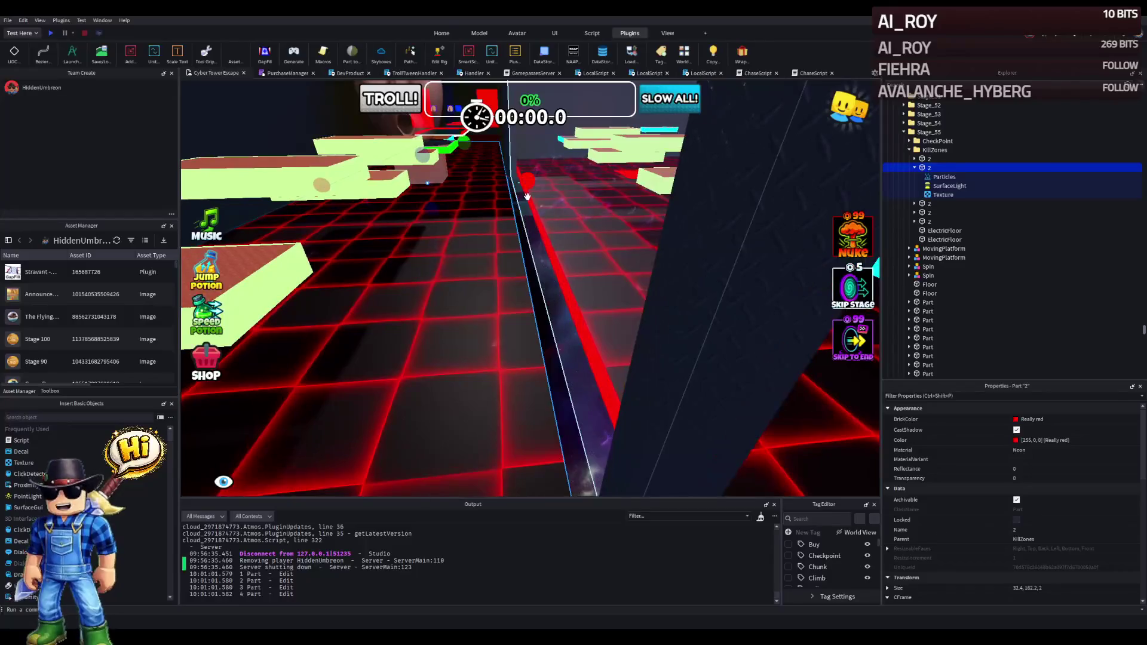
key(w)
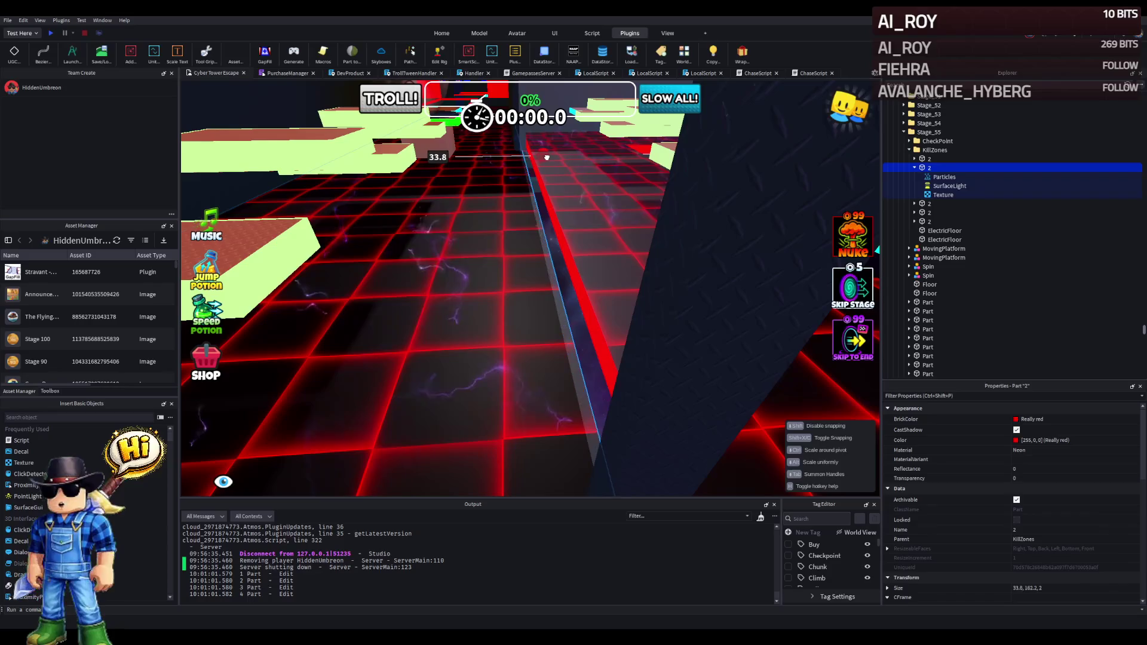
Resize another red kill strip on the grid floor to 32.4 × 90.1.
click(499, 180)
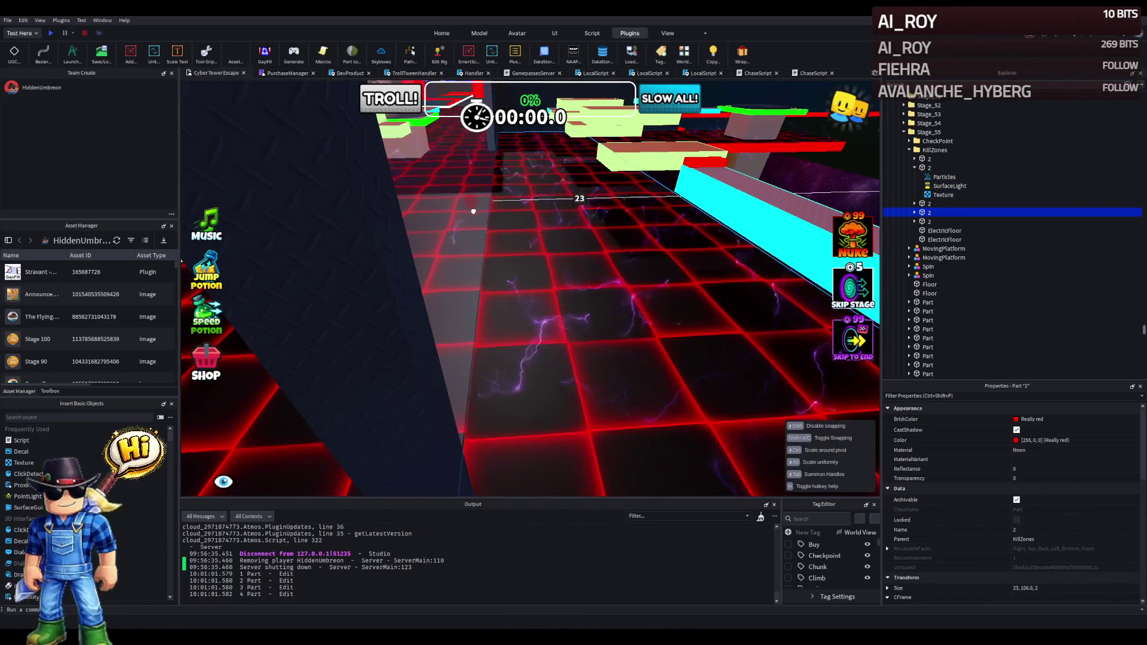
key(w)
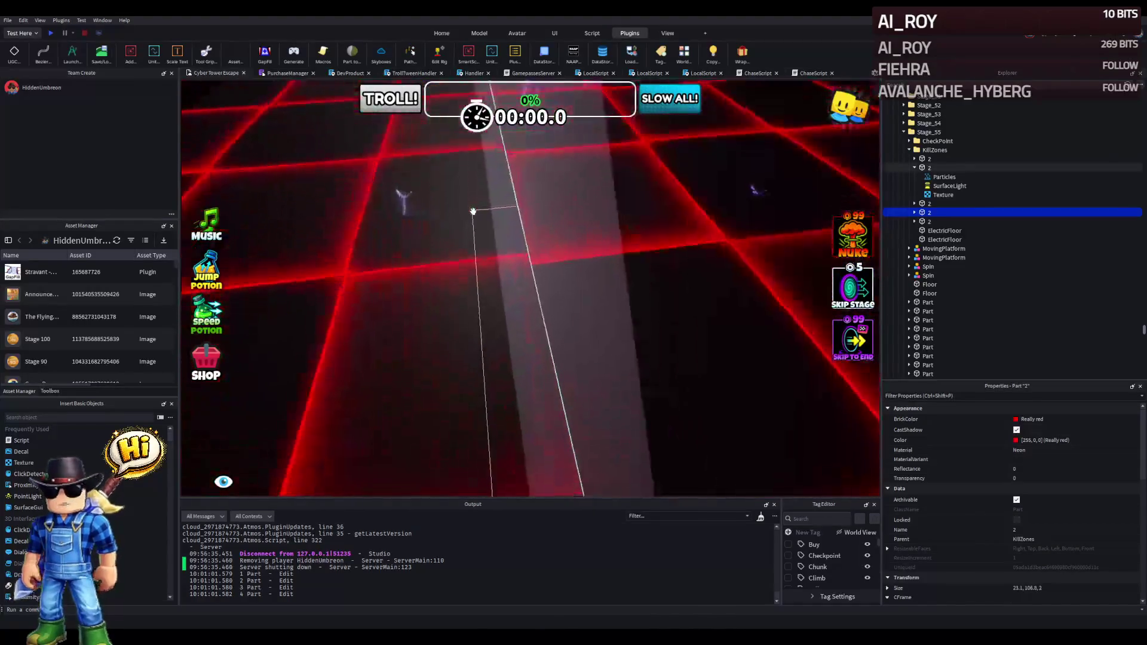
key(w)
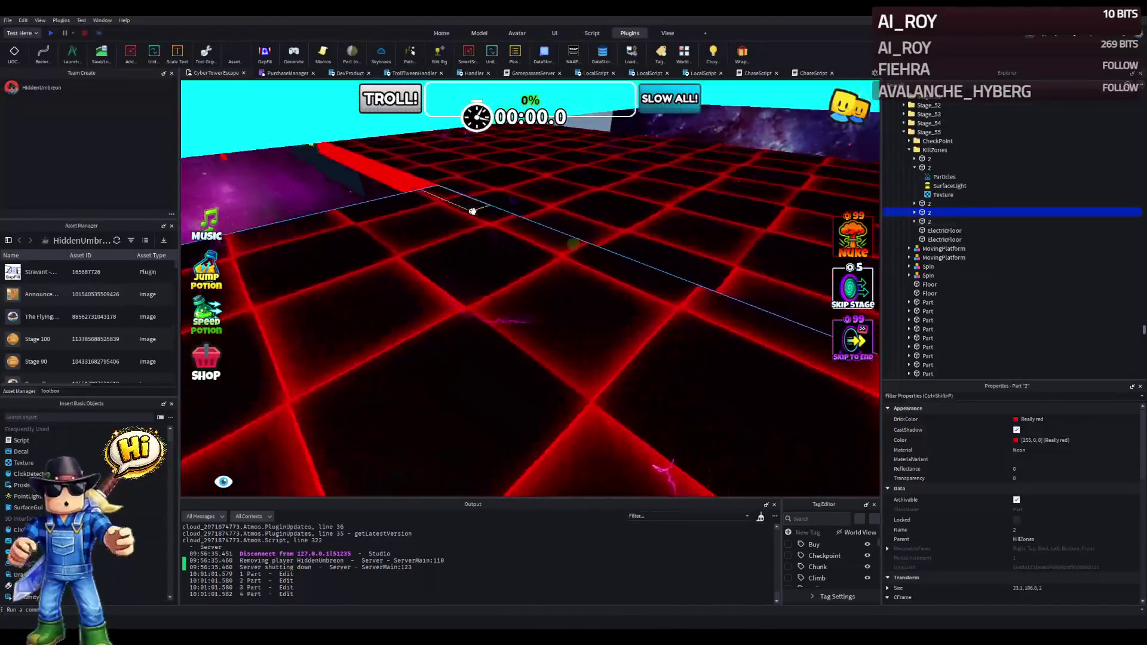
key(w)
drag(487, 389, 485, 389)
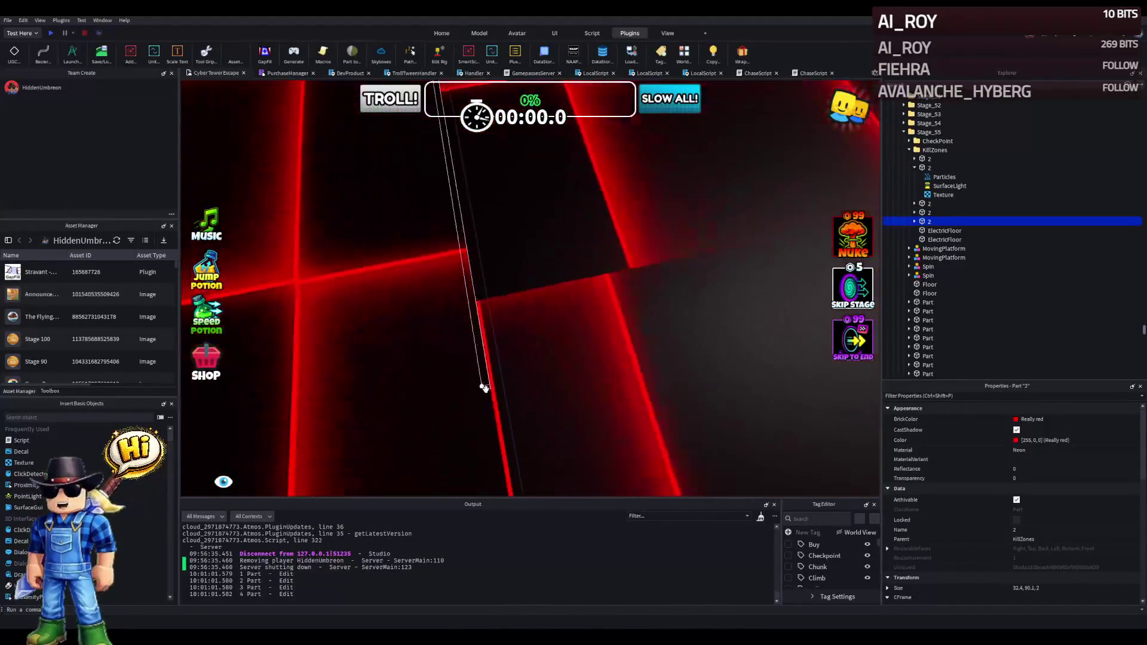
key(w)
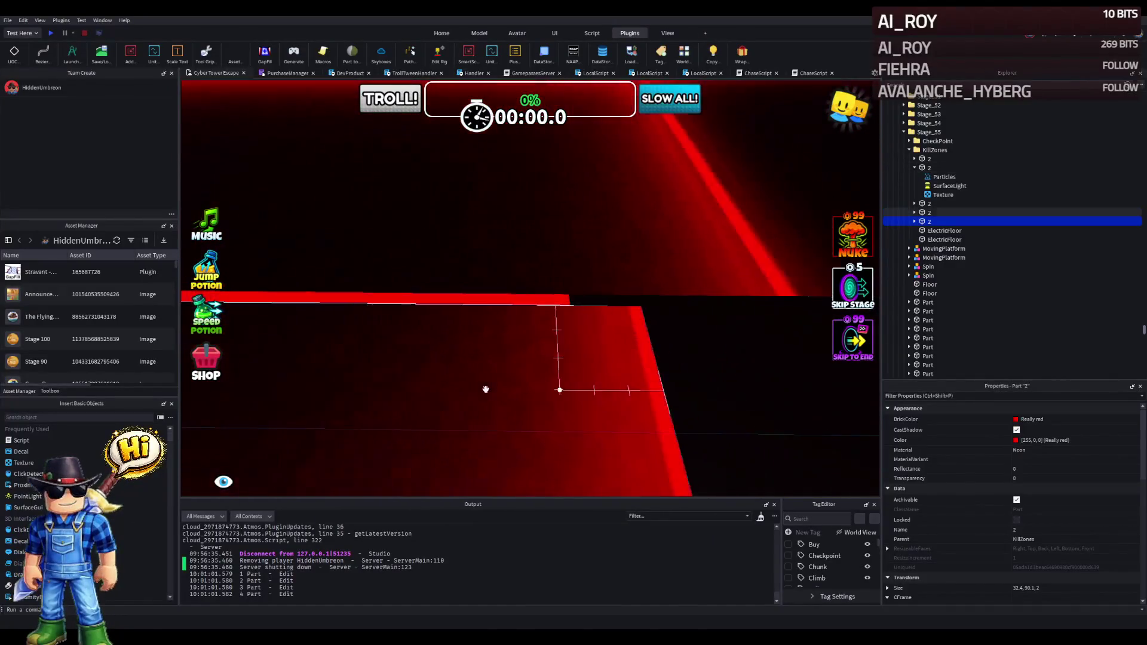
key(w)
Shorten a further red kill strip to about 65 studs long.
drag(596, 336, 595, 323)
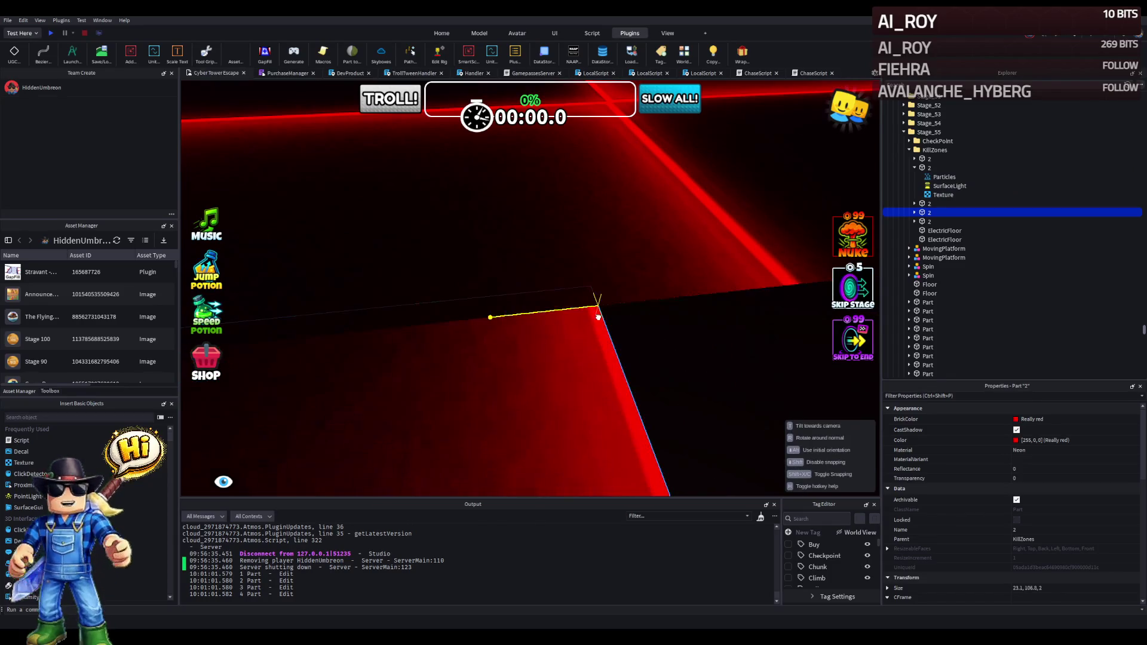
key(w)
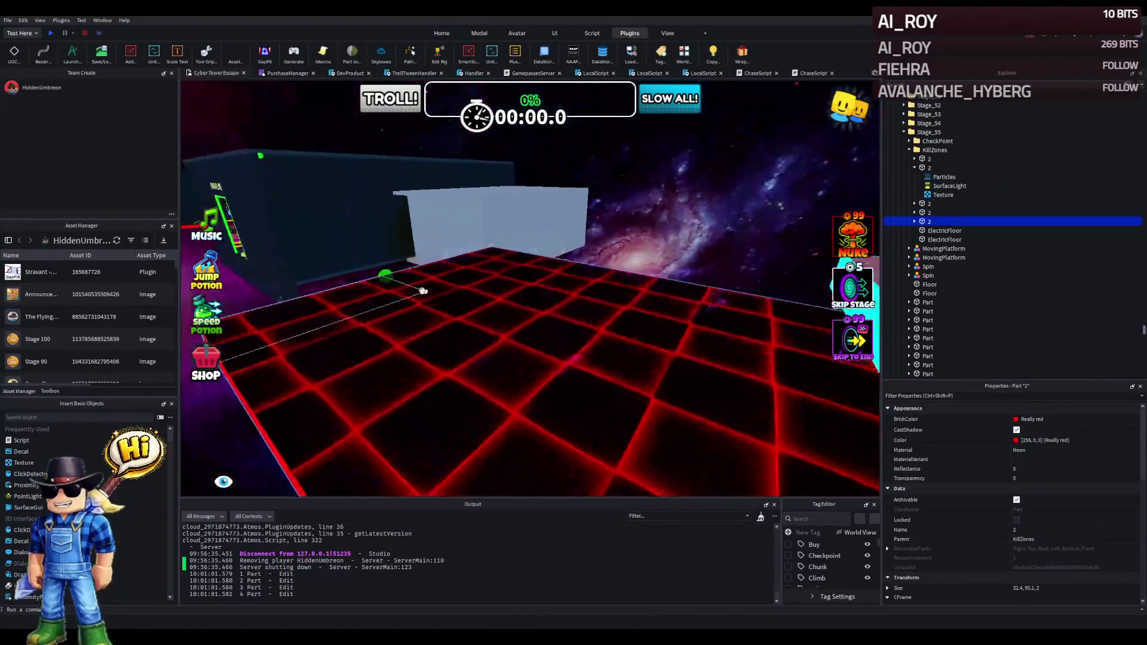
mouse_move(395, 272)
mouse_down()
mouse_move(430, 271)
mouse_move(401, 271)
mouse_up()
key(w)
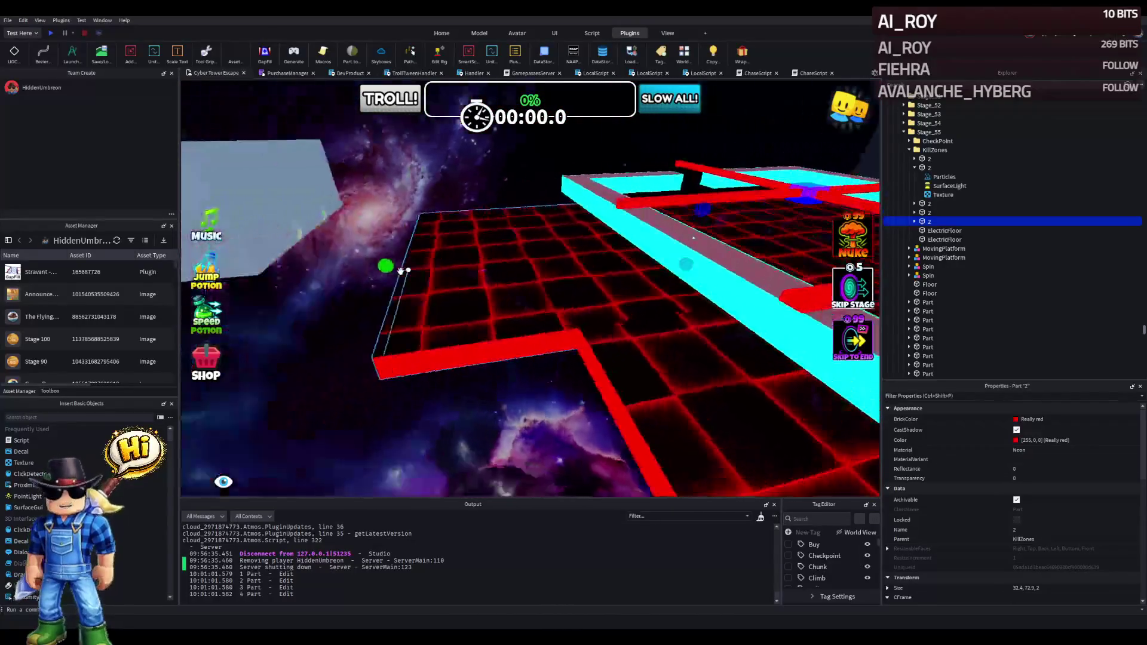
key(w)
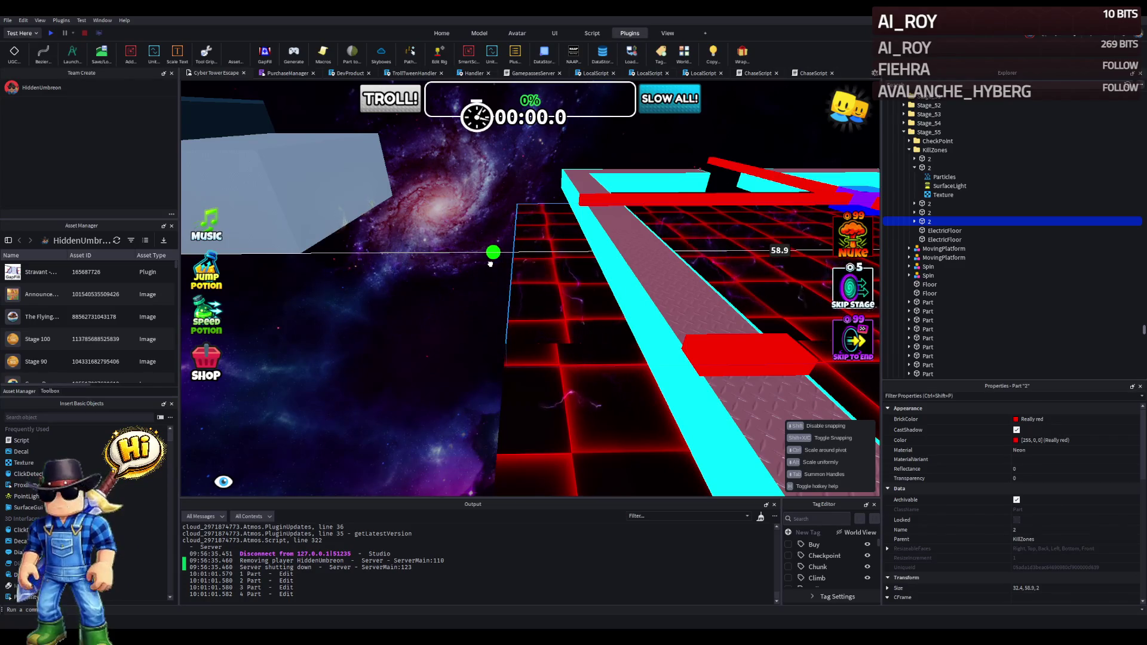
Start a playtest and run the character off the green start pad across the brown blocks.
key(w)
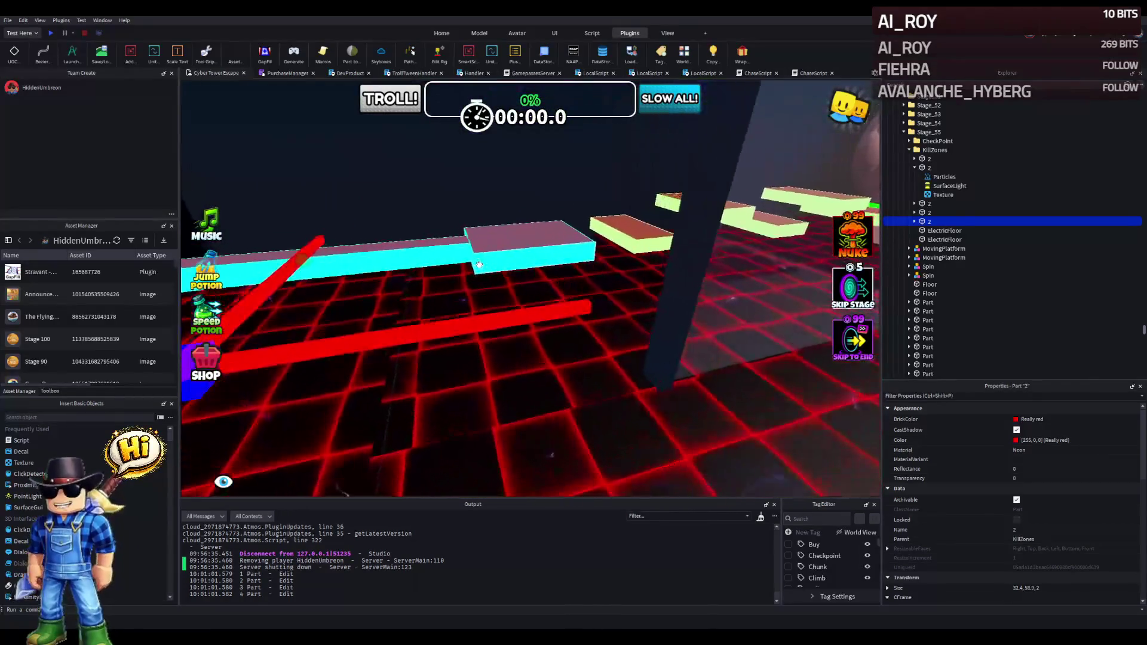
key(w)
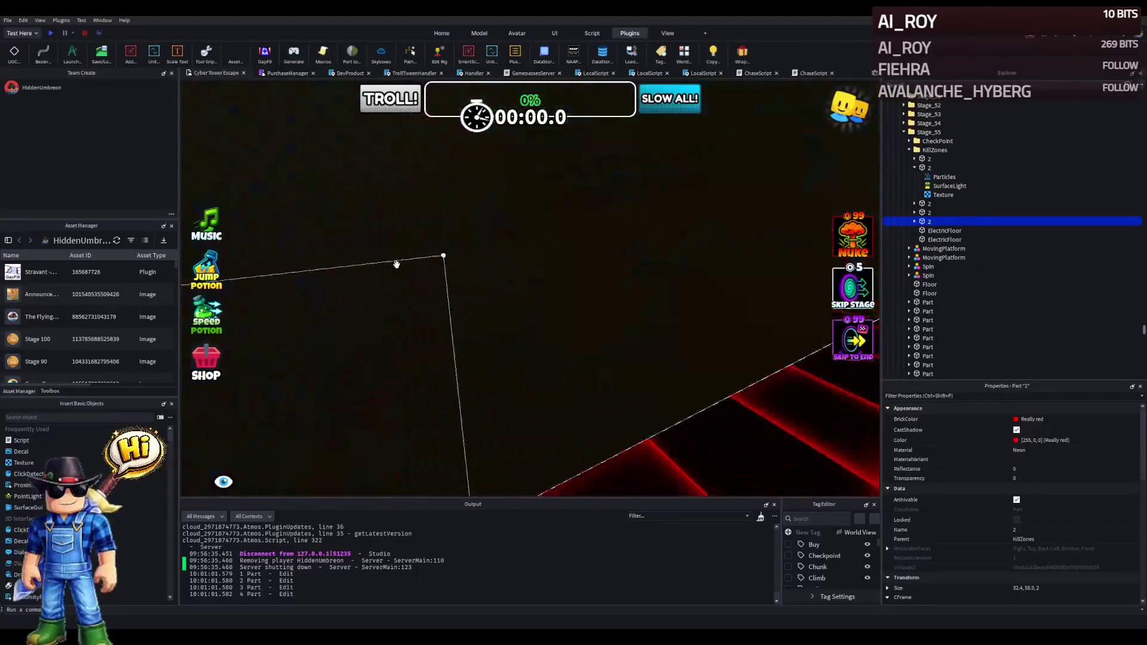
key(s)
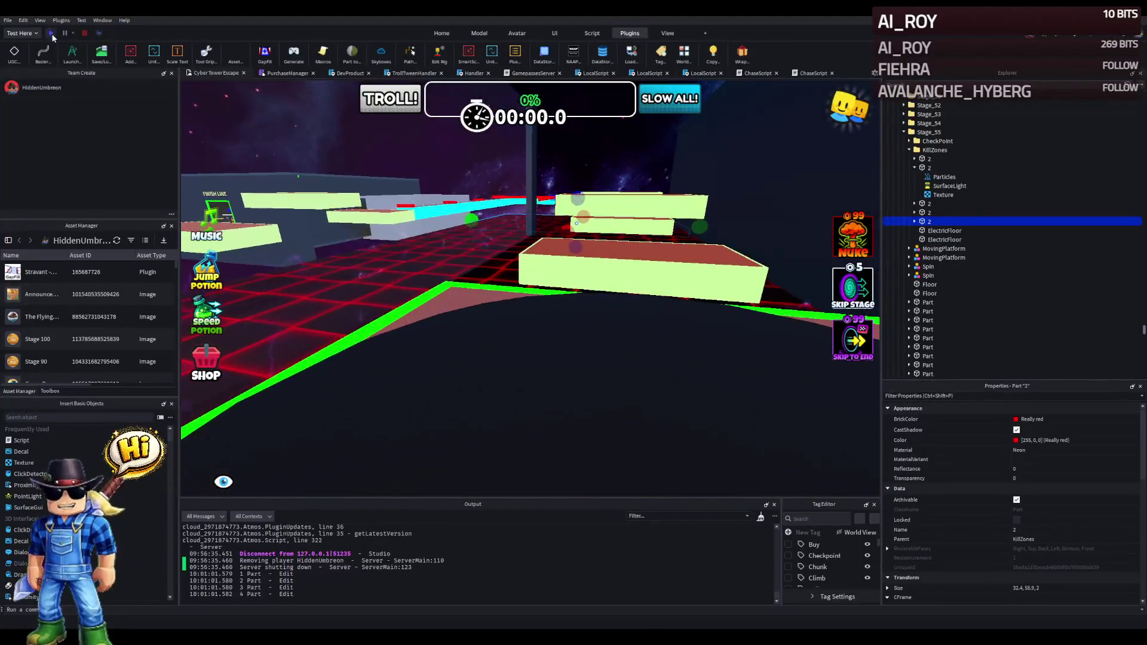
click(52, 34)
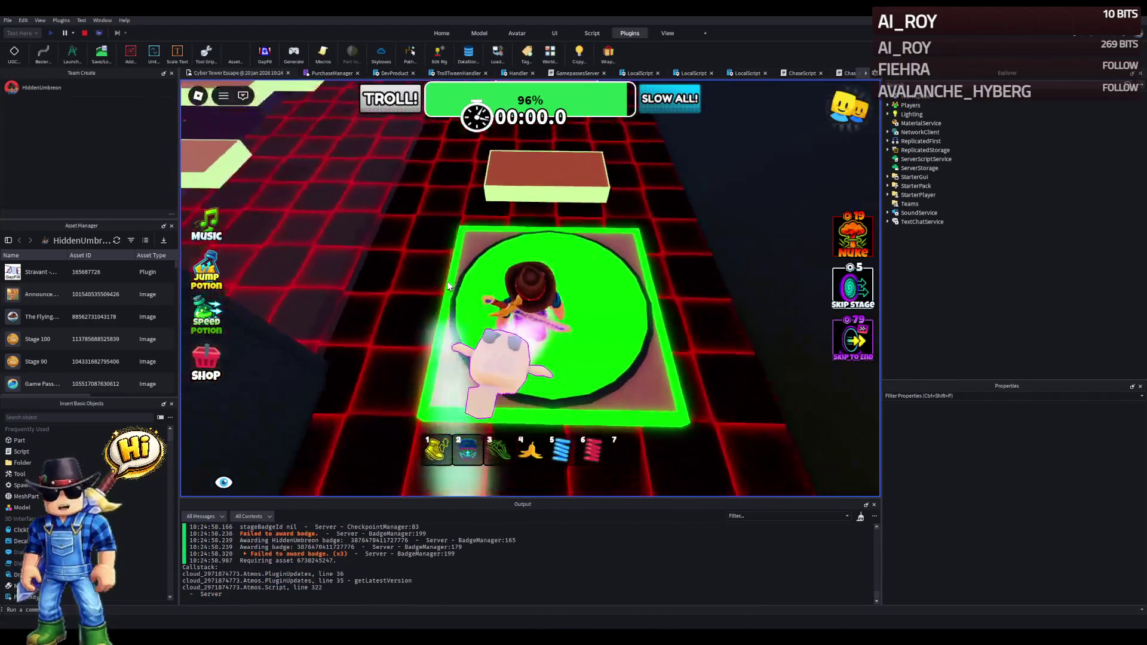
key(w)
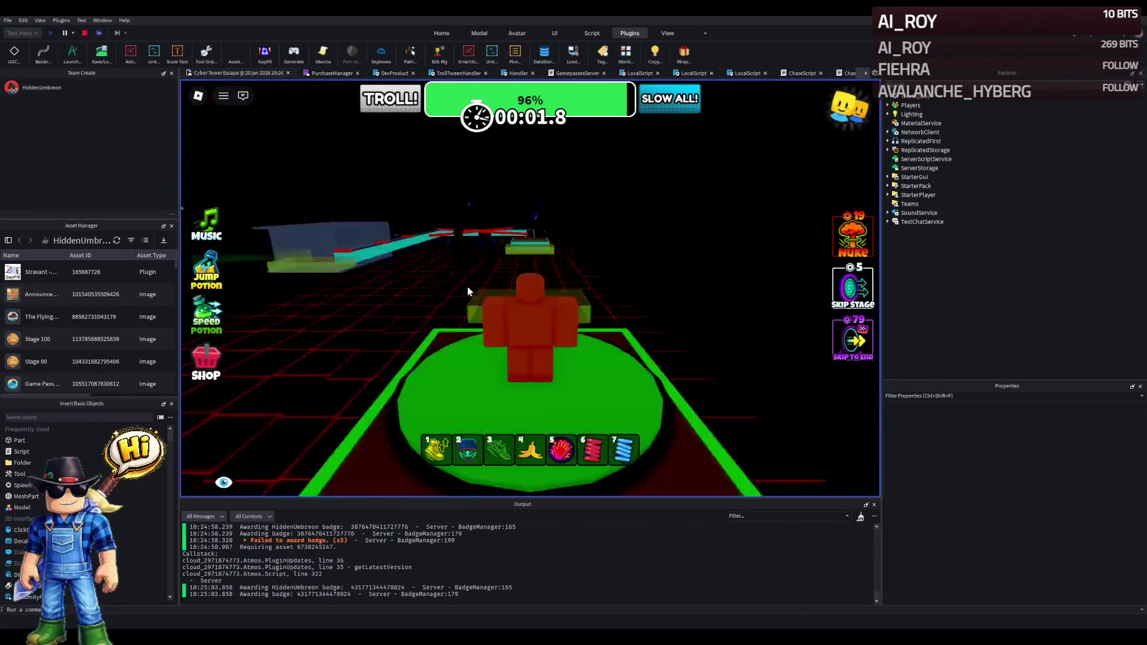
key(w)
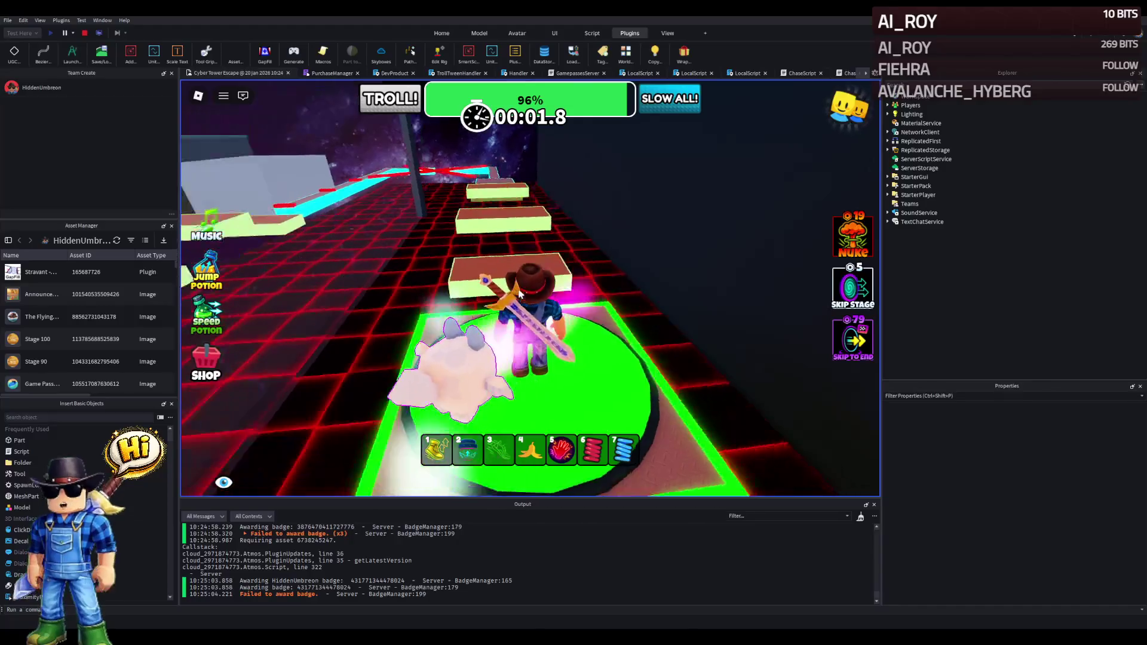
key(w)
key(space)
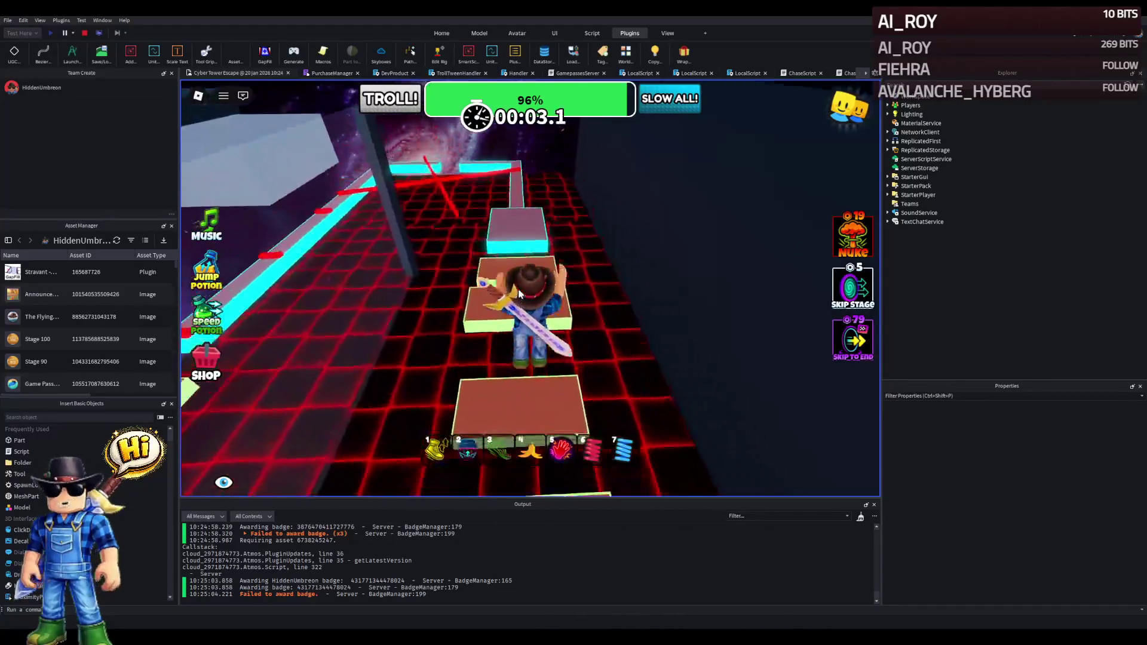
Move onto the pink block, rotate the game camera around, then stop the playtest.
key(w)
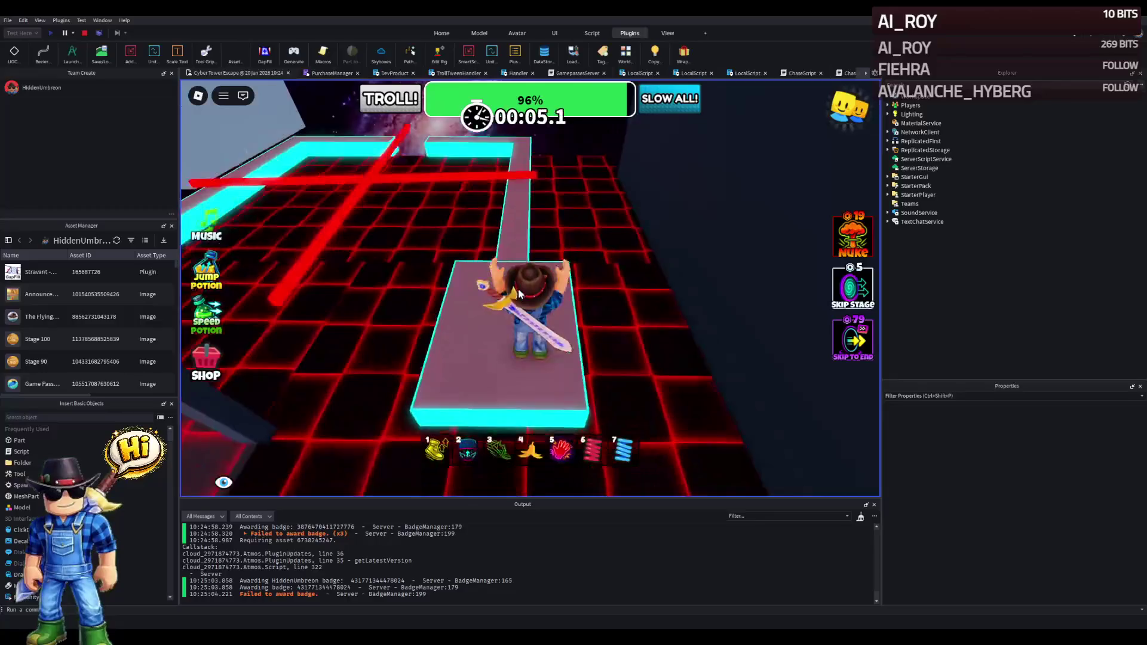
key(w)
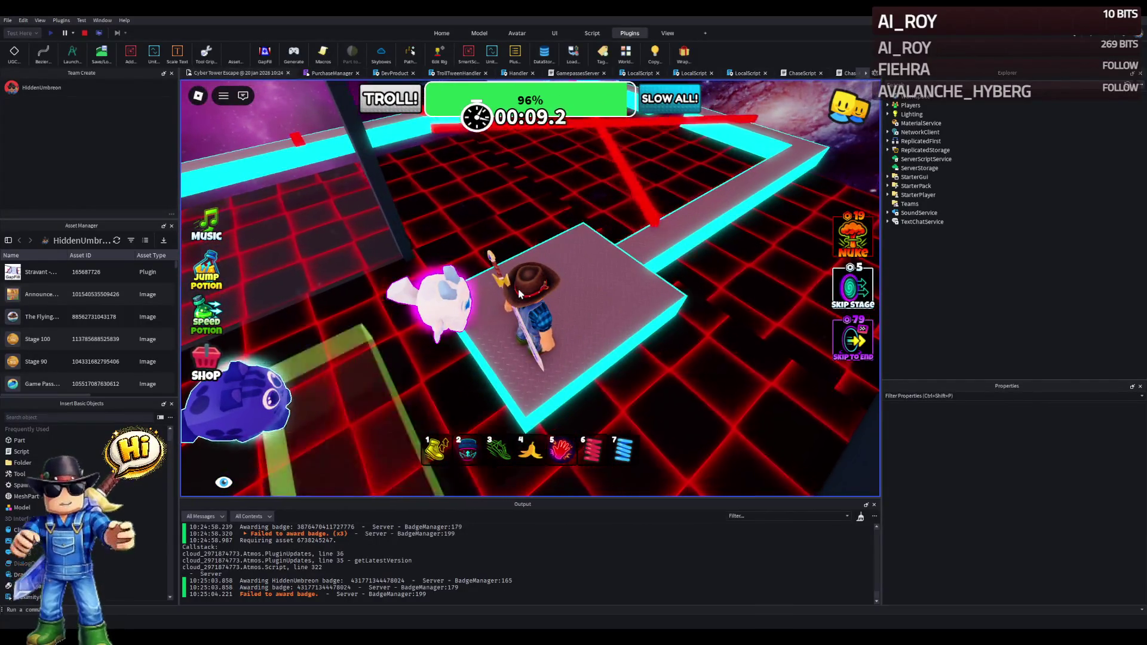
key(Right)
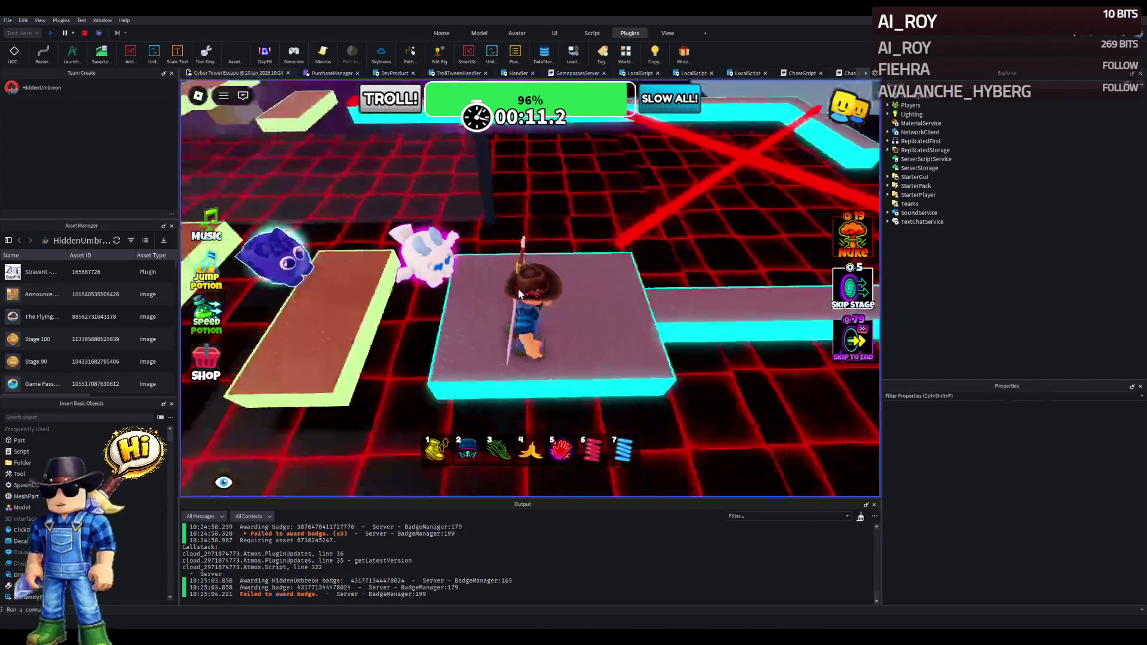
key(Right)
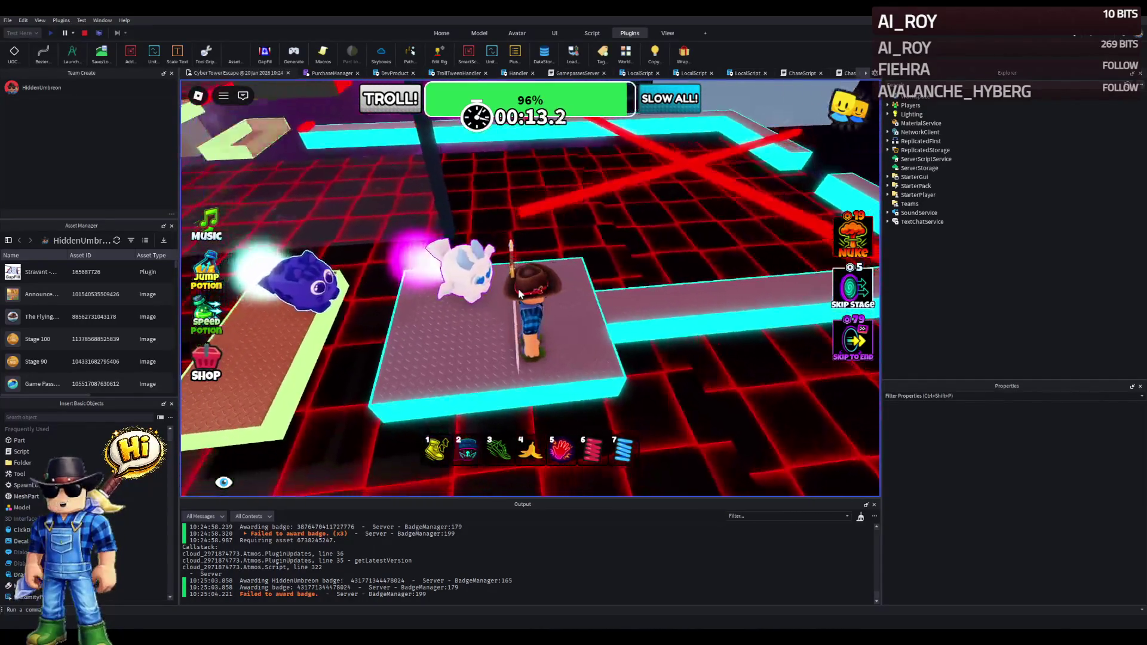
key(Left)
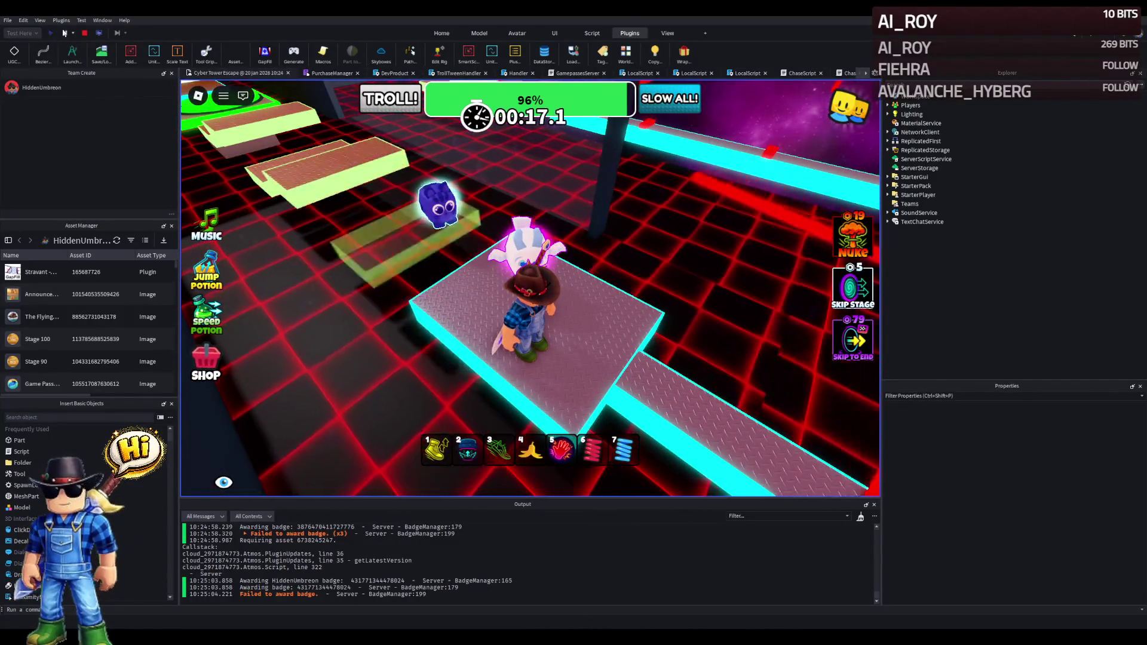
click(85, 33)
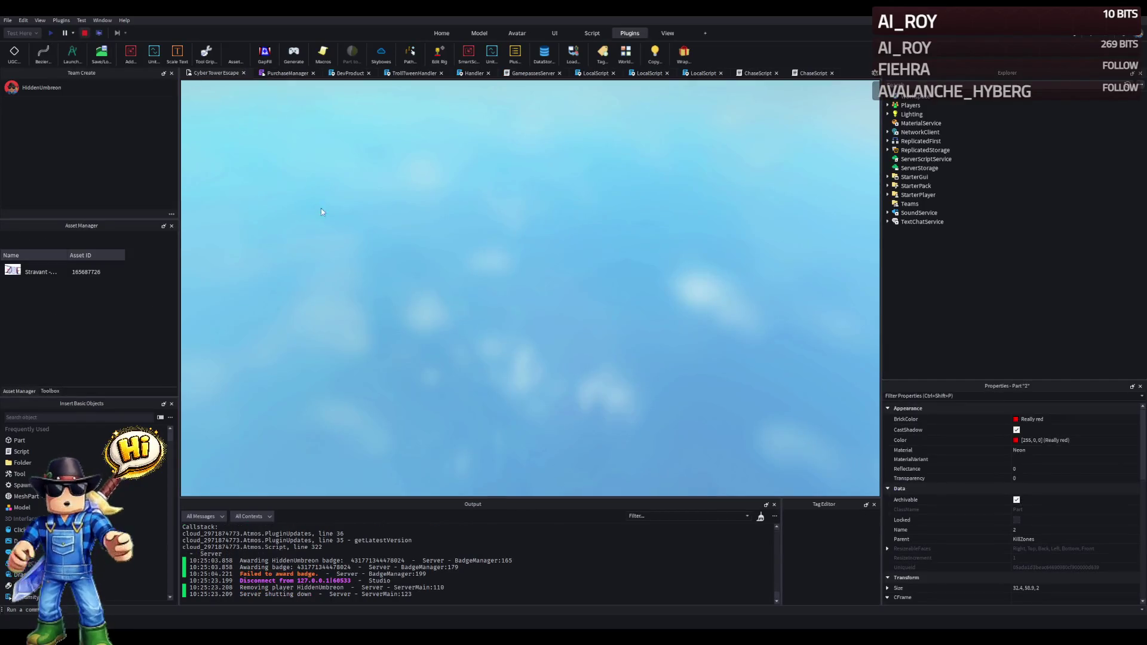
Delete the transparent wall in stage 56.
key(w)
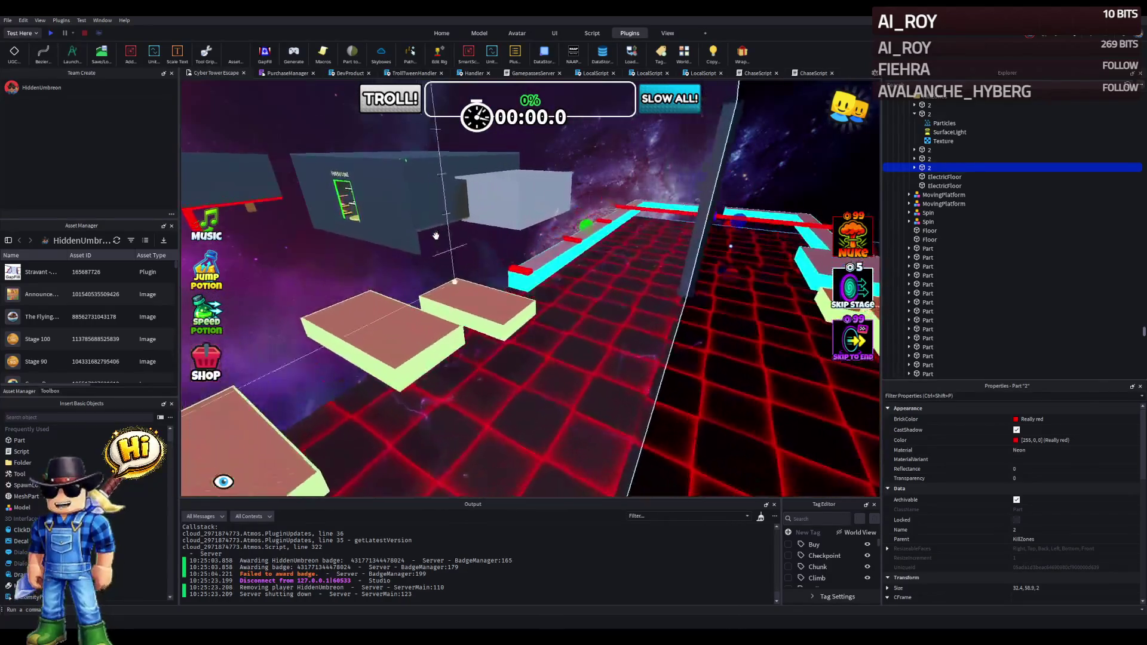
key(w)
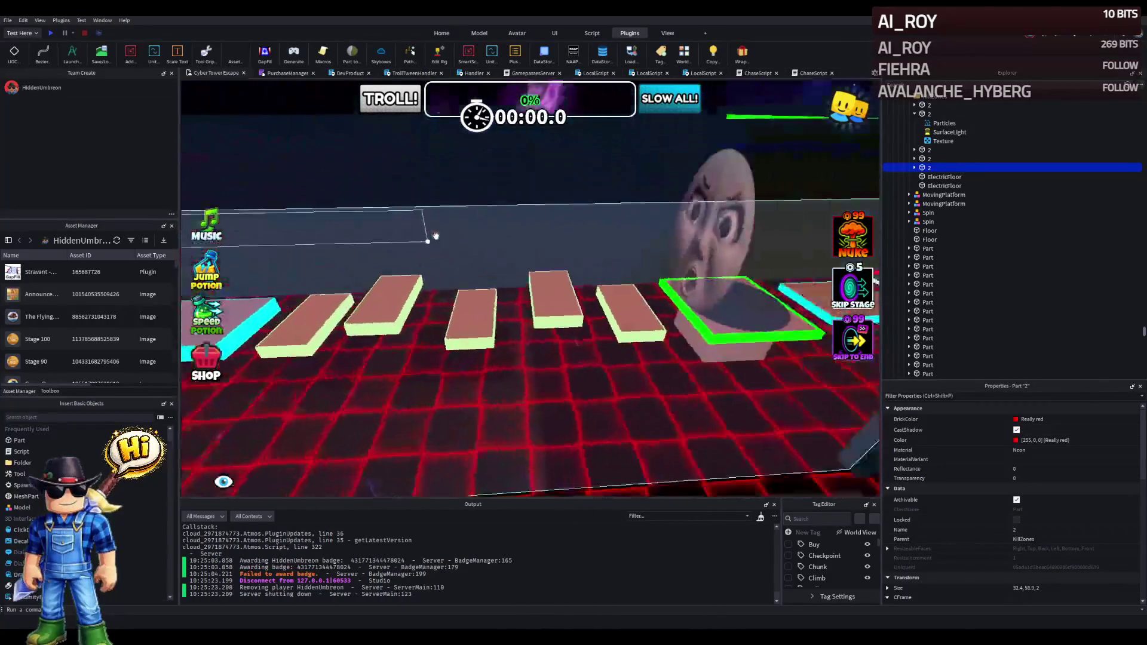
click(577, 281)
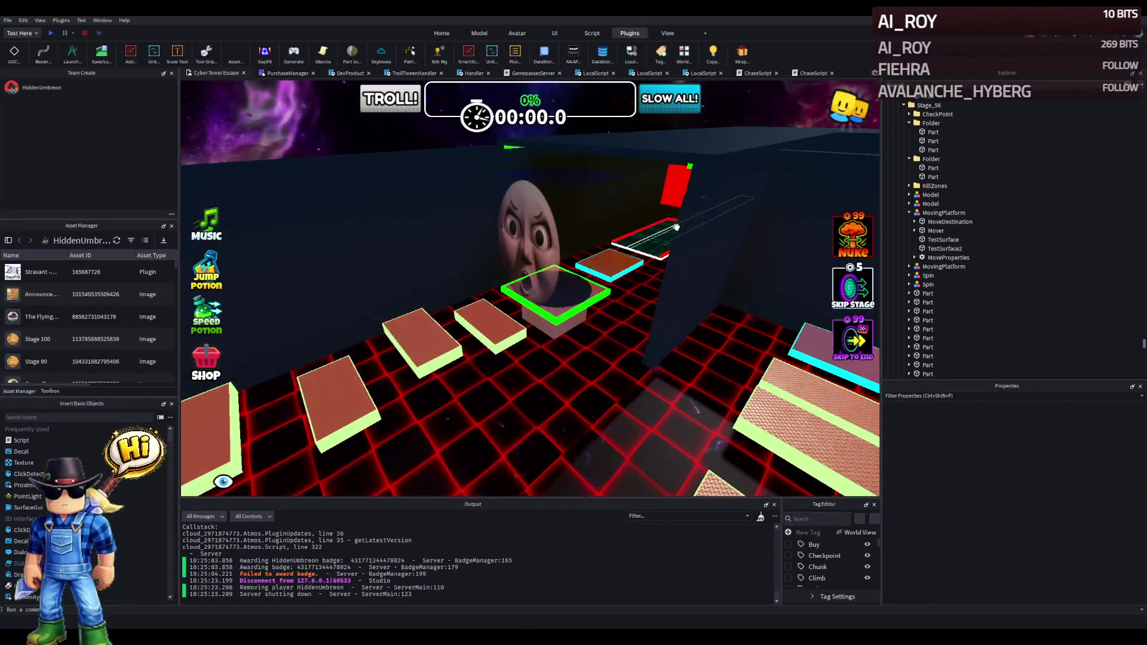
key(Delete)
key(Delete)
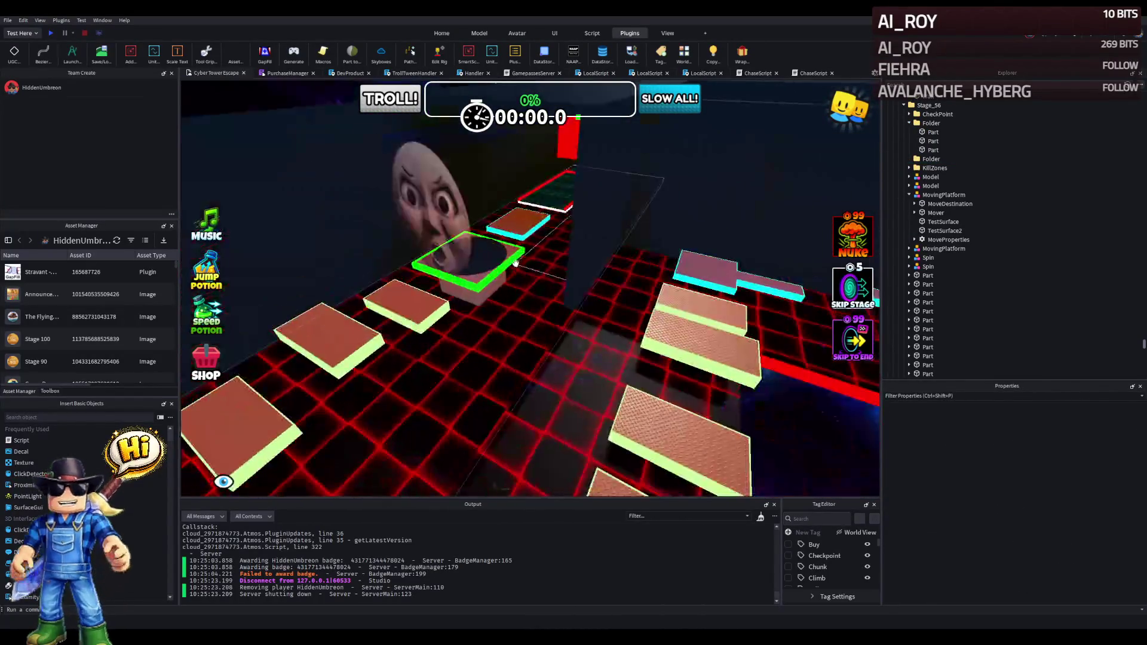
Lengthen the dark wall from 80.6 to 127.8 and trim a red kill strip to 23.1 × 90.4 × 2.
drag(578, 241, 559, 243)
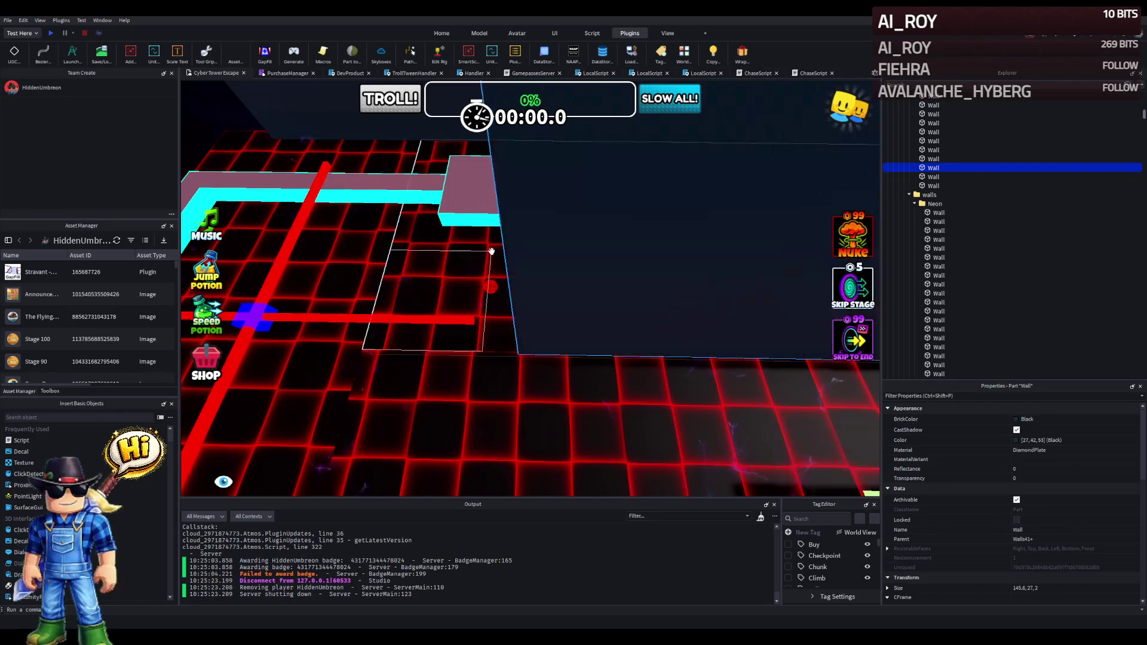
key(f)
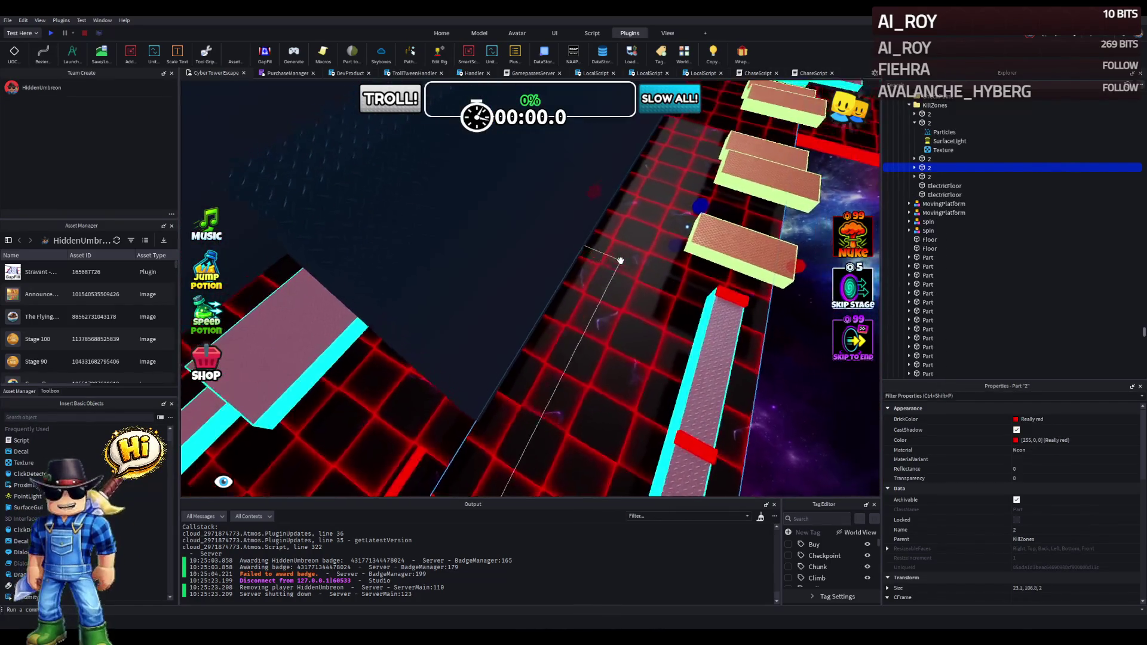
scroll(574, 272, down, 5)
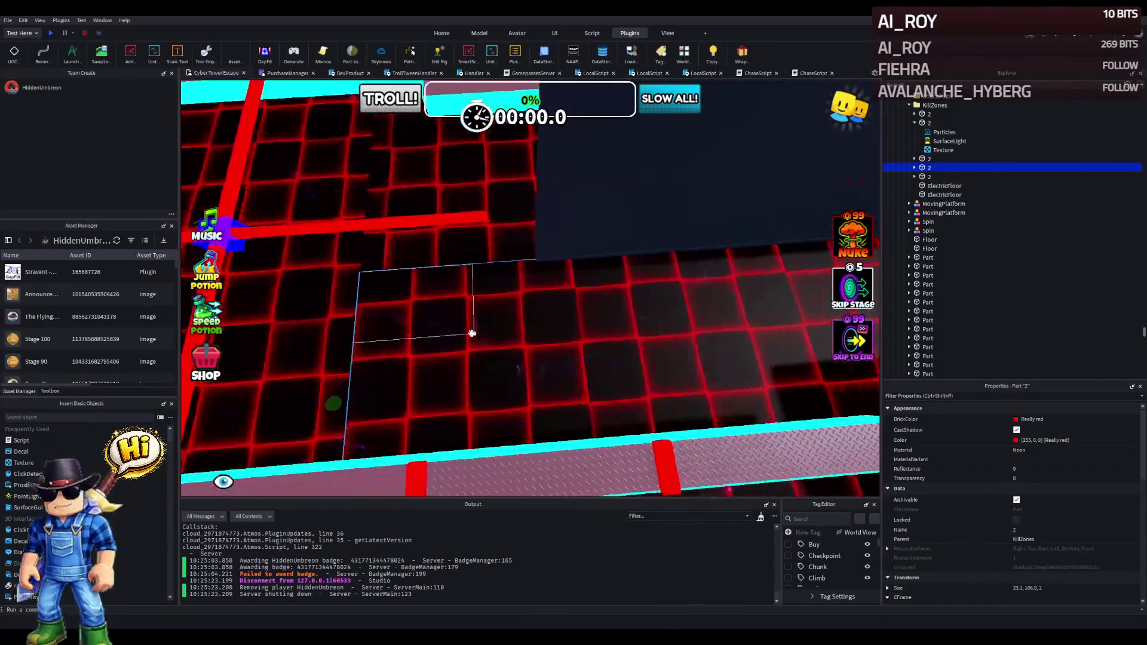
drag(441, 384, 466, 377)
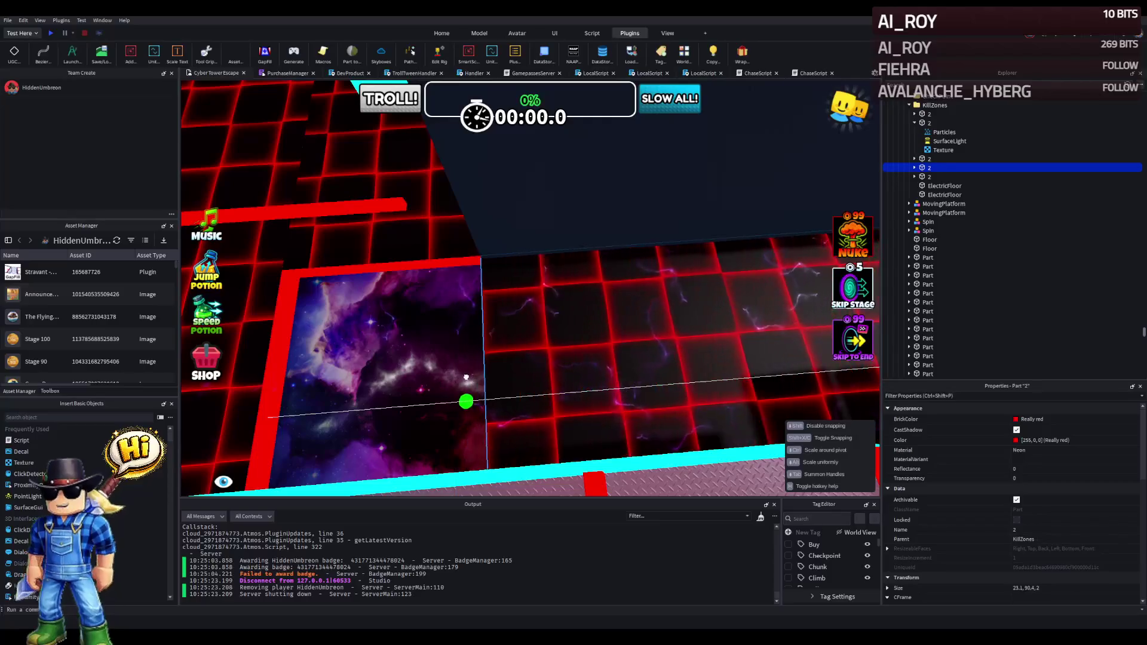
Shorten one KillZones strip and widen the next one to 46.5 studs.
click(467, 377)
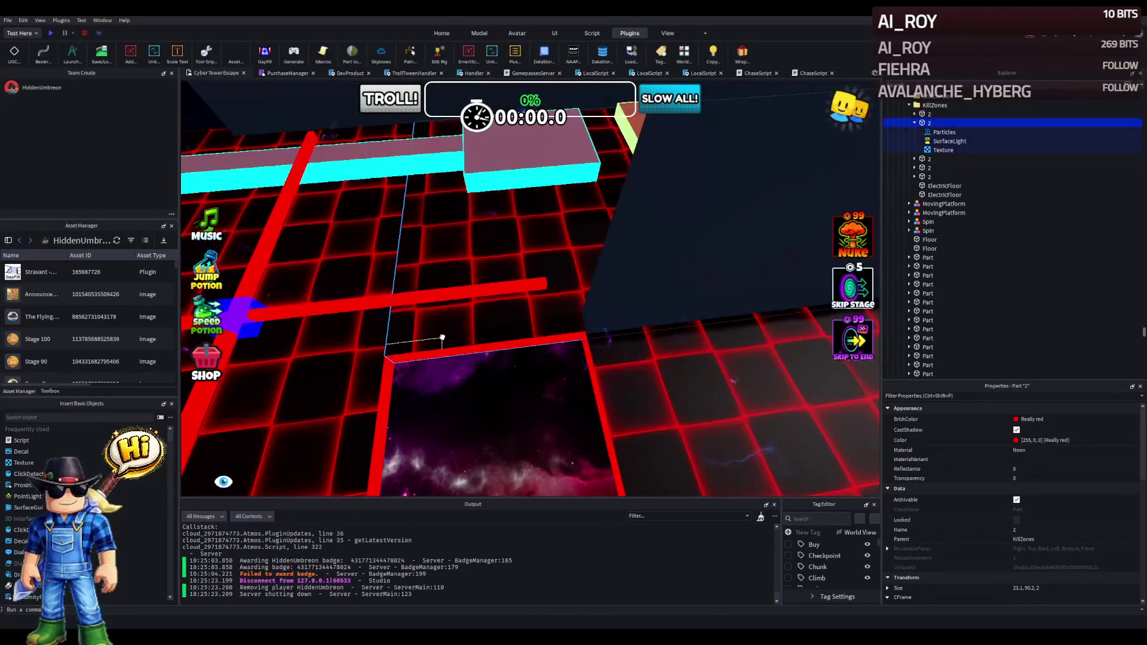
mouse_move(388, 228)
mouse_down()
mouse_move(457, 203)
mouse_move(492, 225)
mouse_up()
click(349, 221)
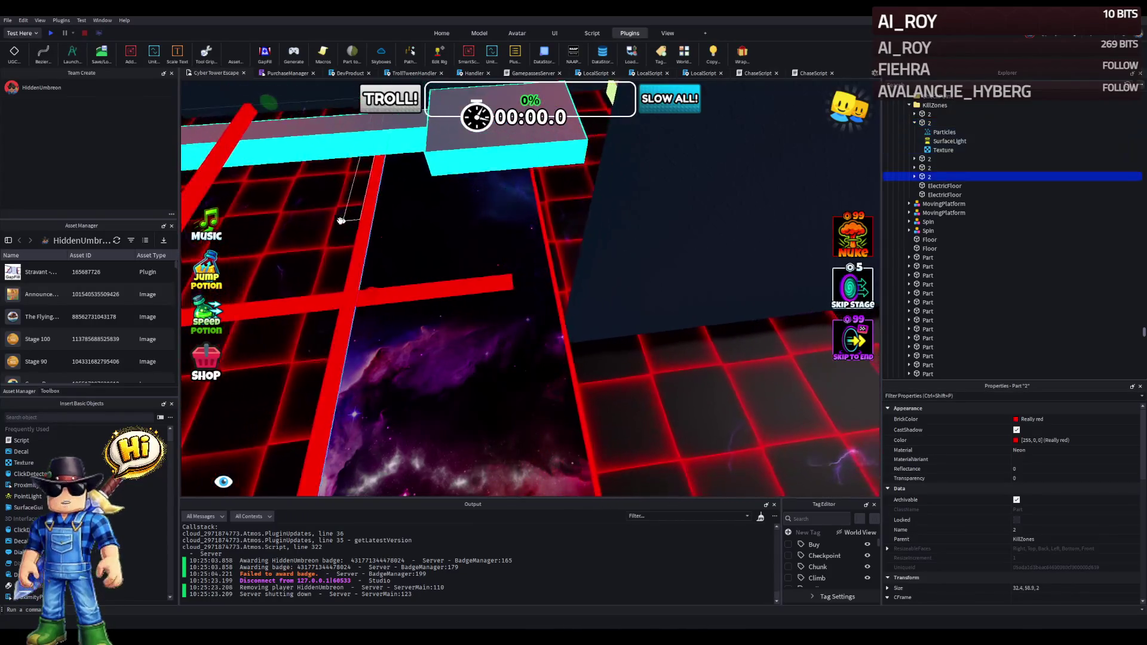
drag(446, 283, 522, 265)
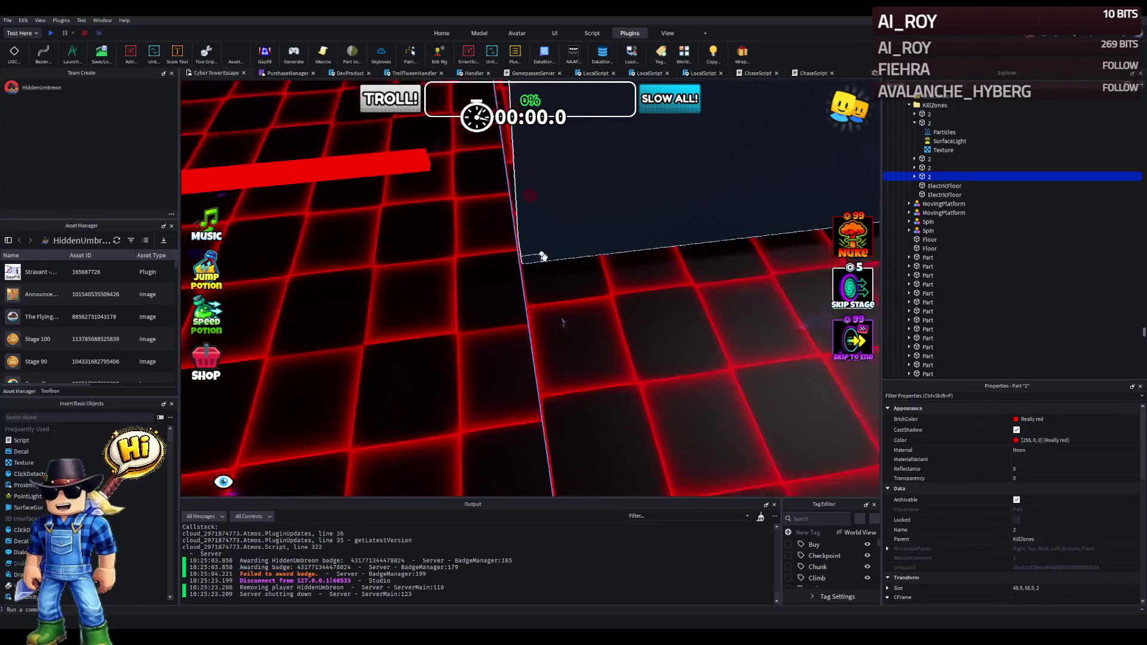
Inspect the dark red-edged floor part and the other KillZones strip along the platform row.
click(669, 254)
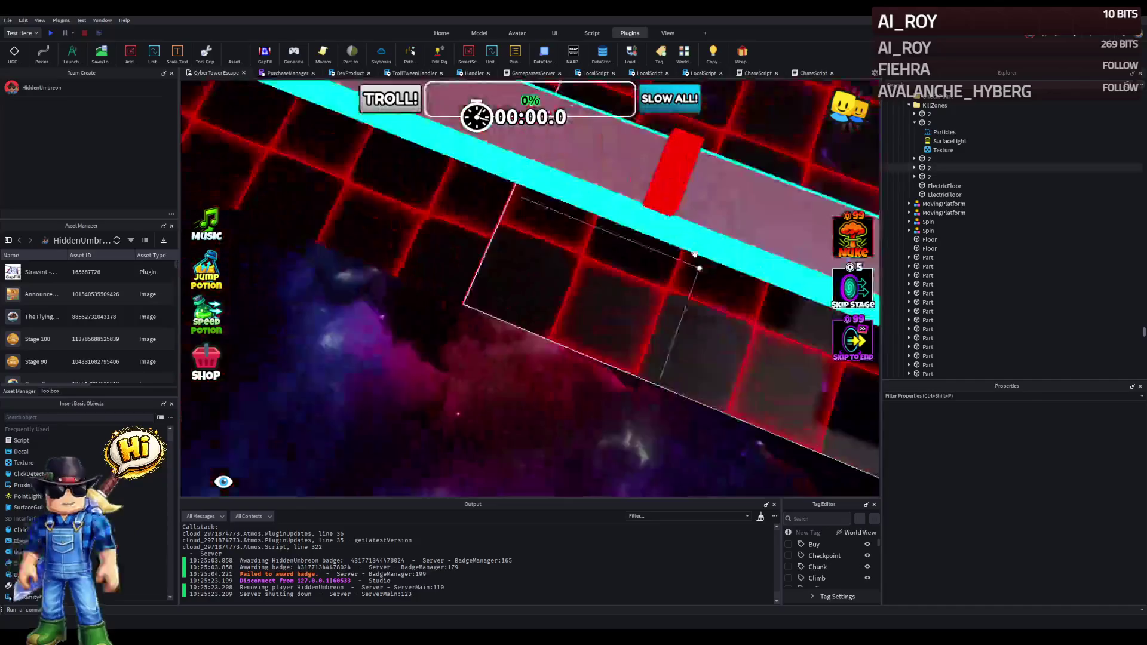
scroll(578, 284, up, 5)
scroll(483, 330, down, 5)
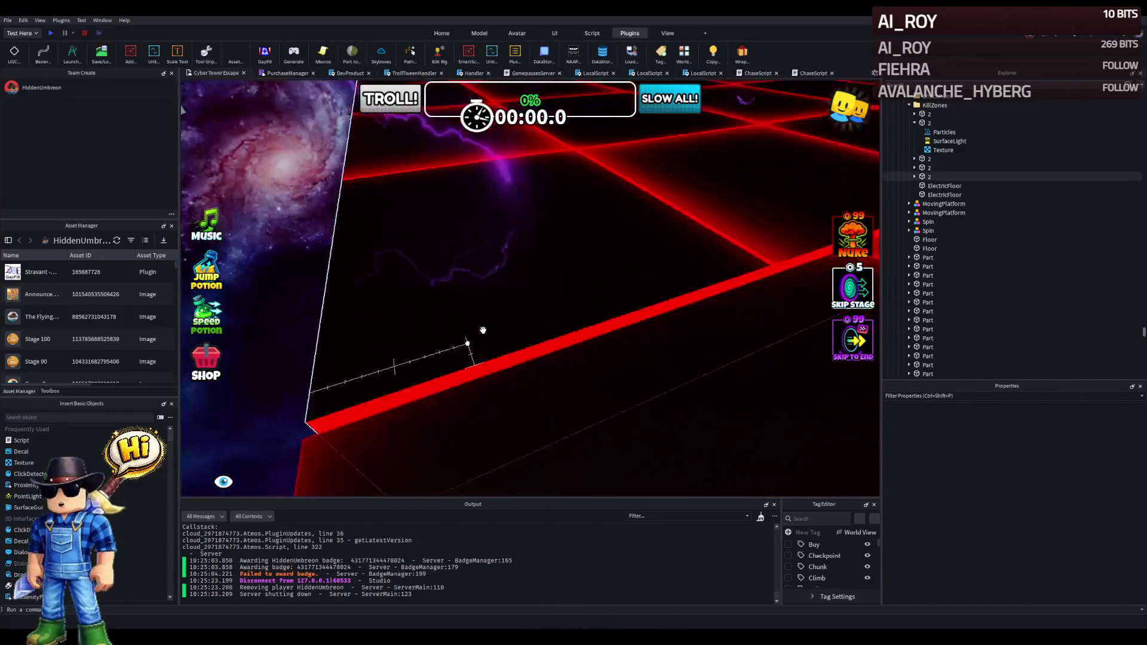
scroll(481, 328, up, 5)
click(470, 346)
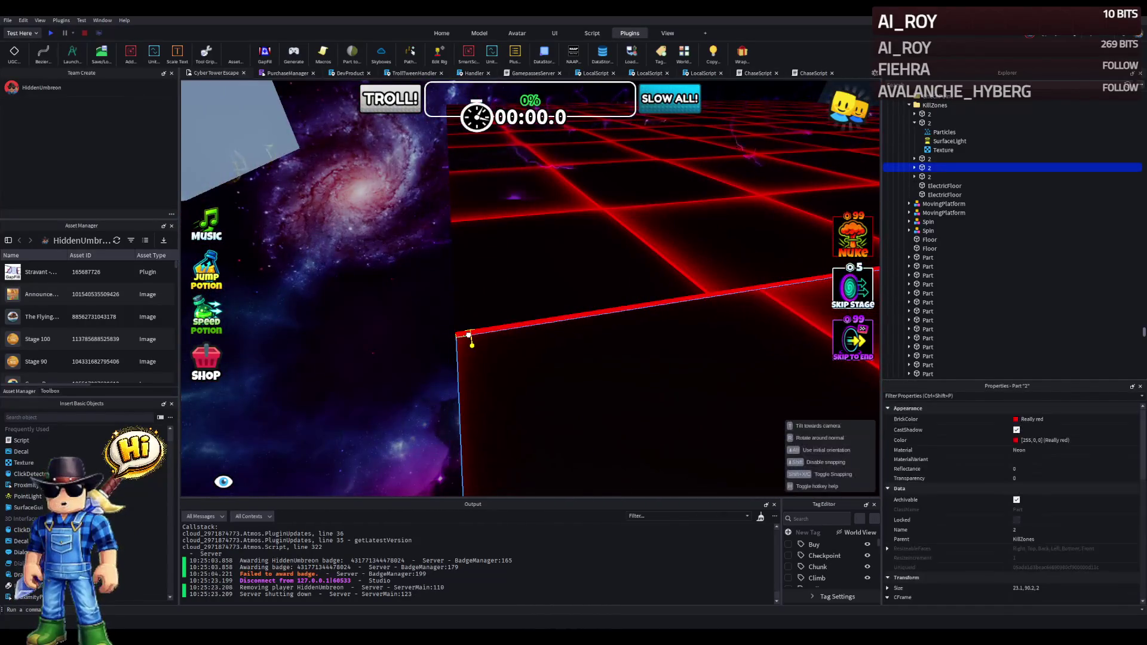
scroll(470, 334, up, 2)
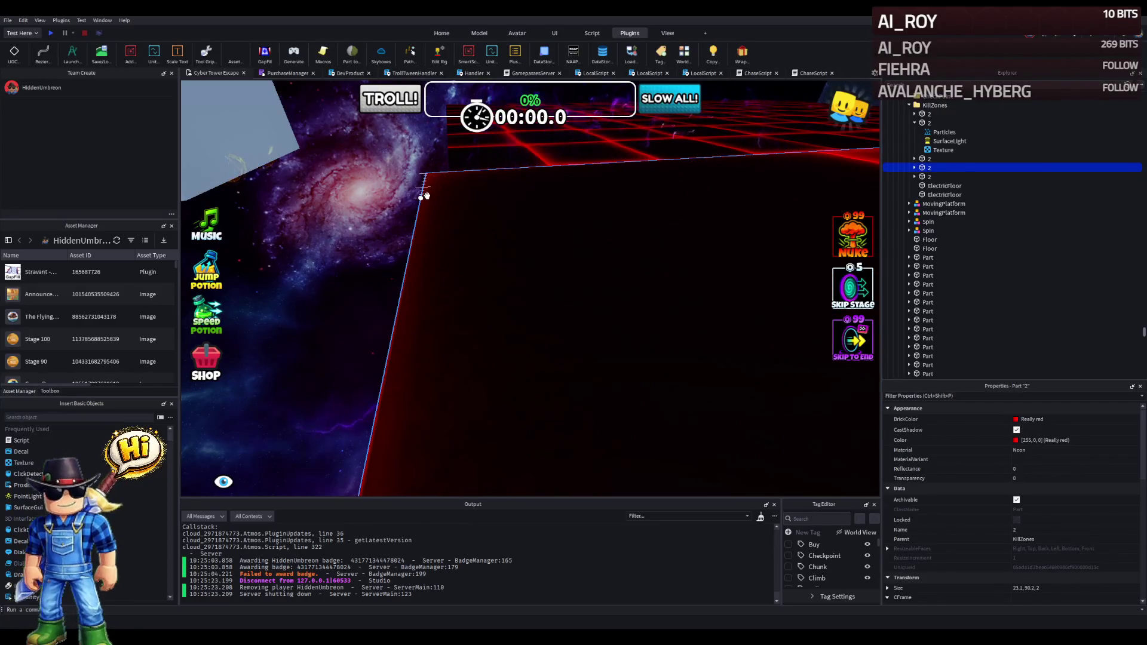
scroll(424, 196, down, 3)
drag(464, 345, 466, 347)
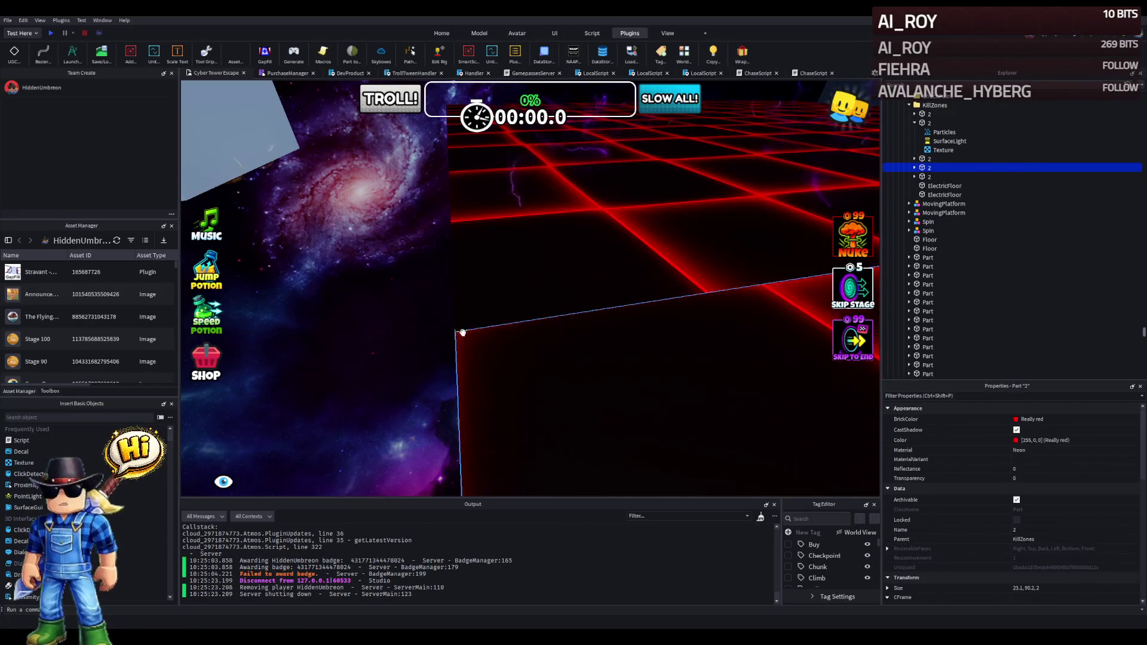
scroll(419, 330, down, 5)
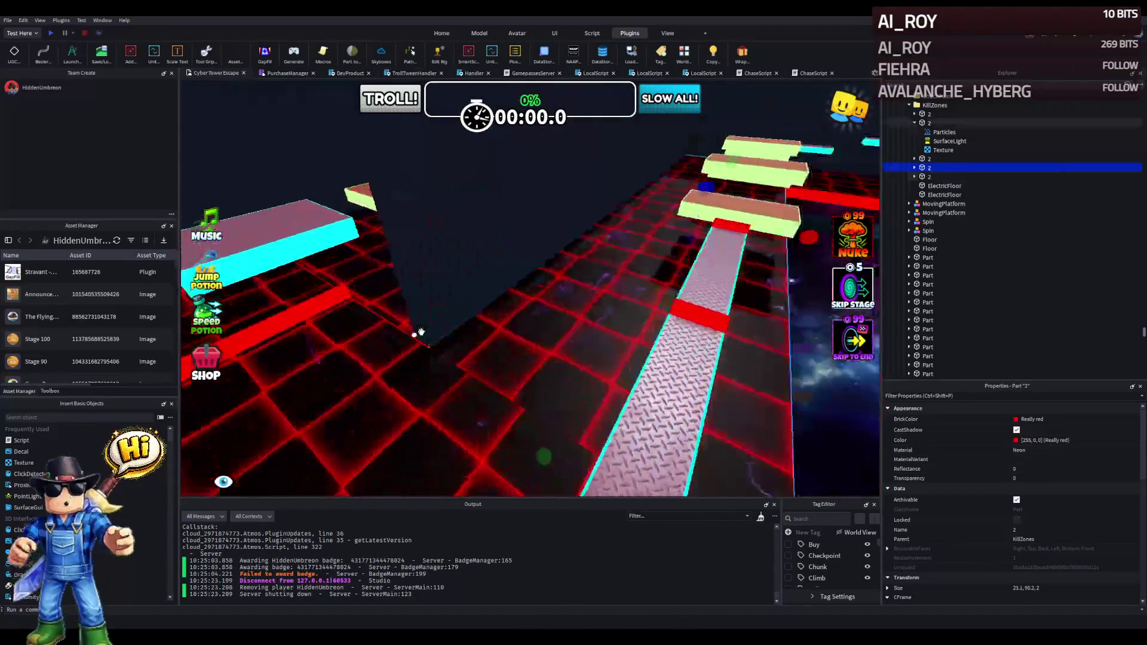
scroll(418, 332, up, 5)
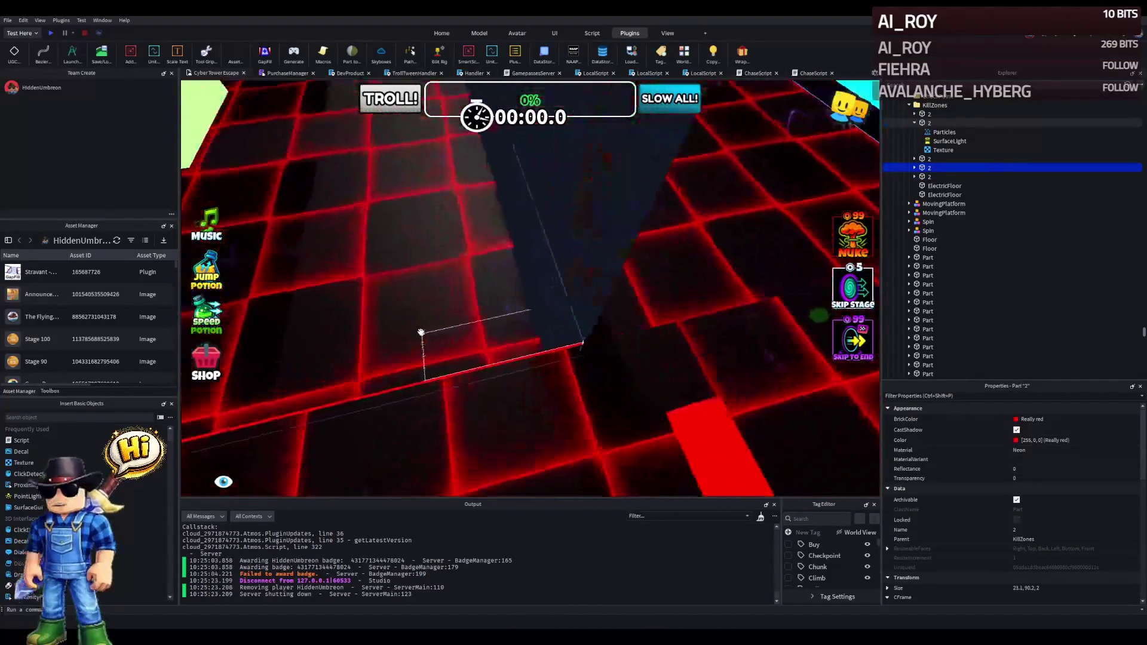
scroll(421, 333, up, 5)
scroll(421, 332, up, 5)
click(424, 331)
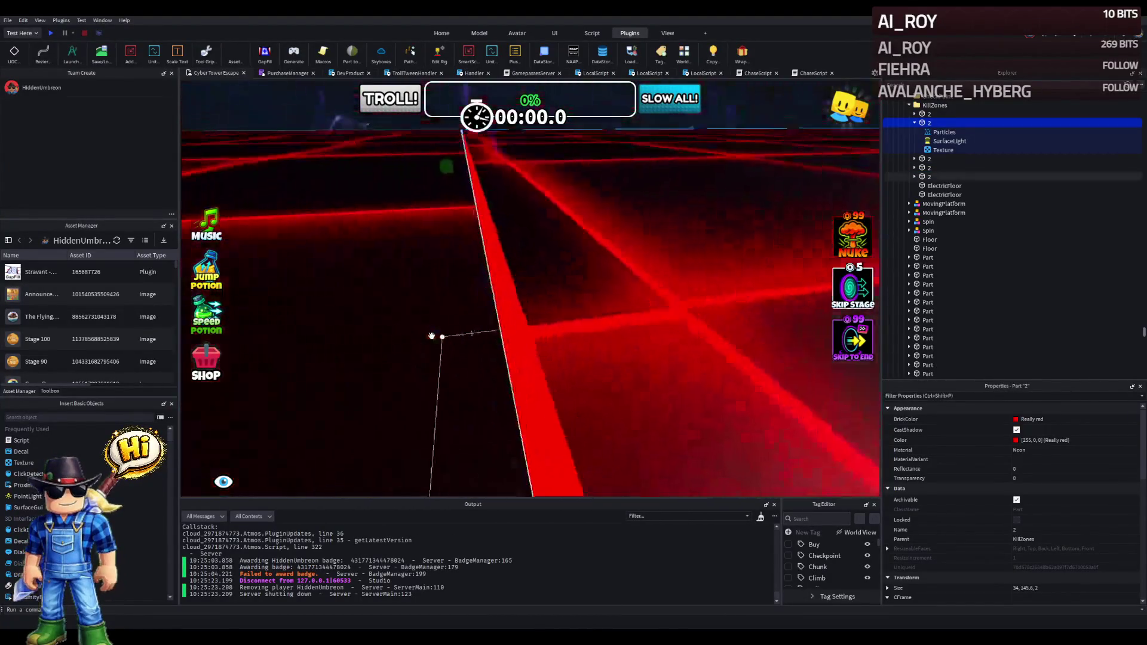
scroll(479, 260, up, 3)
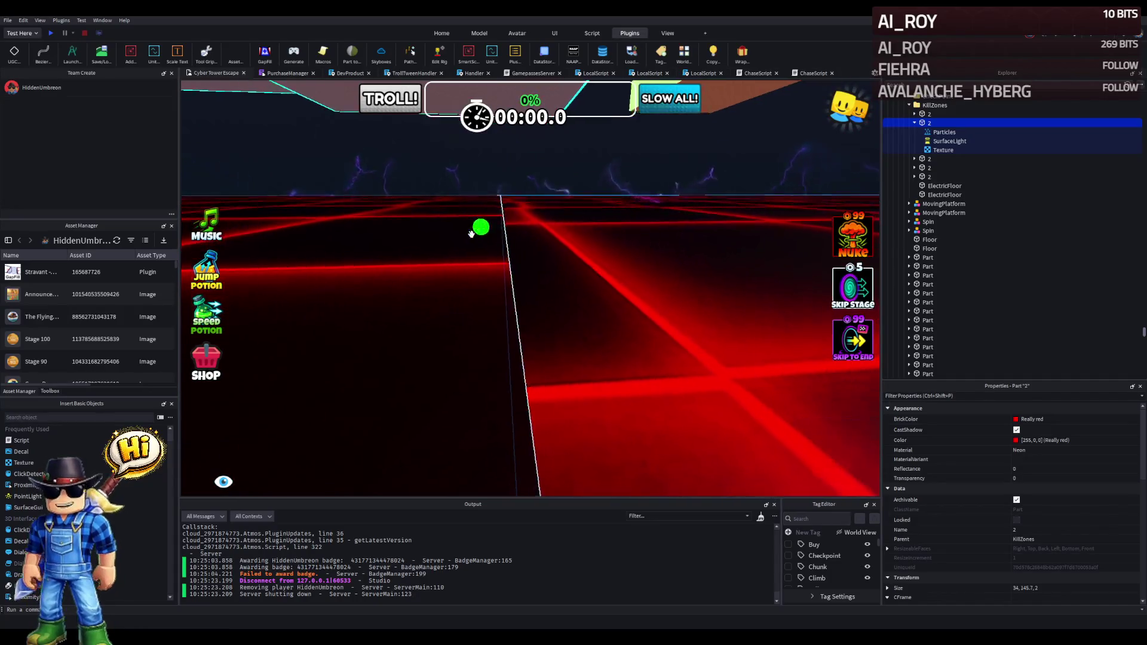
scroll(472, 234, down, 5)
key(f)
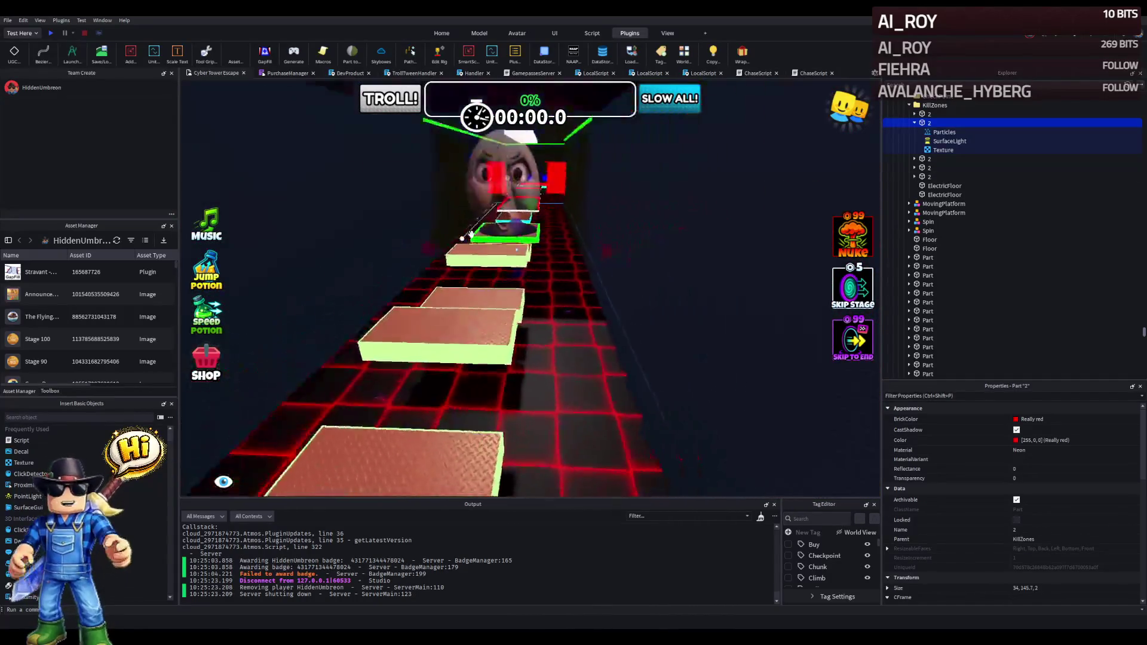
scroll(471, 234, down, 5)
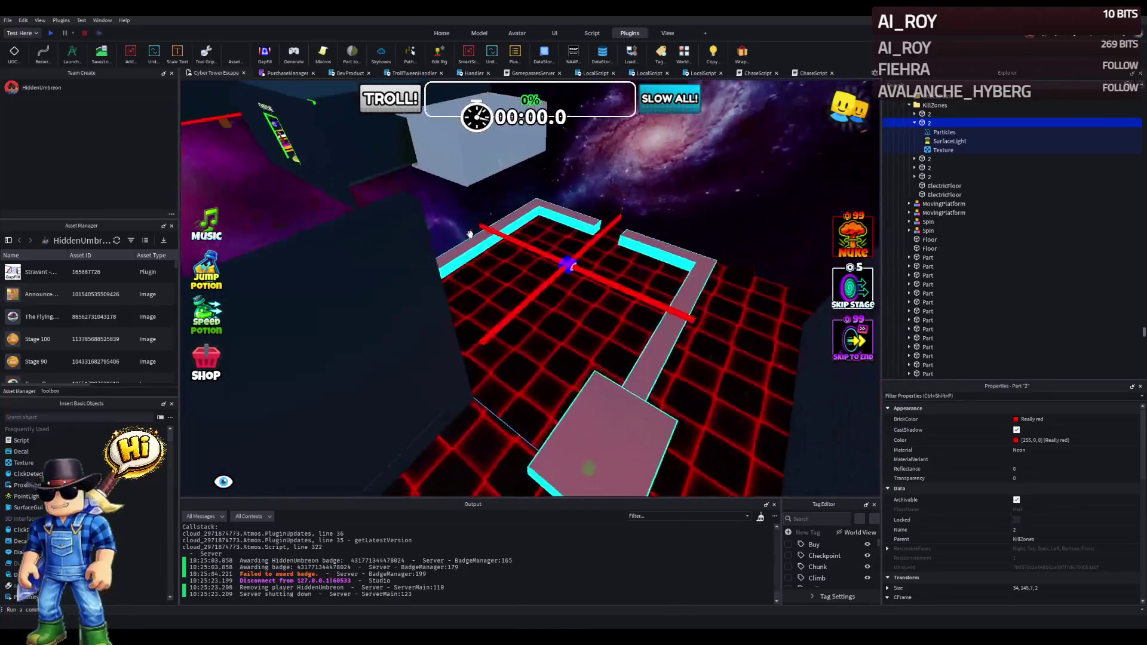
key(w)
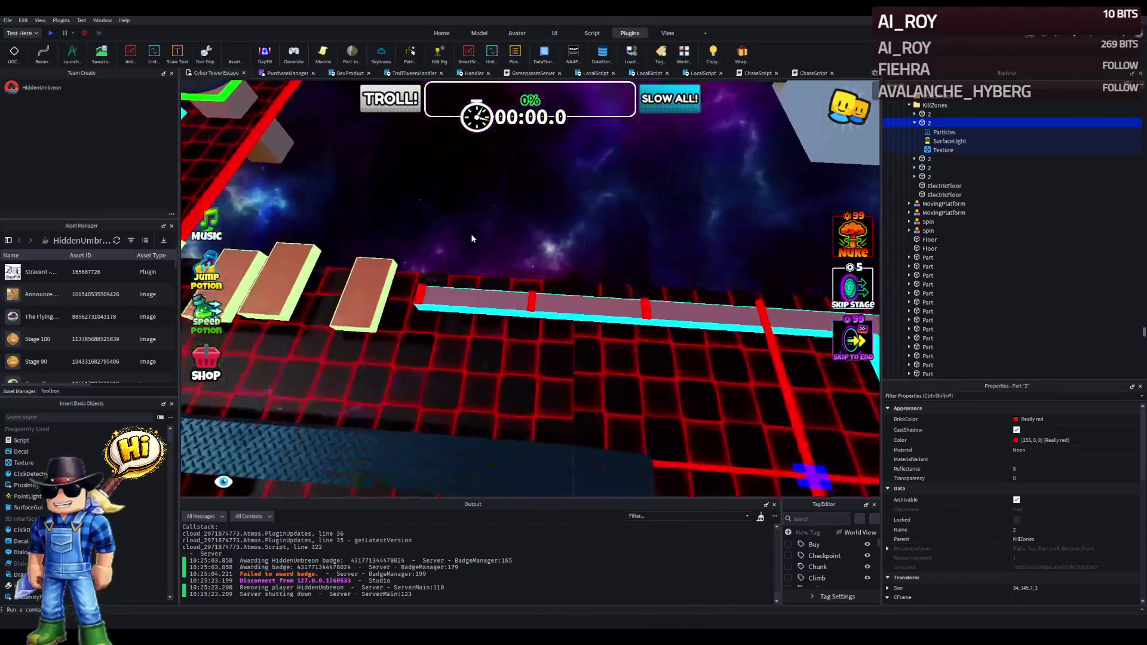
Widen a kill strip to about 25.8 and lengthen another to 62.6 studs.
click(471, 234)
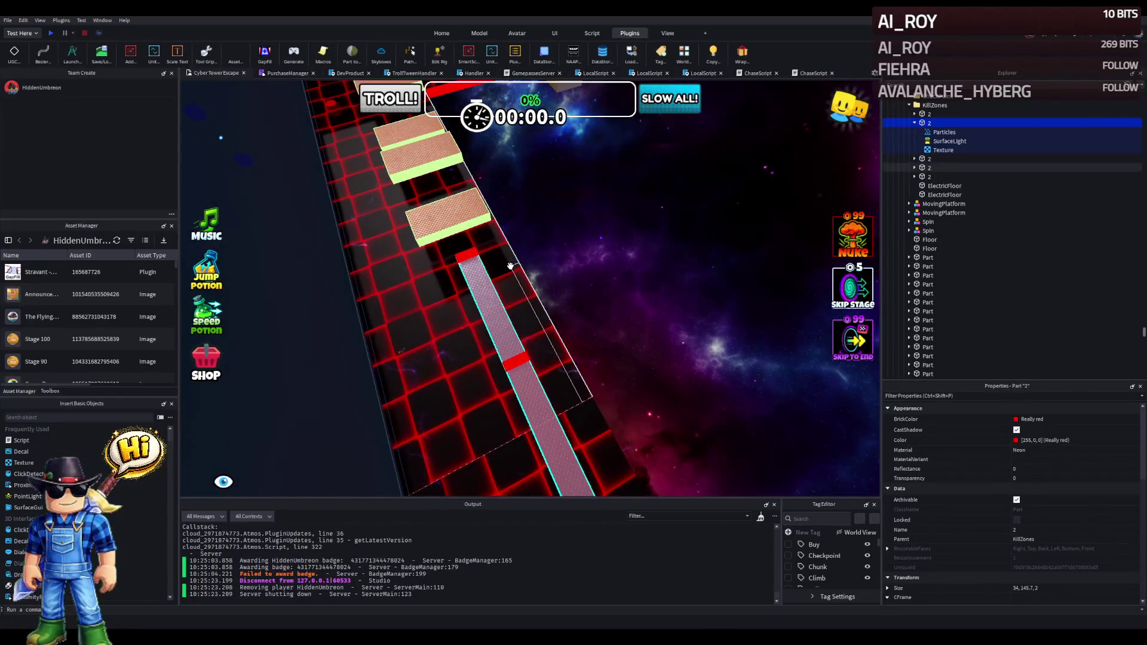
key(f)
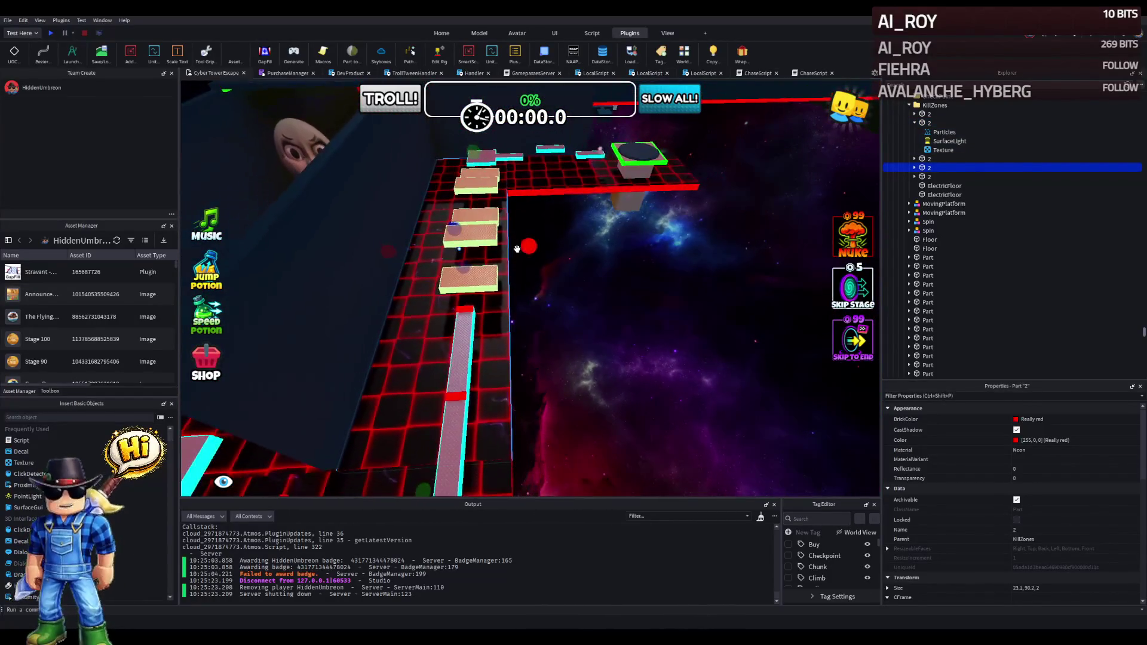
drag(523, 243, 540, 241)
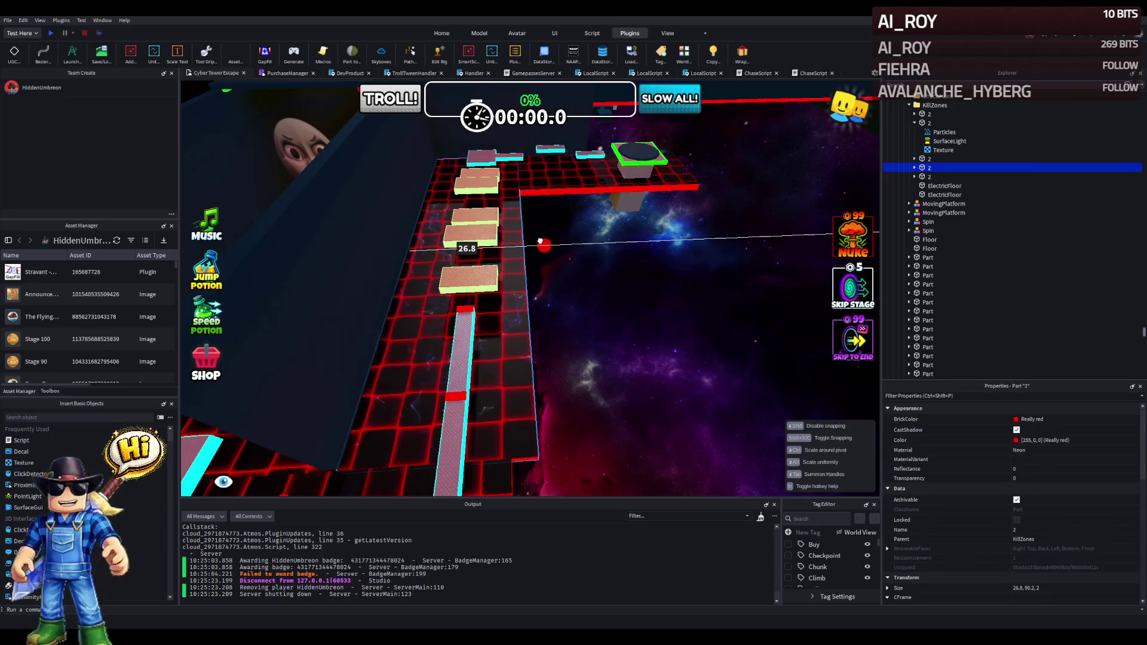
click(508, 335)
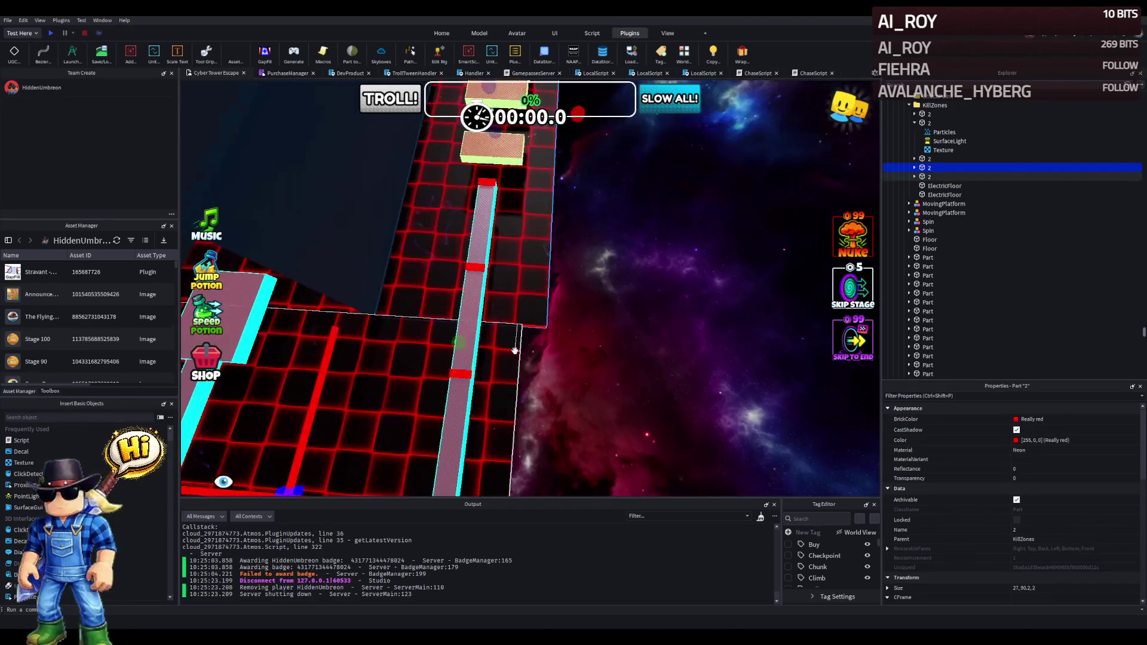
drag(536, 403, 563, 399)
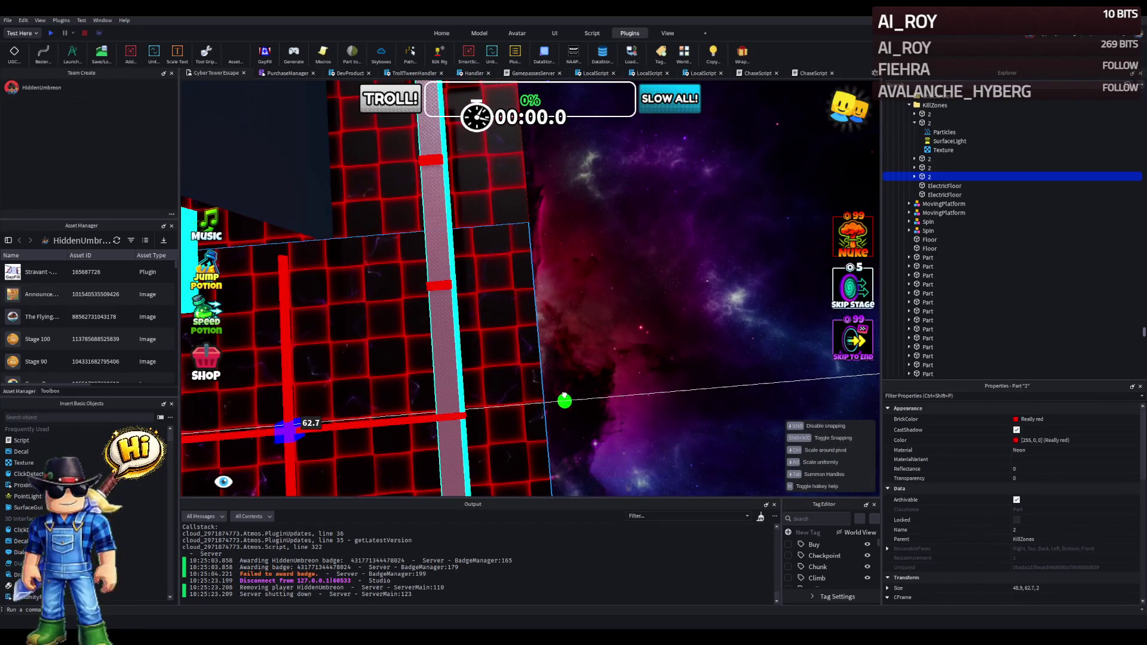
click(600, 363)
key(s)
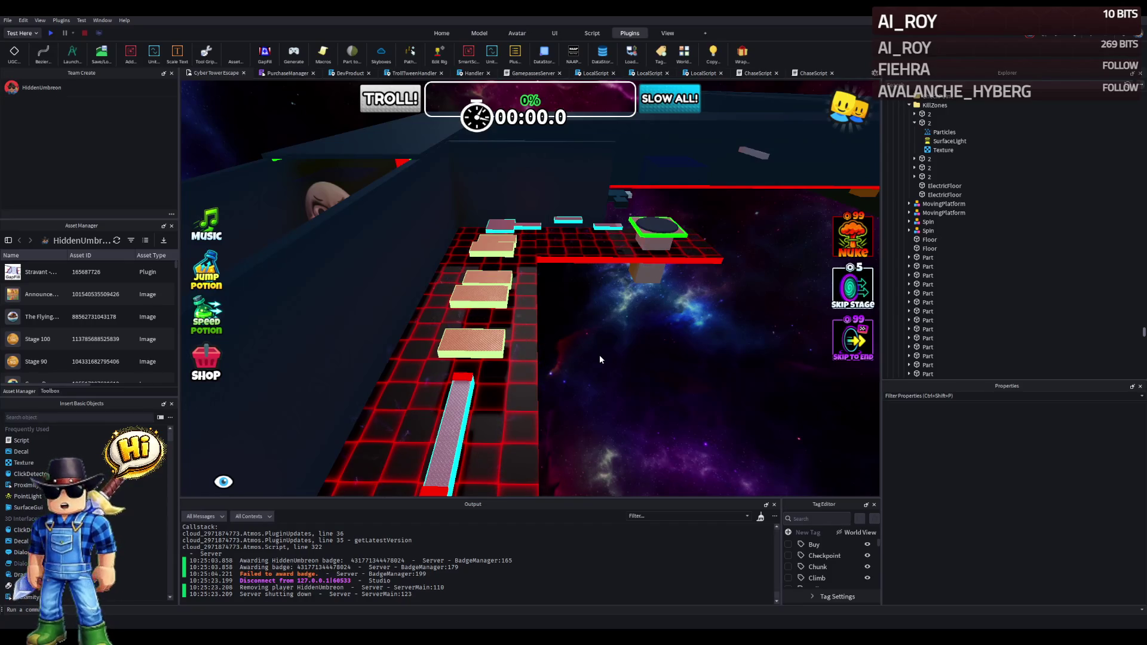
click(505, 424)
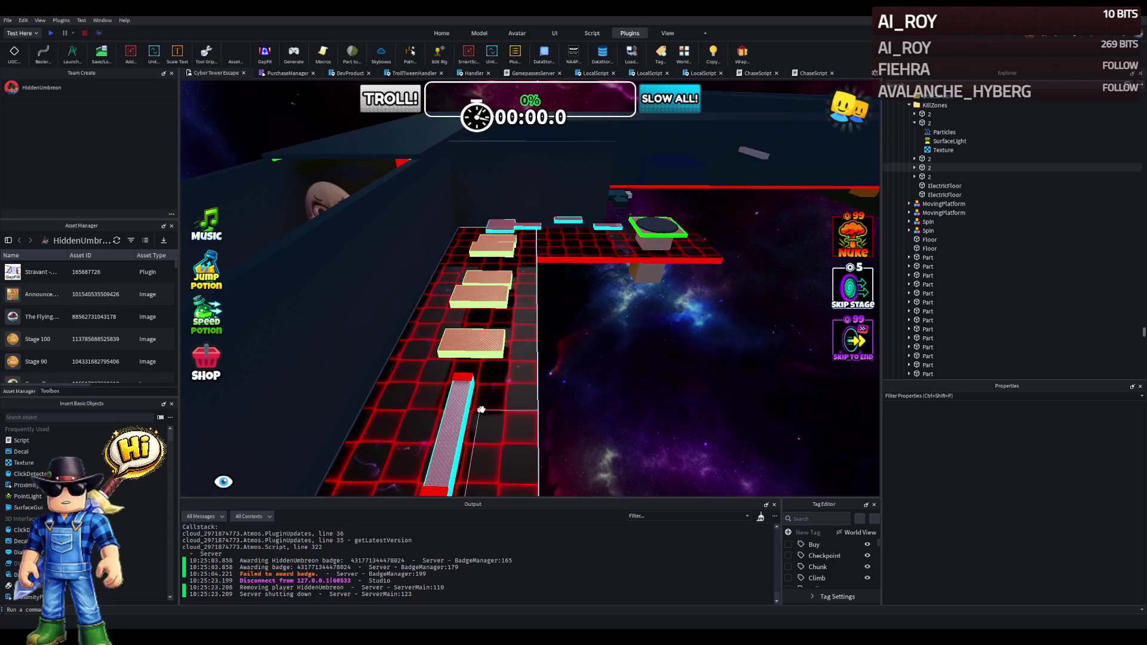
Lengthen one of the stage's Wall parts to about 240 studs.
key(f)
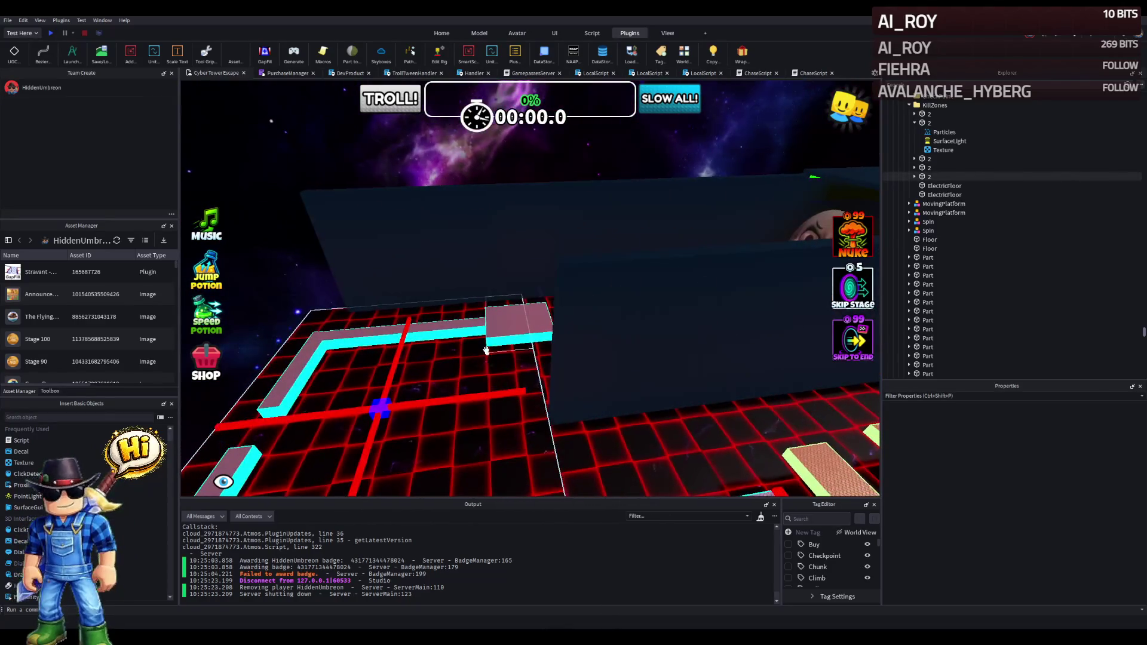
click(390, 261)
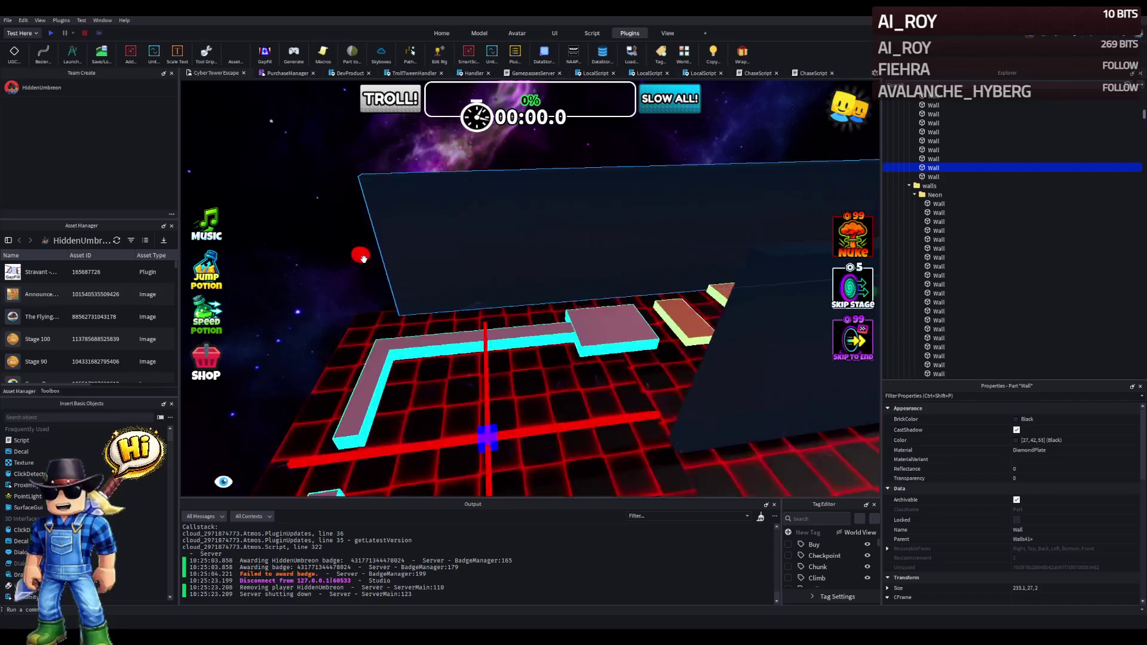
drag(445, 245, 430, 235)
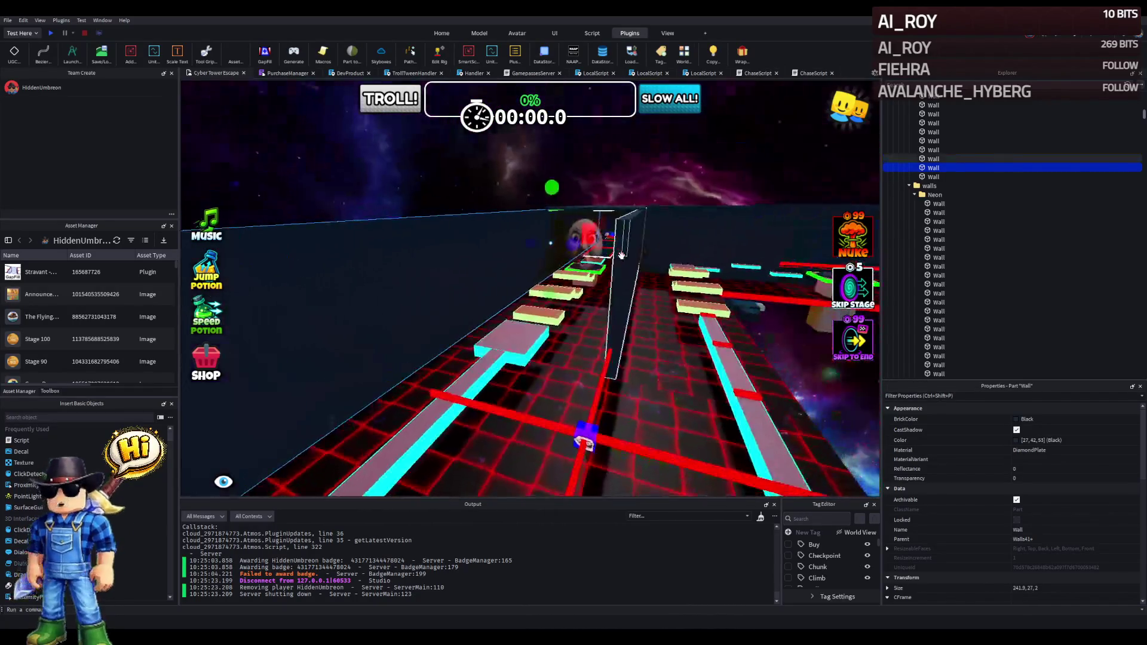
Shorten another Wall part to 183.1, then further to 116.4 studs.
click(620, 257)
click(633, 257)
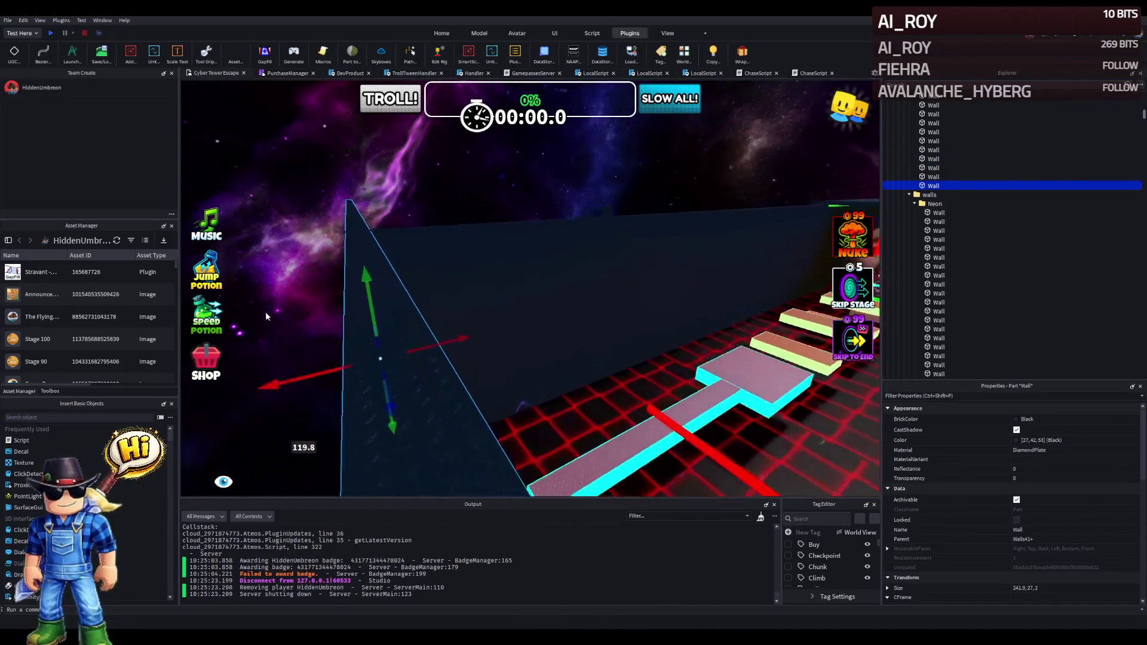
drag(370, 224, 409, 261)
mouse_move(457, 293)
mouse_down()
mouse_move(514, 333)
mouse_move(446, 302)
mouse_move(487, 256)
mouse_move(476, 258)
mouse_move(527, 267)
mouse_move(398, 205)
mouse_move(464, 246)
mouse_move(493, 238)
mouse_move(505, 276)
mouse_up()
Duplicate the wall, set the copy down on the floor and stretch it to 96.5 × 27 × 2.
key(ctrl+d)
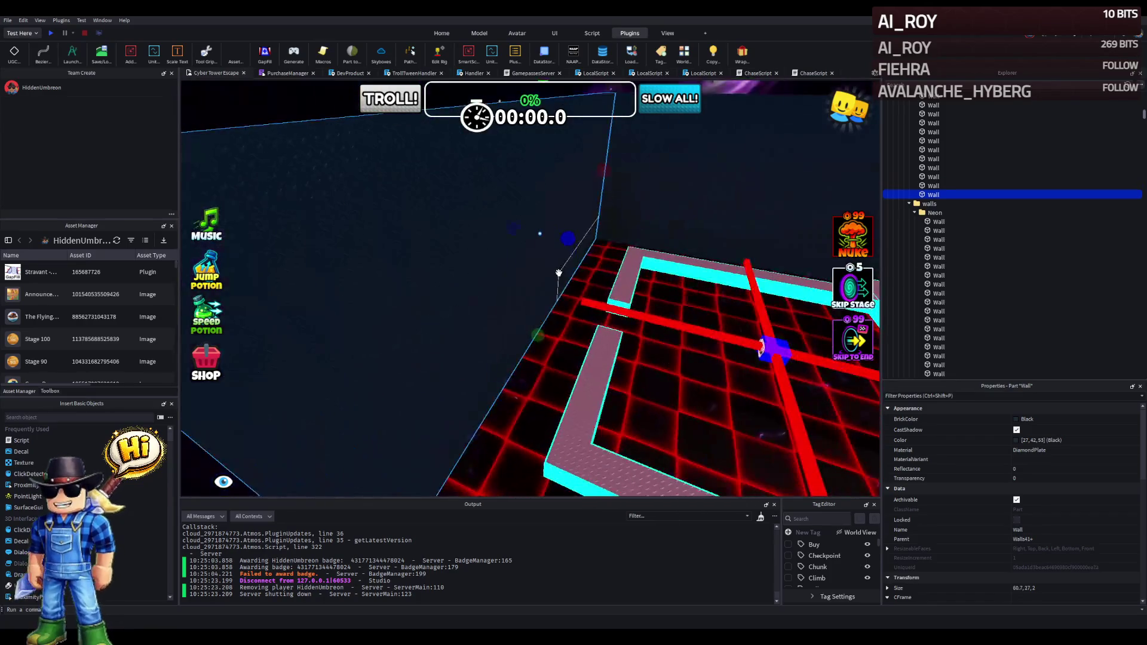
key(s)
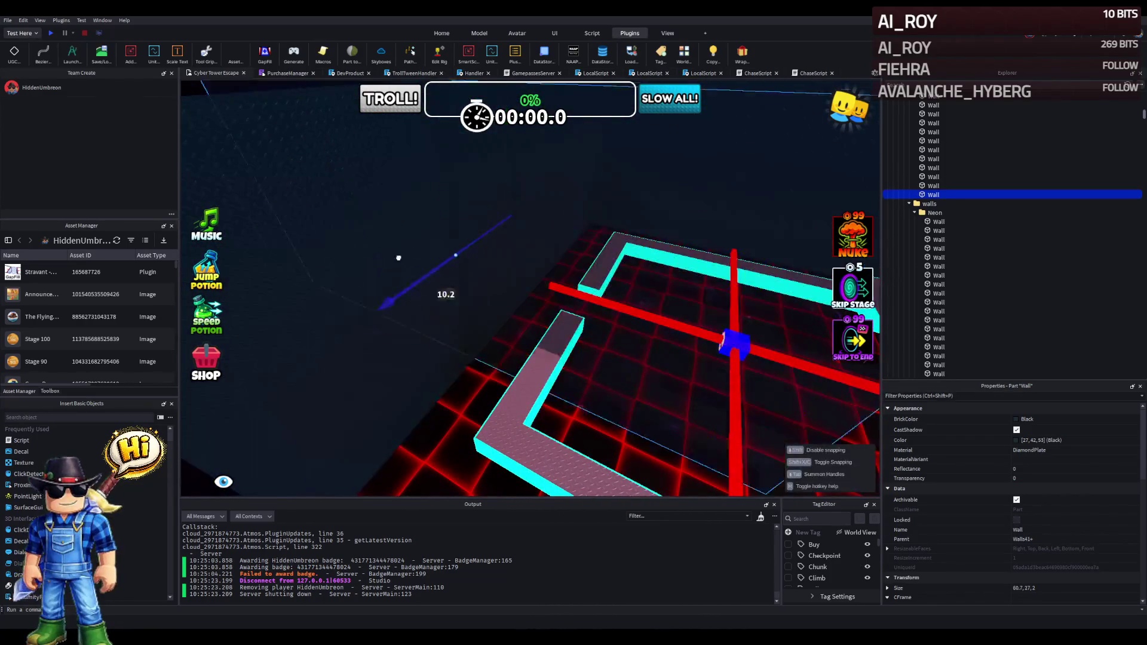
key(Left)
drag(573, 256, 506, 375)
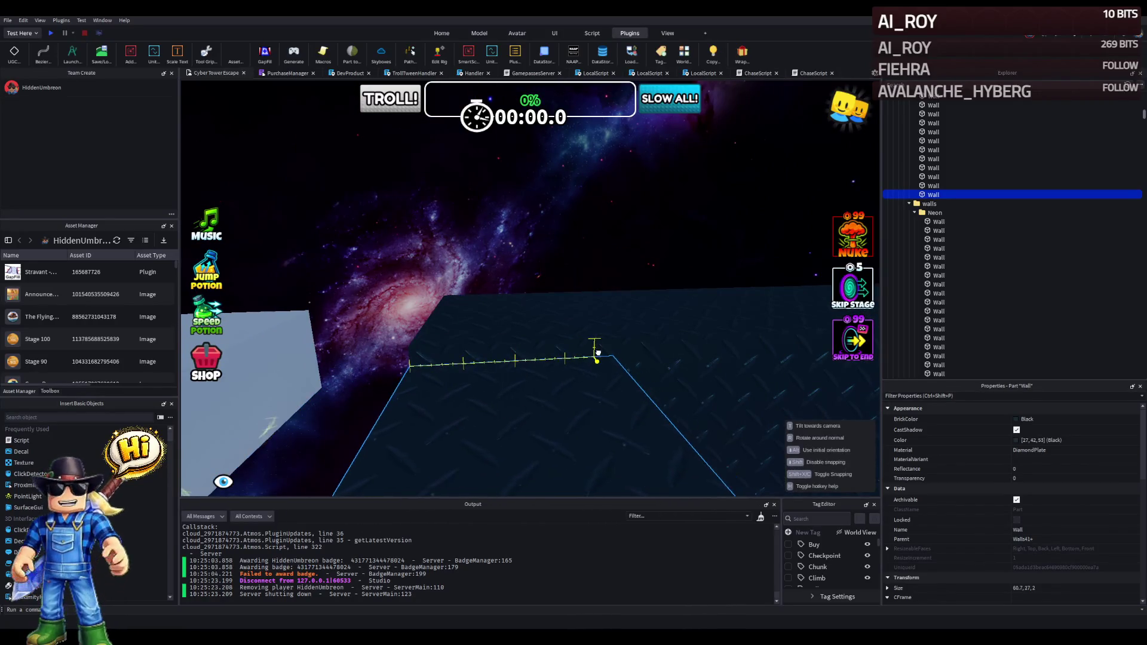
drag(597, 348, 597, 348)
key(f)
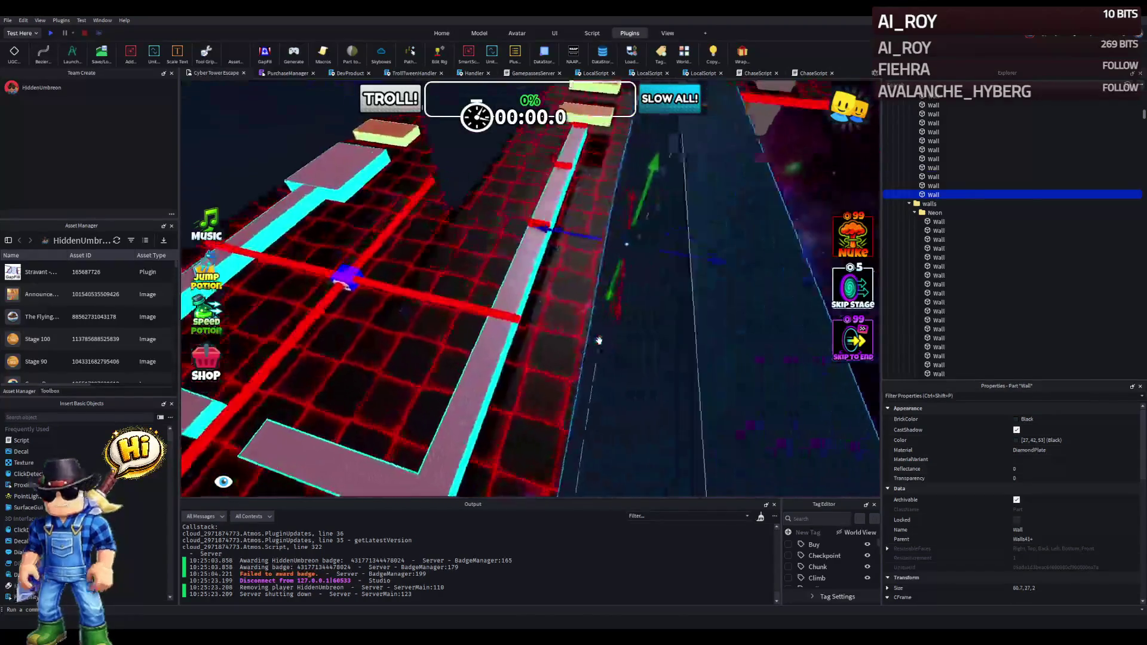
key(Left)
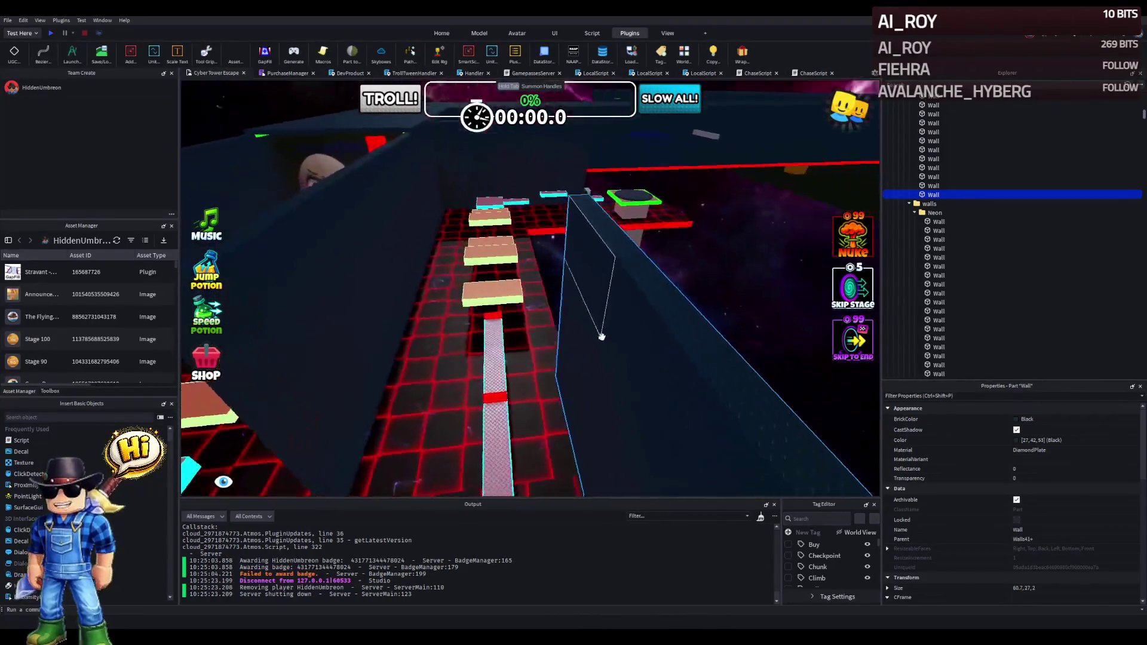
drag(497, 332, 347, 337)
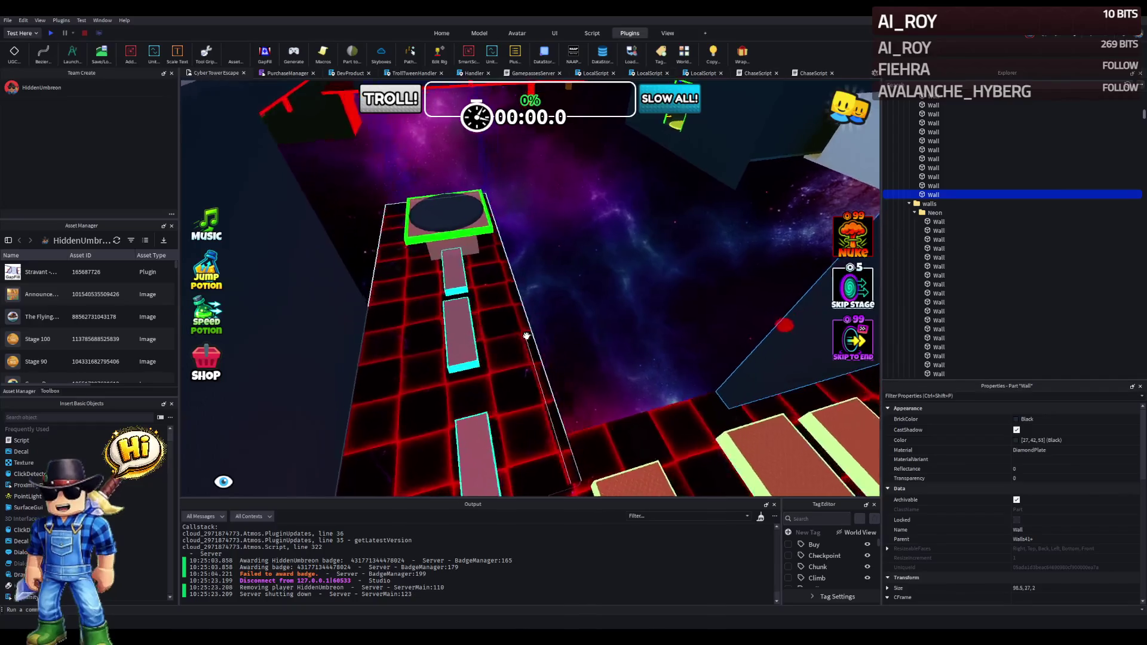
Trim the tall red kill-zone part from 57.7 to about 53.5 long, giving 23 × 53.5 × 2.
click(526, 336)
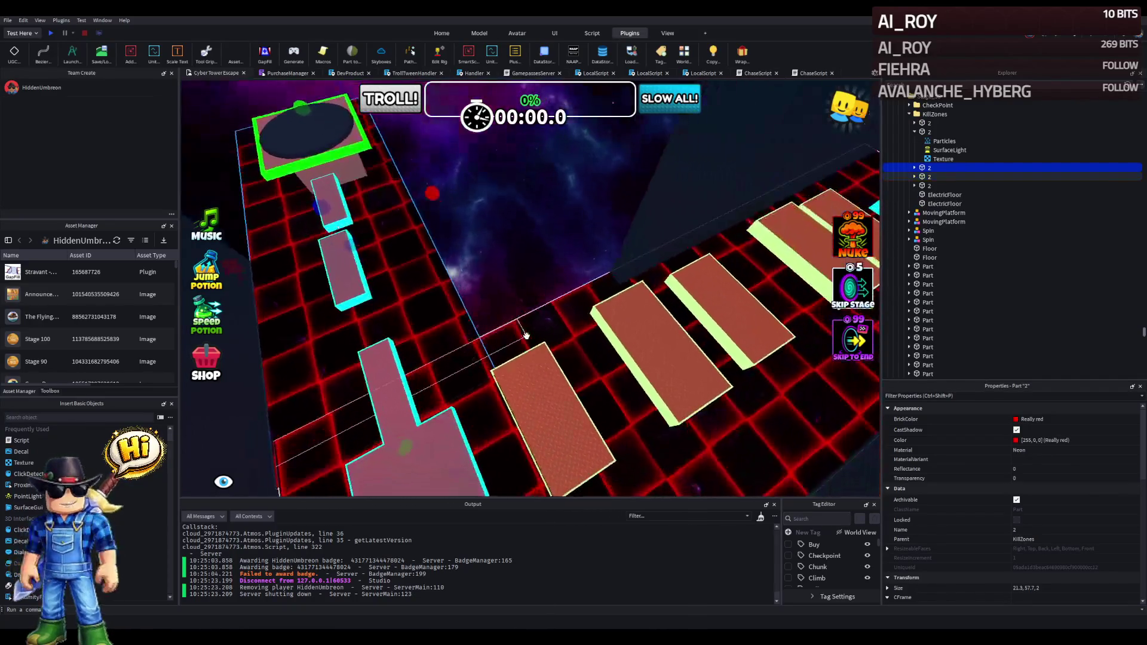
click(496, 291)
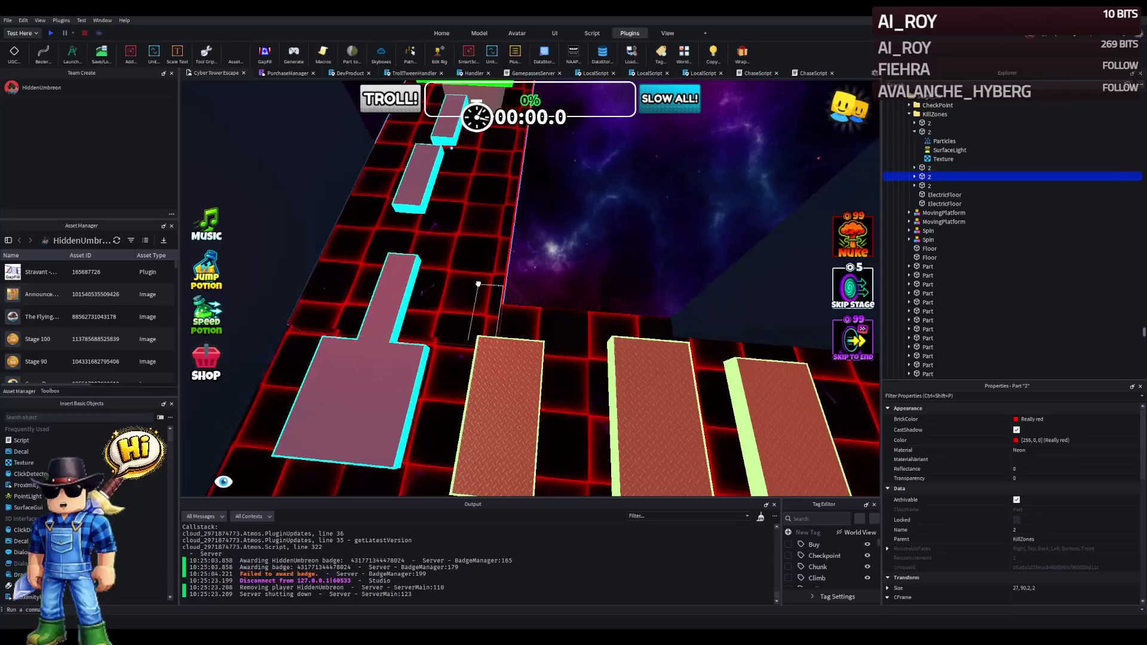
key(f)
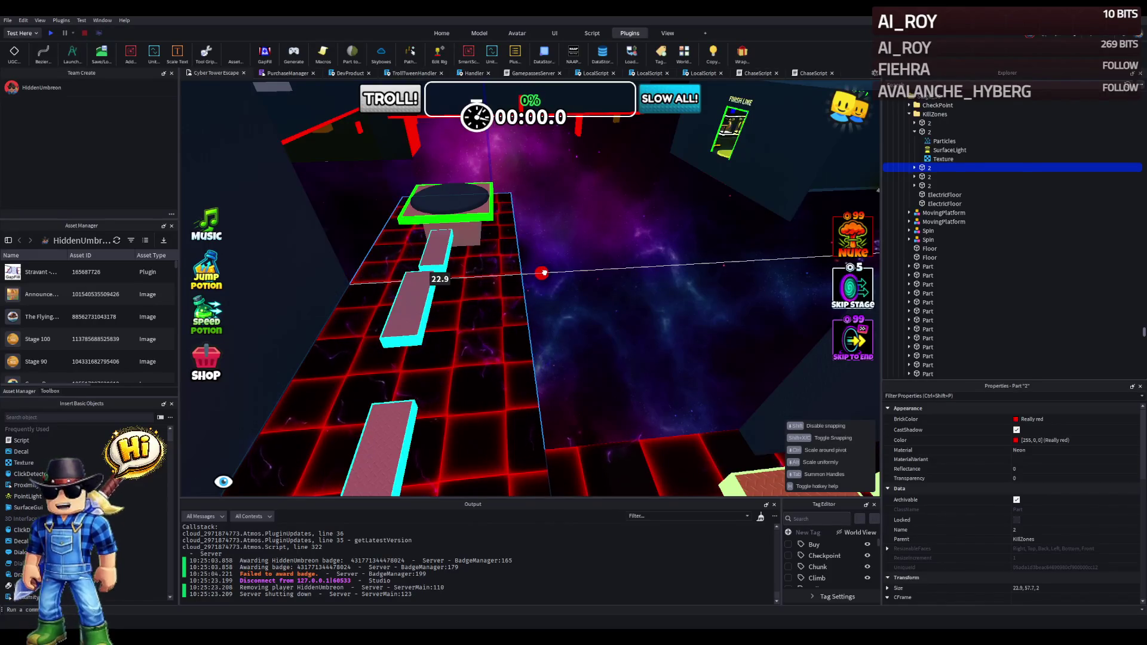
scroll(546, 273, up, 10)
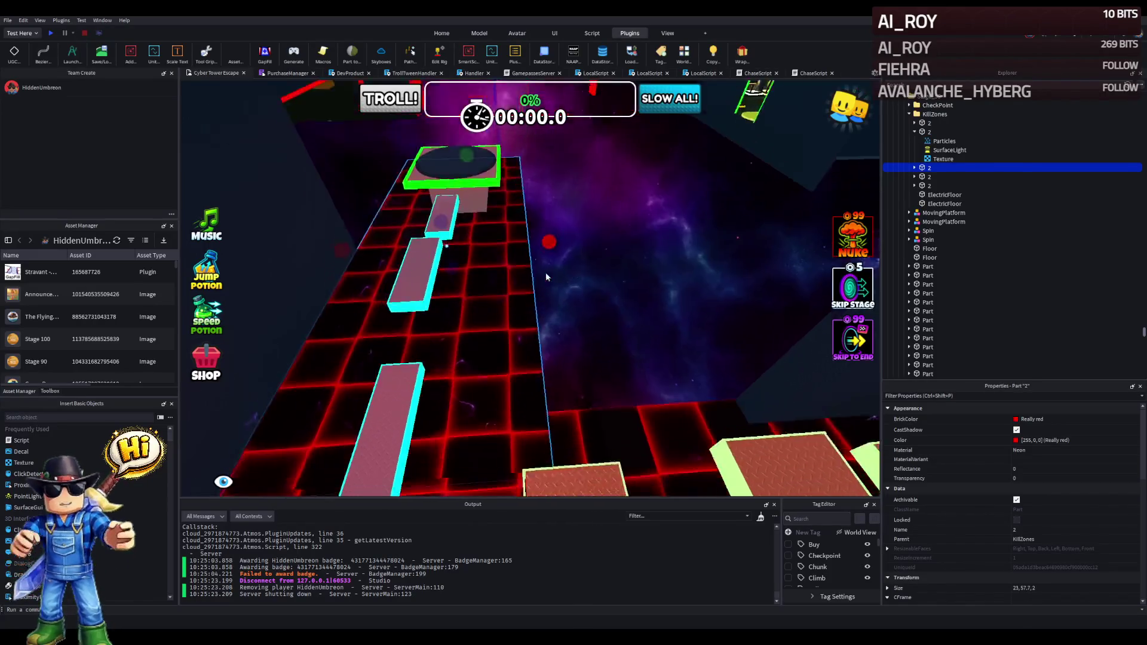
mouse_move(433, 302)
mouse_down()
mouse_move(473, 272)
mouse_move(479, 317)
mouse_up()
scroll(456, 282, up, 10)
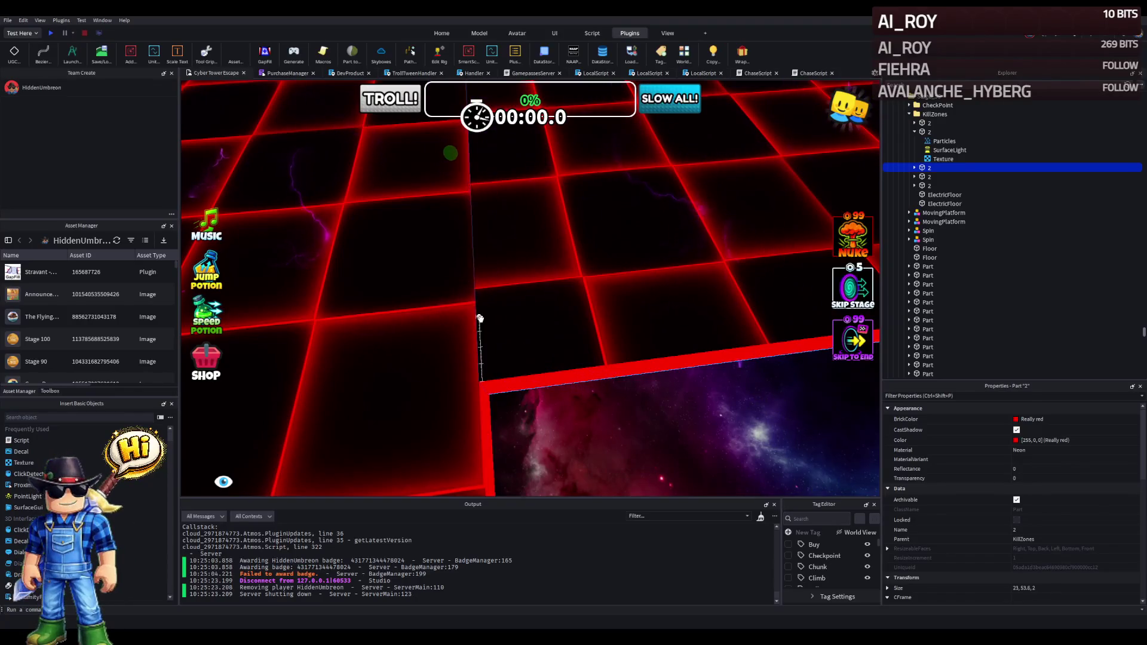
mouse_move(486, 358)
mouse_down()
mouse_move(477, 348)
mouse_move(488, 352)
mouse_move(457, 366)
mouse_up()
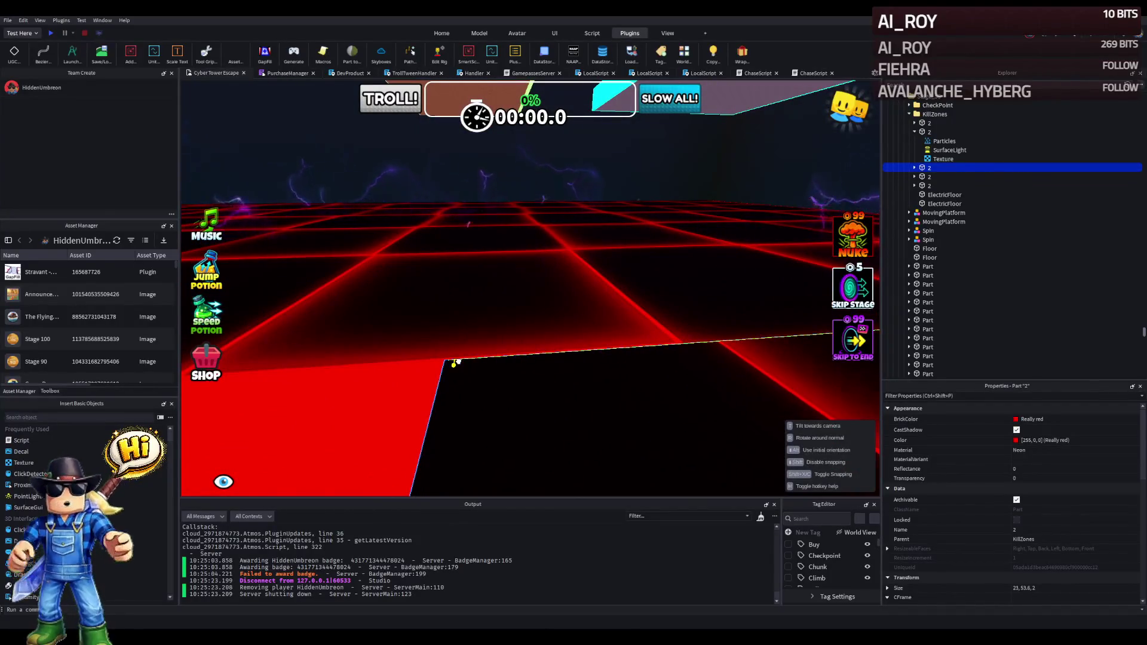
scroll(459, 364, up, 5)
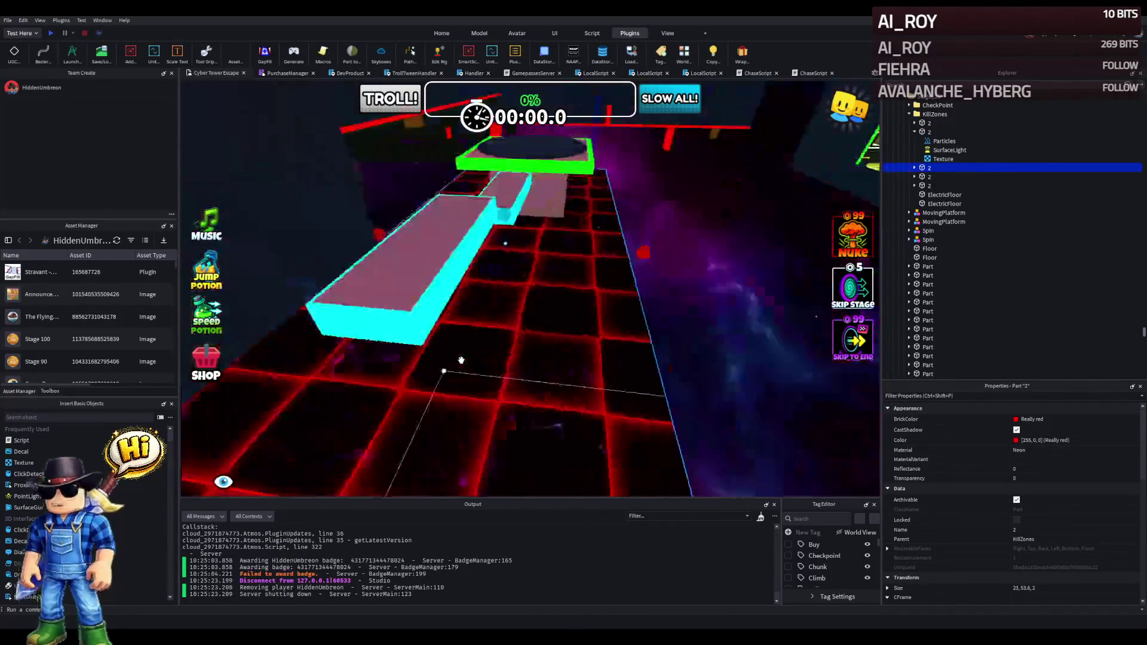
click(695, 295)
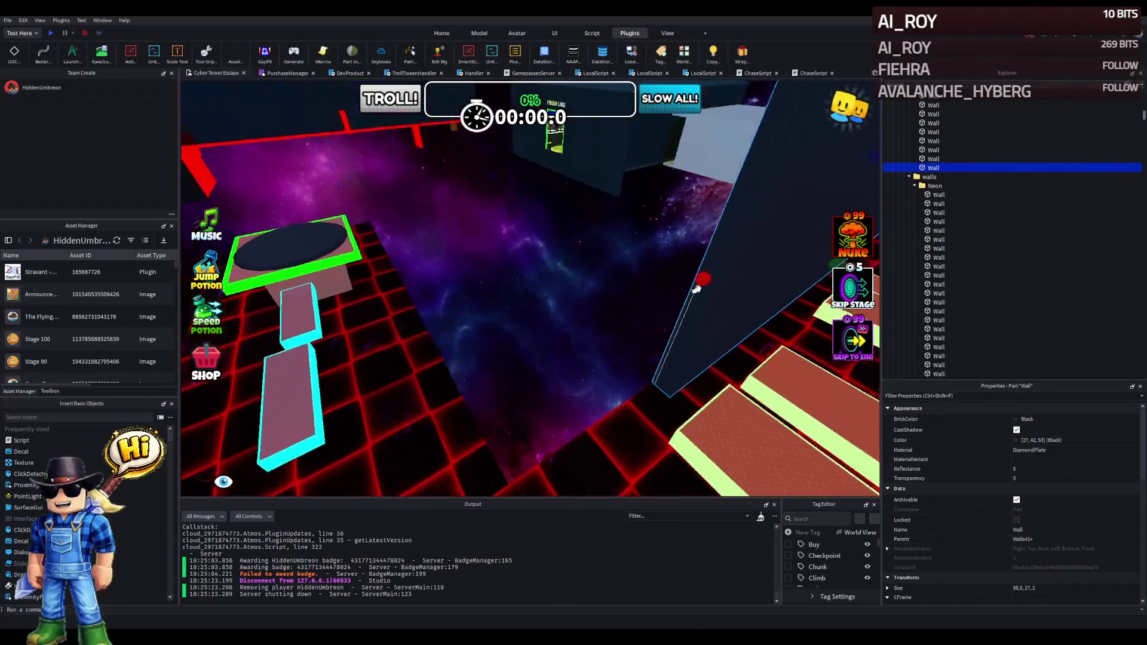
Lengthen the large black wall to about 113 studs, then check the nearby red kill-zone parts.
click(607, 324)
mouse_move(606, 324)
mouse_down()
mouse_move(534, 338)
mouse_move(574, 328)
mouse_move(621, 275)
mouse_up()
scroll(622, 274, up, 5)
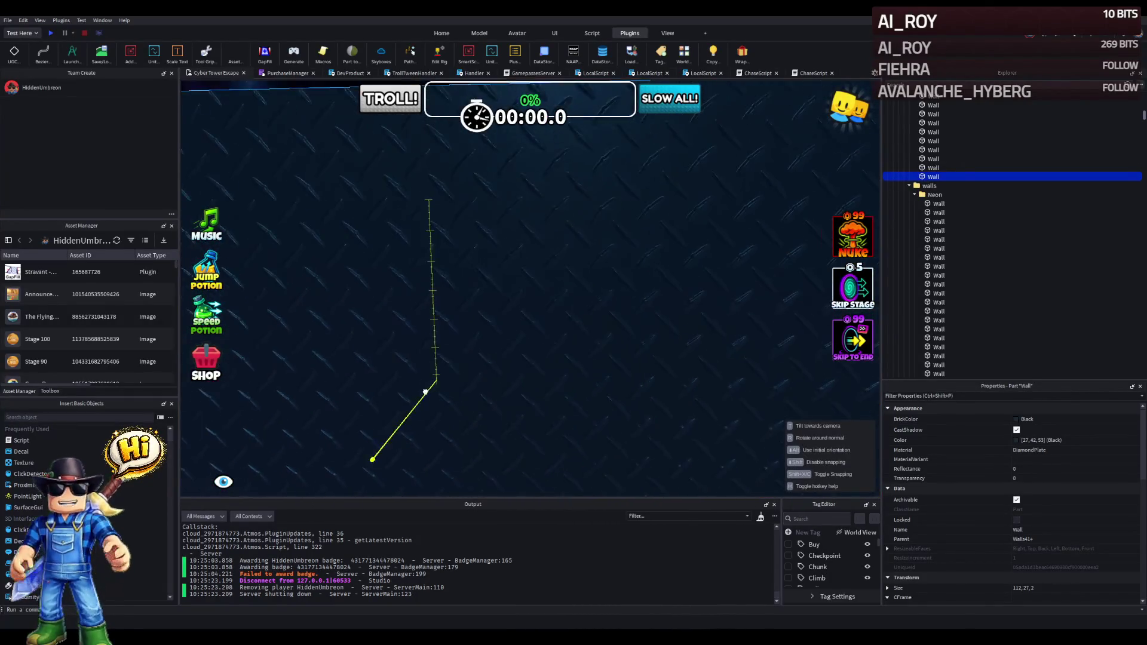
mouse_move(536, 341)
mouse_down()
mouse_move(553, 299)
mouse_move(402, 356)
mouse_move(428, 346)
mouse_move(413, 359)
mouse_up()
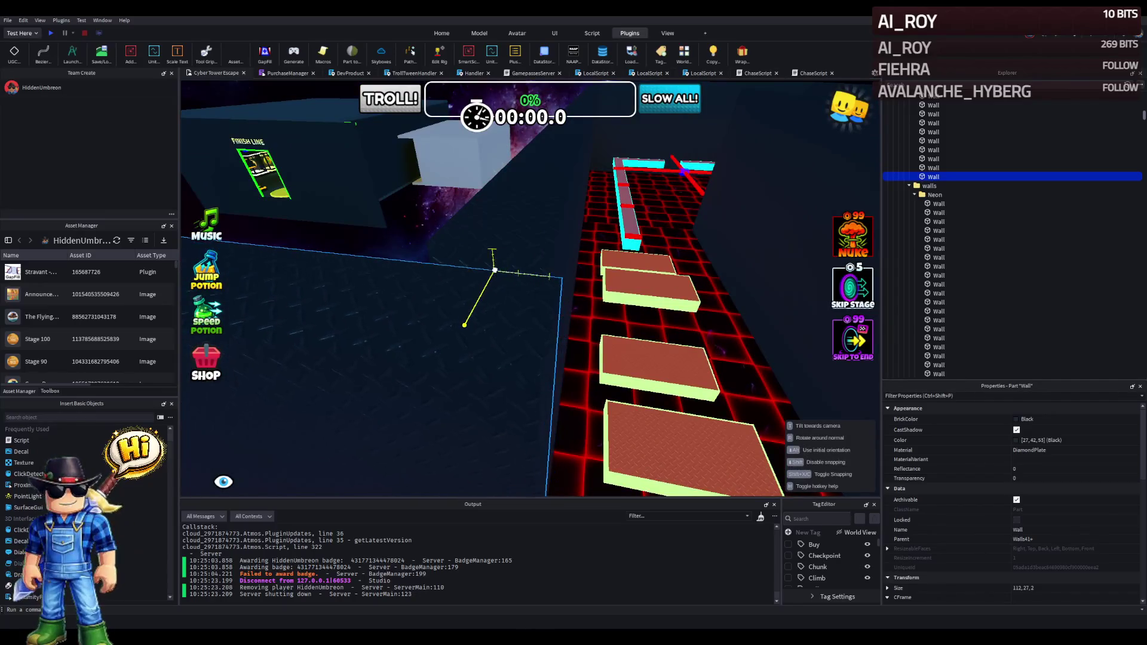
drag(478, 250, 479, 250)
key(f)
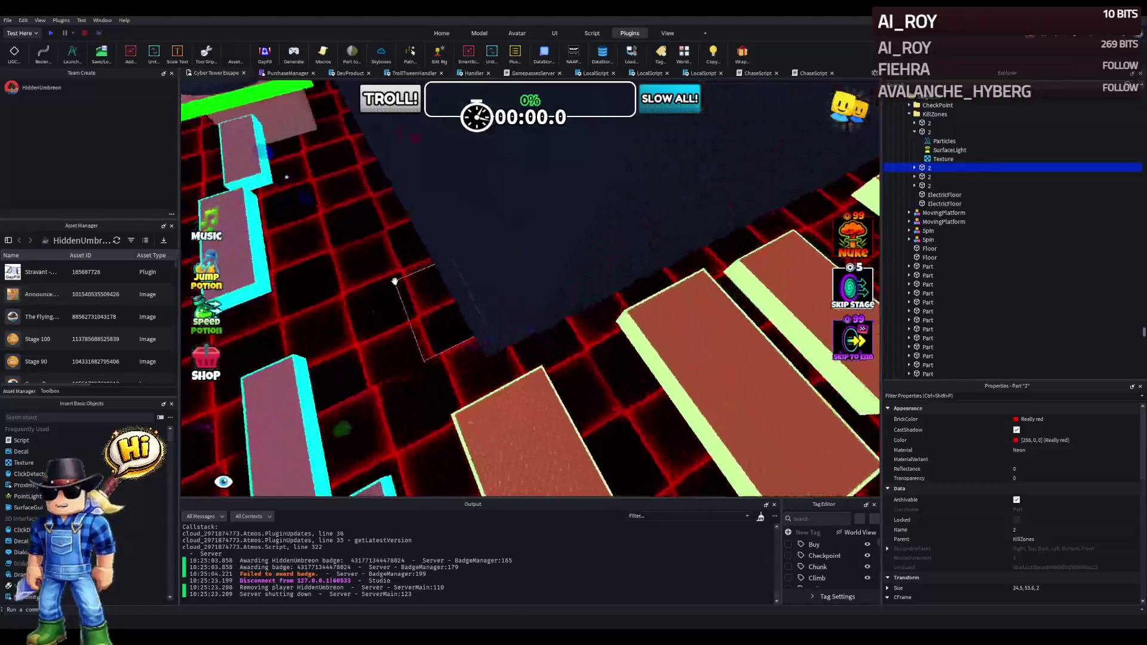
click(362, 302)
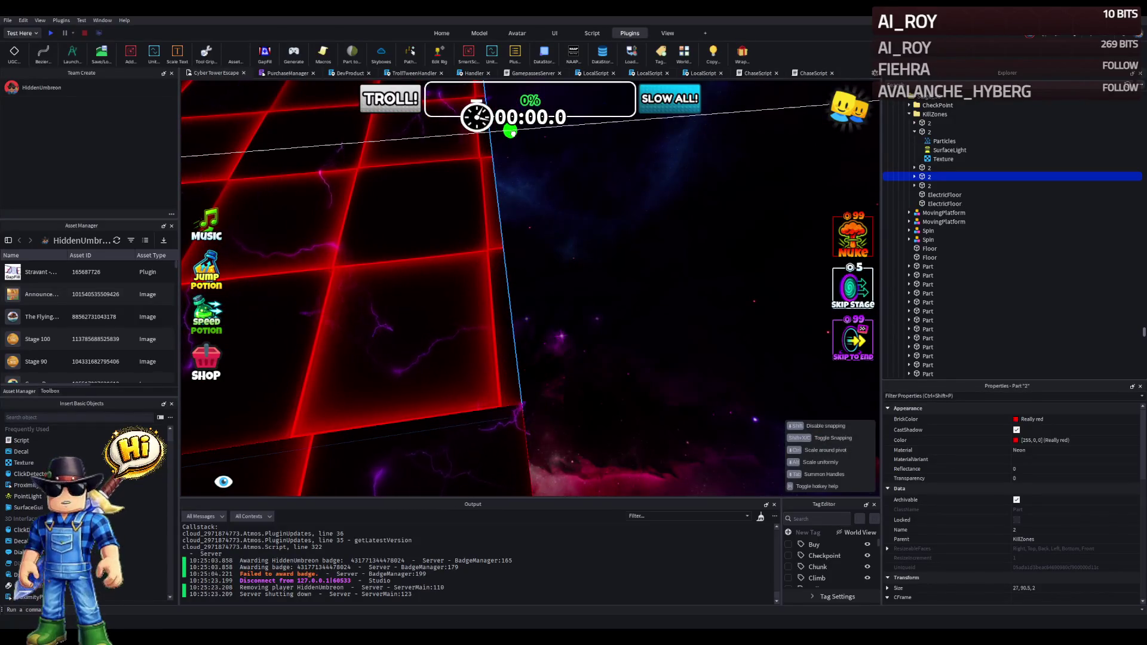
click(579, 210)
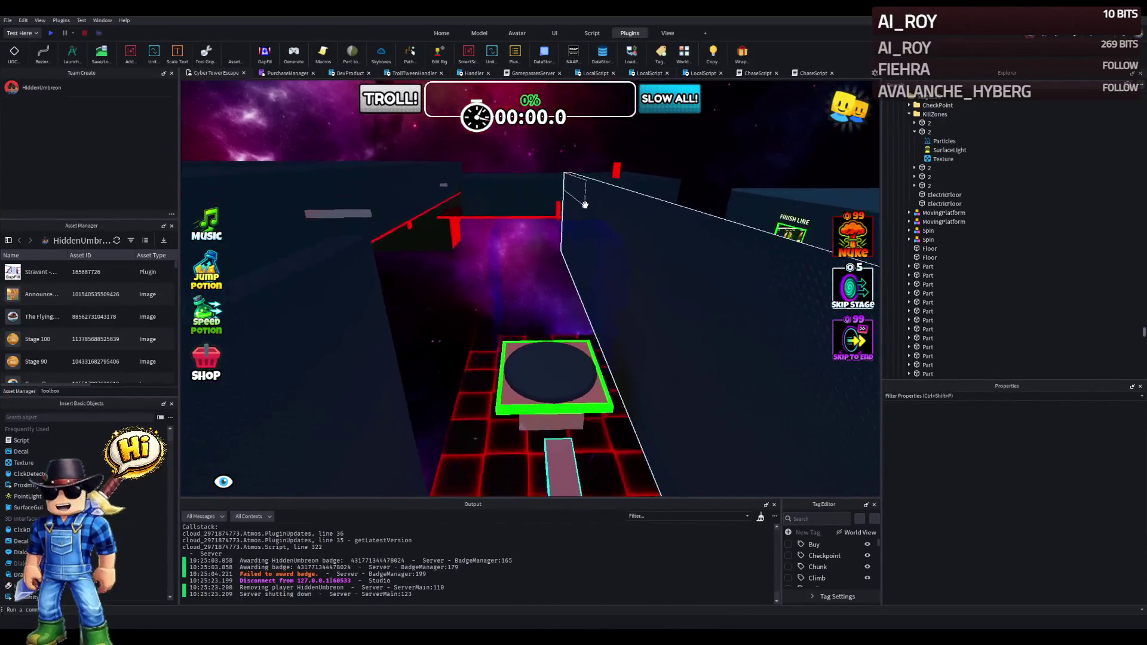
click(586, 203)
scroll(585, 203, up, 5)
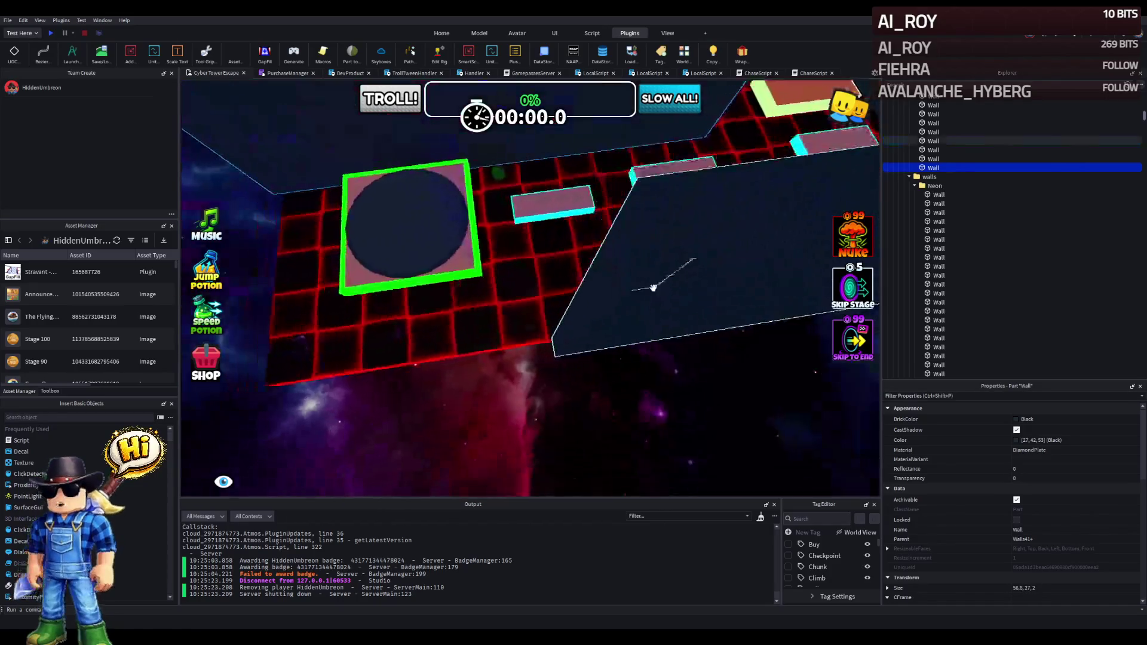
Stretch the shorter black wall from 50 to 69.1 studs long.
click(560, 288)
drag(589, 328, 440, 347)
key(e)
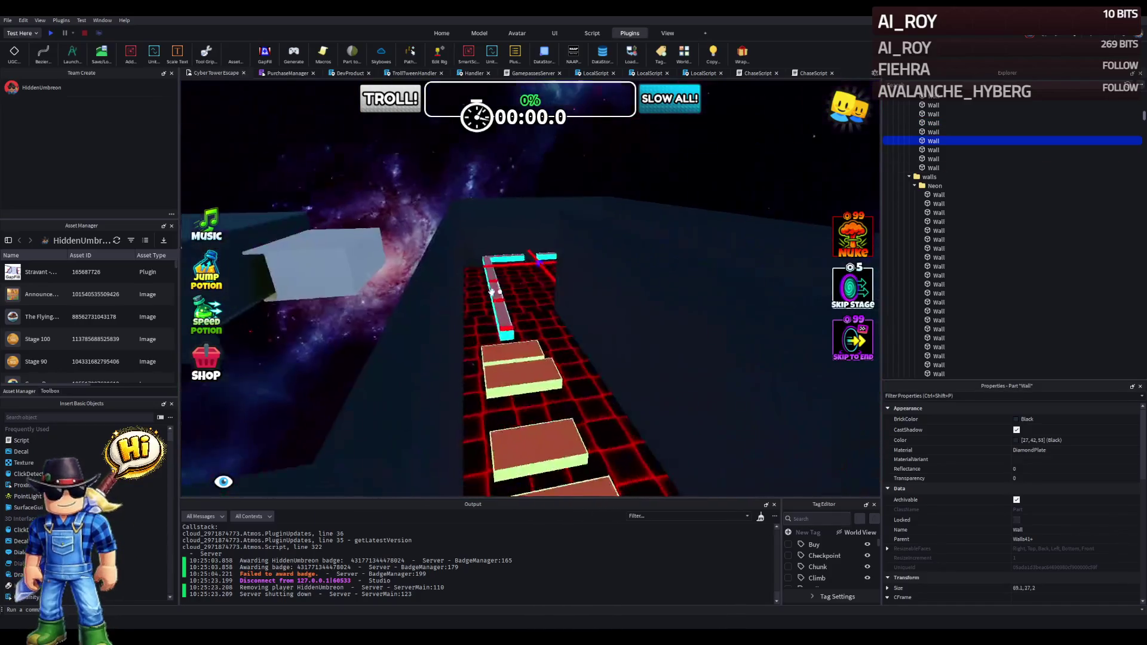
Move the red ElectricFloor strip into place on the Stage_58 floor, ready for scaling.
key(w)
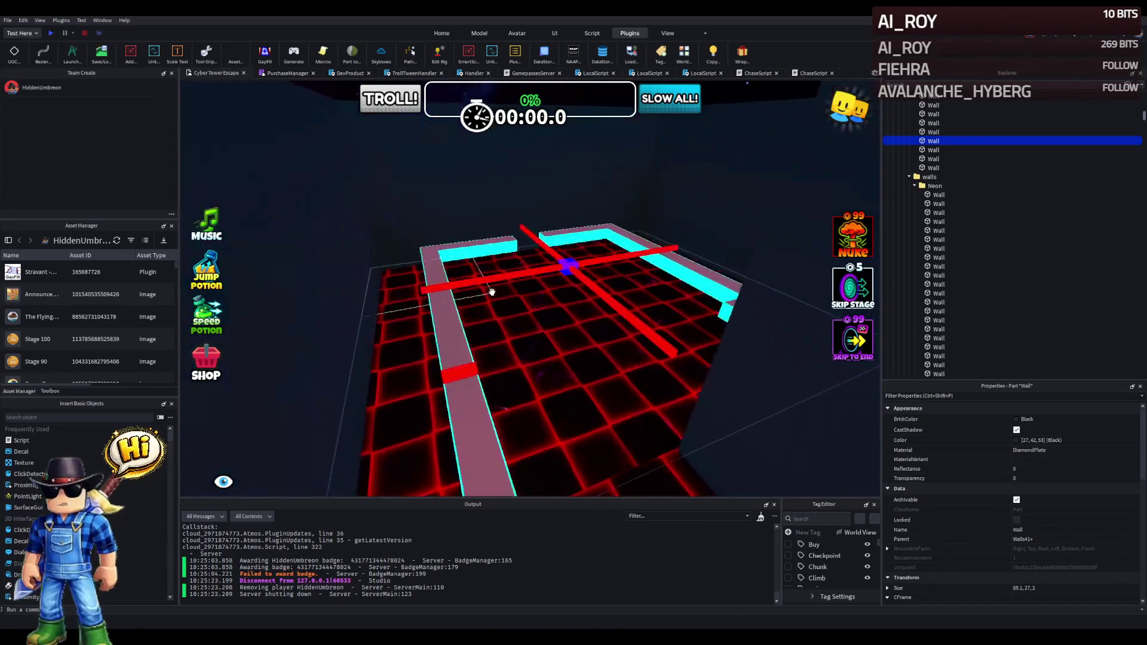
key(s)
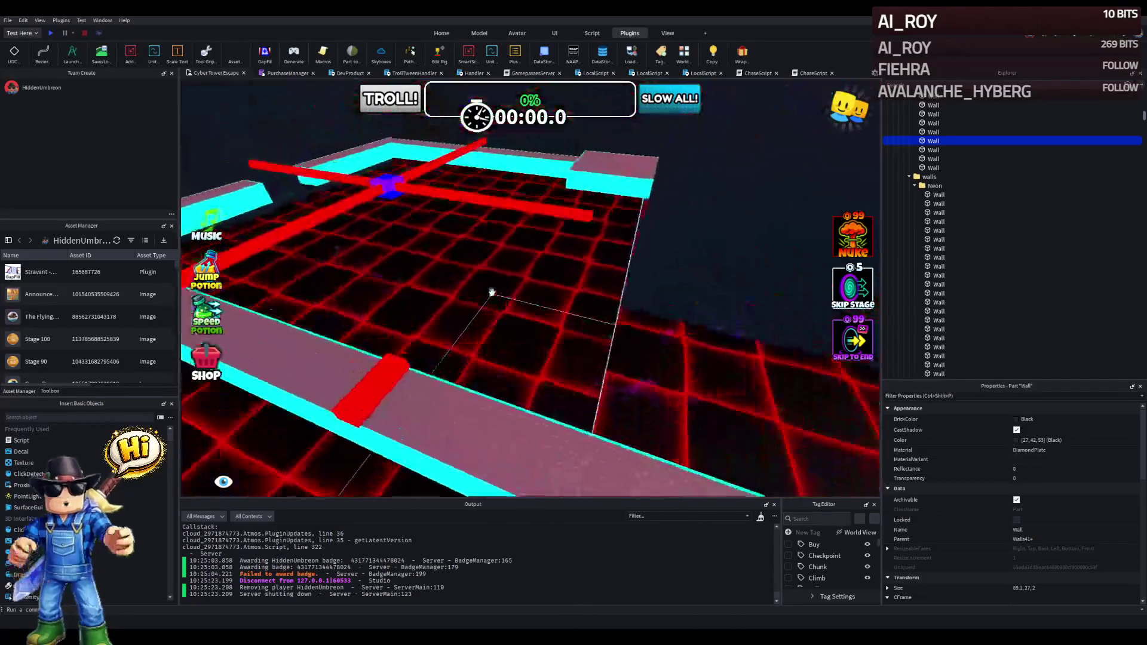
key(w)
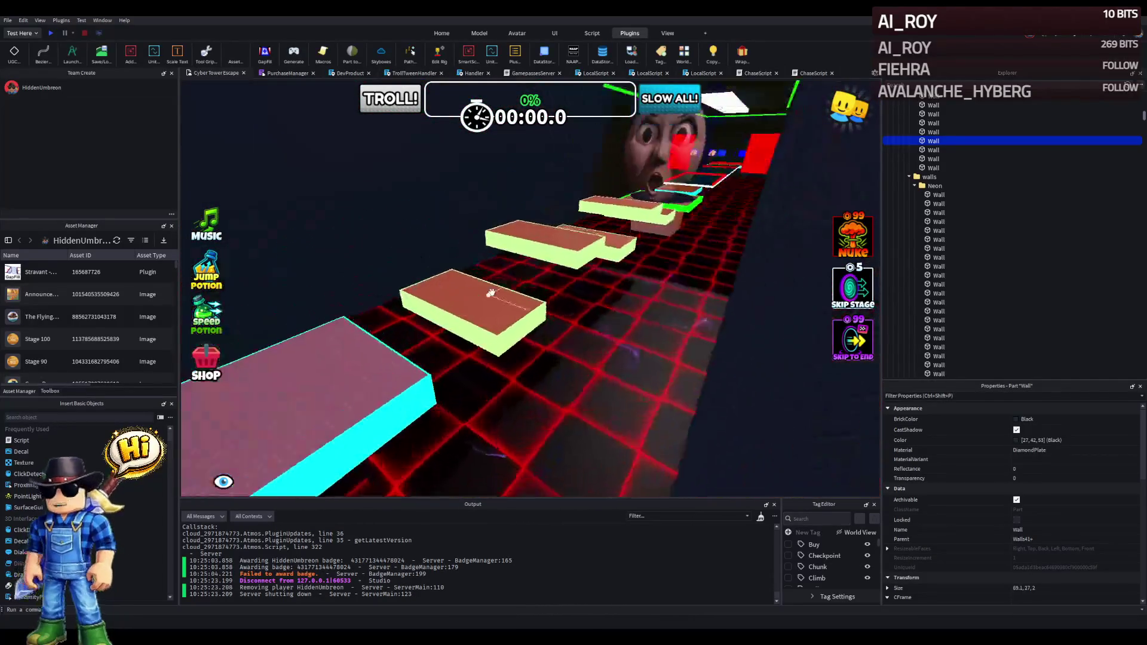
key(w)
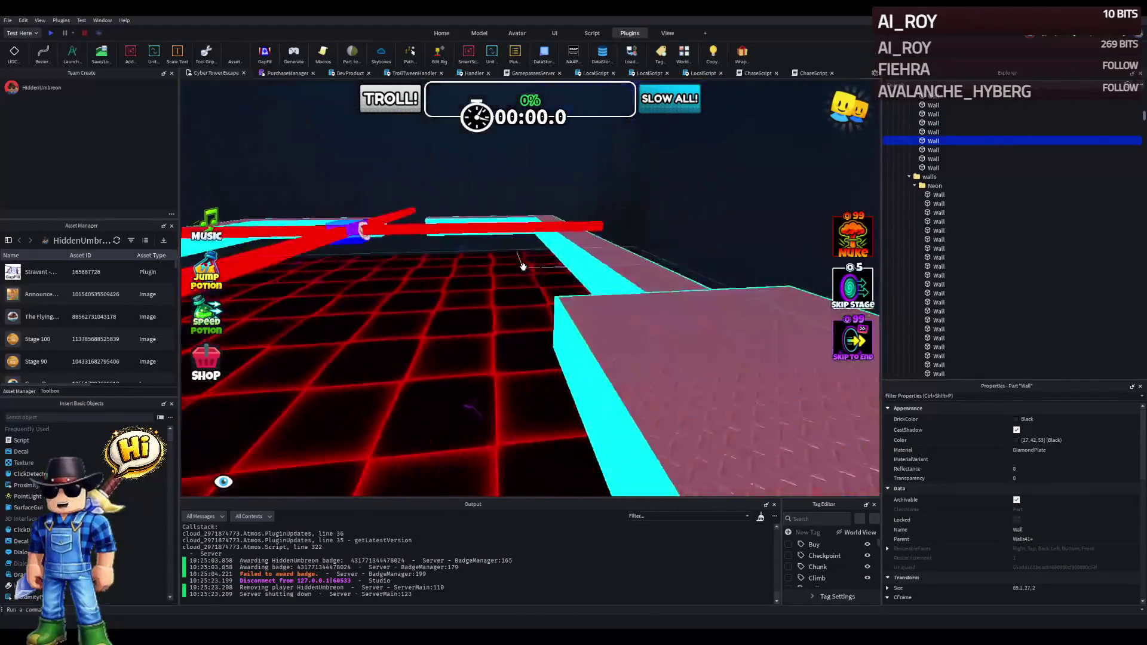
mouse_move(468, 256)
mouse_down()
mouse_move(437, 323)
mouse_move(444, 301)
mouse_move(543, 345)
mouse_move(668, 365)
mouse_move(513, 323)
mouse_move(522, 303)
mouse_move(488, 315)
mouse_up()
key(ctrl+3)
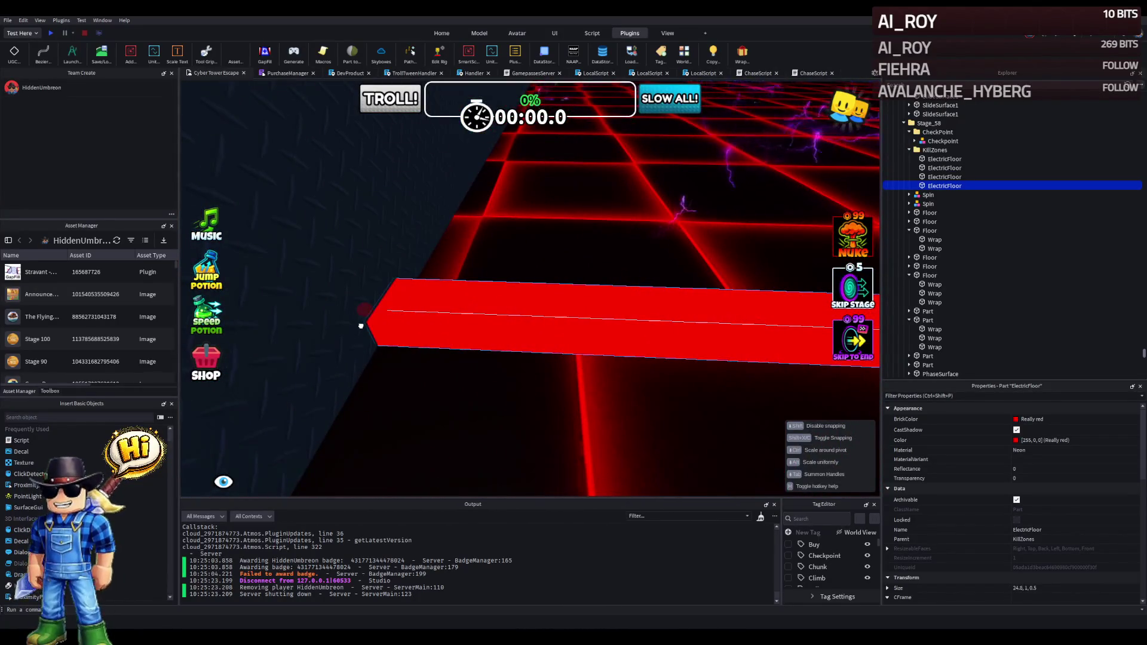
Lengthen the red ElectricFloor strip to 37.8 and fly the view along it over the neon grid.
right_click(361, 325)
mouse_move(368, 328)
mouse_down()
mouse_move(399, 325)
mouse_move(361, 295)
mouse_move(307, 289)
mouse_move(379, 291)
mouse_up()
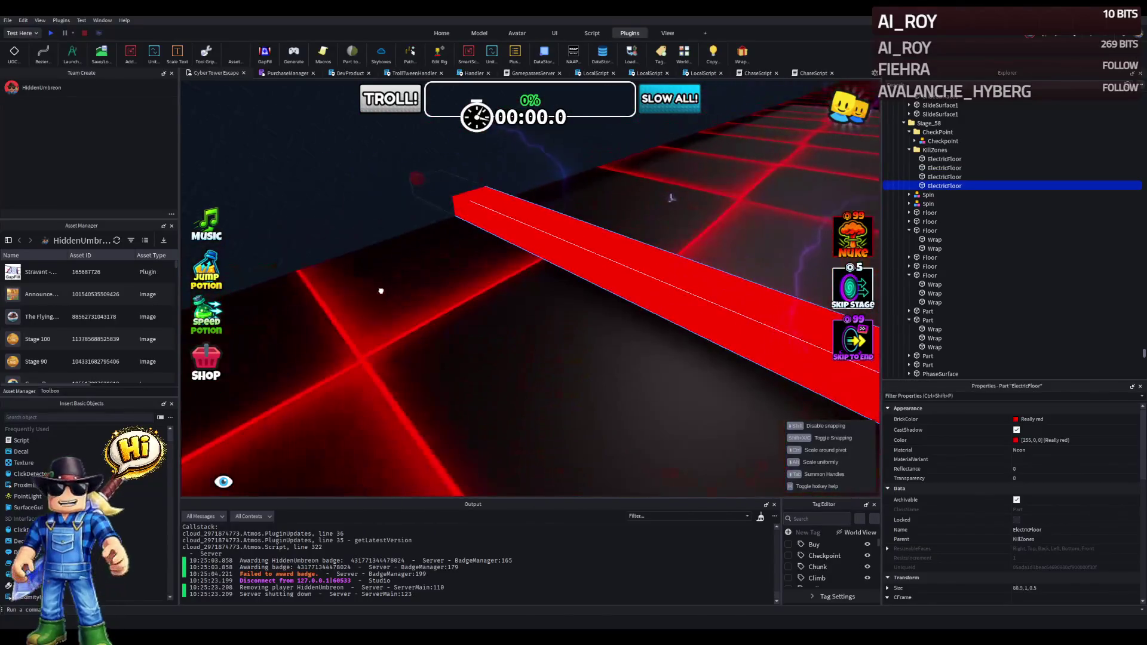
key(w)
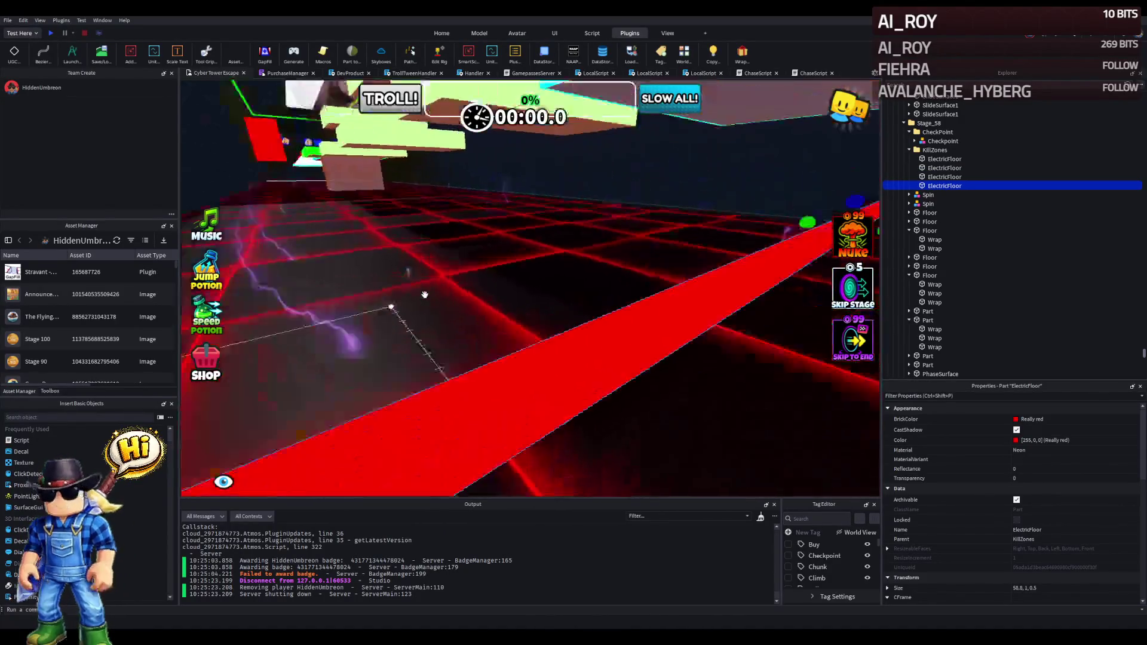
key(s)
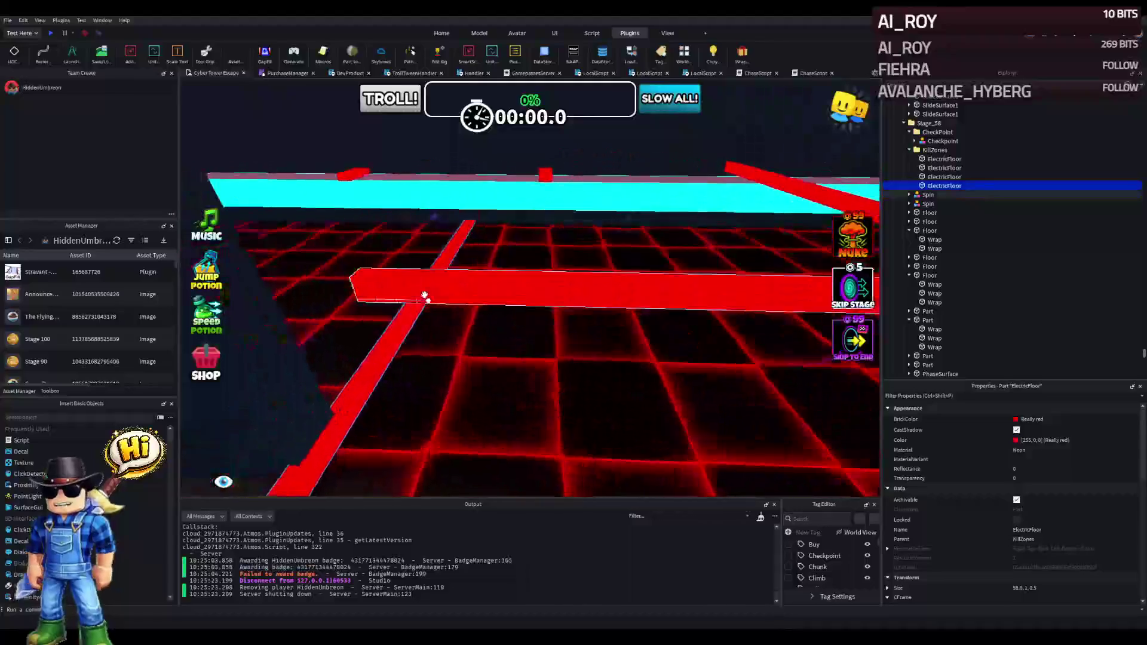
key(Left)
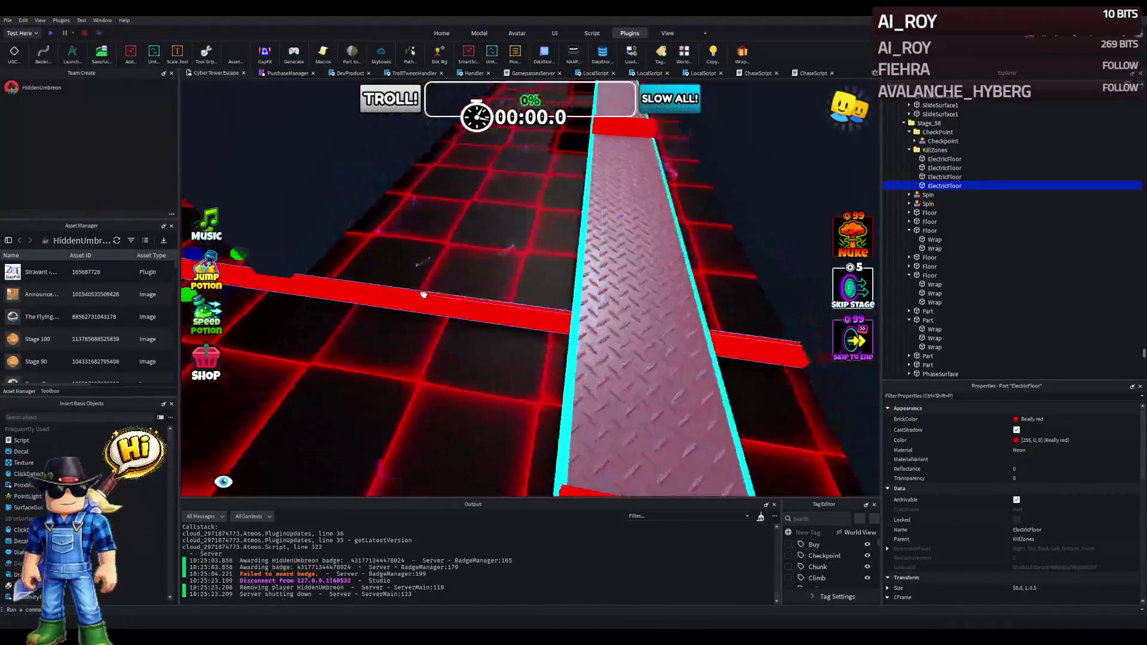
Duplicate the ElectricFloor strip, move the copy across the floor, and shorten it to 23.
key(ctrl+d)
mouse_move(555, 328)
mouse_down()
mouse_move(585, 311)
mouse_move(568, 266)
mouse_move(392, 197)
mouse_move(430, 180)
mouse_move(367, 185)
mouse_move(421, 170)
mouse_move(533, 277)
mouse_move(455, 239)
mouse_up()
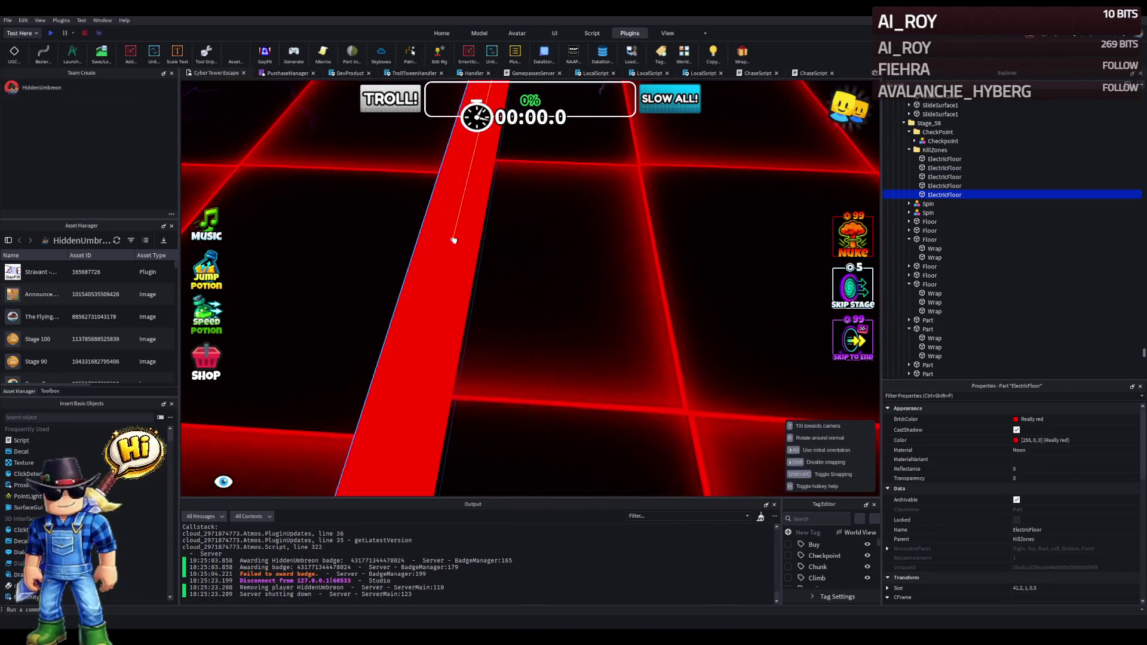
scroll(461, 243, down, 5)
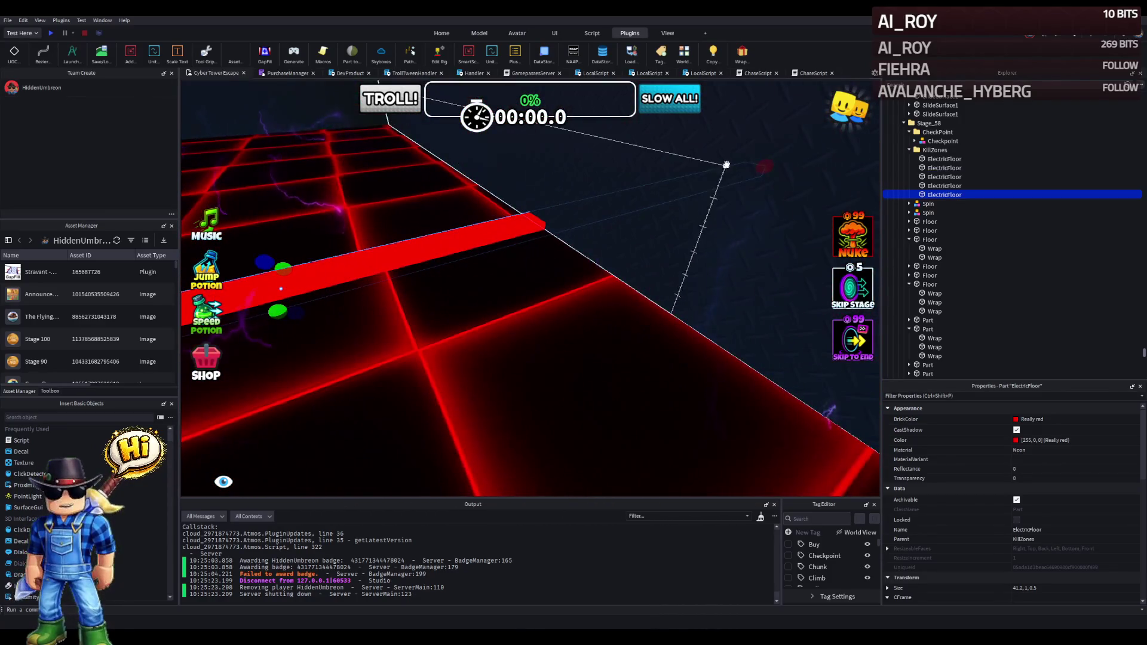
drag(726, 164, 544, 231)
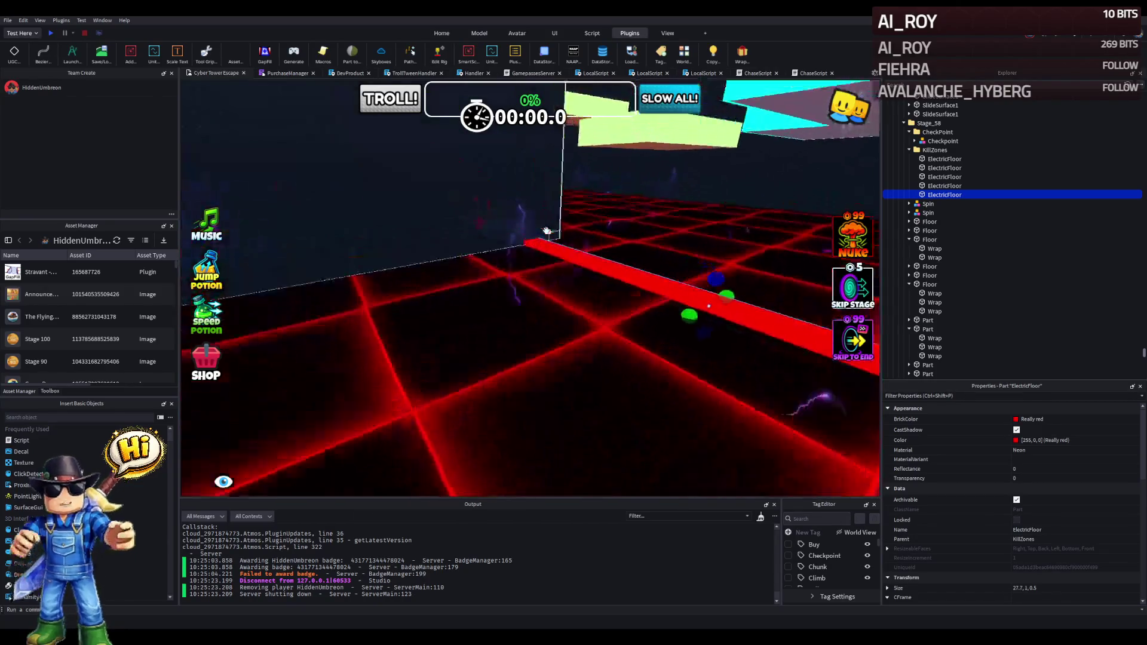
mouse_move(541, 248)
mouse_down()
mouse_move(640, 261)
mouse_move(474, 290)
mouse_move(523, 313)
mouse_up()
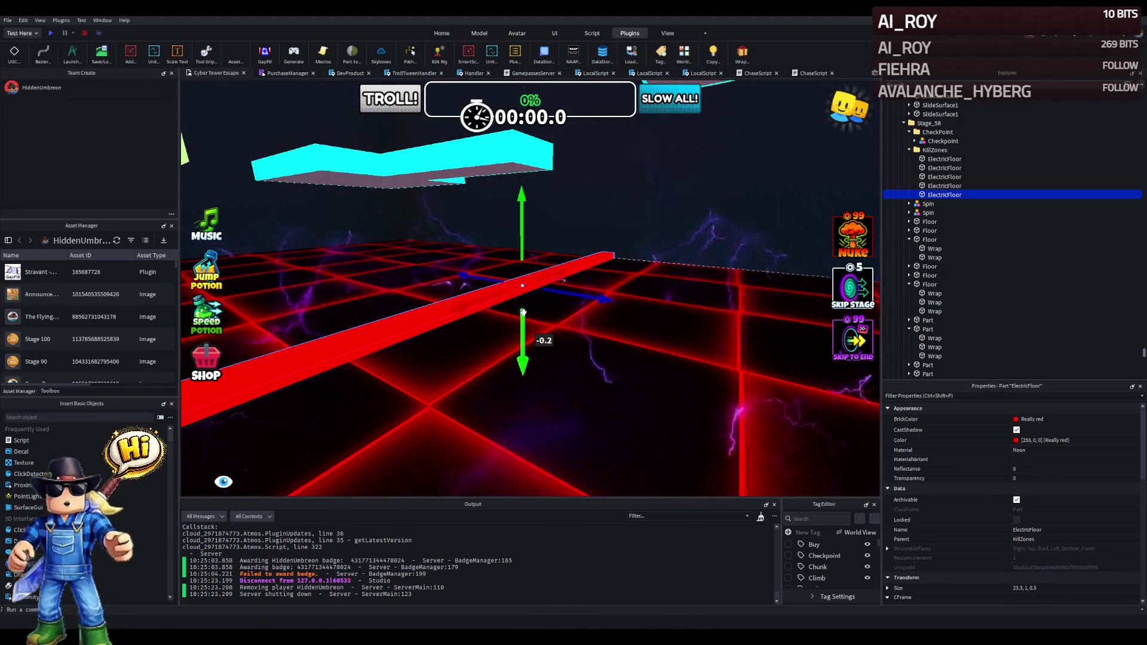
scroll(523, 313, up, 5)
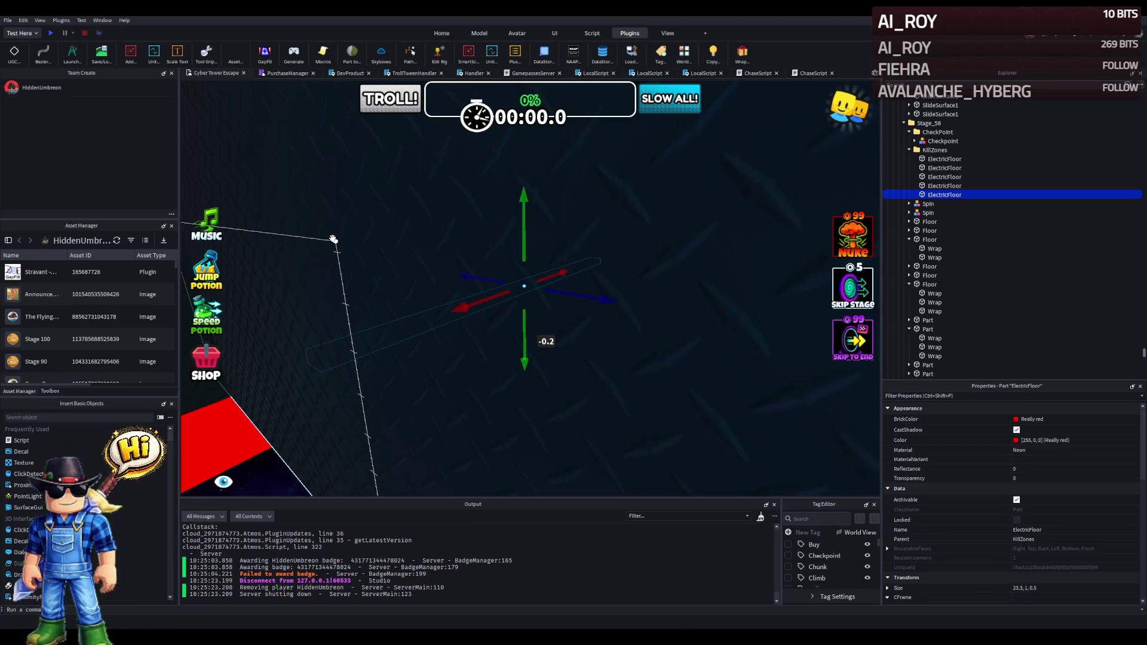
key(f)
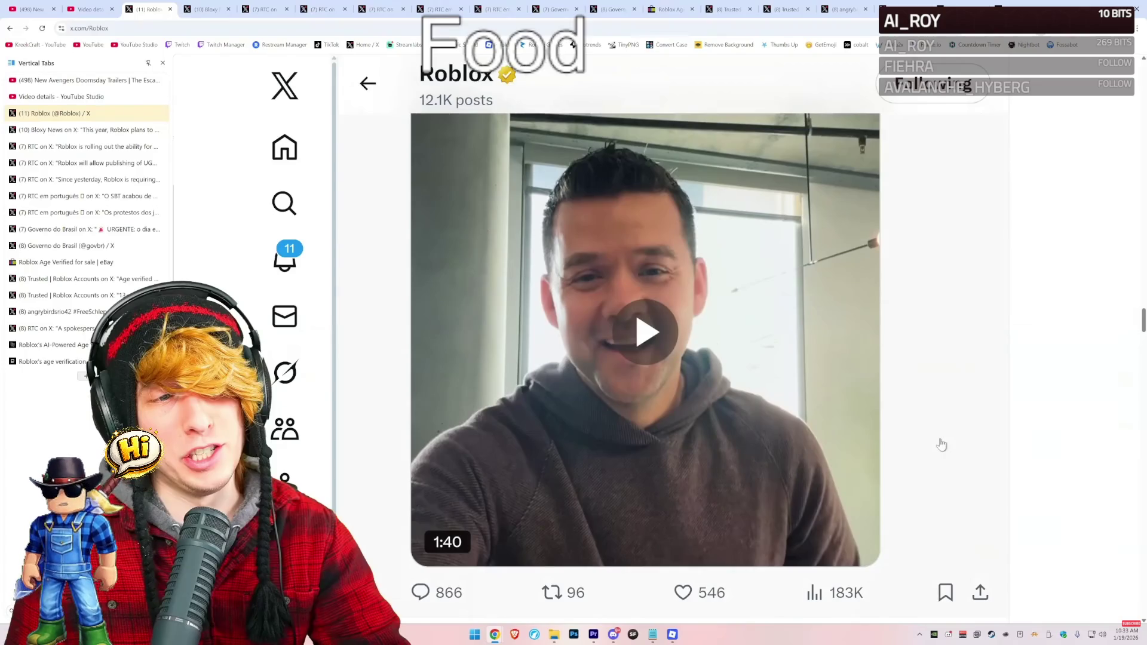
Scroll through Roblox's recent posts on X, then move on to the next open post.
scroll(940, 445, up, 10)
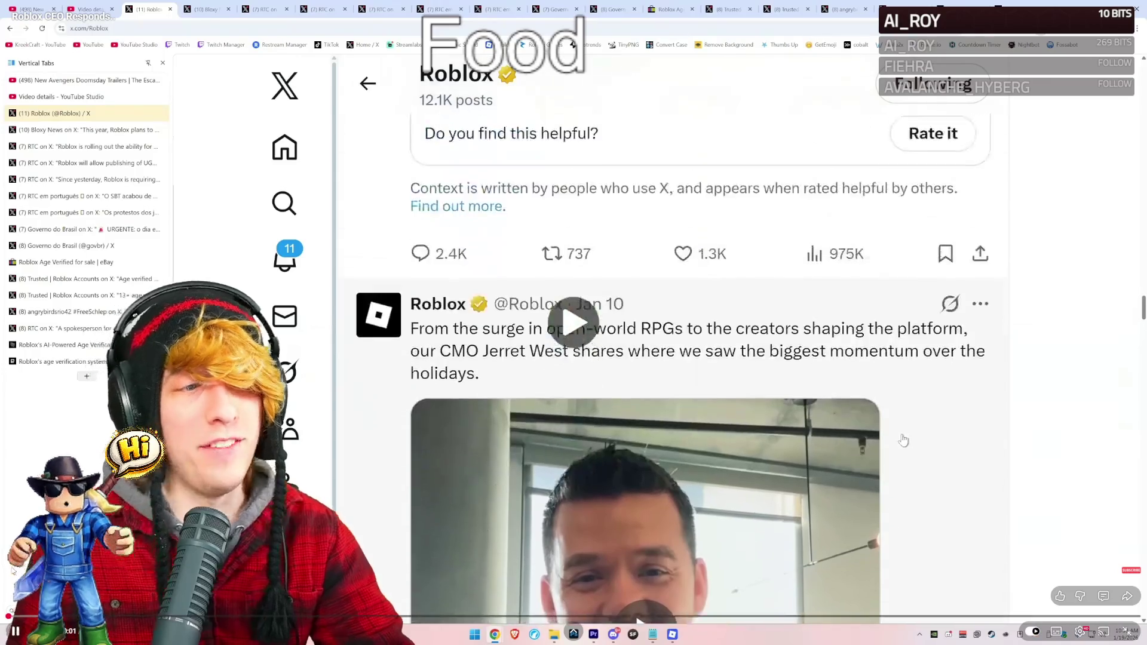
scroll(899, 436, up, 10)
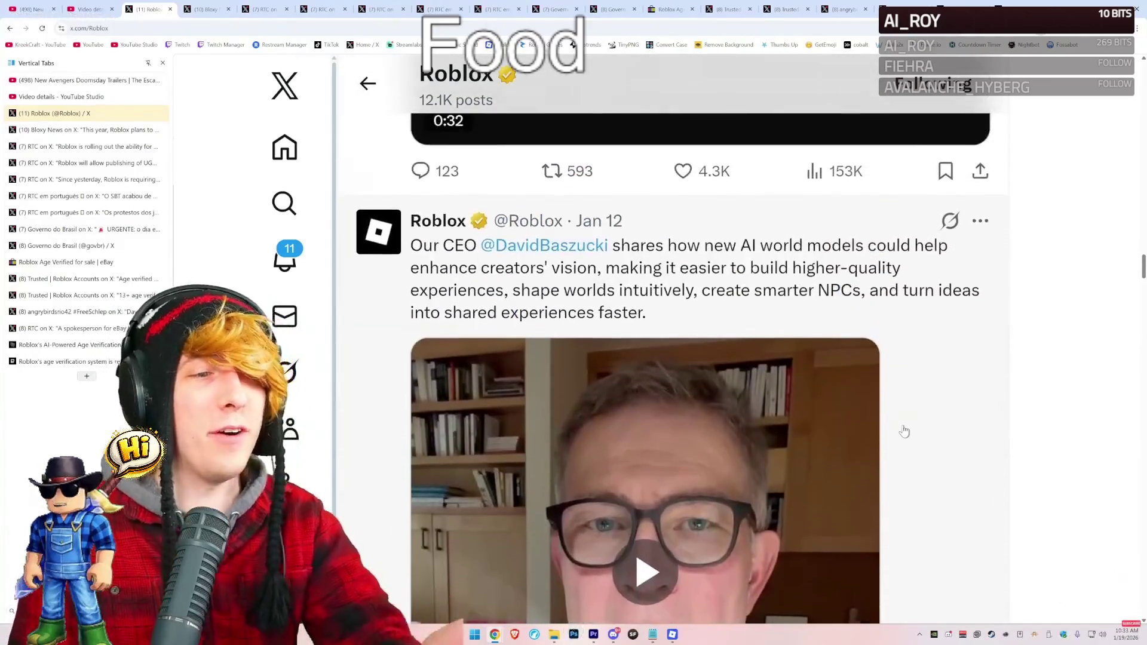
scroll(932, 385, up, 1)
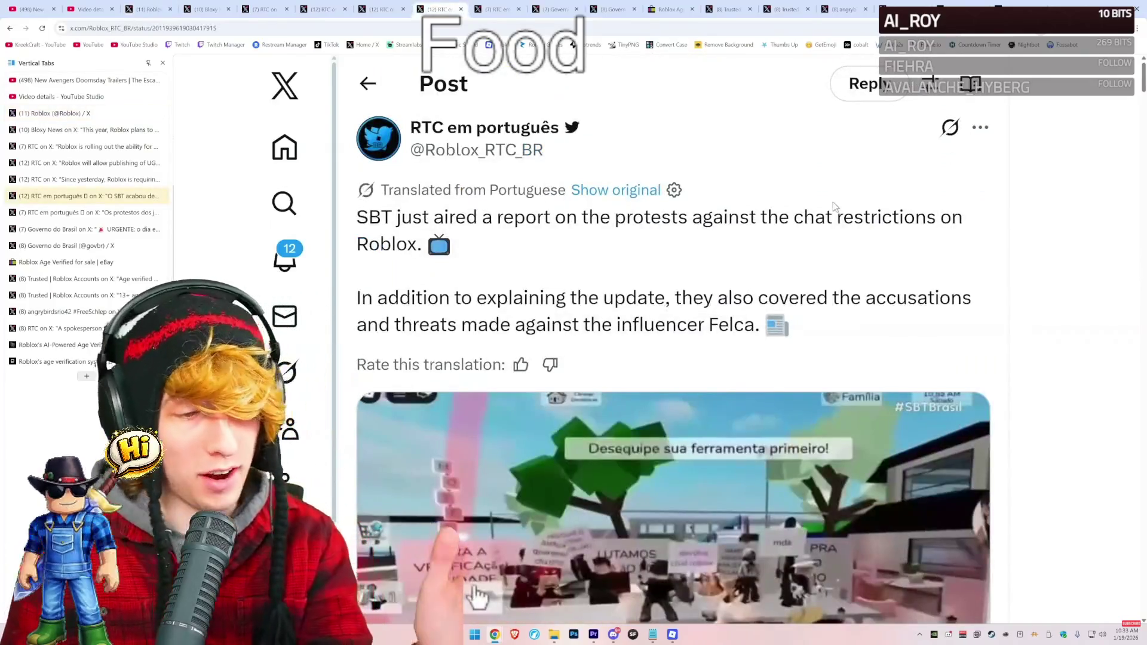
scroll(835, 206, down, 4)
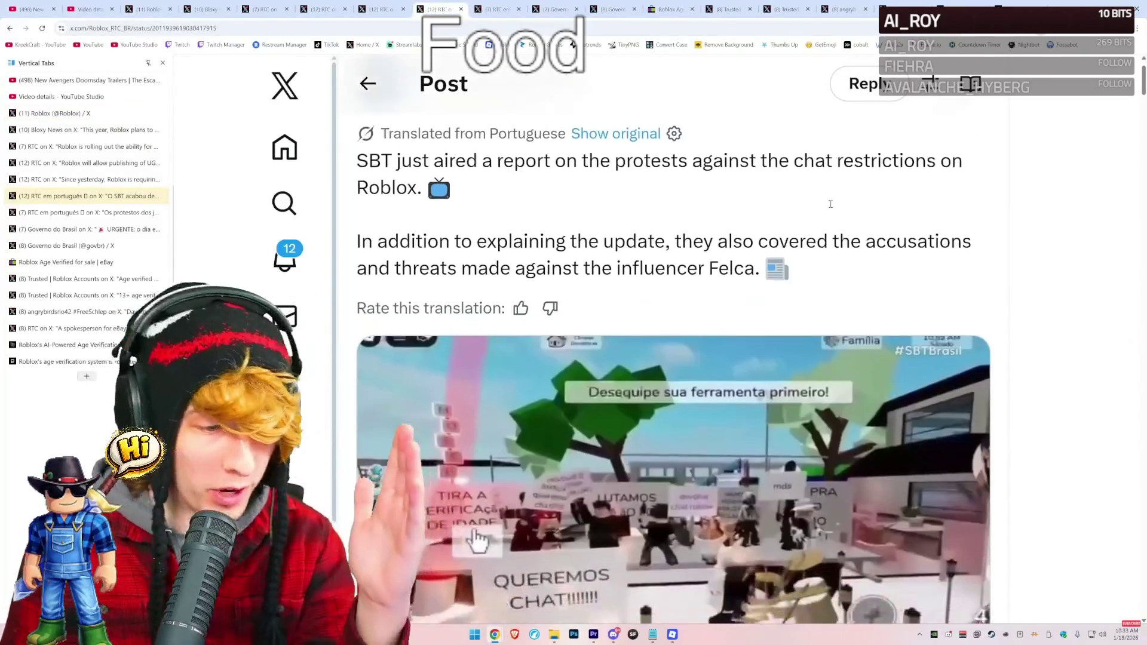
scroll(802, 274, up, 2)
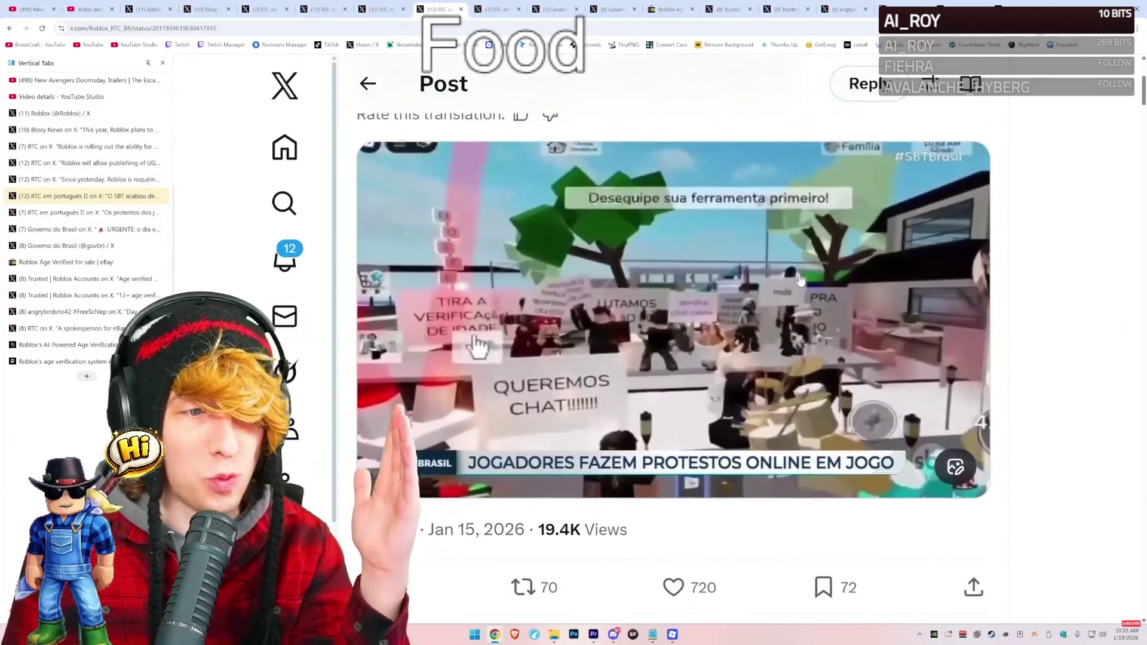
scroll(793, 317, up, 4)
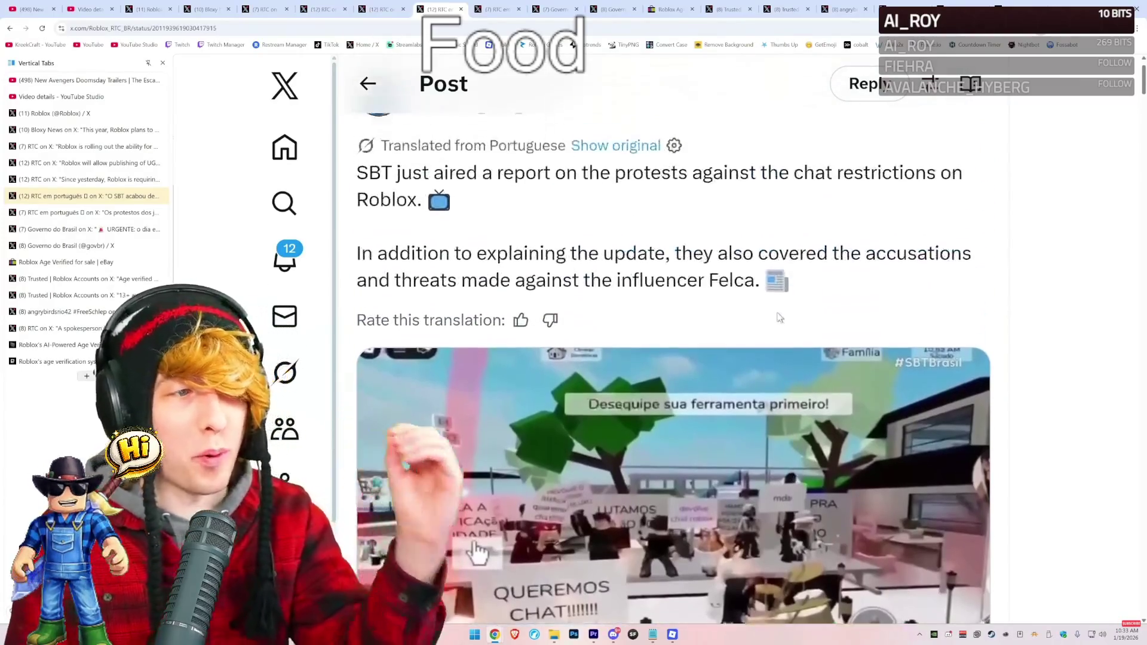
key(ctrl+Tab)
scroll(657, 239, down, 3)
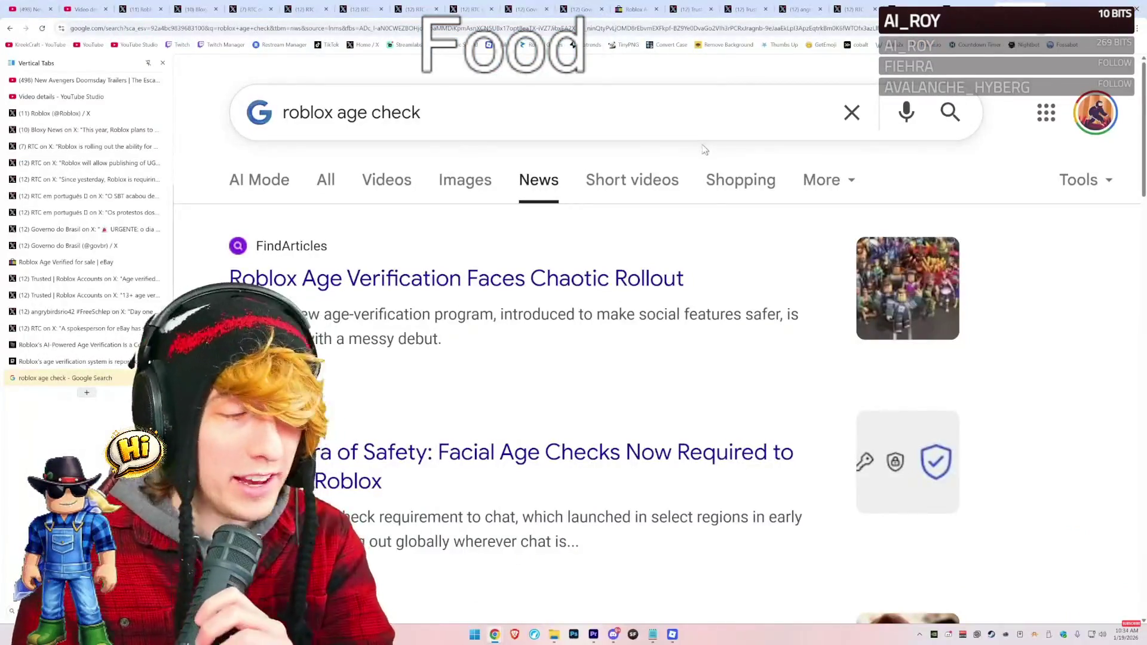
Read the age-verification headlines, including Chaotic Rollout, the trainwreck piece and Mashable, then clear the highlight.
scroll(681, 150, down, 1)
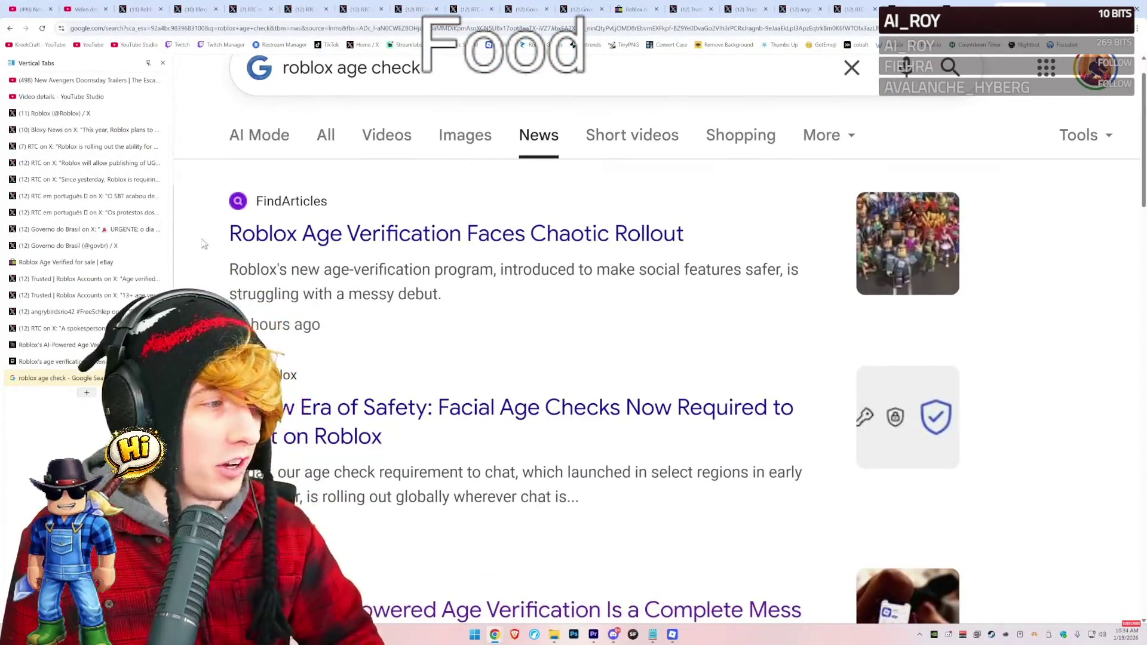
drag(230, 233, 679, 222)
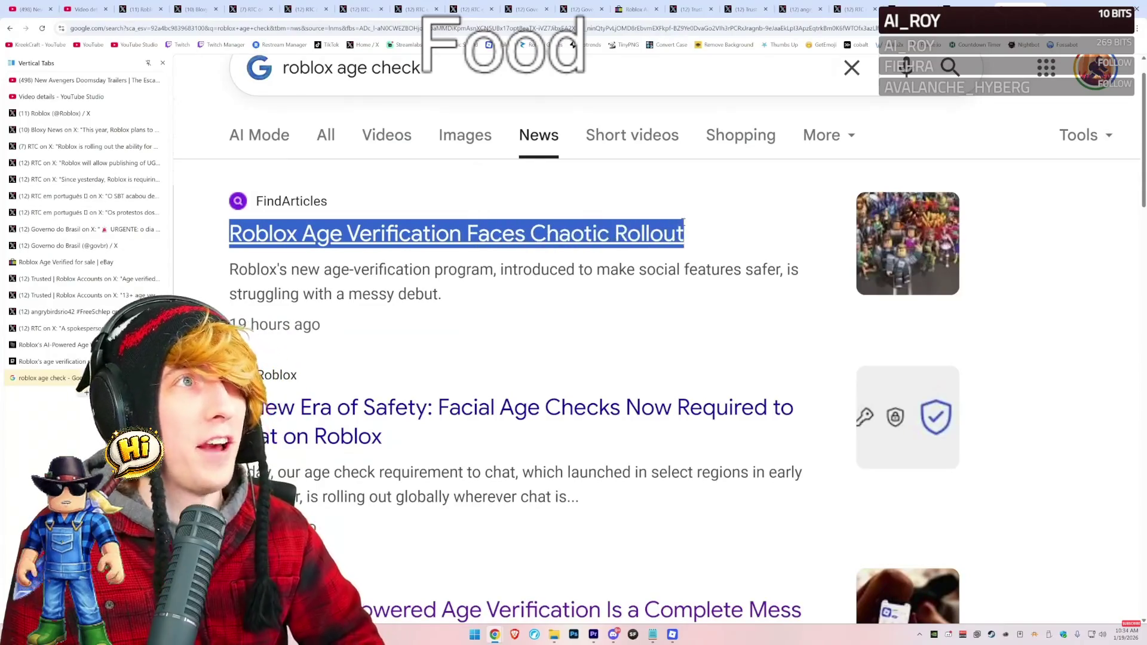
scroll(699, 261, down, 5)
drag(230, 251, 814, 251)
scroll(656, 290, down, 1)
scroll(655, 289, down, 5)
drag(230, 257, 702, 257)
drag(596, 285, 773, 269)
scroll(604, 297, down, 5)
mouse_move(239, 328)
mouse_down()
mouse_move(695, 328)
mouse_move(712, 359)
mouse_up()
click(334, 369)
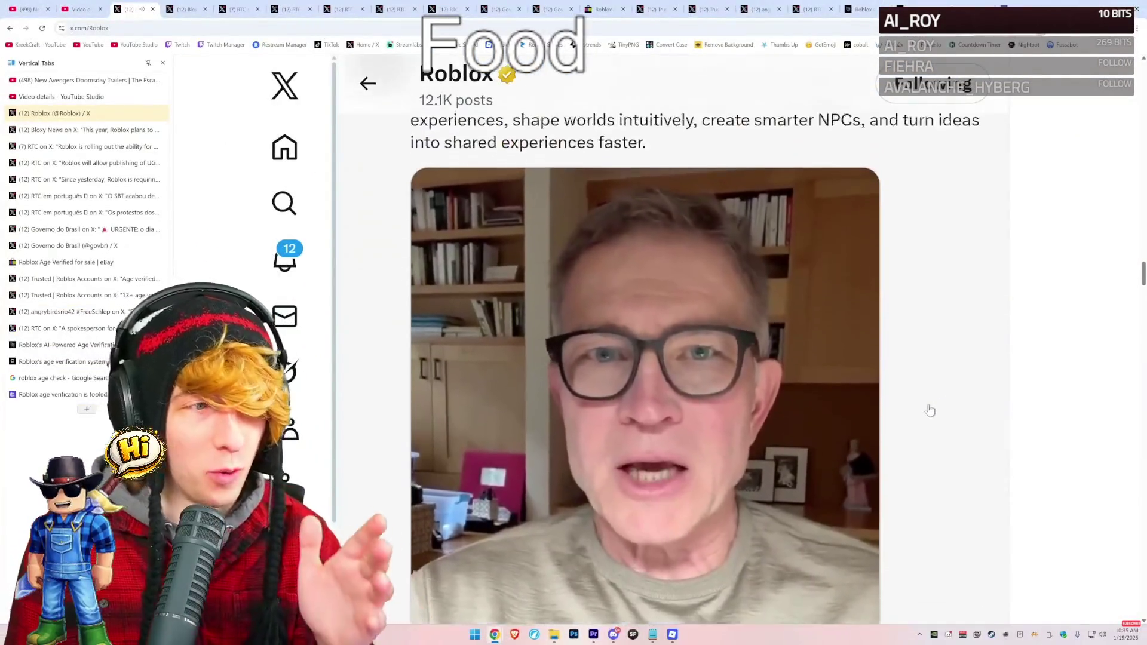
Open Bloxy News' 2026 updates thread, scroll it, and briefly enlarge the makeup preview image.
click(189, 7)
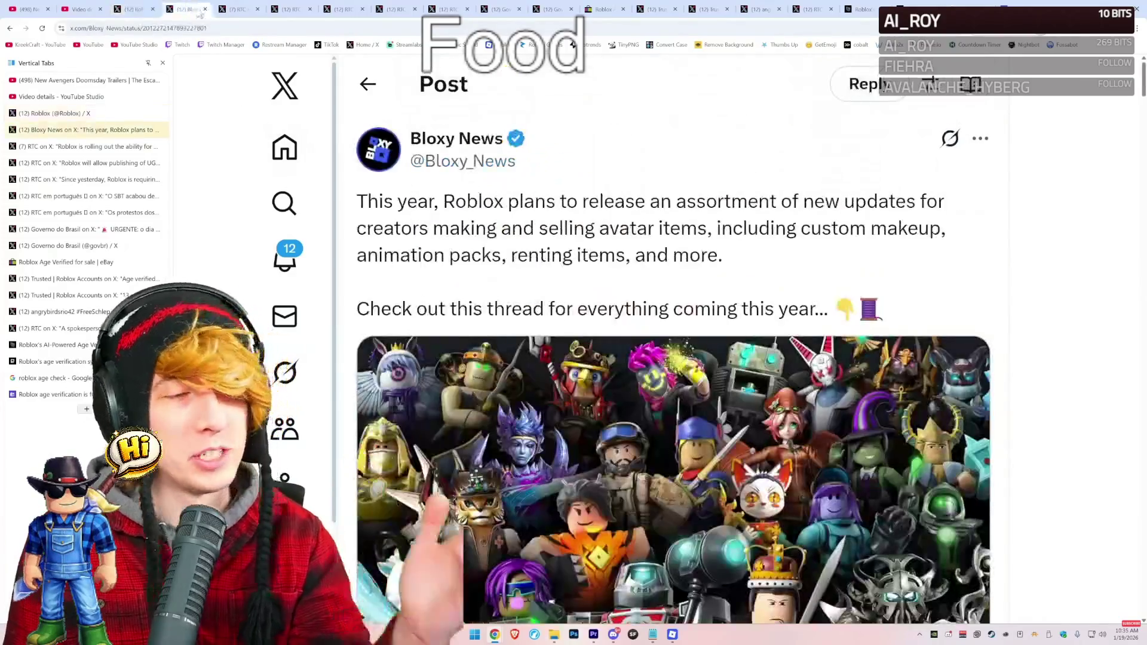
scroll(604, 330, down, 4)
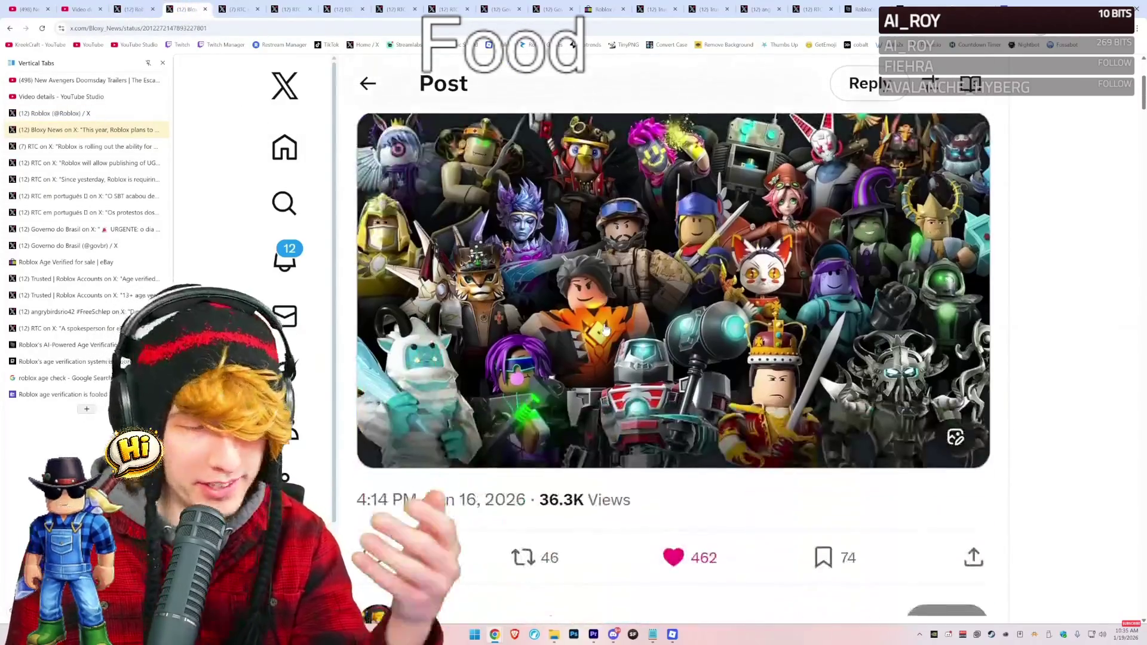
scroll(605, 331, down, 6)
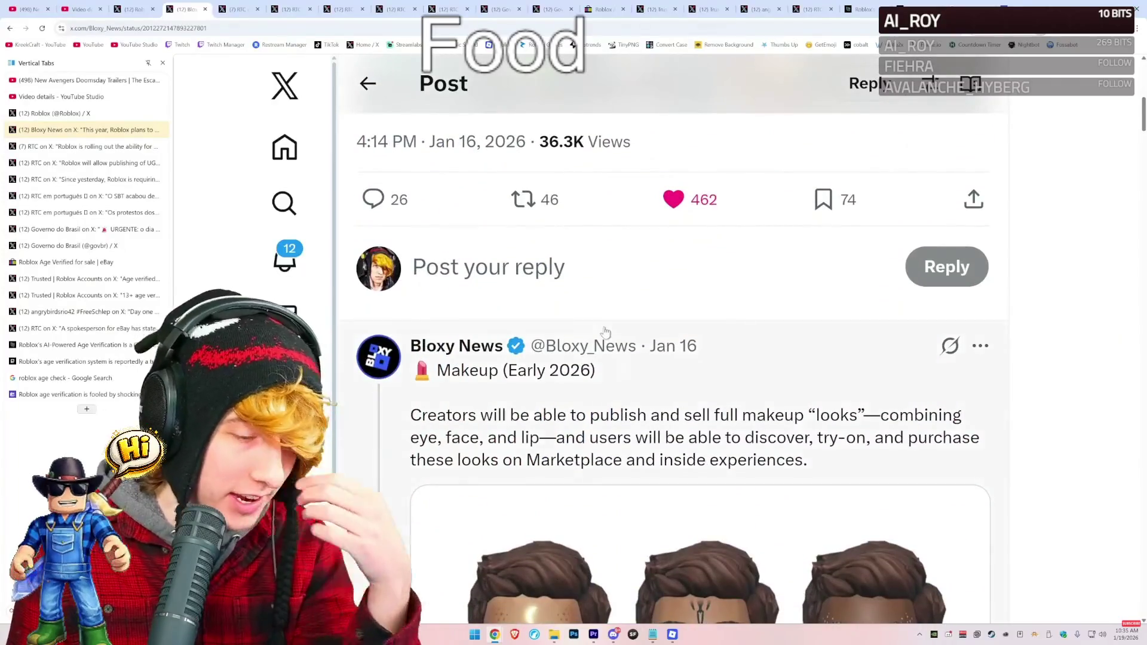
scroll(604, 331, down, 5)
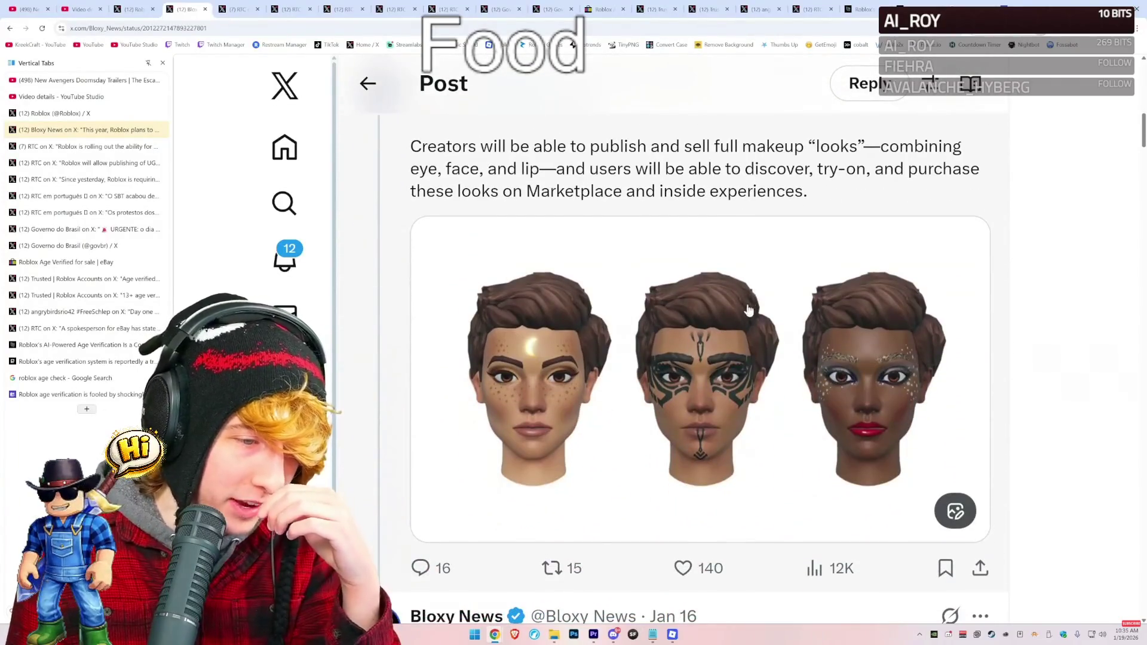
click(729, 332)
click(208, 87)
Read the makeup description and view the three-face makeup image full screen before moving on.
mouse_move(409, 166)
mouse_down()
mouse_move(409, 230)
mouse_move(862, 245)
mouse_up()
drag(412, 258, 836, 263)
click(800, 420)
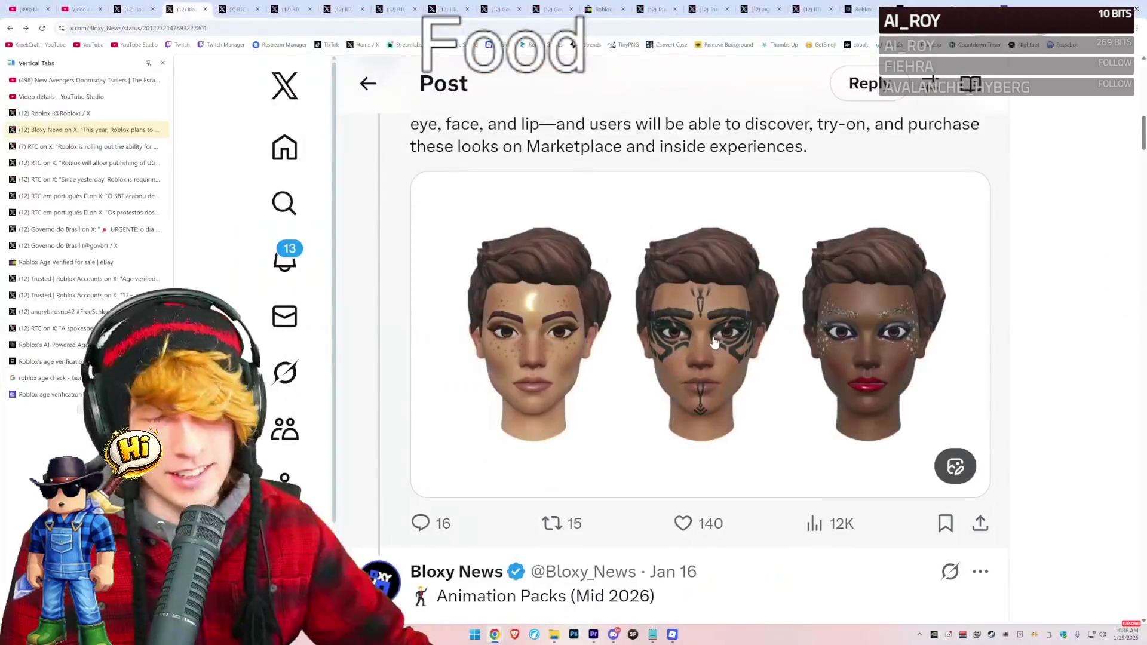
click(715, 342)
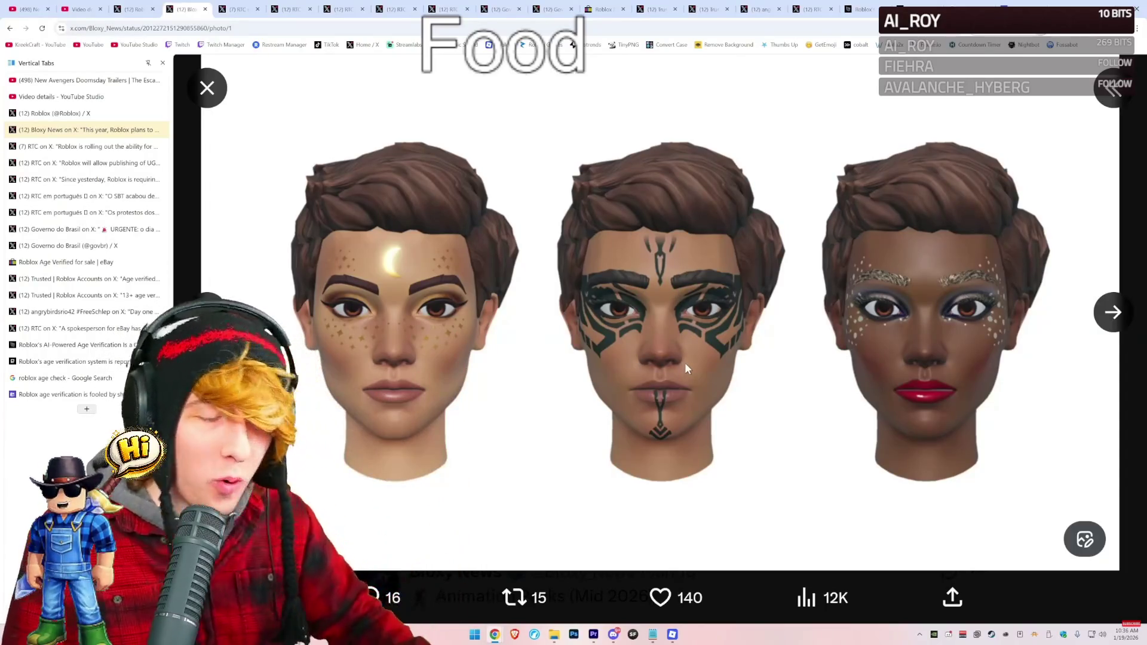
click(206, 87)
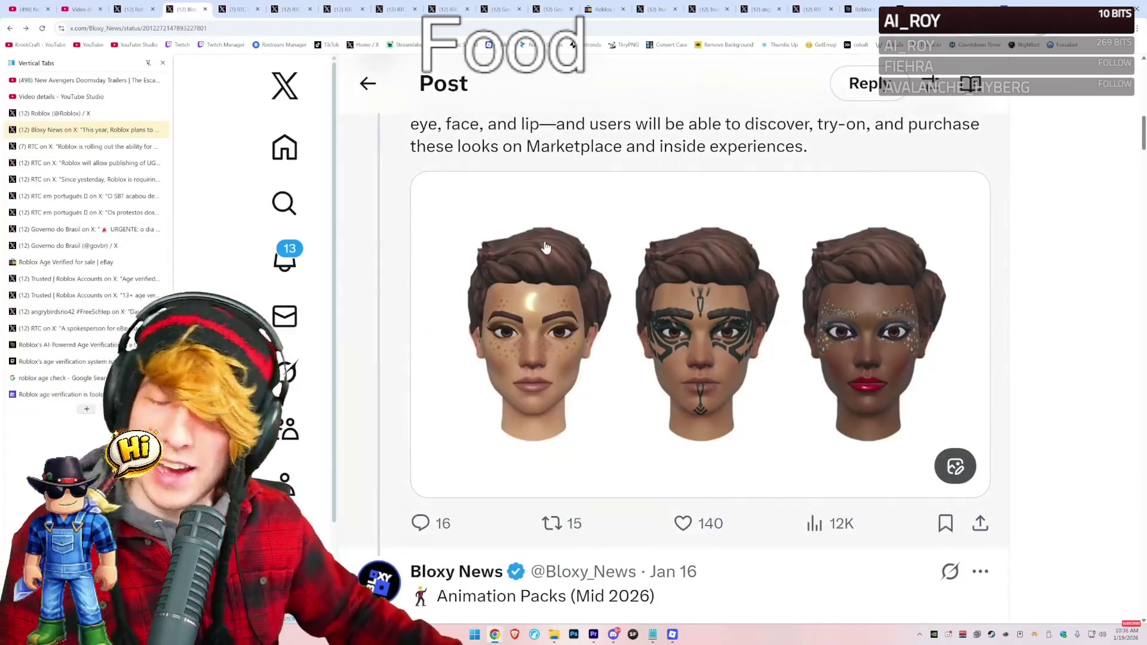
key(ctrl+Tab)
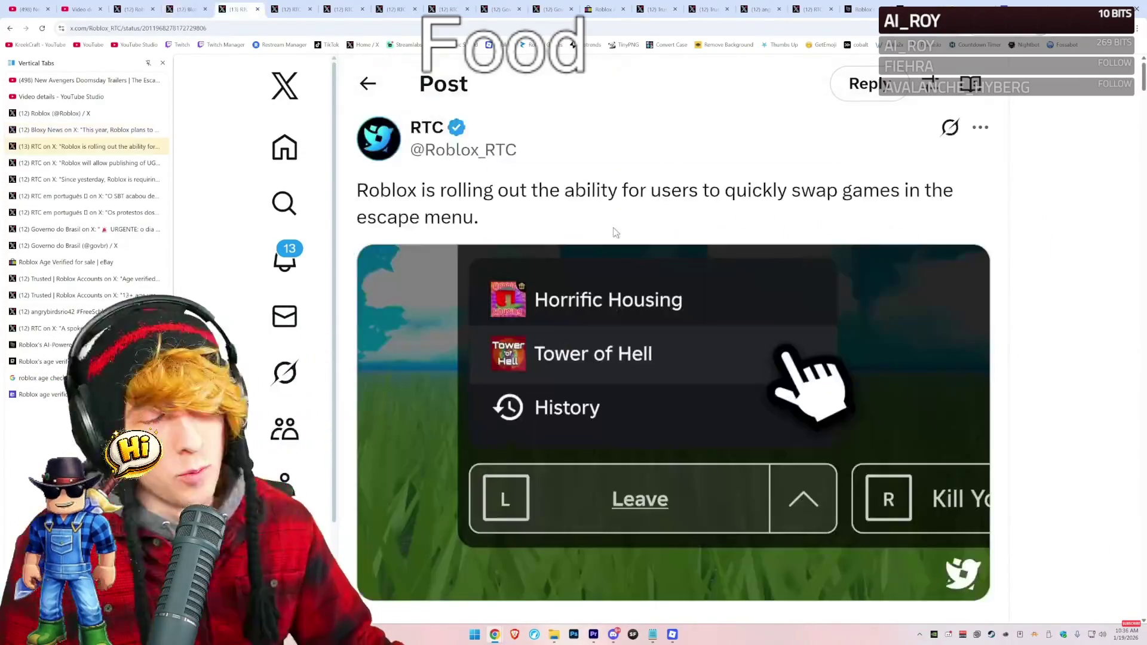
Highlight and read RTC's quick game-swapping announcement.
mouse_move(359, 191)
mouse_down()
mouse_move(814, 191)
mouse_move(864, 212)
mouse_up()
click(807, 188)
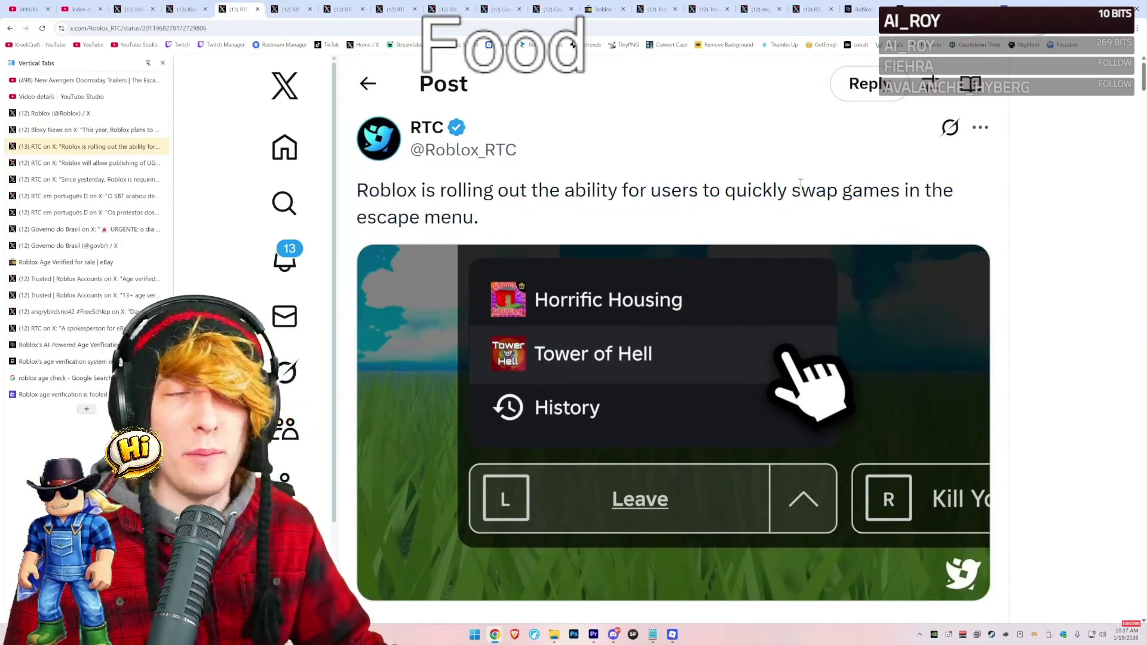
scroll(740, 239, down, 1)
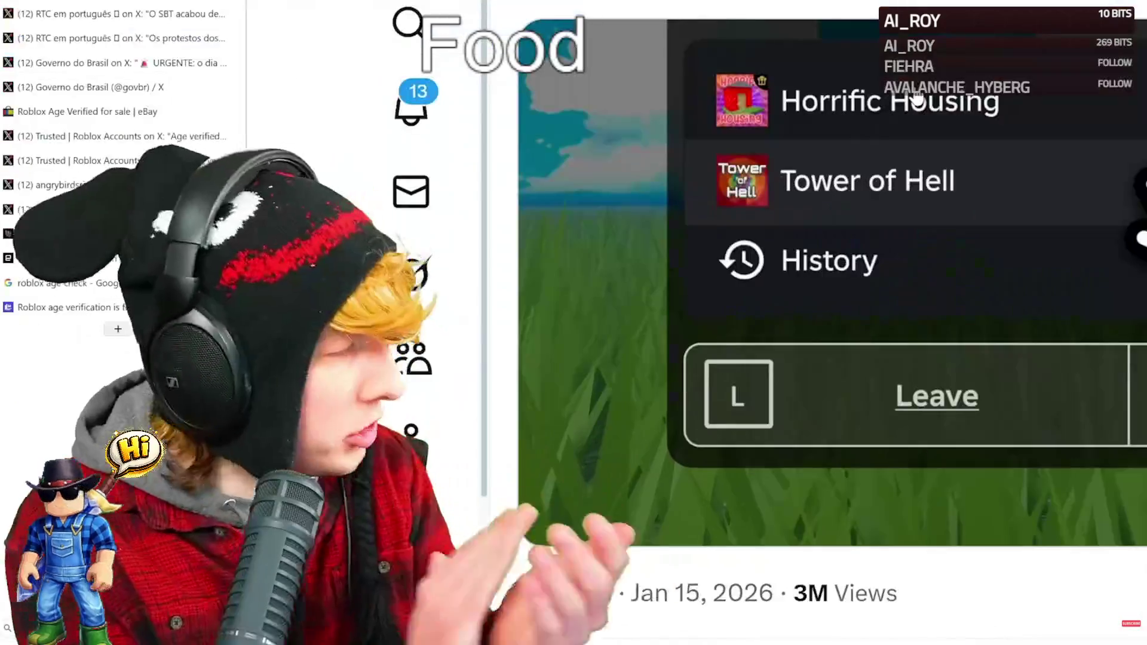
Read RTC's next post, view the enlarged penguin avatar image, then return to the Timed Options post.
drag(357, 190, 923, 190)
click(890, 217)
click(711, 333)
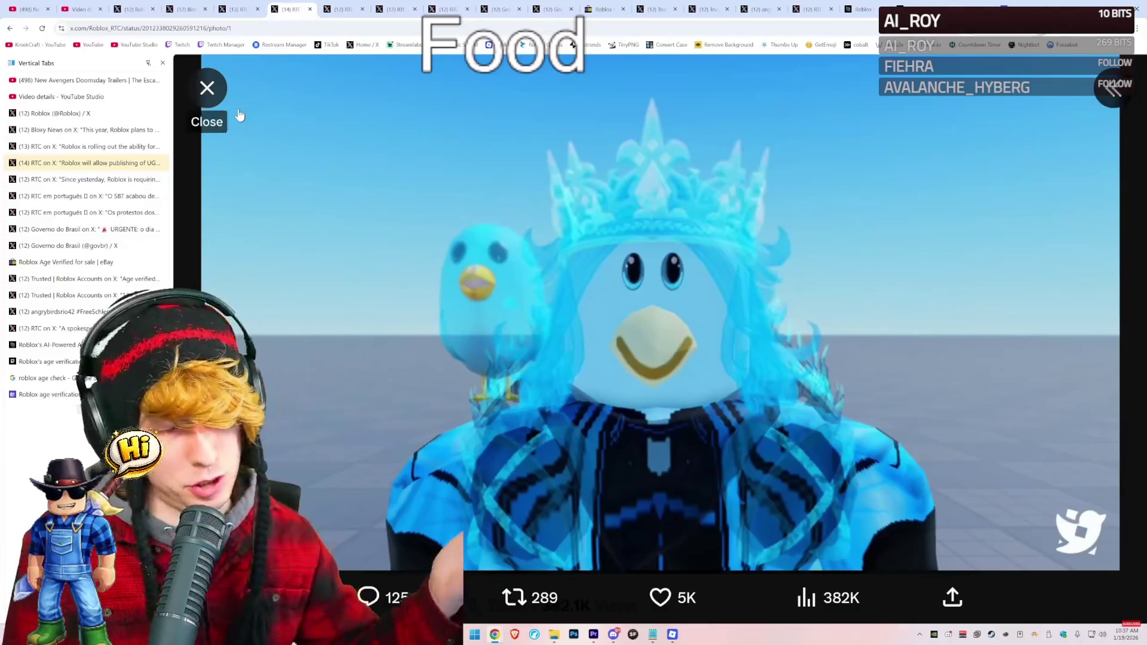
click(207, 88)
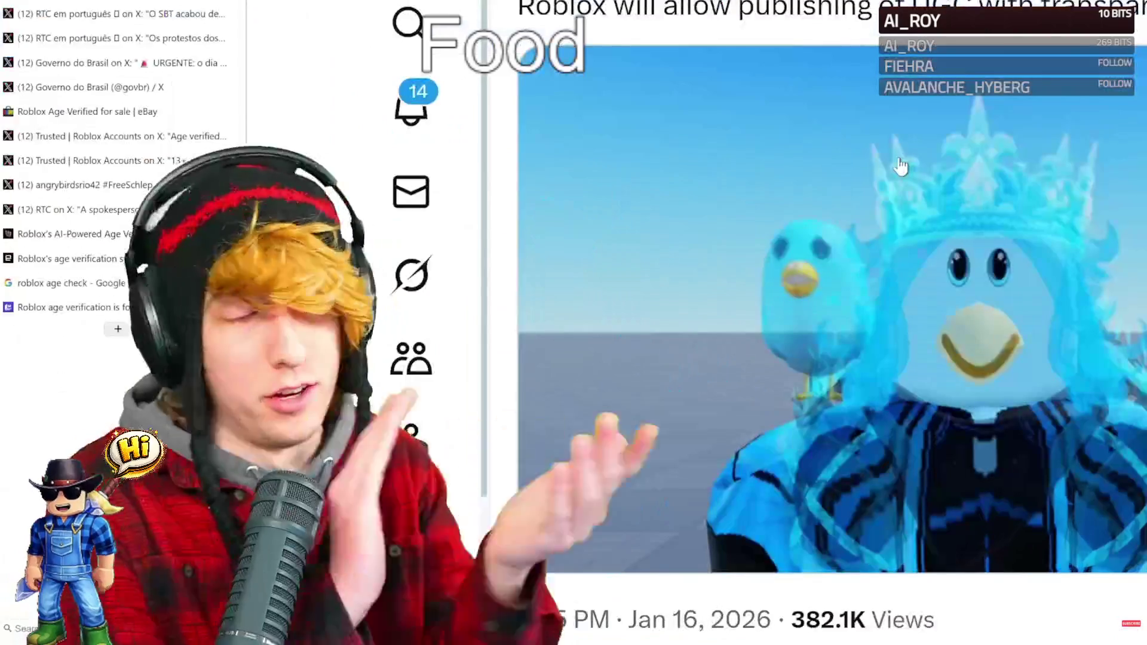
key(ctrl+shift+Tab)
key(ctrl+shift+Tab)
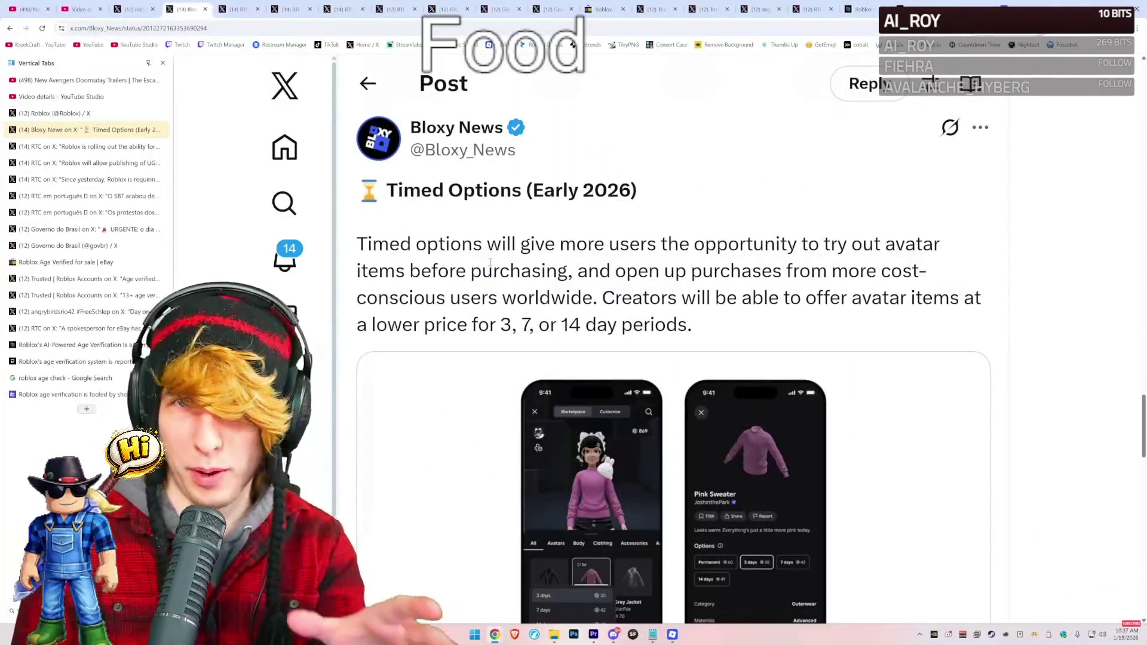
Open the avatar shop rental screenshots as a standalone image and scroll around it.
scroll(512, 290, down, 3)
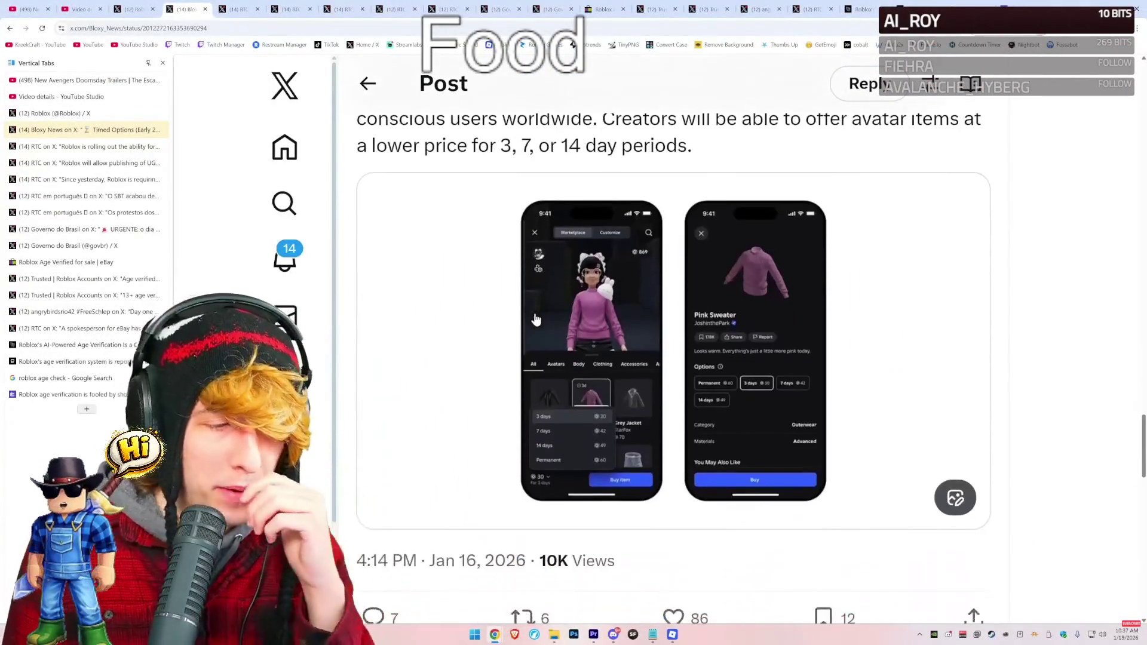
click(586, 375)
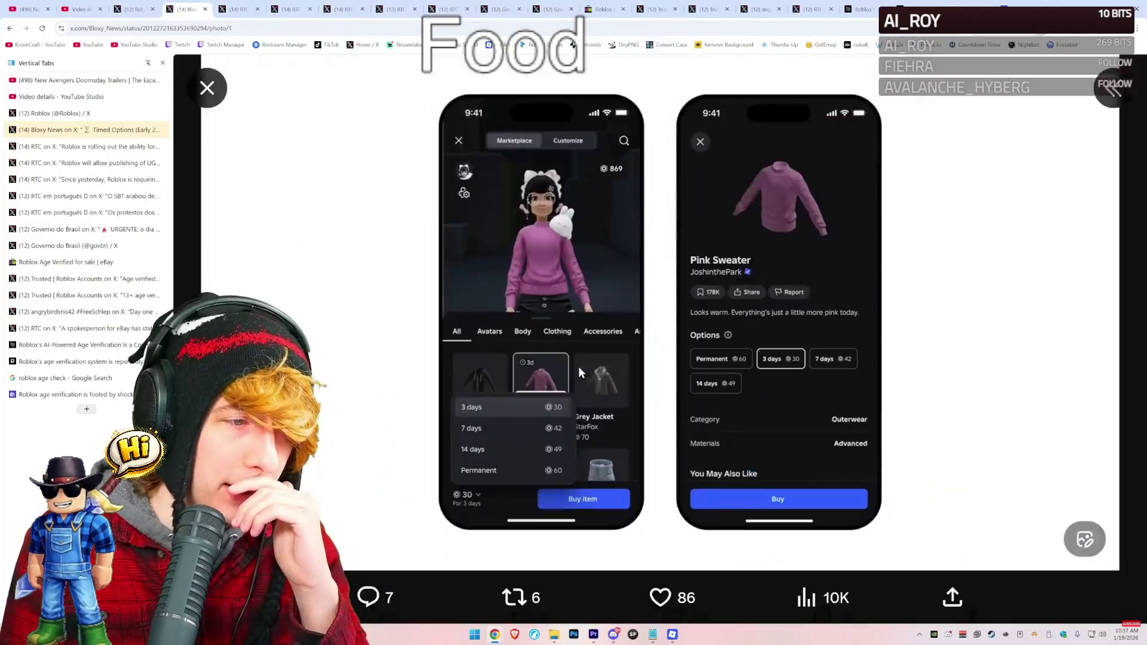
right_click(543, 315)
click(567, 325)
key(ctrl+Tab)
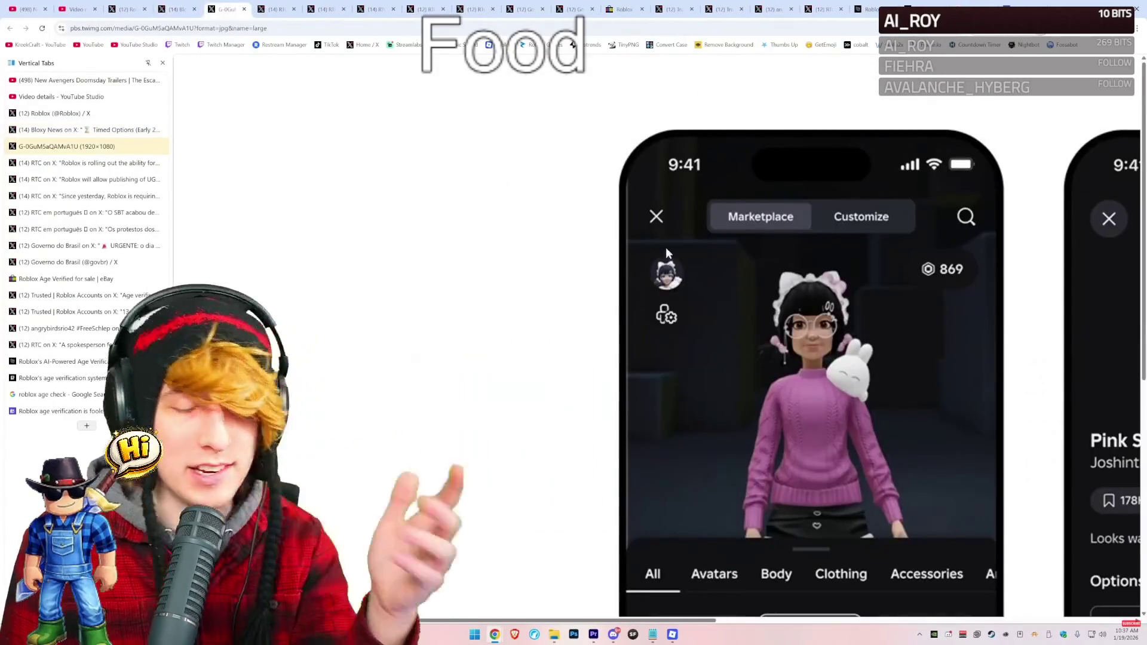
scroll(591, 332, down, 2)
scroll(587, 342, down, 3)
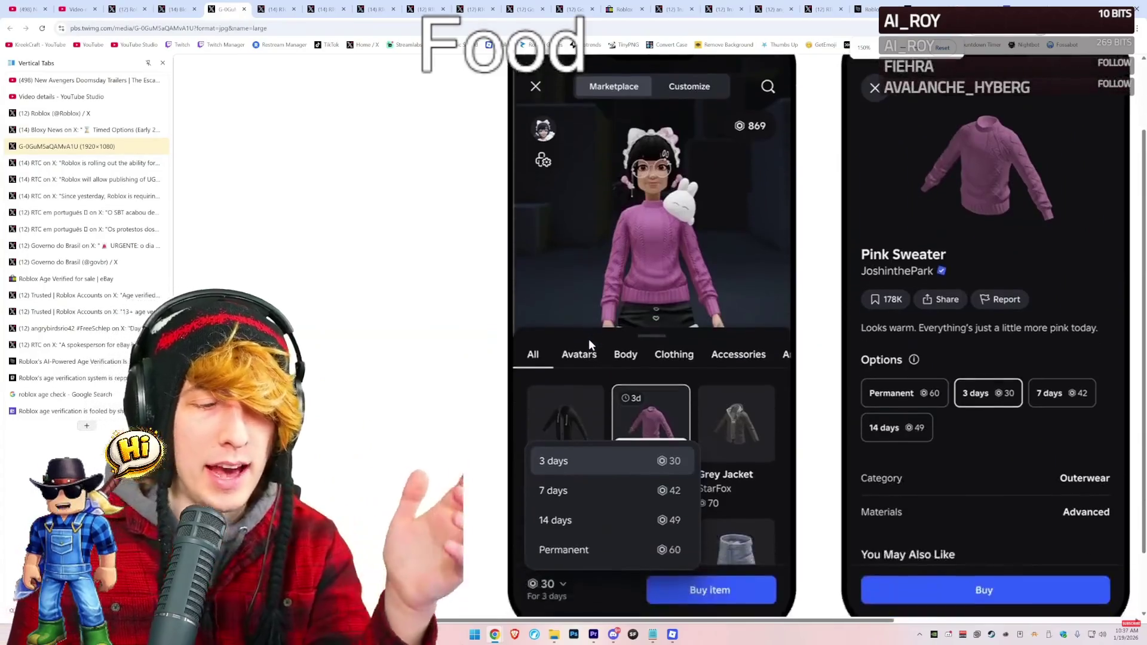
scroll(650, 457, up, 3)
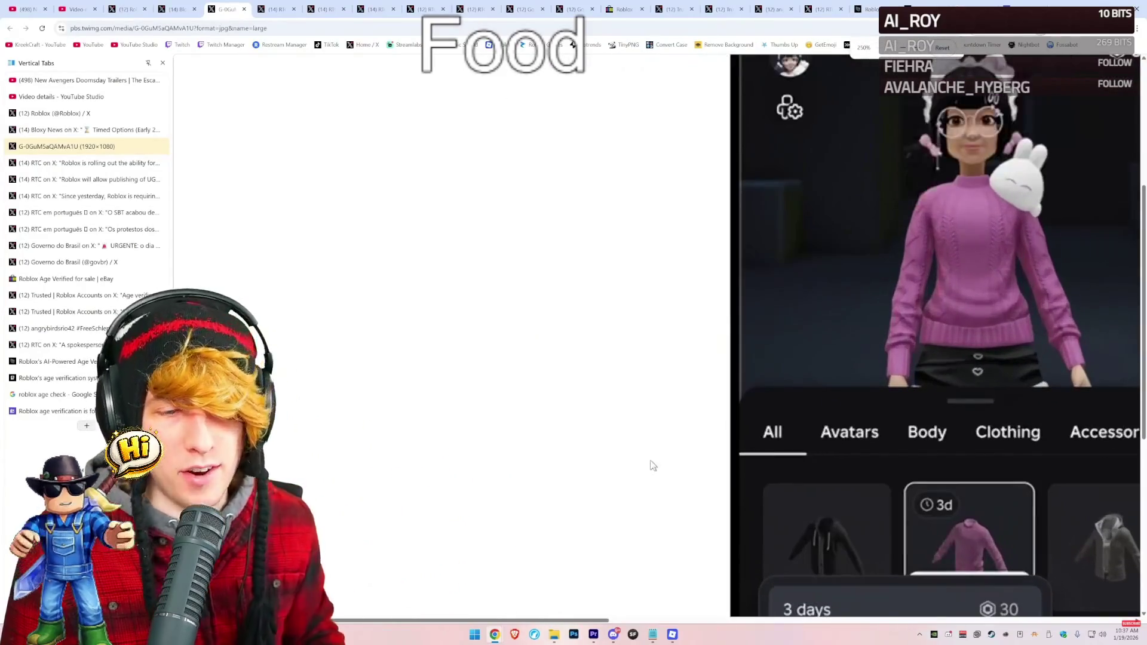
scroll(623, 400, right, 5)
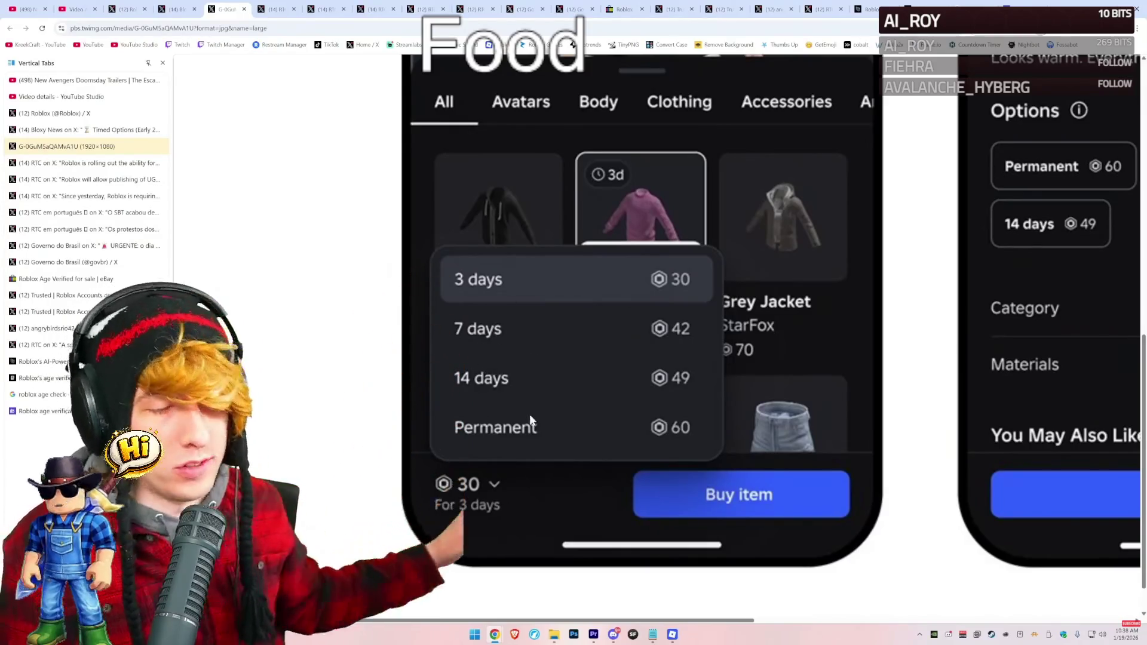
Zoom into the phone mockups' rental durations, compare with Catalog Avatar Creator, then return to Bloxy News.
key(ctrl+minus)
key(ctrl+minus)
key(ctrl+minus)
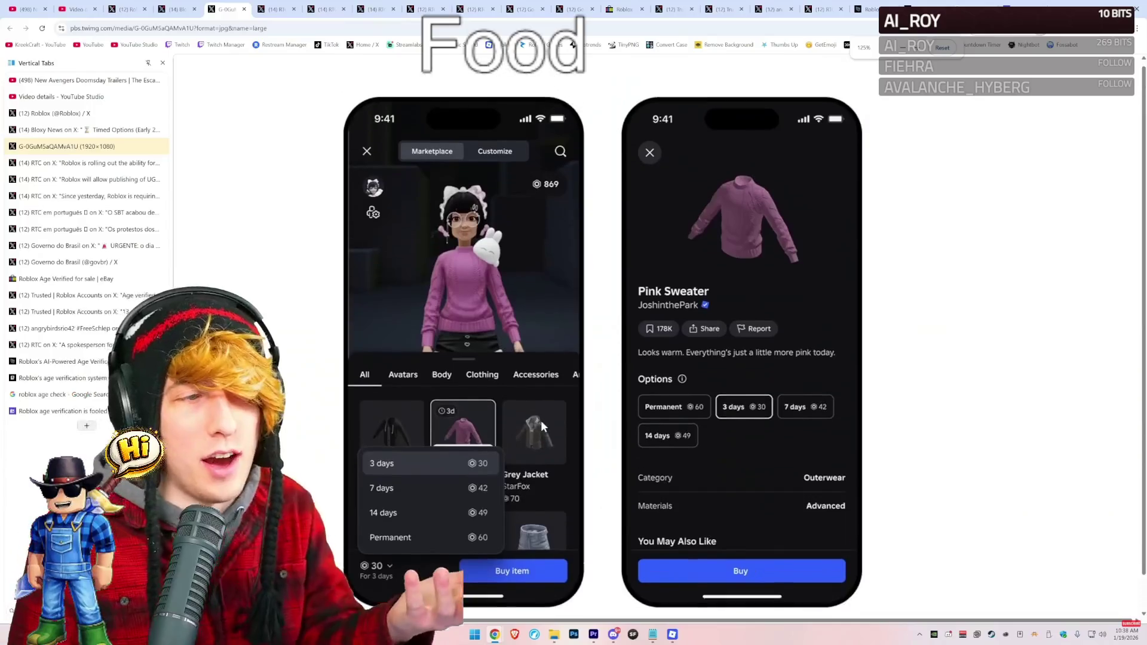
key(ctrl+plus)
key(ctrl+plus)
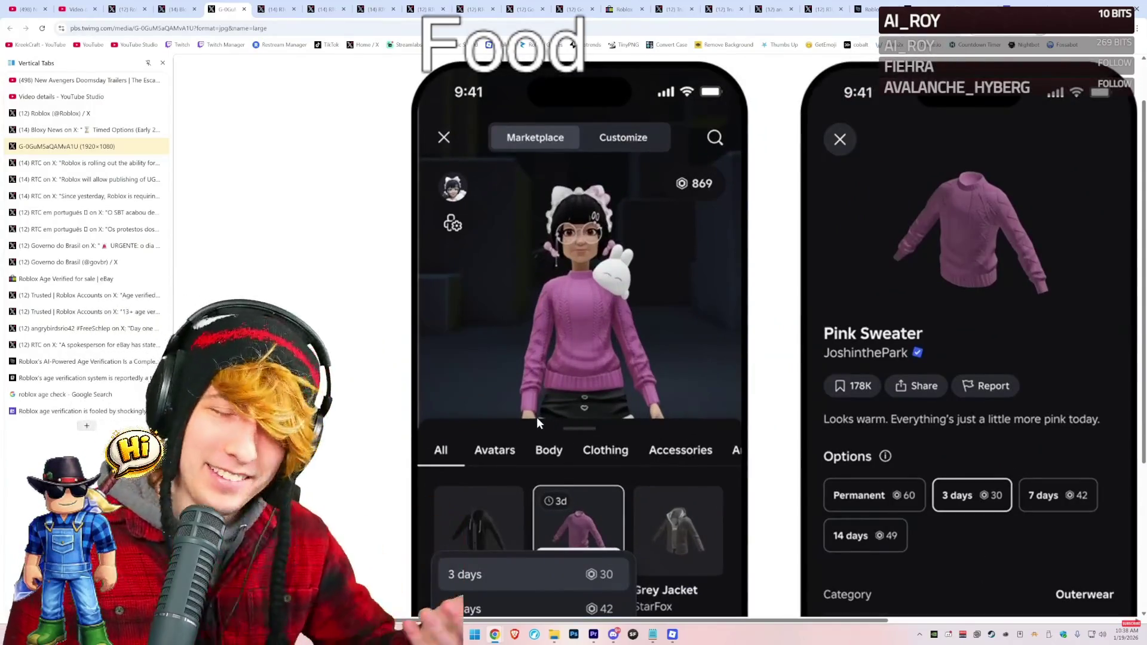
scroll(535, 418, down, 3)
key(ctrl+plus)
key(ctrl+plus)
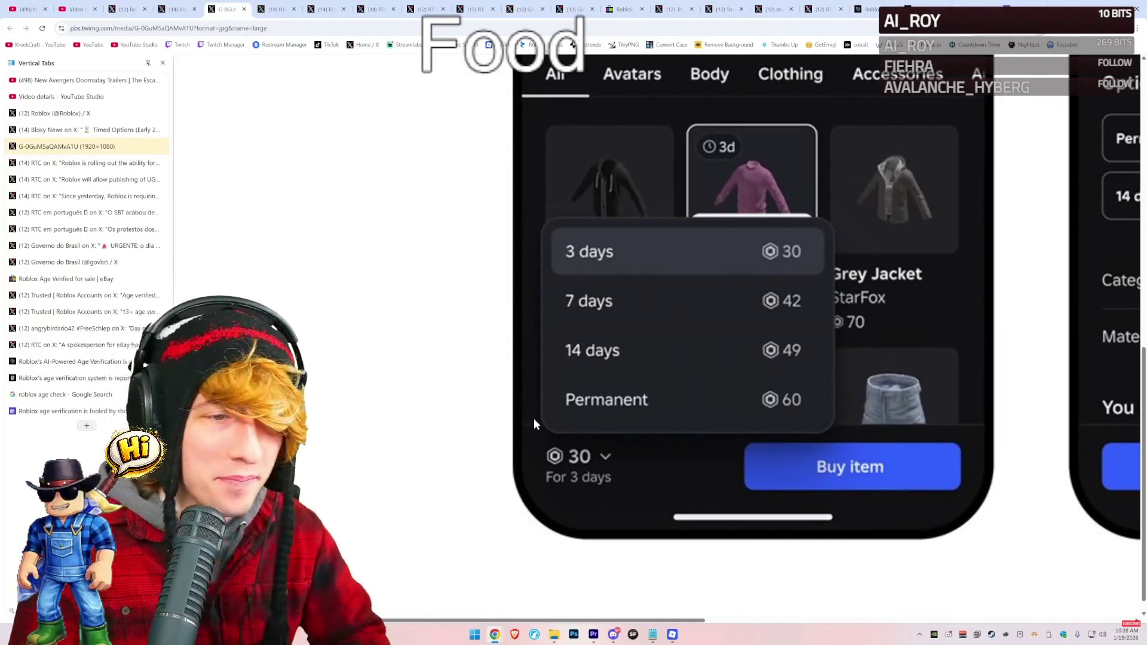
key(alt+Tab)
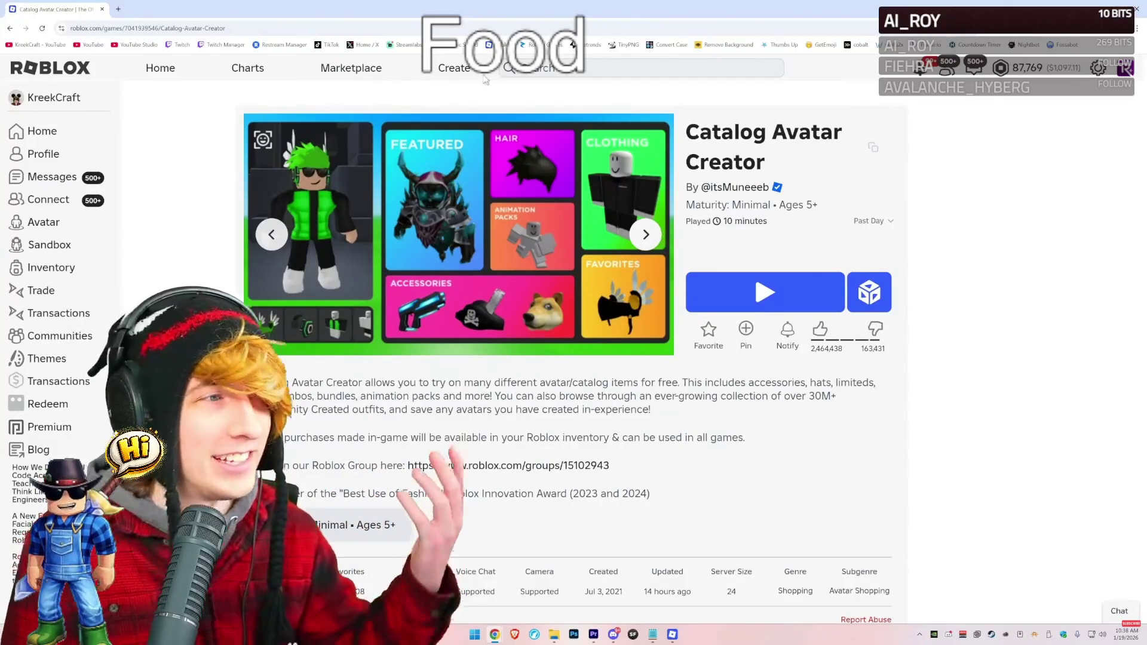
key(alt+Tab)
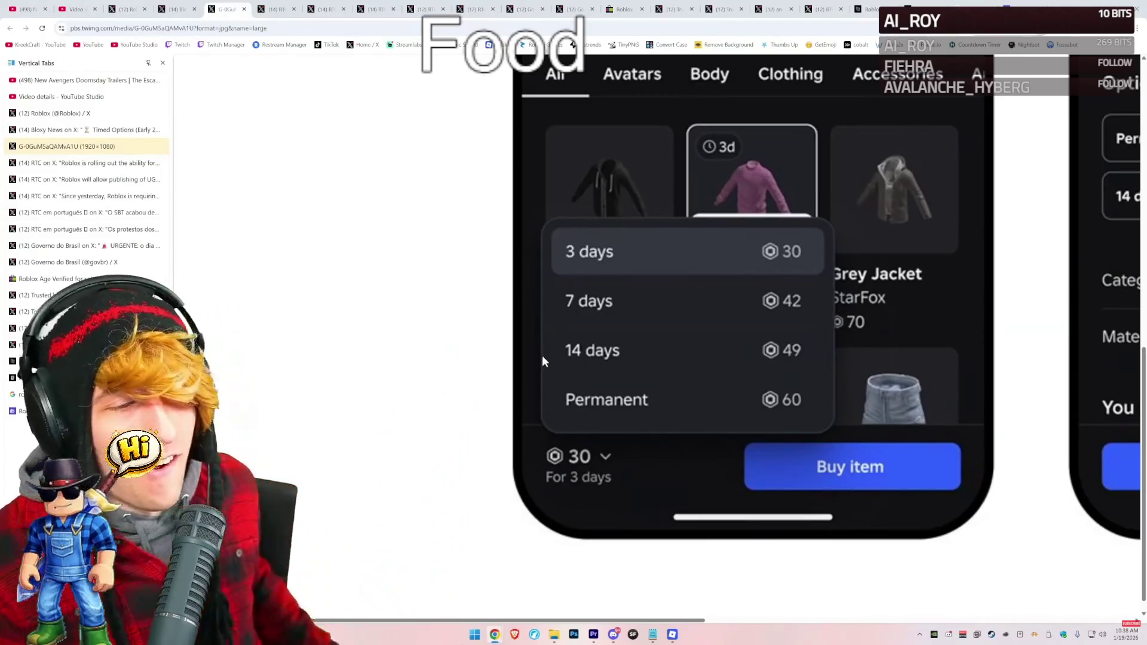
ctrl+scroll(582, 400, down, 2)
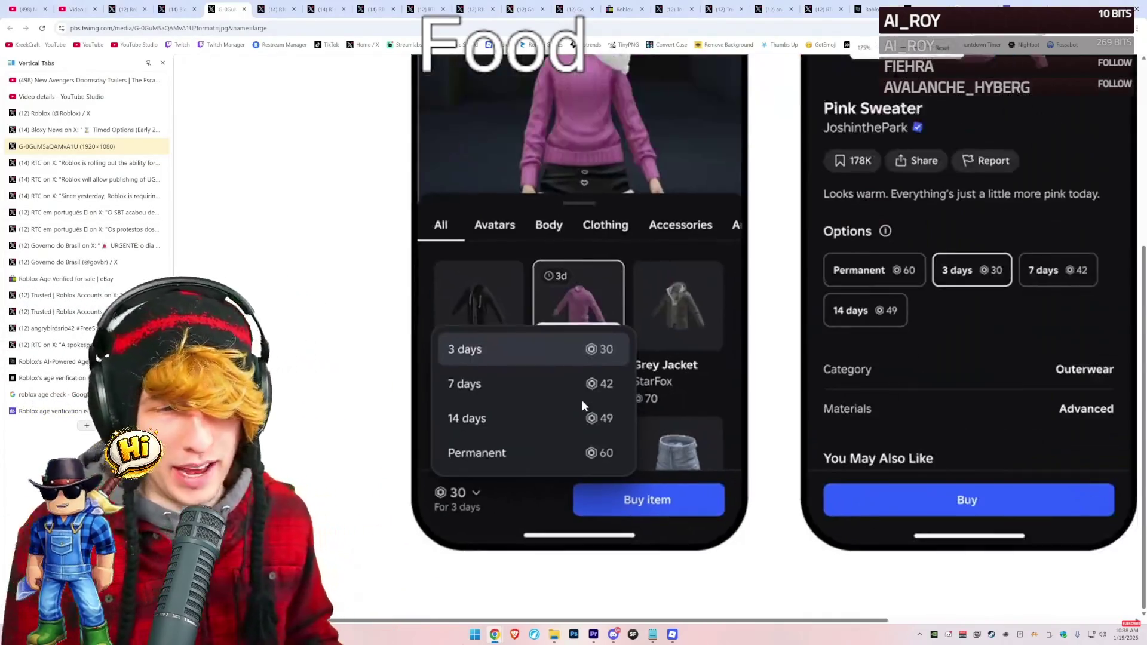
ctrl+scroll(582, 406, down, 1)
key(ctrl+shift+Tab)
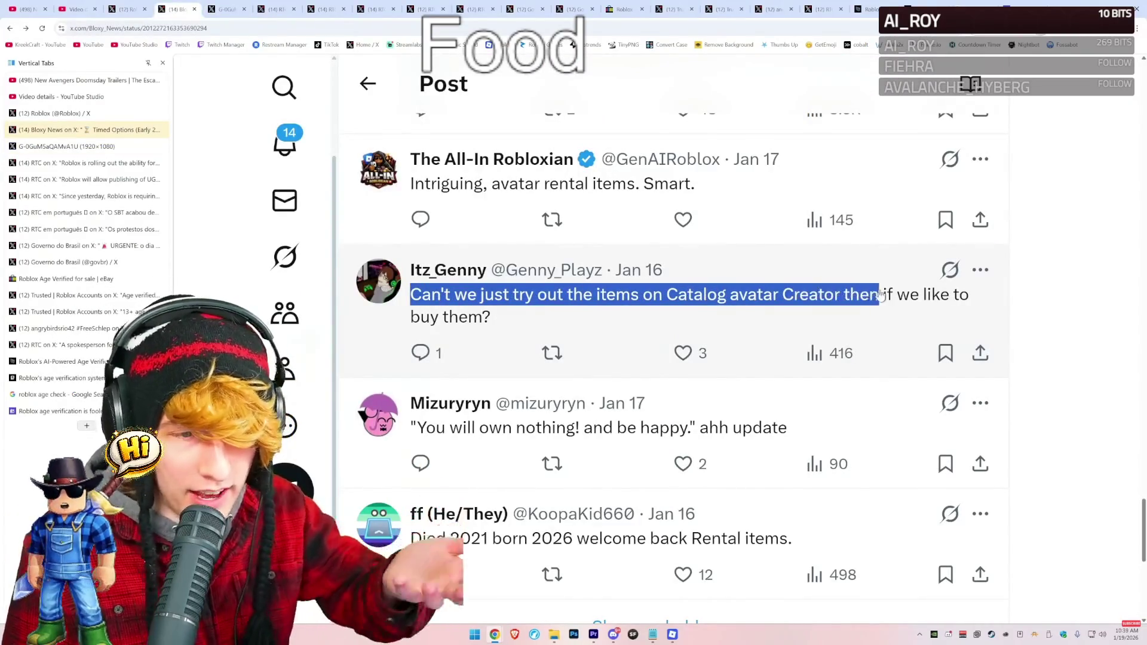
Open the reply about trying items first and scroll through its thread.
click(917, 312)
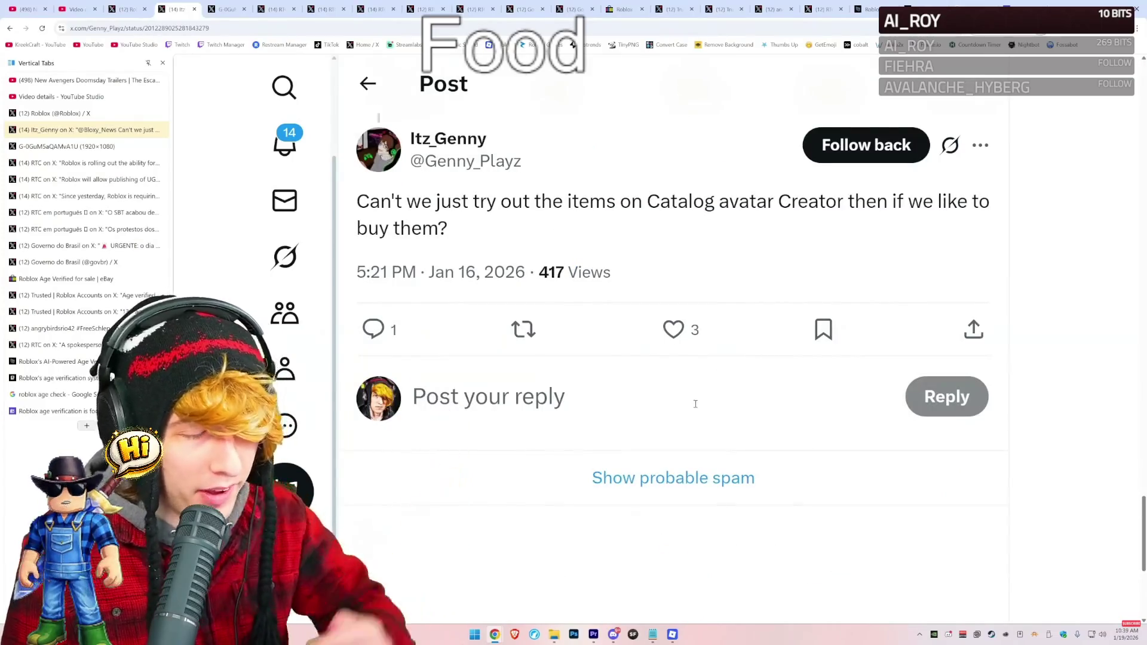
scroll(681, 405, up, 10)
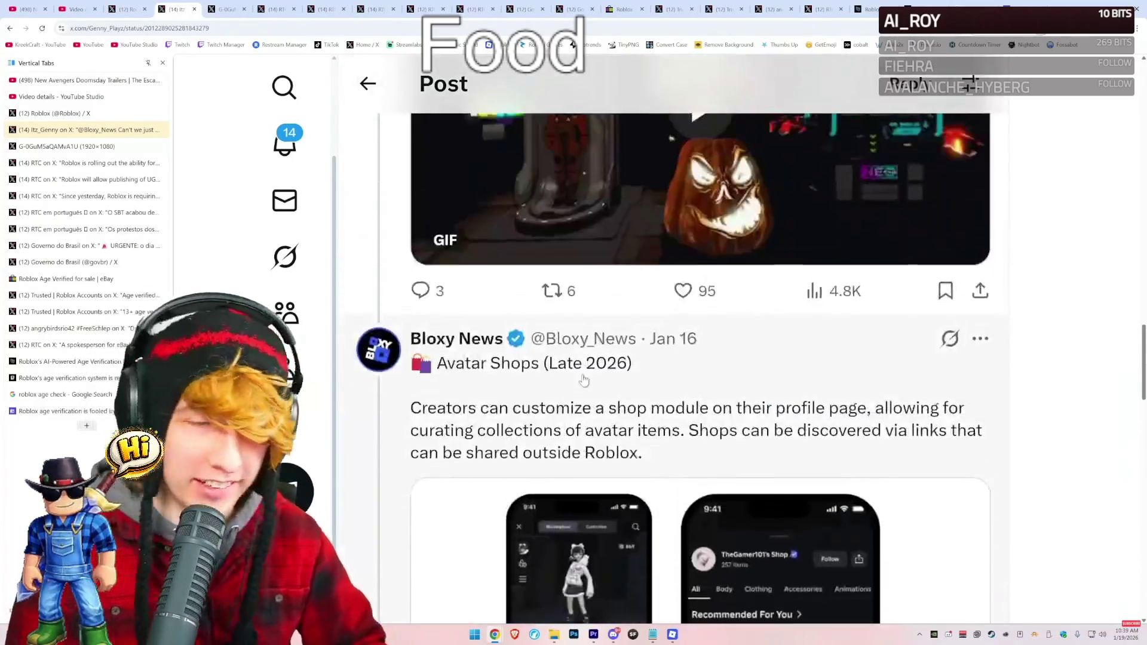
scroll(583, 380, up, 15)
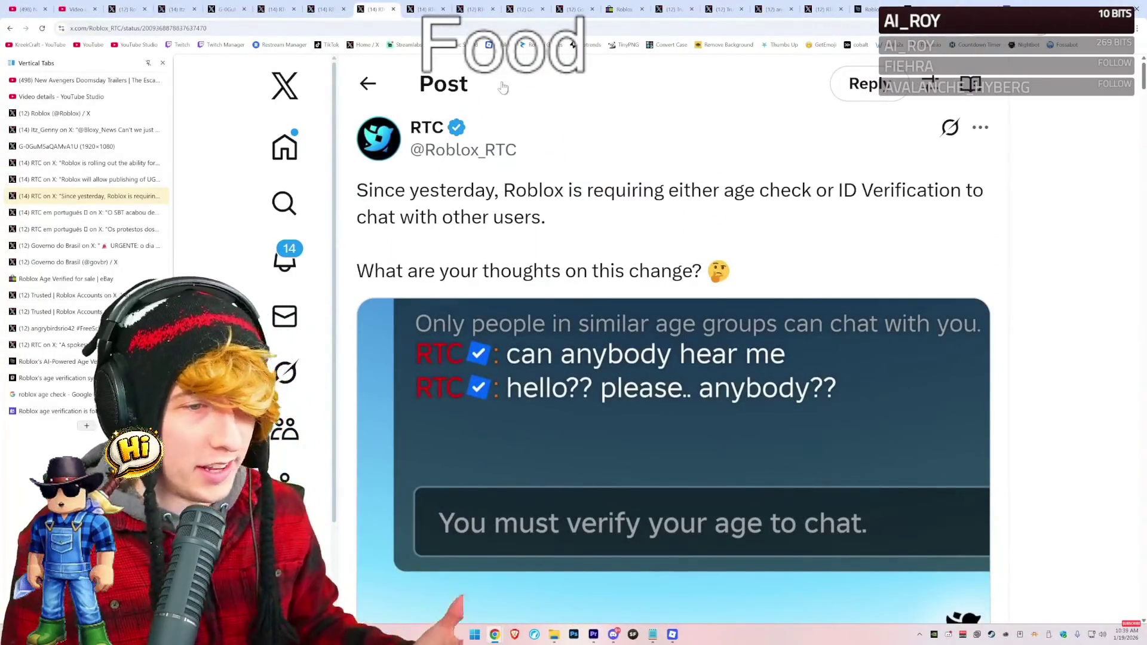
scroll(643, 224, down, 3)
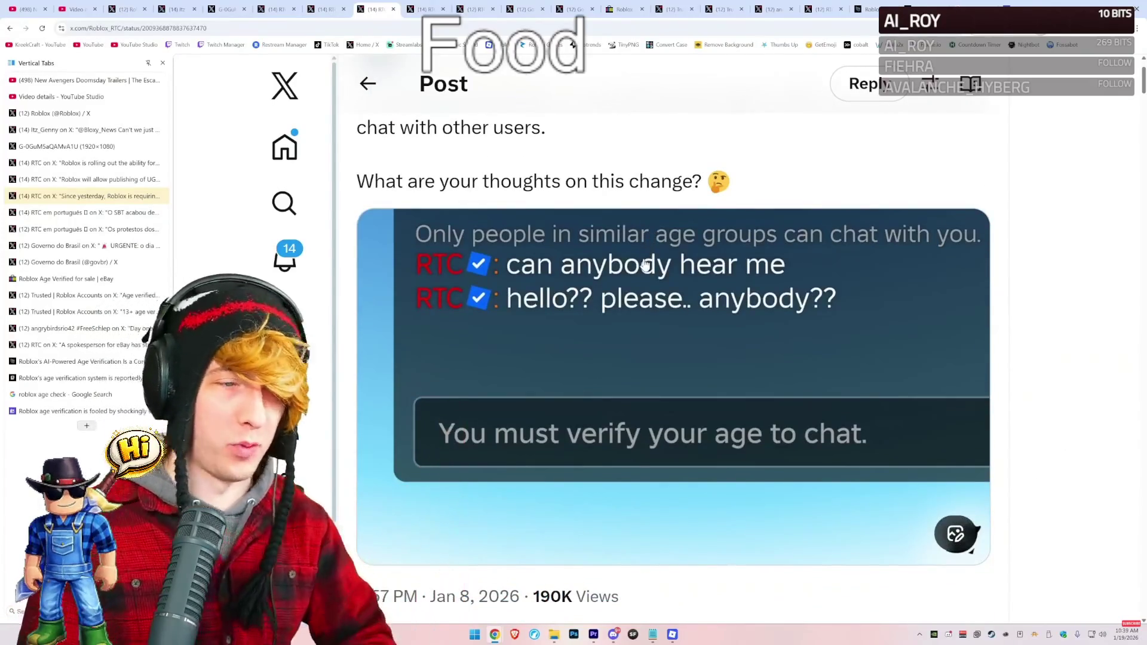
scroll(639, 259, up, 3)
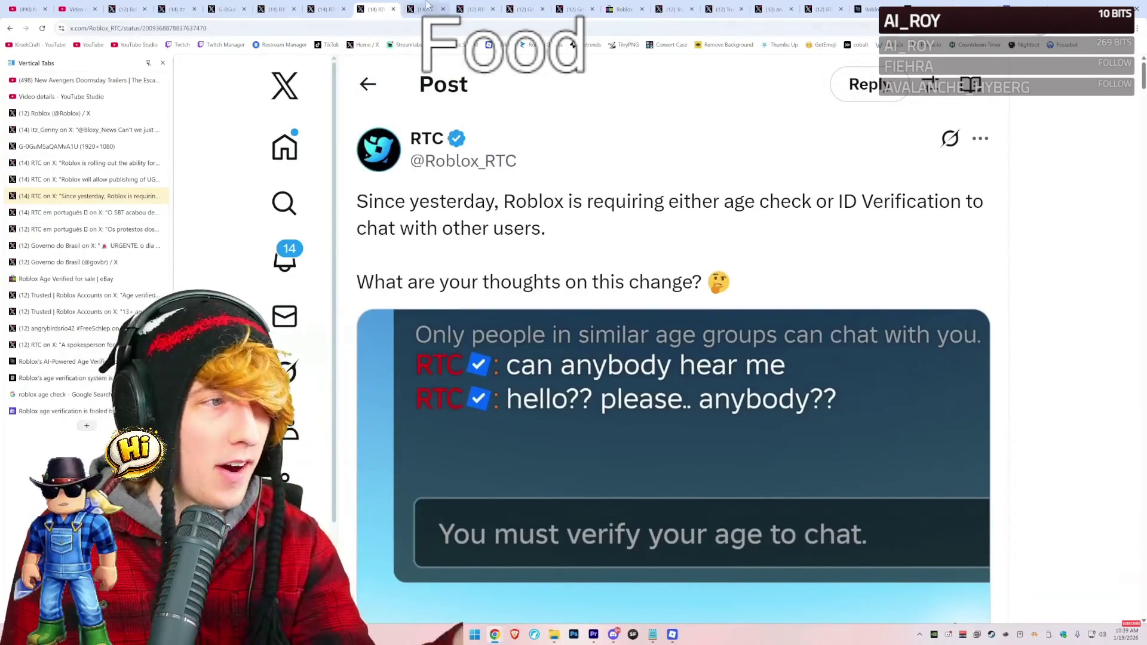
View the Portuguese RTC post's protest screenshot, then move through the next RTC em português post.
click(427, 6)
scroll(717, 382, down, 4)
click(718, 384)
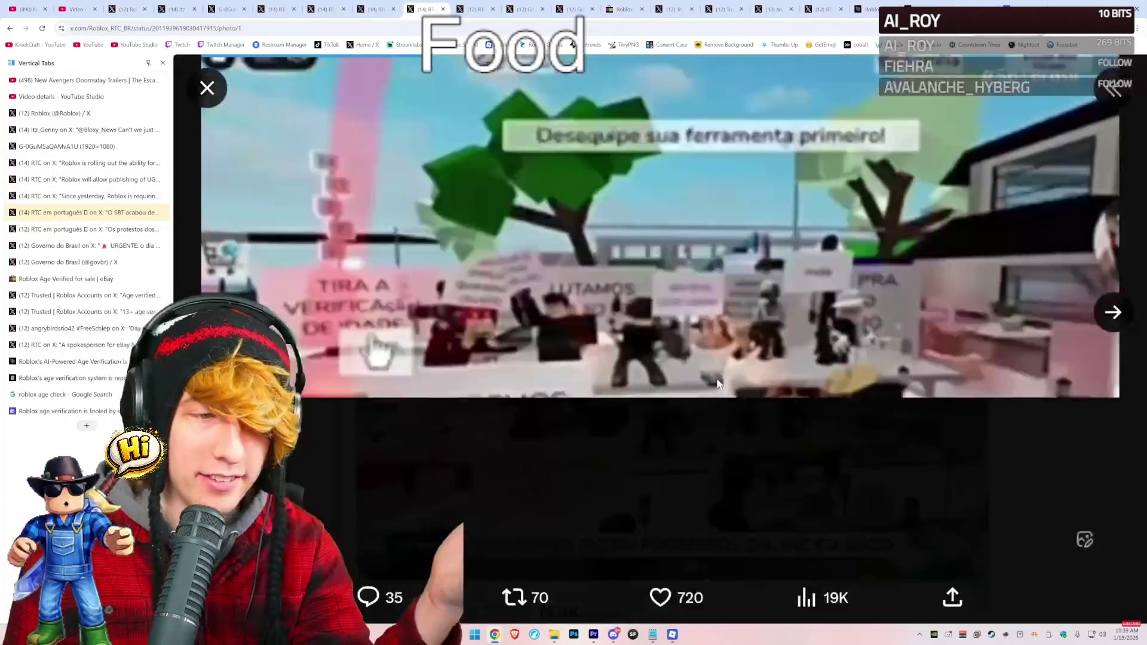
click(207, 88)
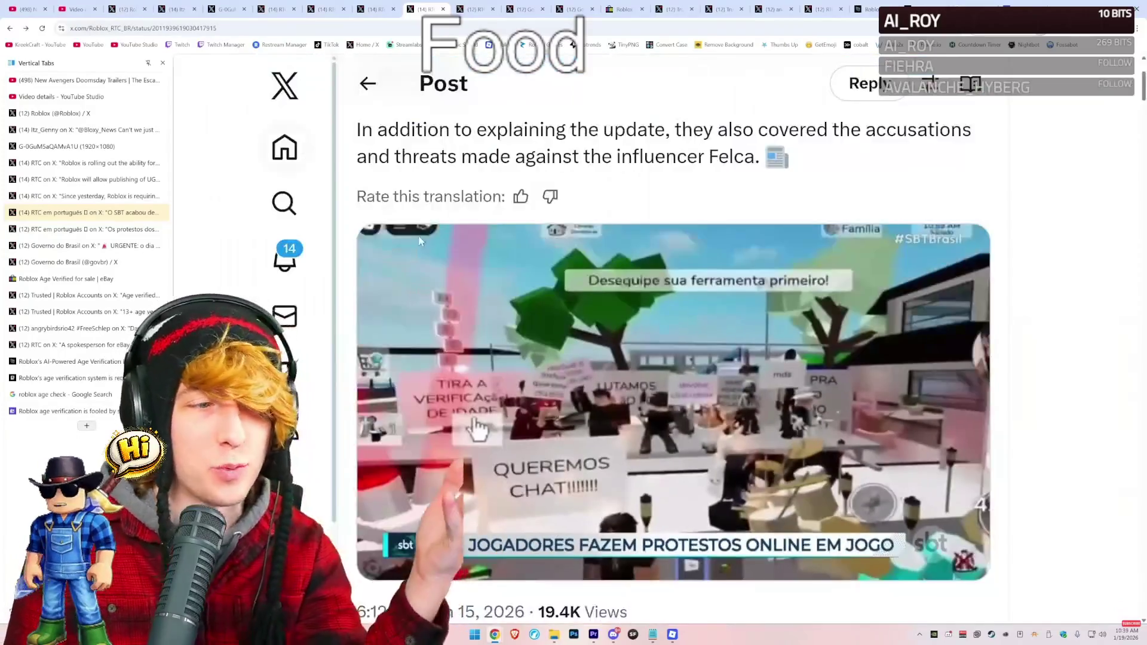
scroll(519, 324, down, 3)
key(ctrl+Tab)
scroll(584, 290, down, 5)
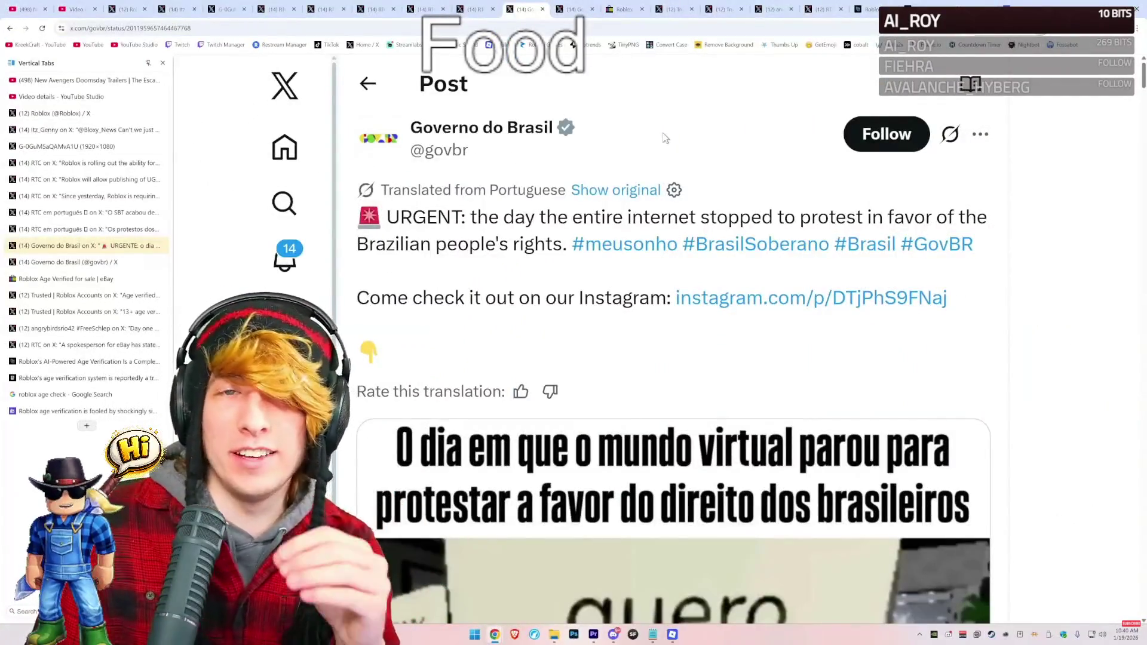
Open the Governo do Brasil profile and select its name, handle and verified label.
scroll(629, 283, down, 6)
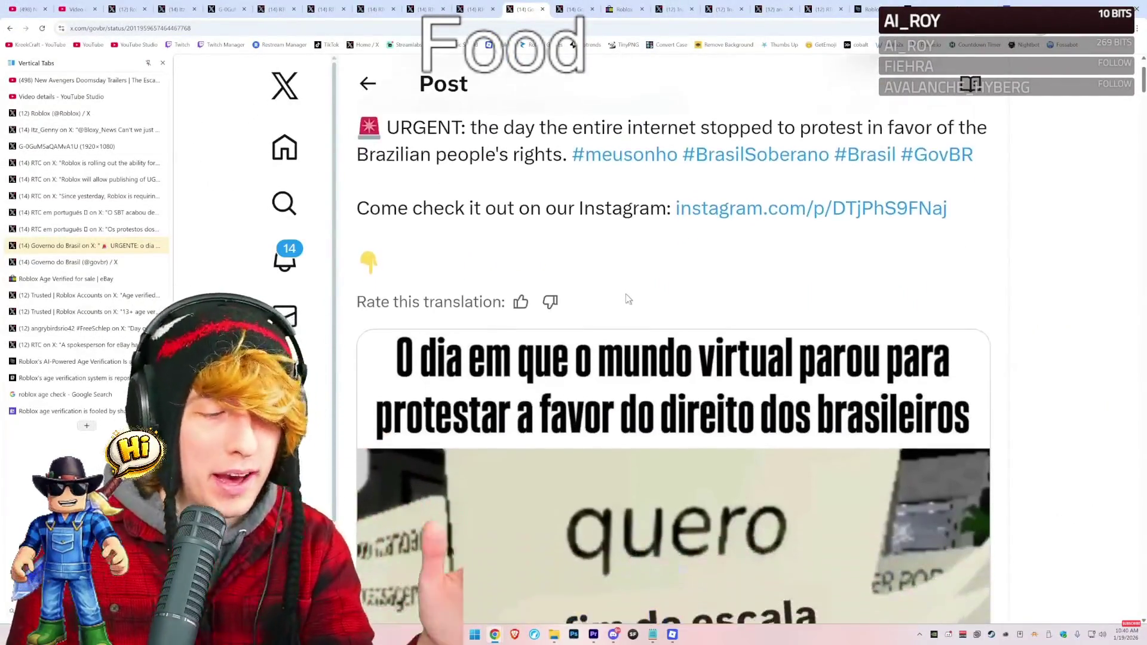
scroll(622, 335, up, 6)
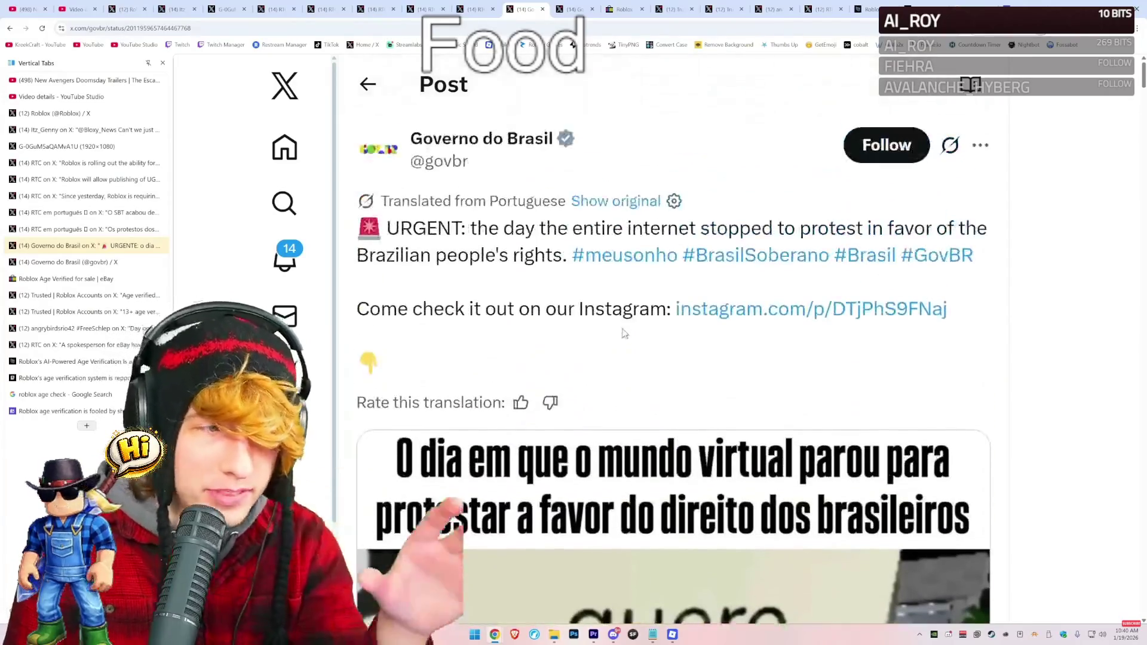
click(524, 168)
scroll(553, 311, down, 3)
drag(553, 312, 367, 303)
scroll(652, 237, down, 2)
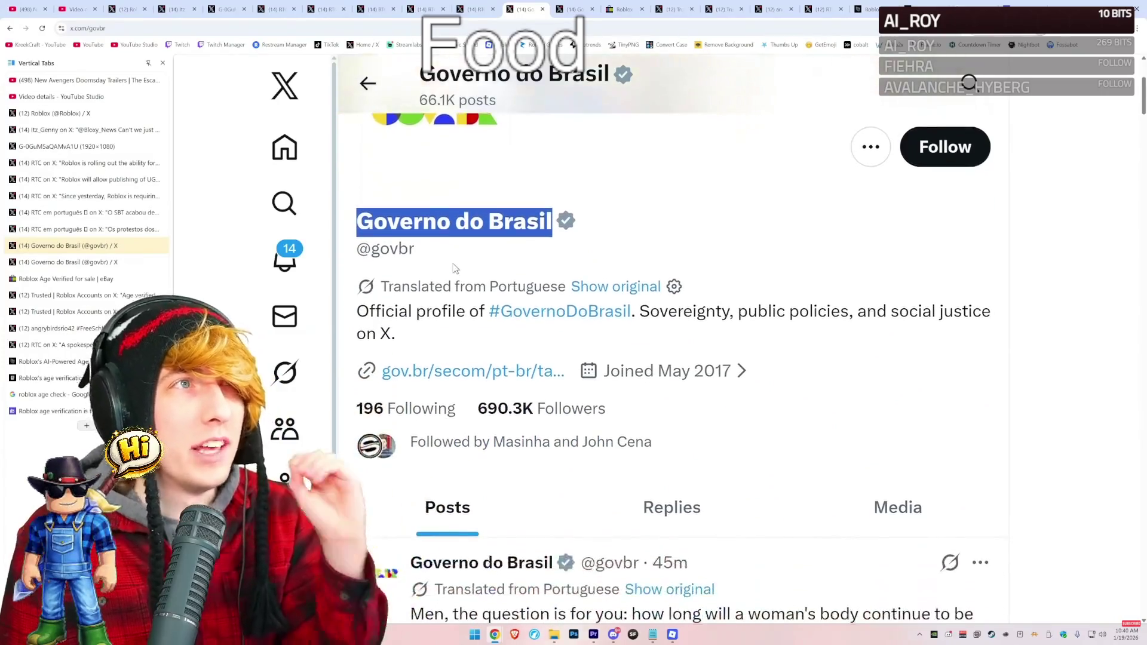
click(652, 237)
mouse_move(568, 227)
drag(596, 291, 369, 284)
drag(614, 233, 399, 223)
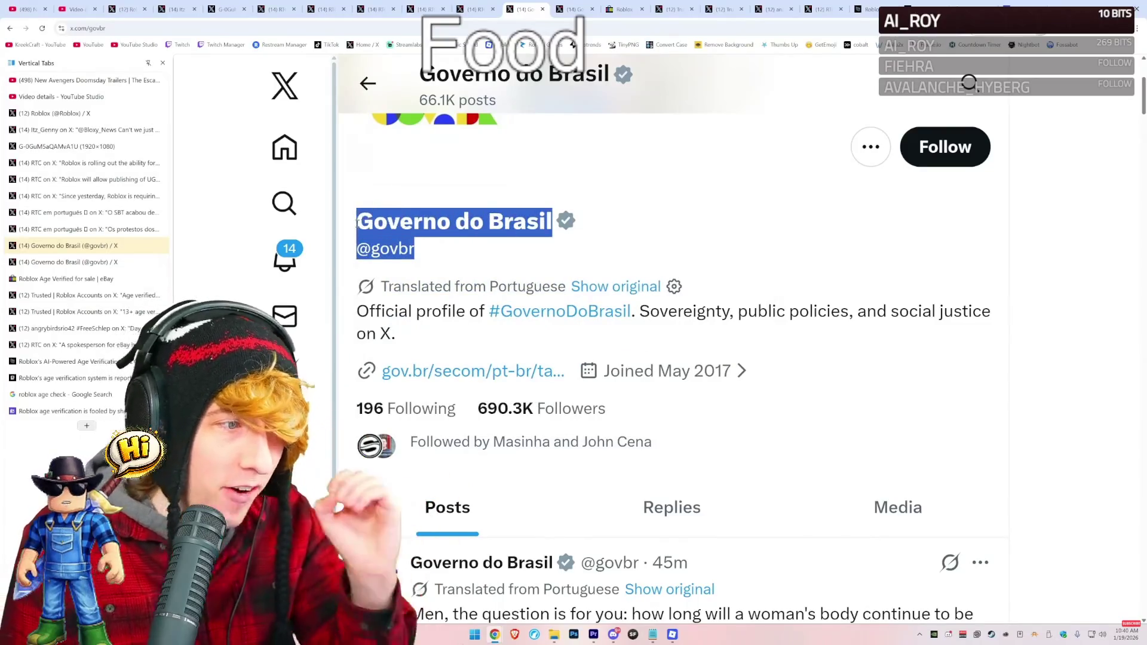
click(357, 222)
Back on the Governo do Brasil post, highlight and read the translated URGENT sentence.
click(472, 7)
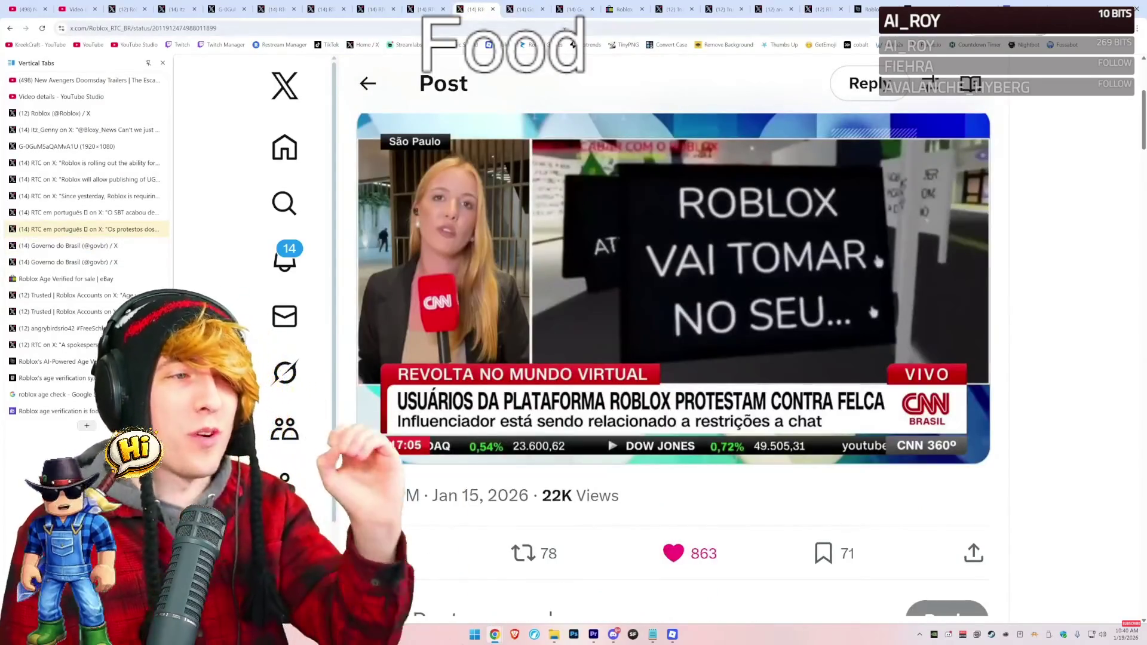
click(522, 9)
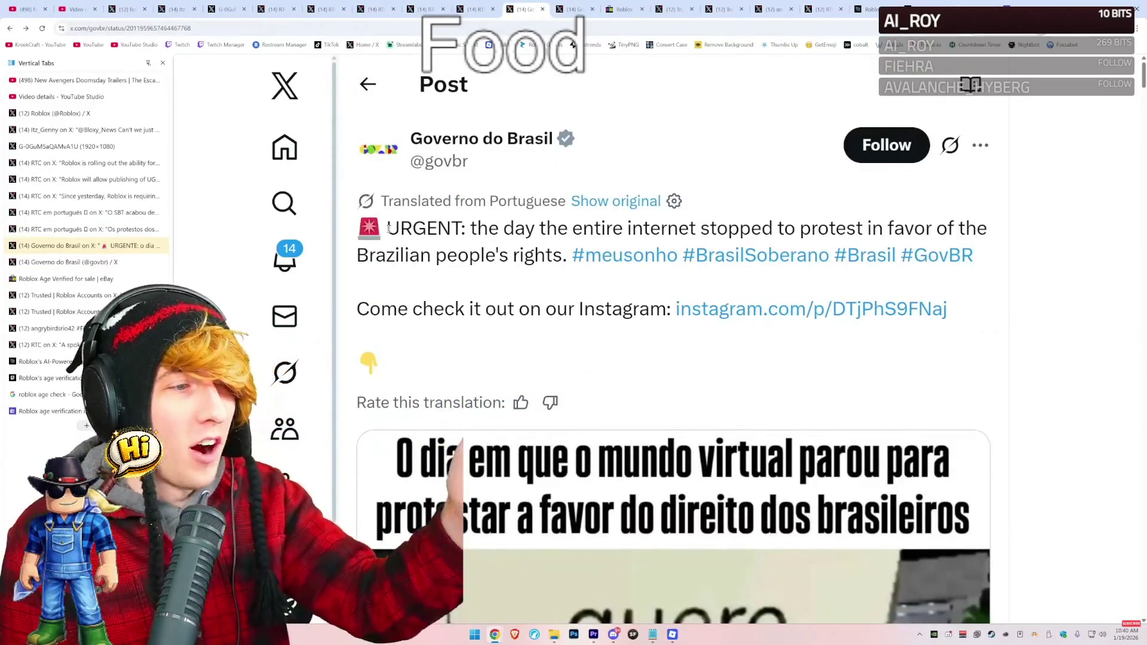
drag(389, 229, 557, 228)
drag(751, 229, 856, 229)
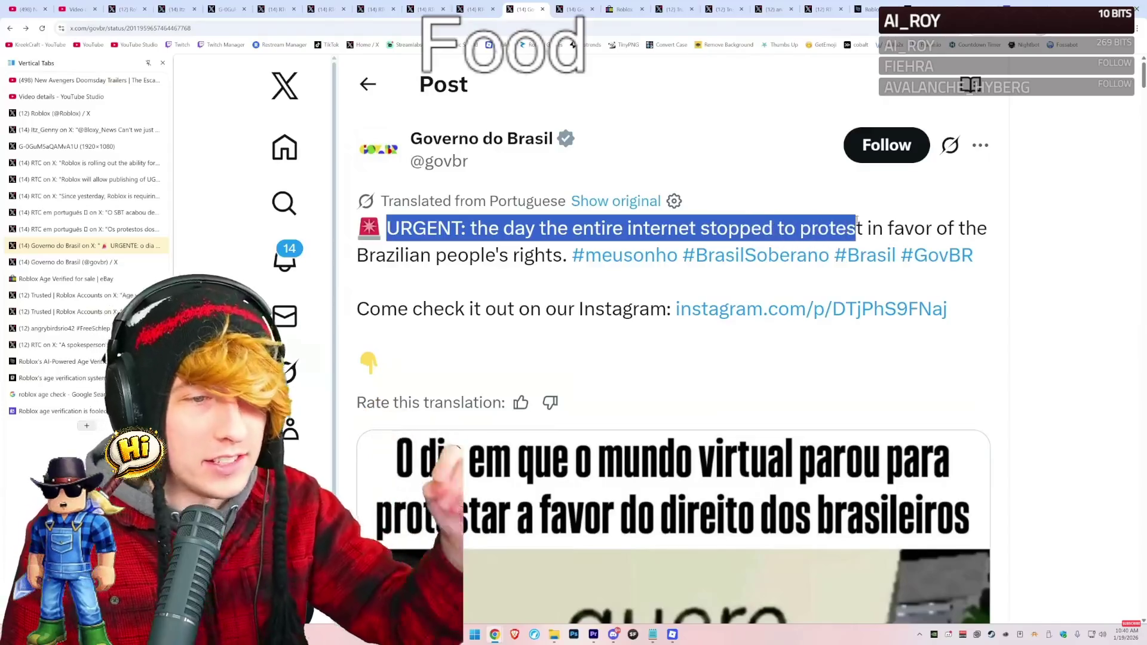
mouse_move(977, 222)
mouse_down()
mouse_move(615, 229)
mouse_move(554, 254)
mouse_up()
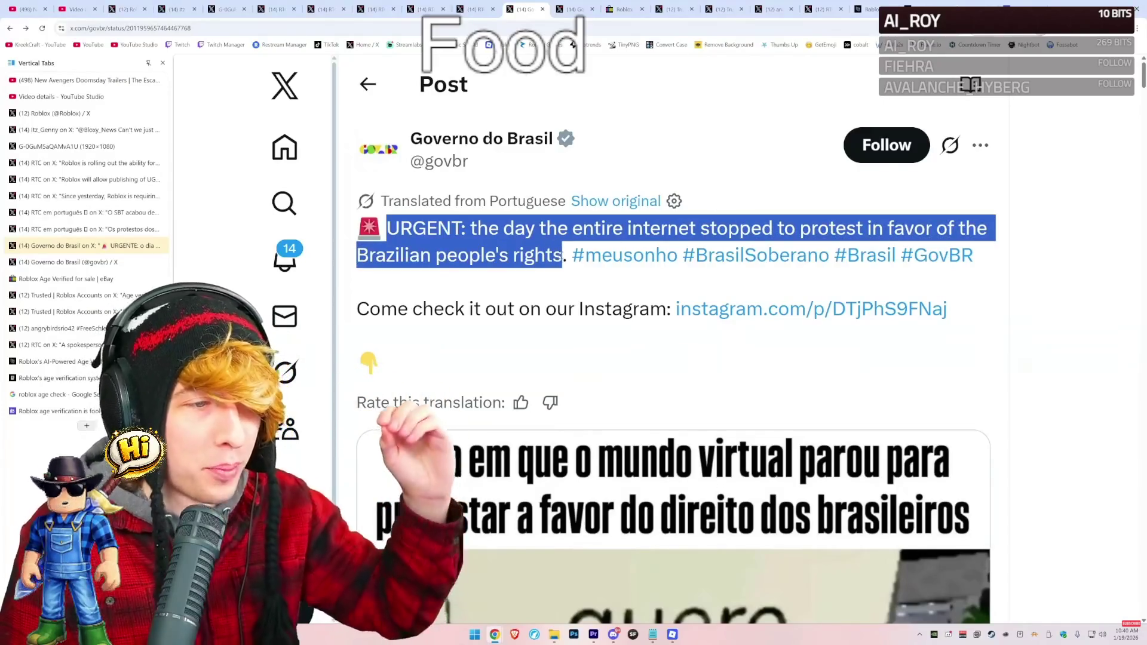
click(558, 257)
scroll(558, 259, down, 8)
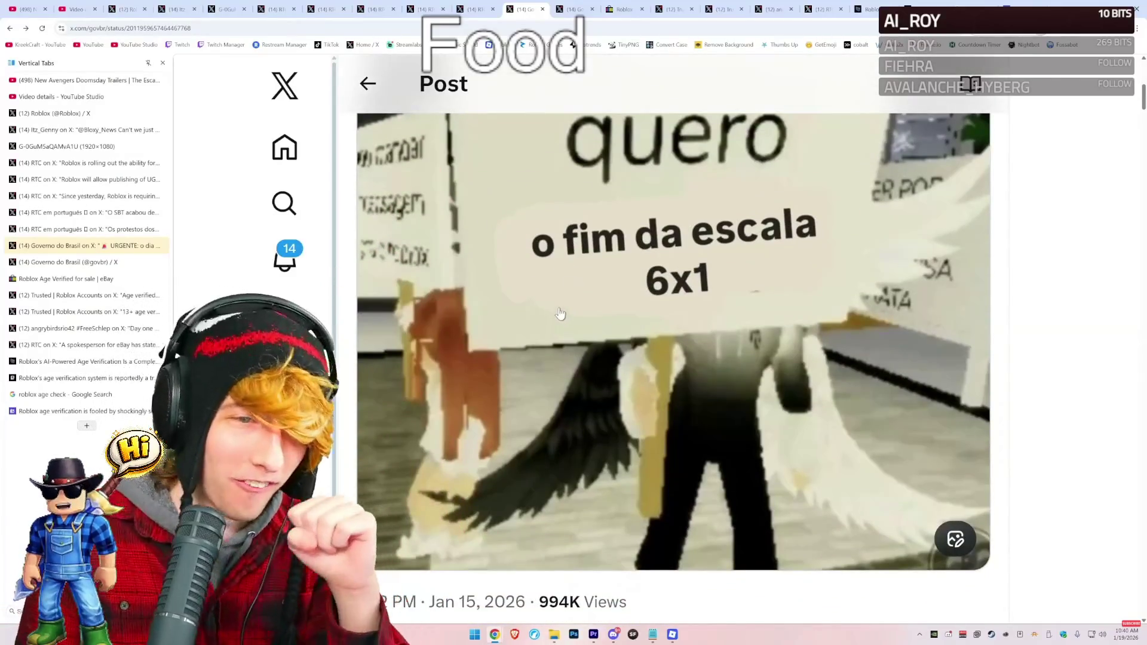
scroll(560, 315, up, 2)
scroll(565, 315, up, 6)
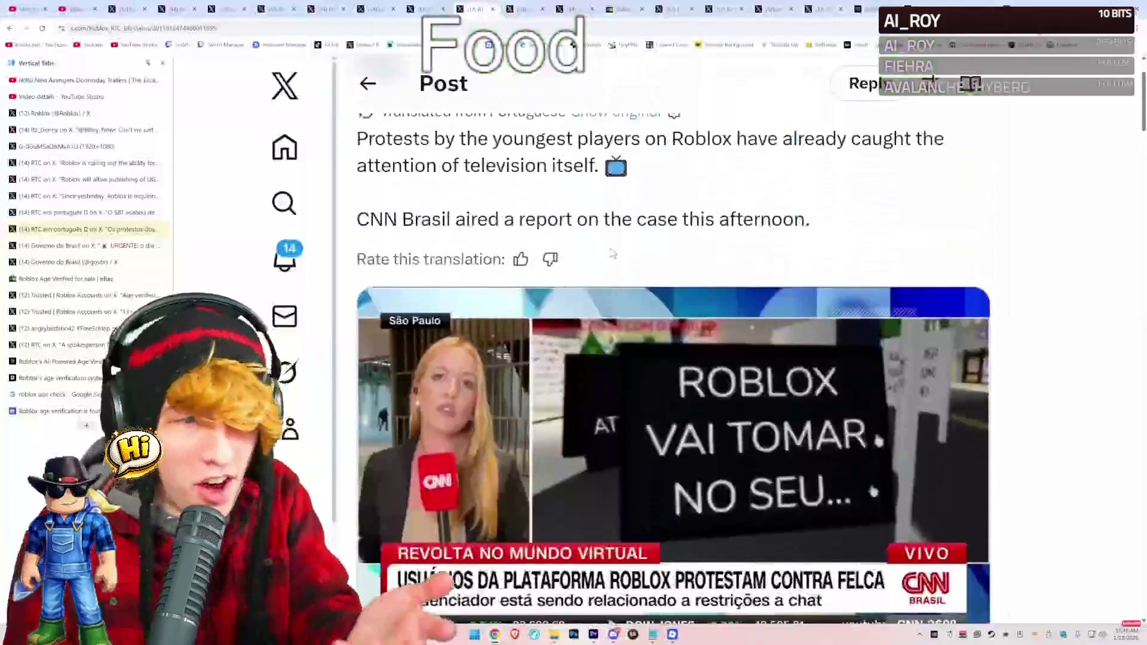
Scroll through the Eldorado 'age verified' Roblox account listings screenshot.
scroll(615, 295, down, 4)
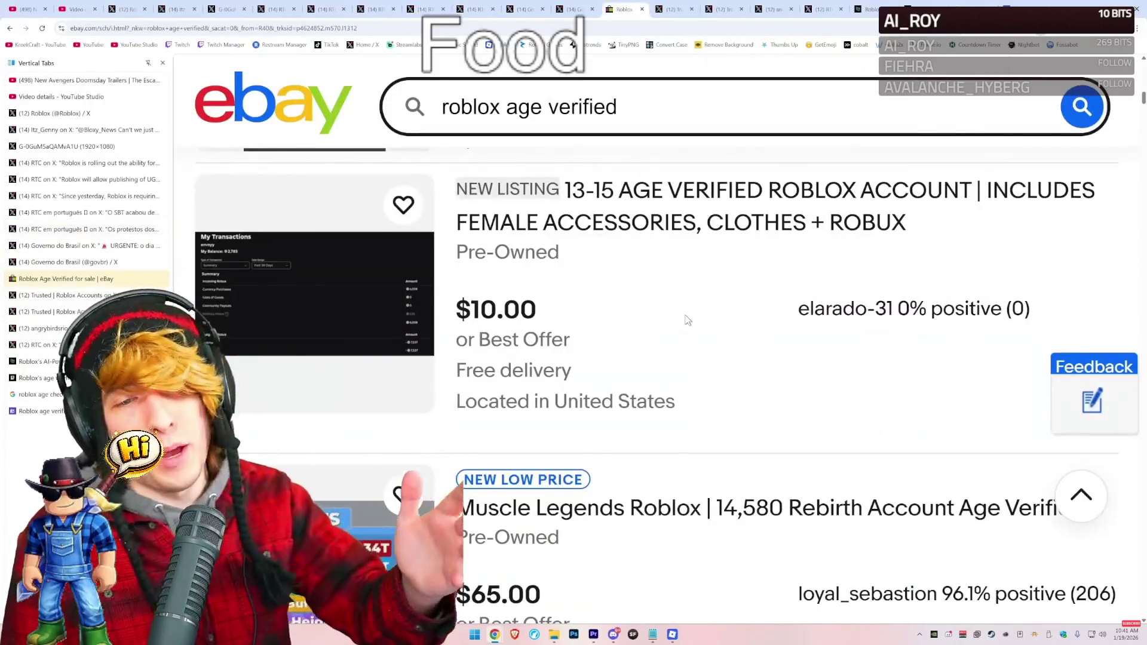
scroll(684, 314, up, 1)
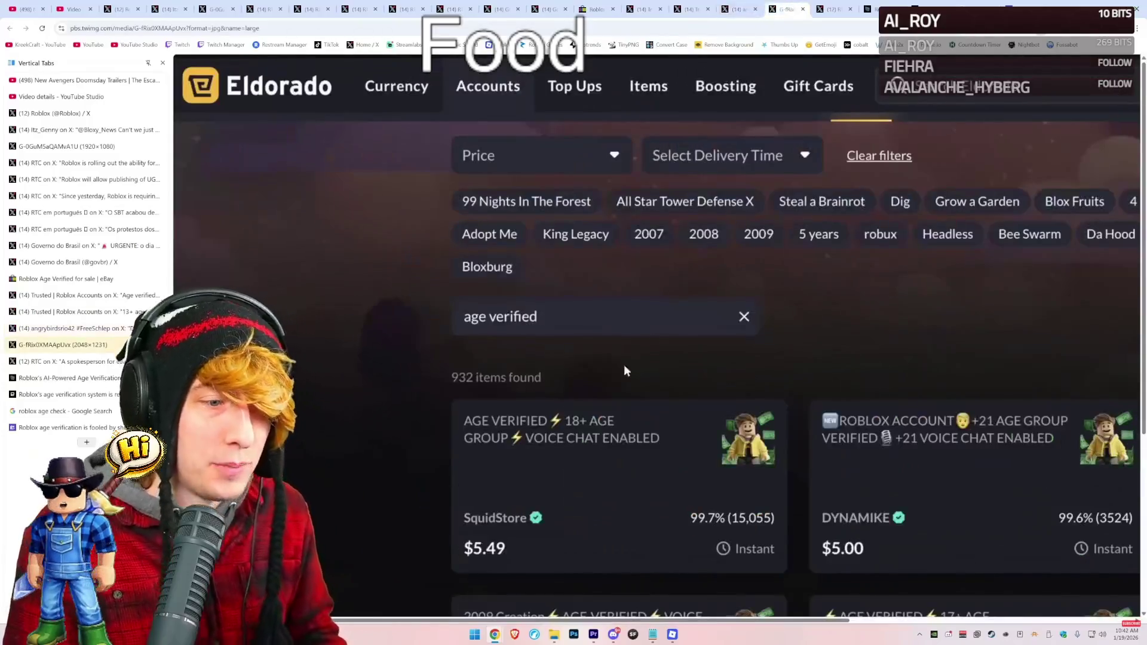
scroll(623, 364, down, 4)
drag(533, 620, 789, 619)
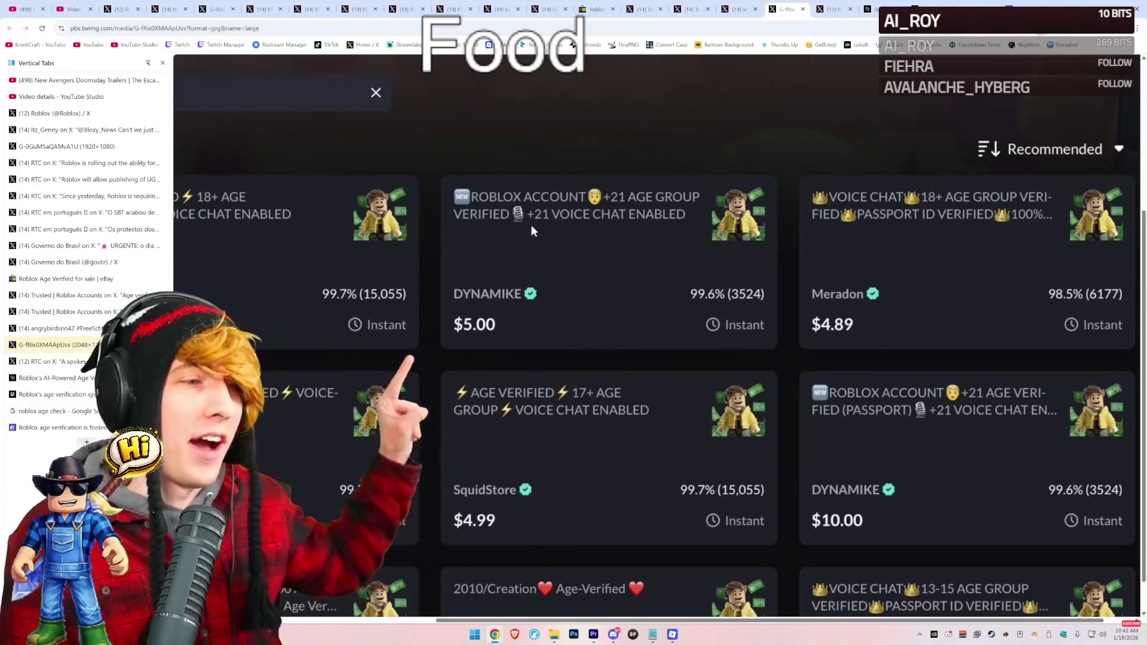
scroll(651, 296, down, 1)
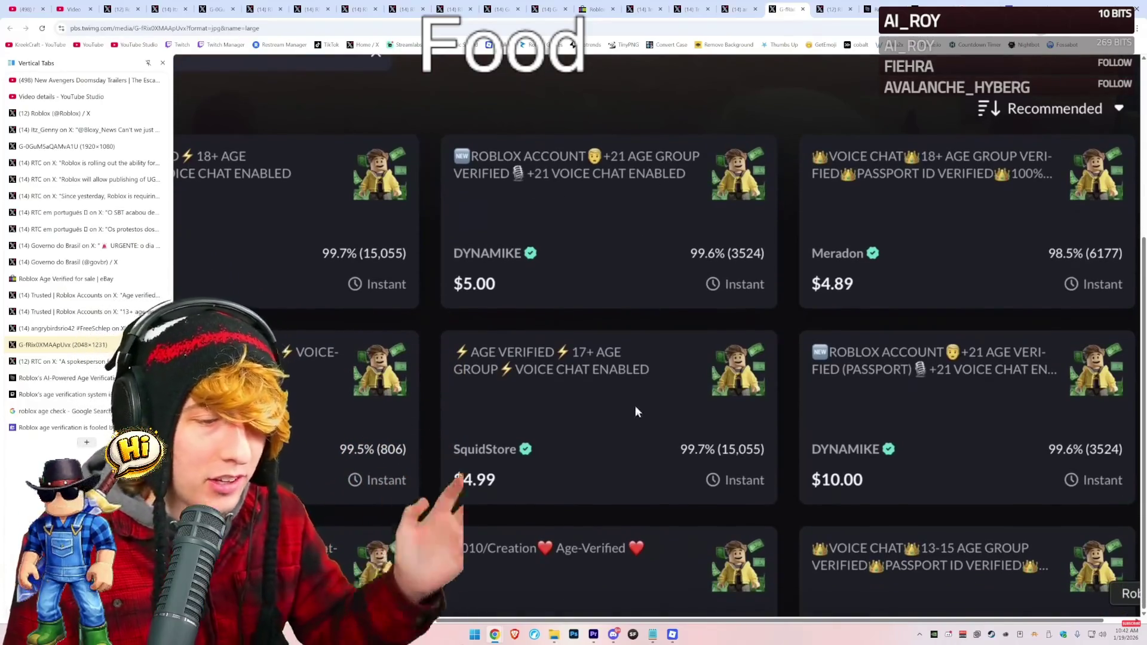
Zoom in on the listings and pan across the roughly $5 offers, then go to RTC's eBay post.
key(ctrl+plus)
key(ctrl+plus)
mouse_move(617, 621)
mouse_down()
mouse_move(540, 618)
mouse_move(451, 590)
mouse_move(750, 554)
mouse_move(780, 592)
mouse_up()
scroll(453, 586, right, 3)
scroll(780, 592, right, 1)
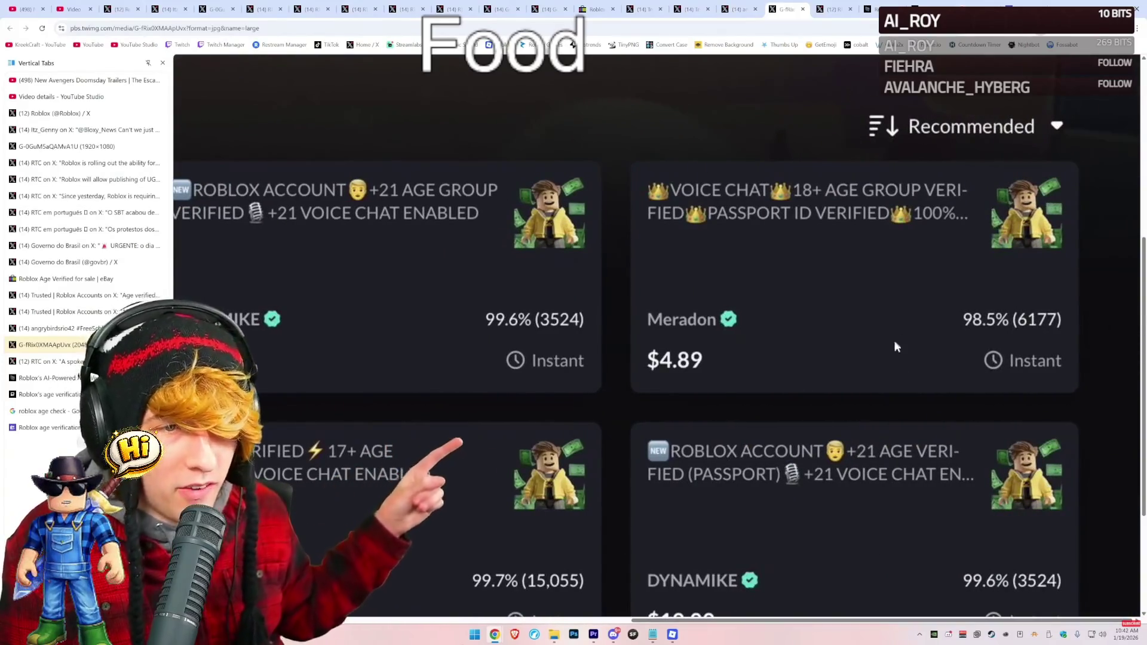
scroll(819, 250, down, 3)
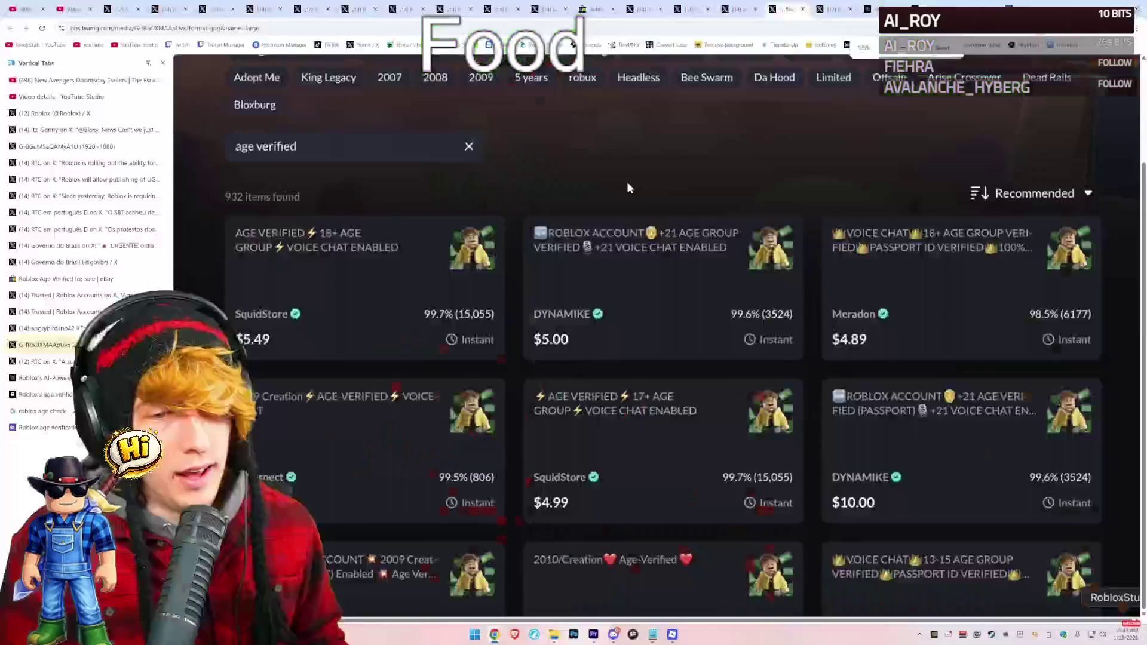
scroll(626, 180, up, 3)
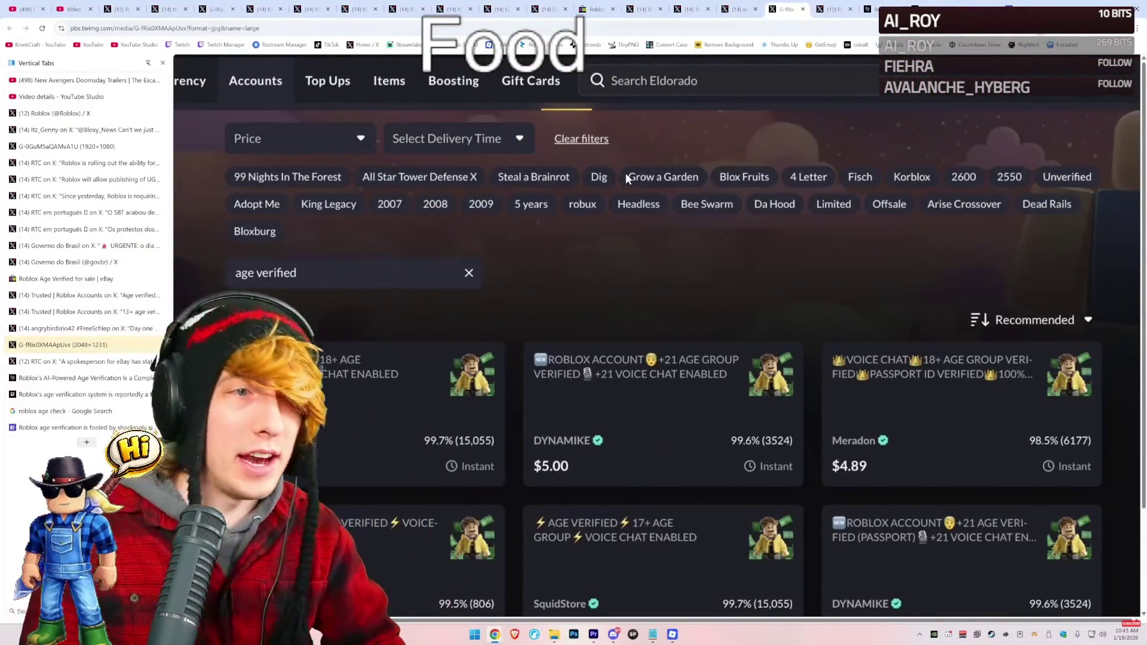
scroll(722, 190, down, 2)
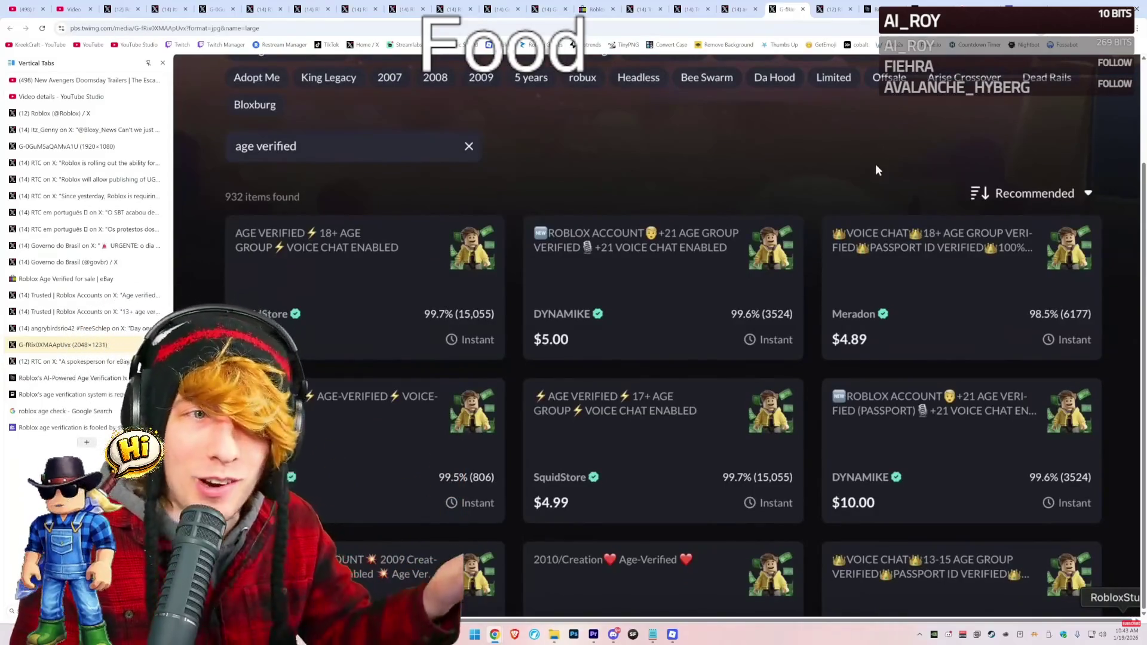
key(ctrl+Tab)
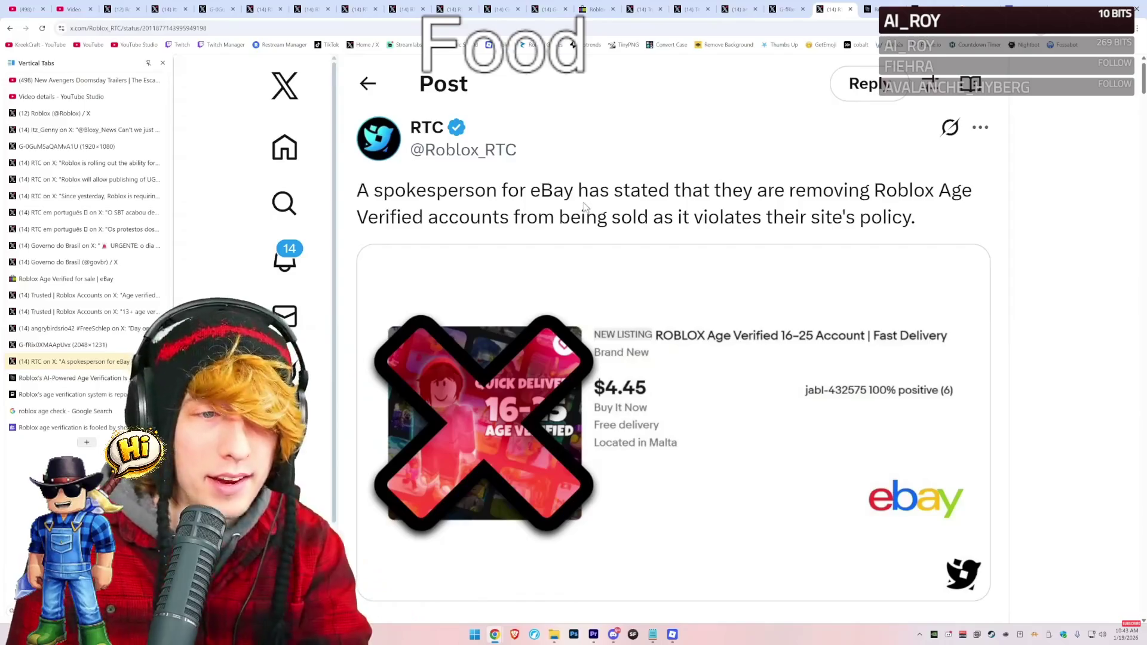
Read RTC's post on eBay removing Roblox Age Verified accounts, viewing its listing image.
scroll(590, 273, down, 1)
click(601, 269)
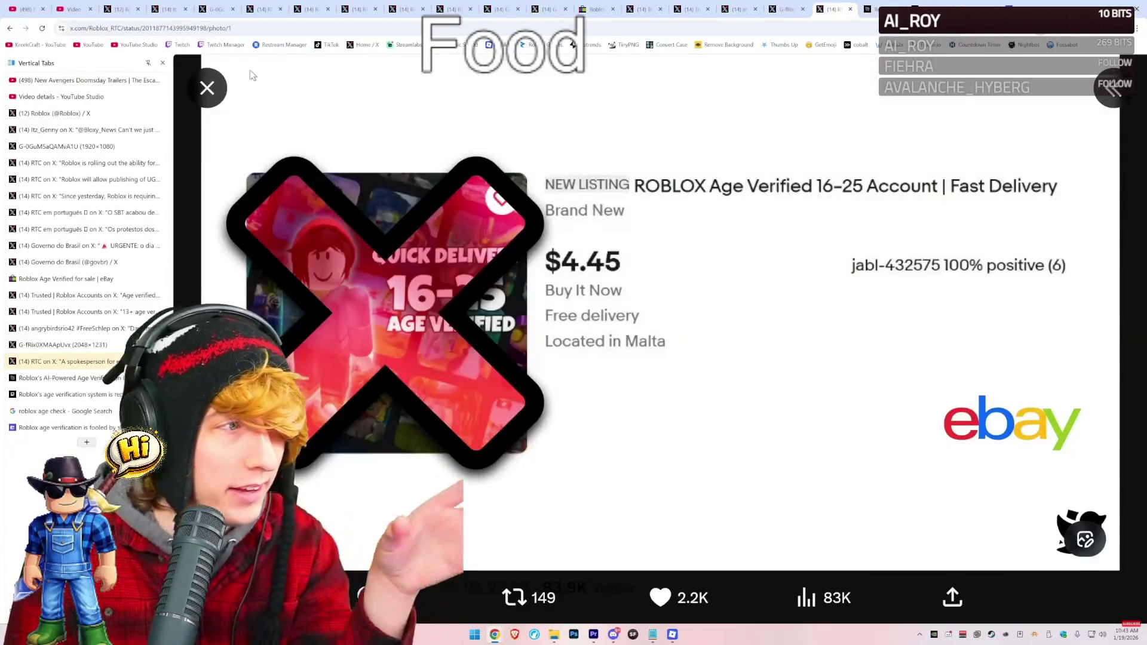
click(207, 88)
mouse_move(370, 203)
mouse_down()
mouse_move(980, 201)
mouse_move(977, 232)
mouse_move(408, 201)
mouse_up()
click(977, 233)
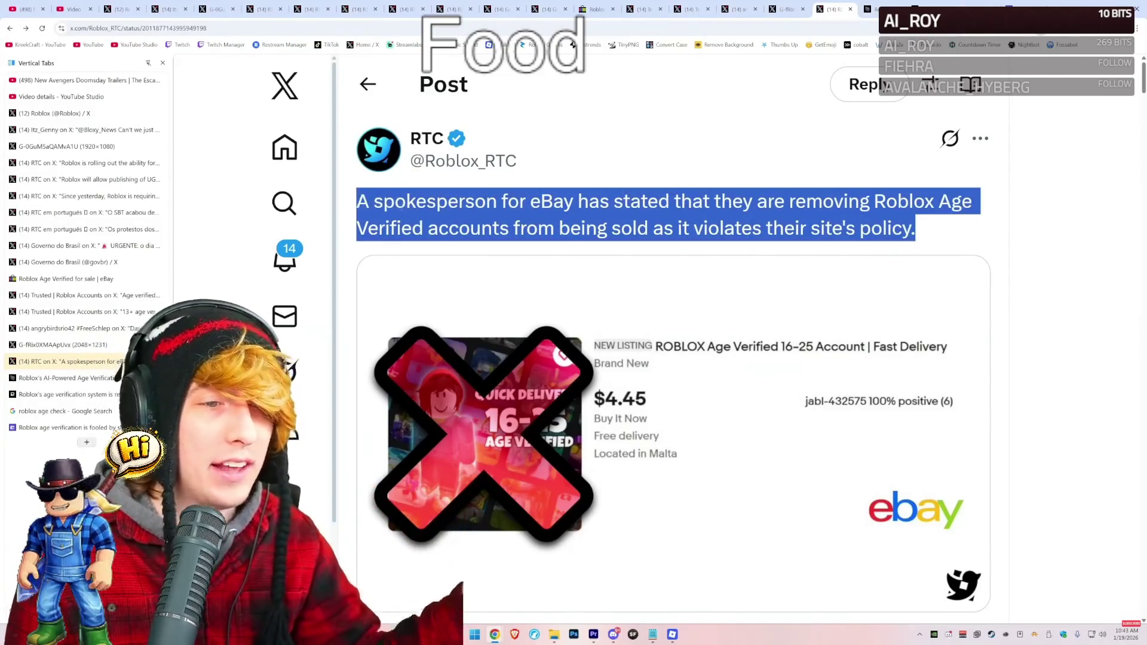
click(489, 233)
scroll(489, 233, down, 2)
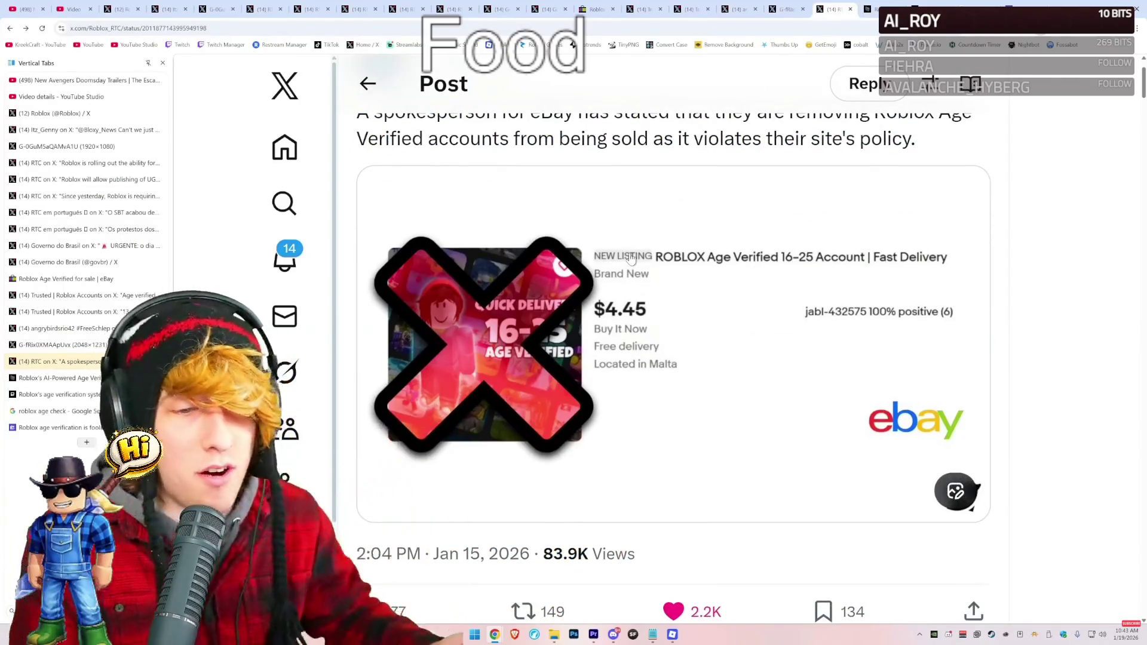
scroll(657, 280, up, 1)
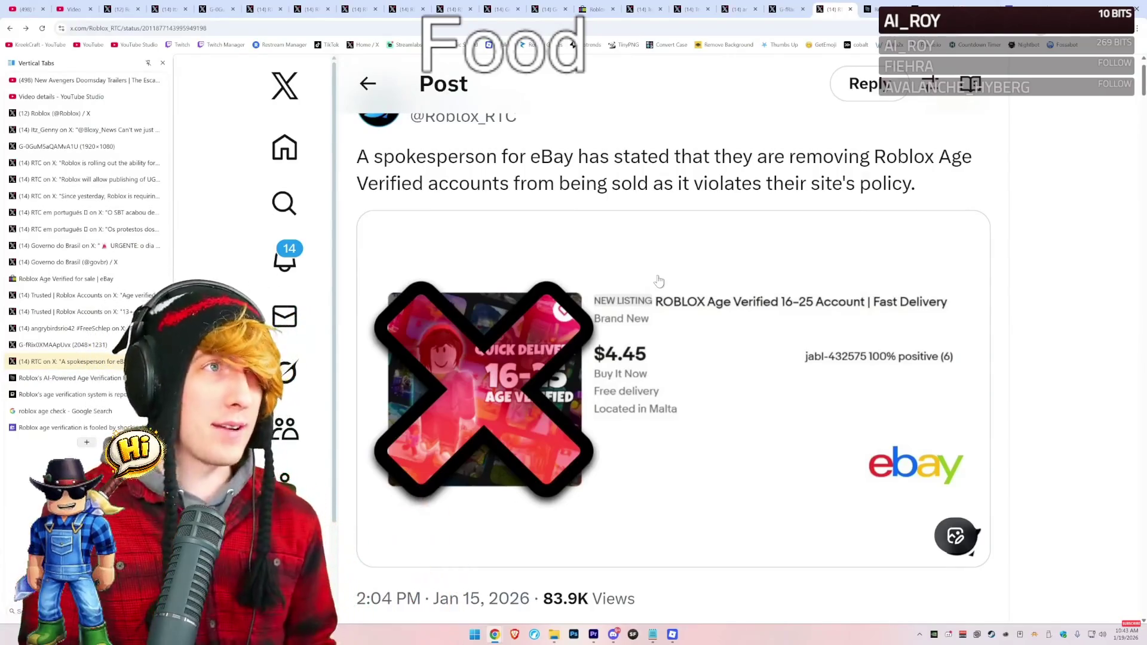
Re-enlarge the listings screenshot, then switch to Roblox's feed with the CEO video post.
key(ctrl+shift+Tab)
click(723, 245)
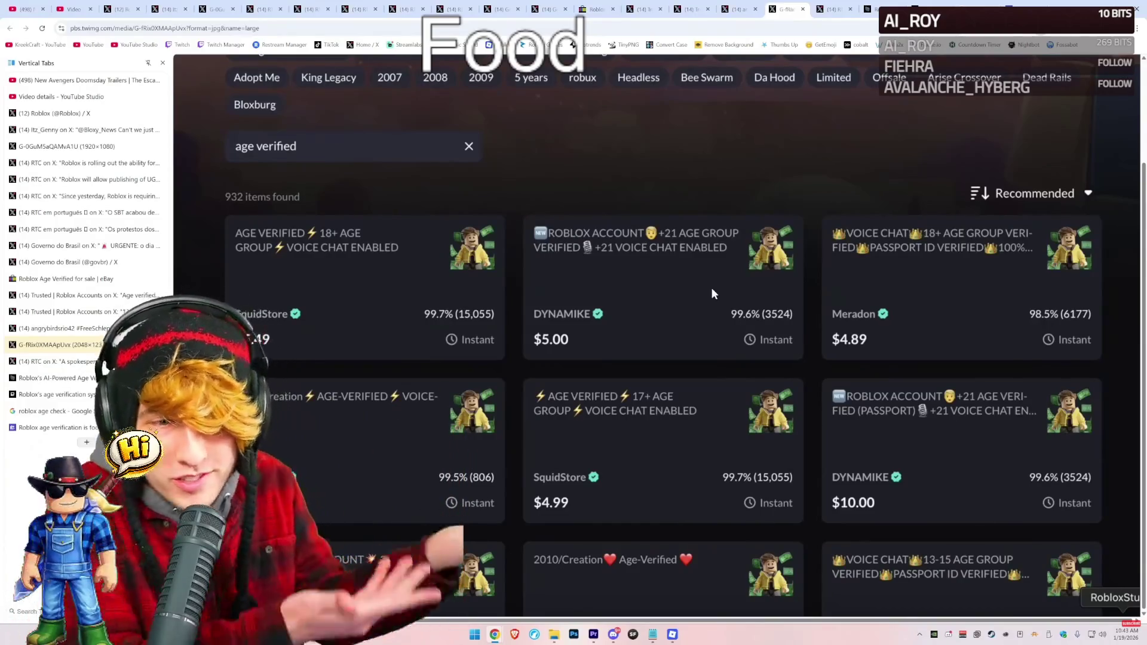
key(ctrl+3)
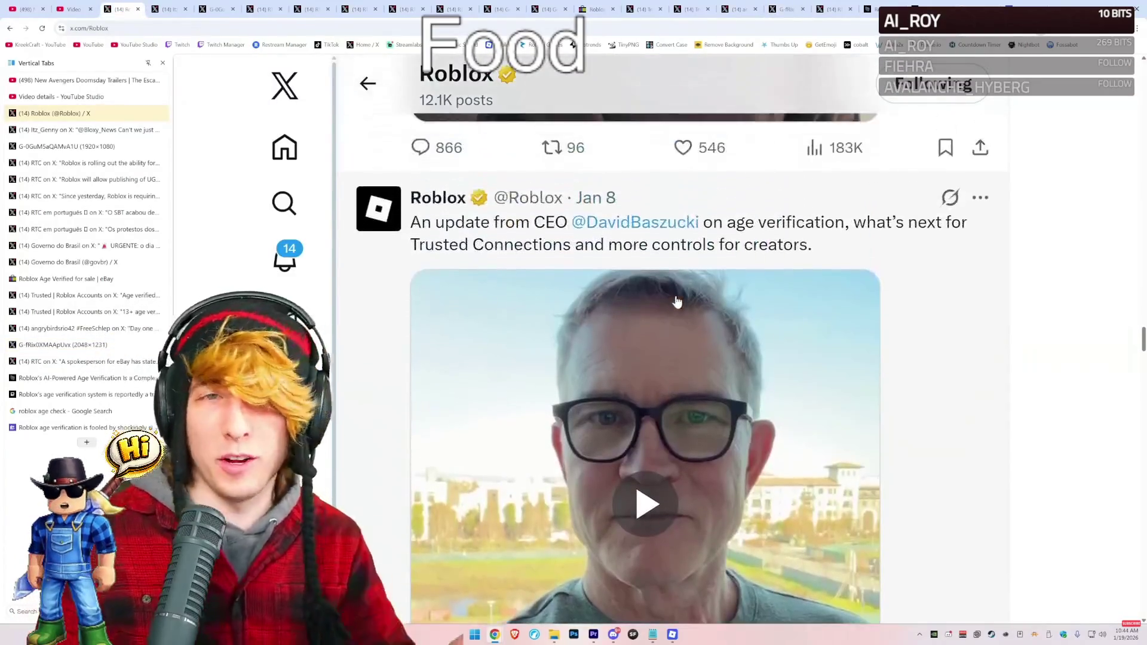
Scroll the Roblox feed to the Jan 12 CEO post on AI world models and select its text.
scroll(679, 299, up, 3)
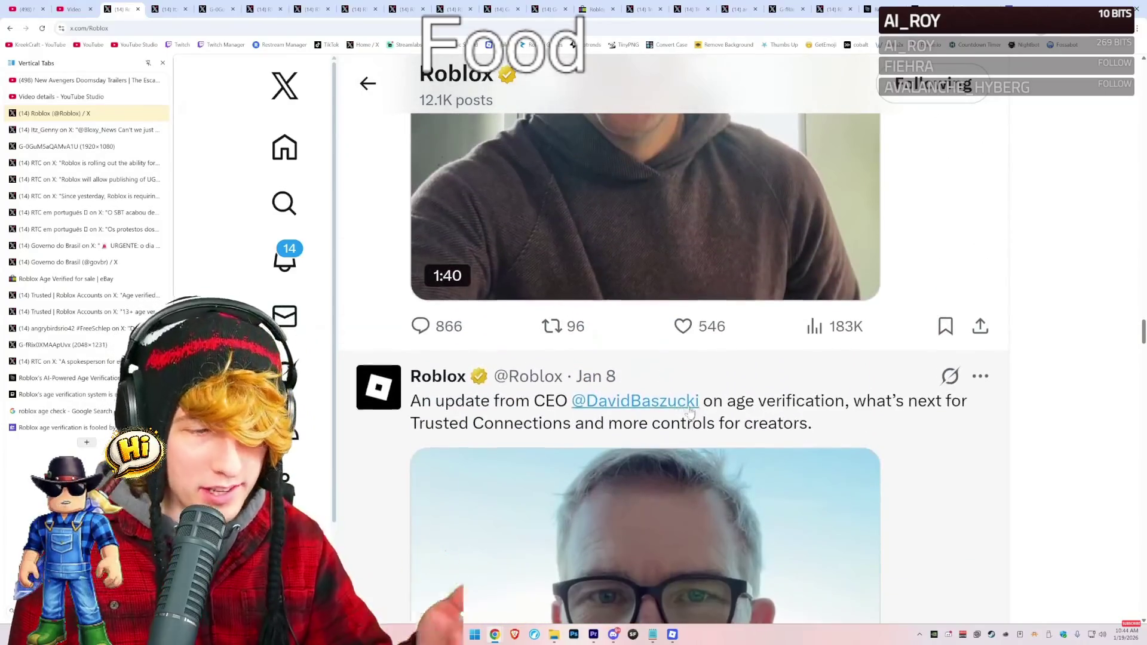
scroll(752, 226, down, 5)
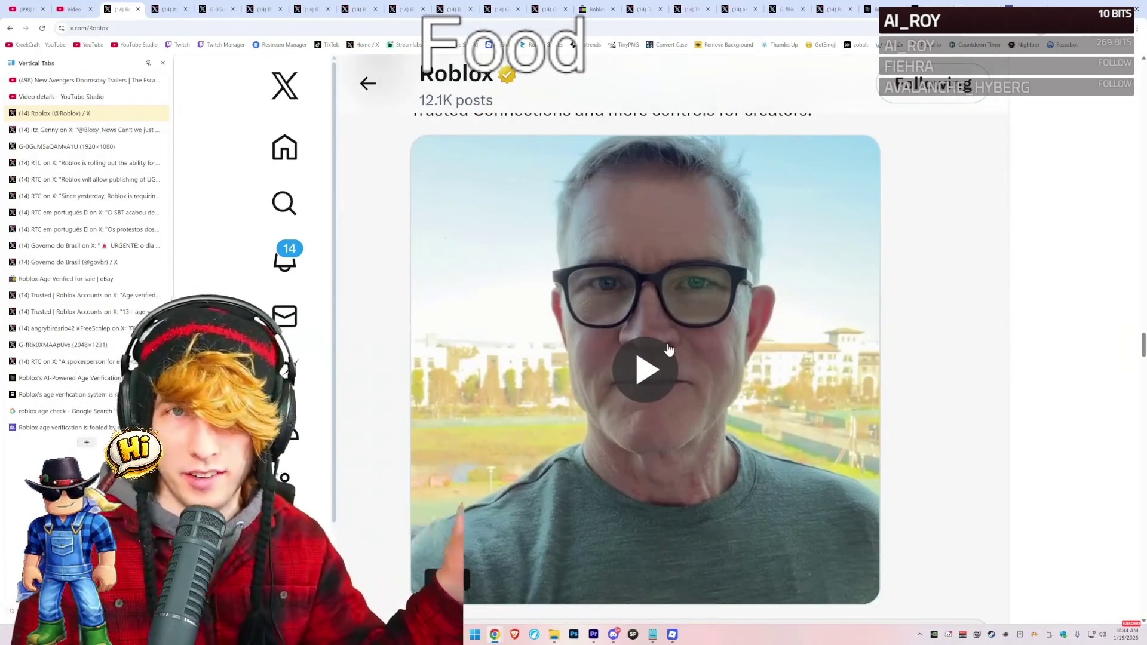
scroll(669, 349, up, 2)
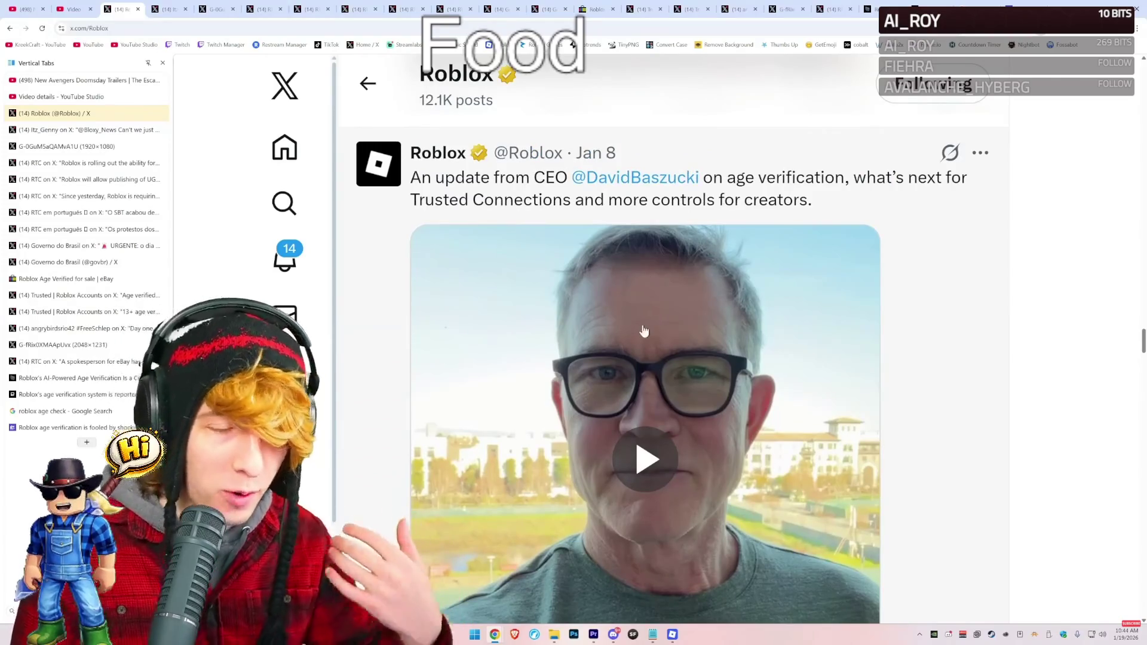
scroll(644, 332, up, 8)
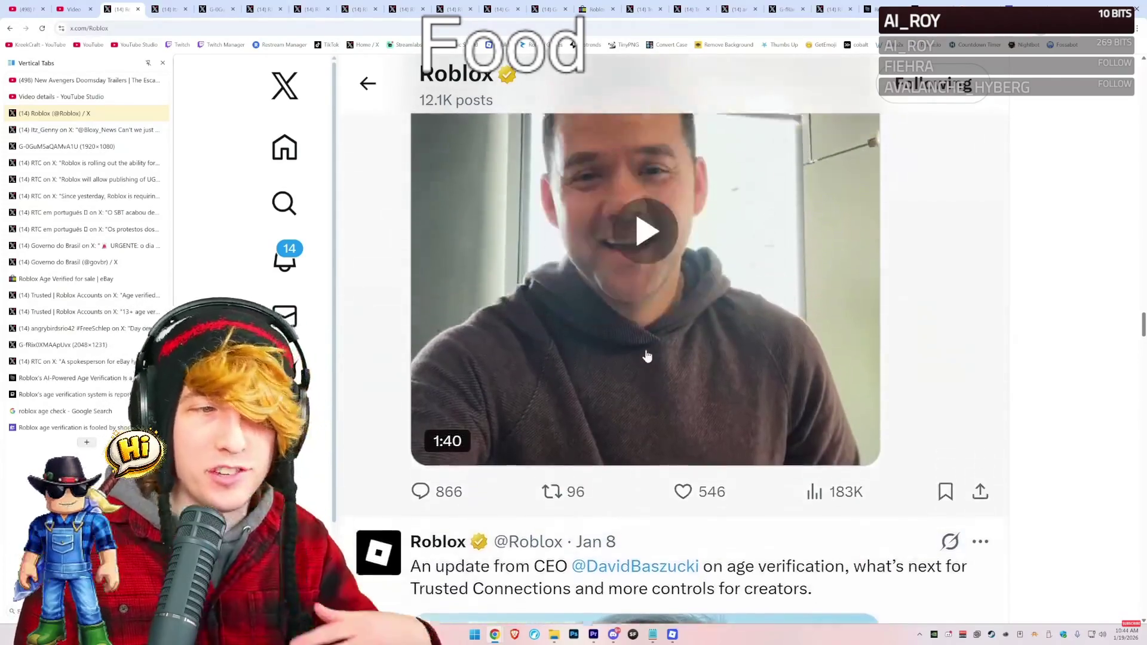
scroll(644, 356, up, 10)
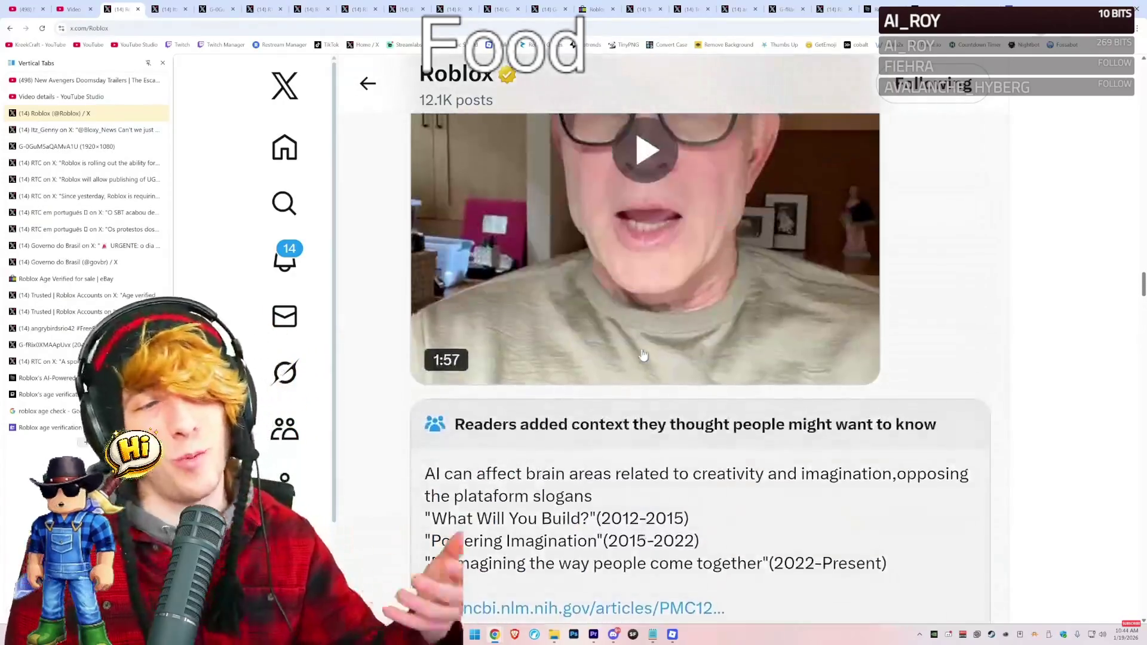
scroll(643, 355, up, 2)
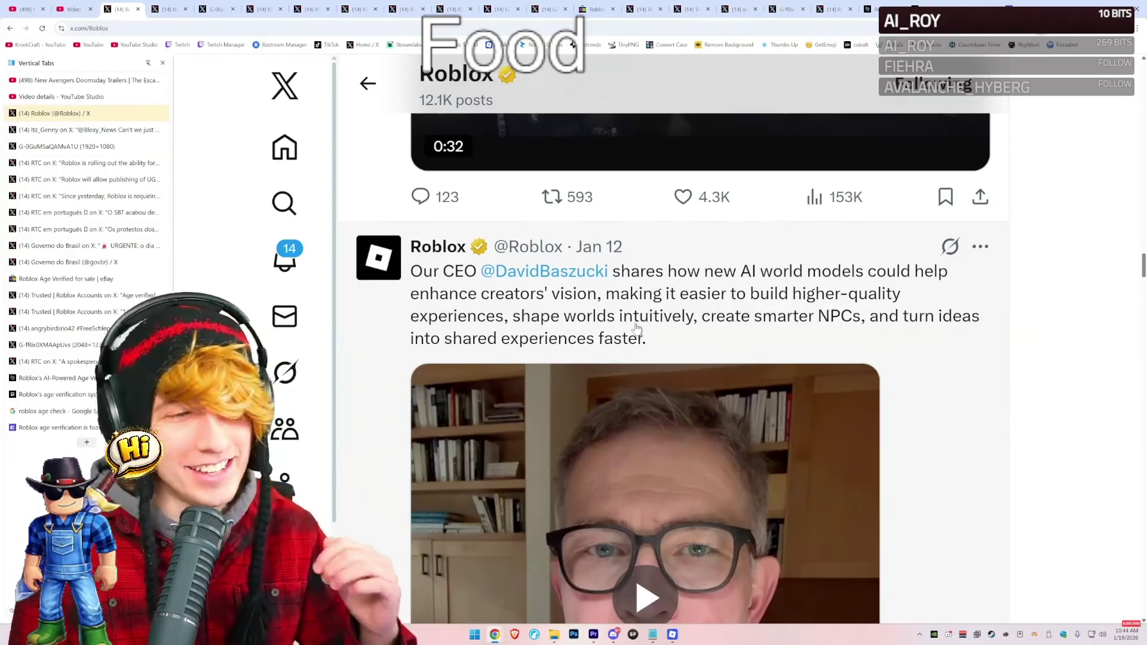
scroll(637, 327, down, 1)
drag(650, 296, 410, 239)
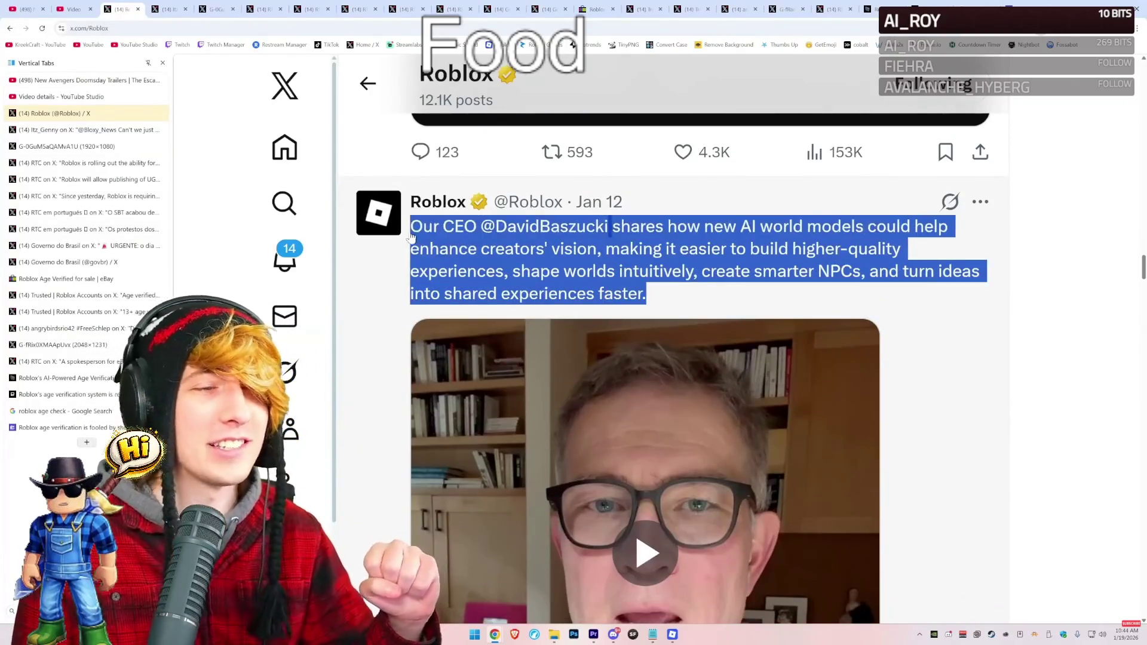
Scroll down to the post's embedded CEO video and start it playing full screen.
scroll(967, 313, down, 4)
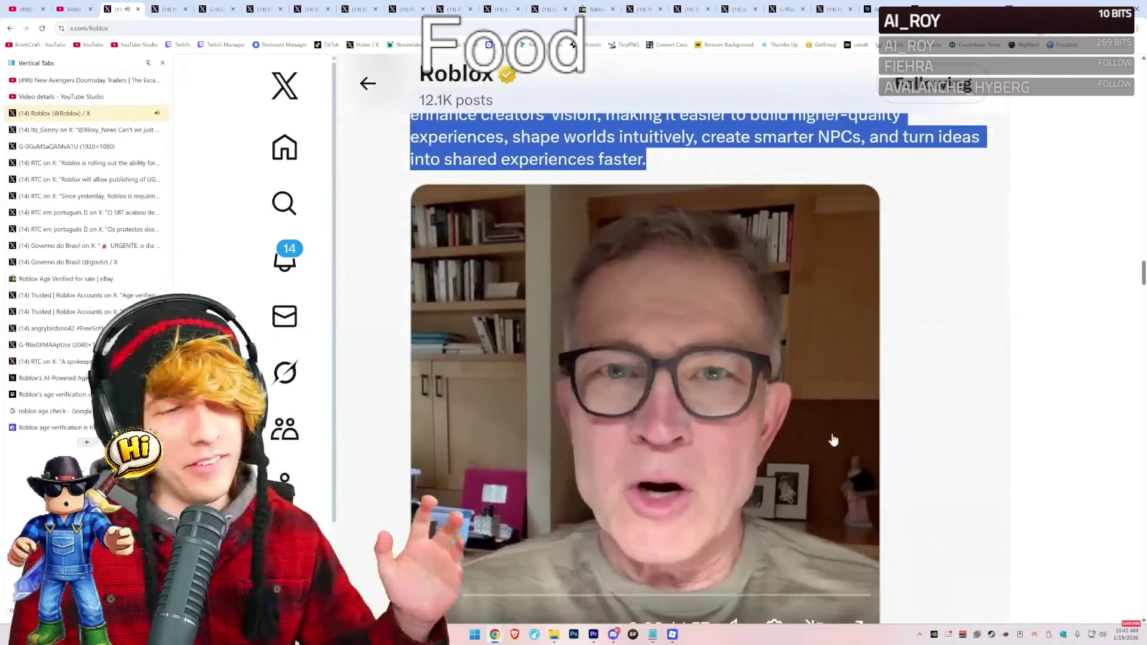
scroll(681, 379, down, 1)
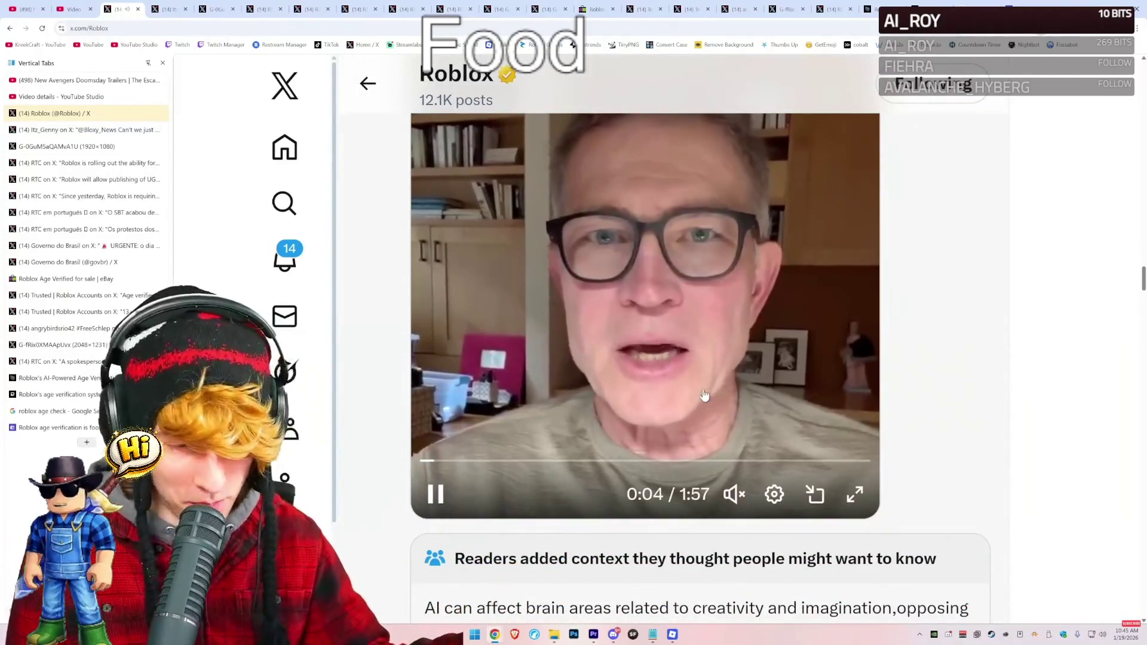
scroll(705, 392, up, 3)
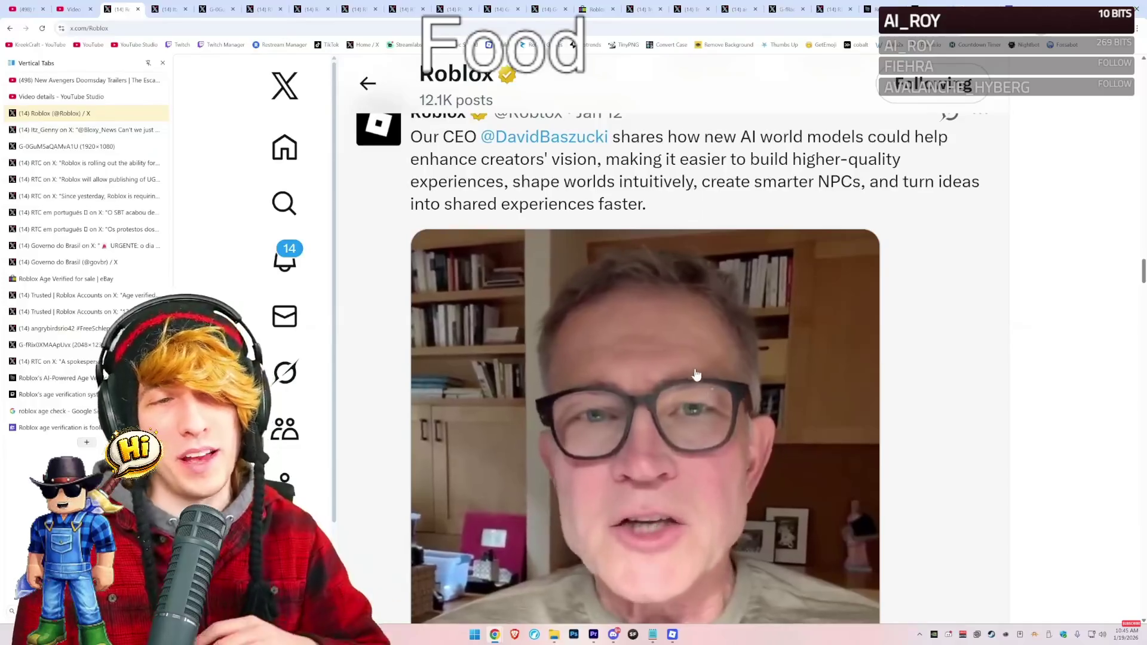
scroll(684, 376, down, 1)
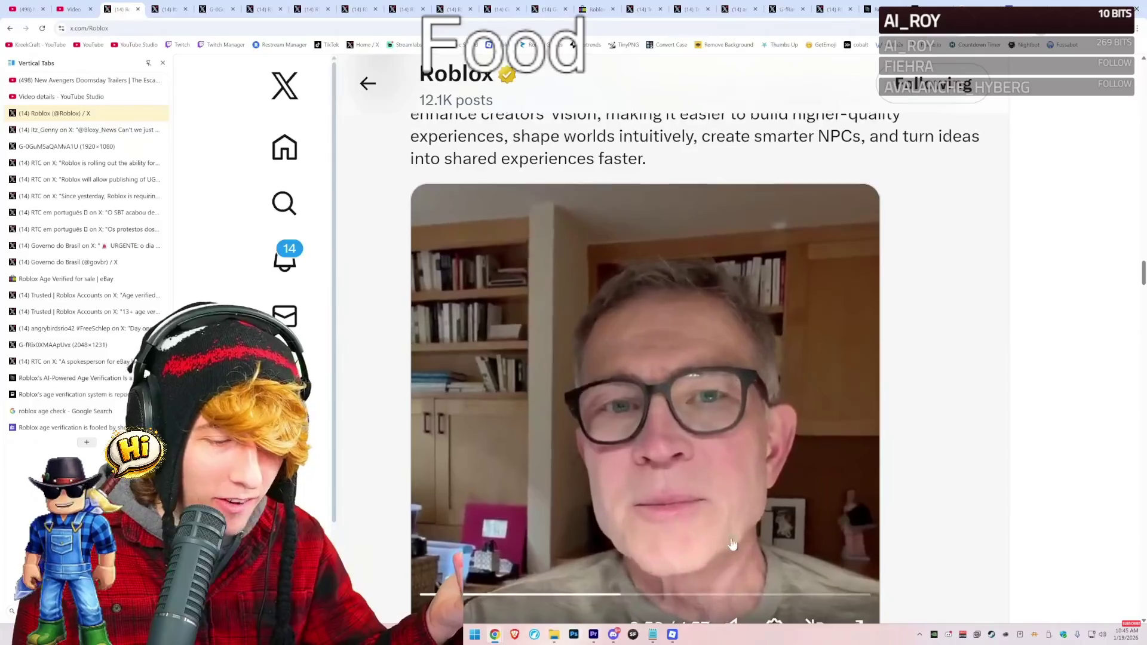
scroll(732, 544, down, 1)
click(856, 538)
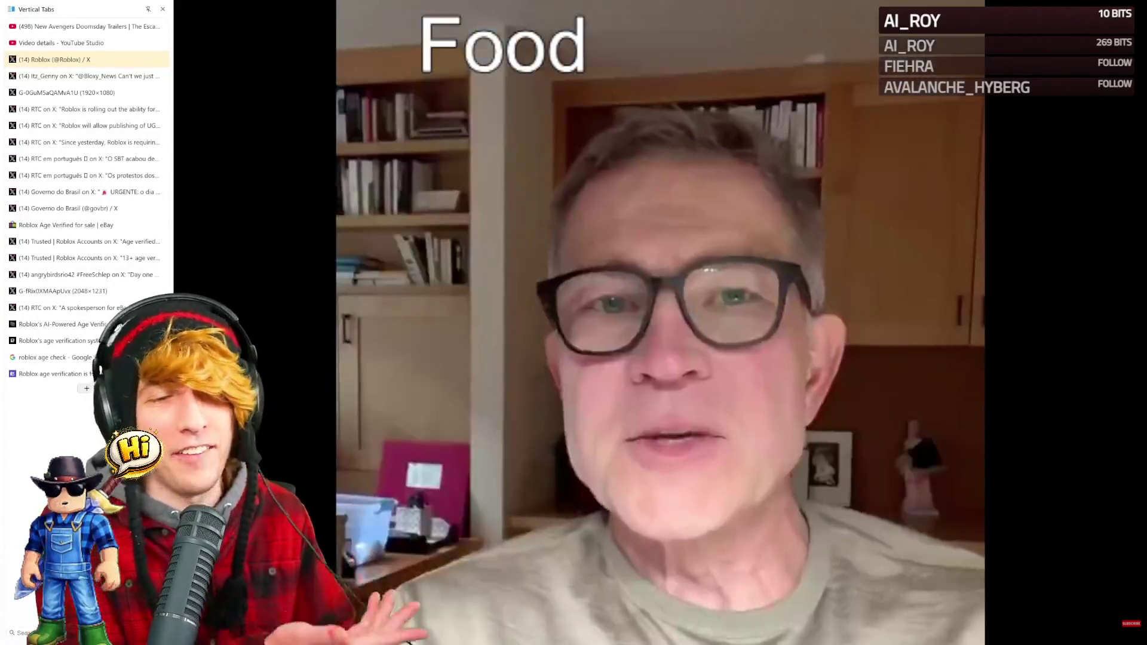
key(Escape)
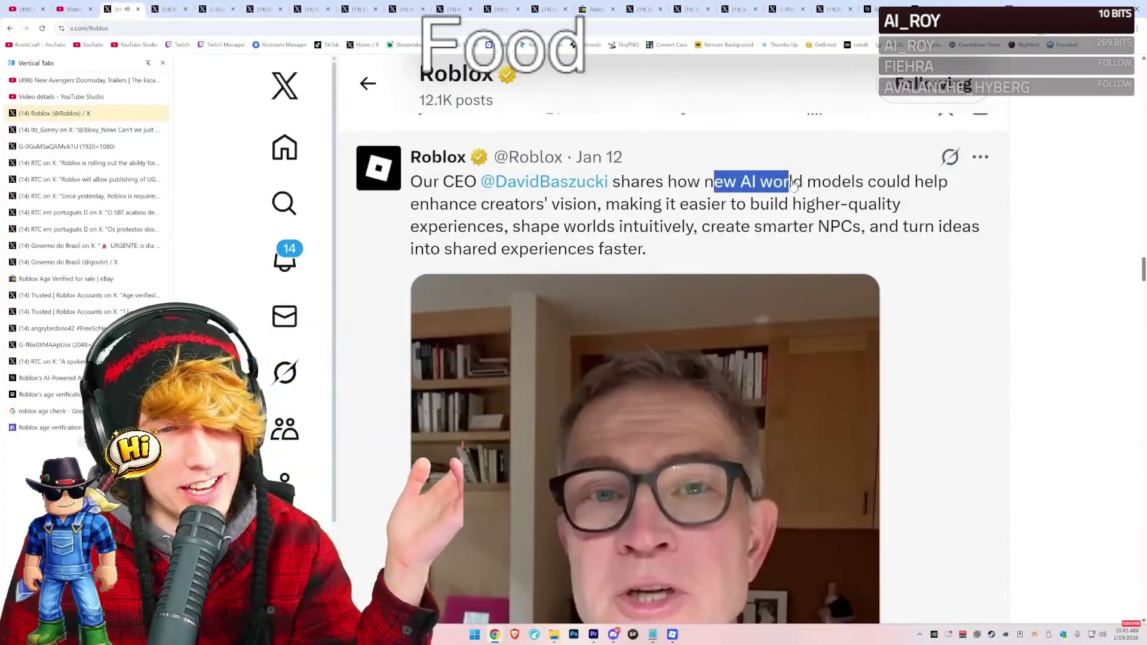
Read the AI world models tweet and its context note by highlighting the text.
drag(787, 186, 490, 206)
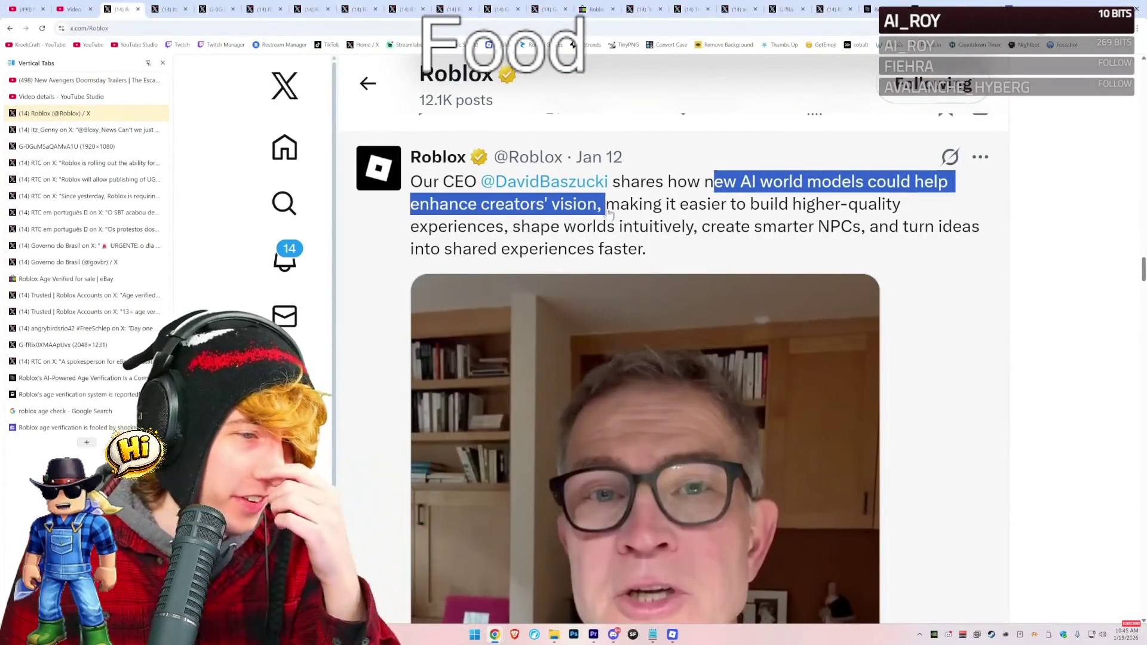
drag(900, 206, 519, 234)
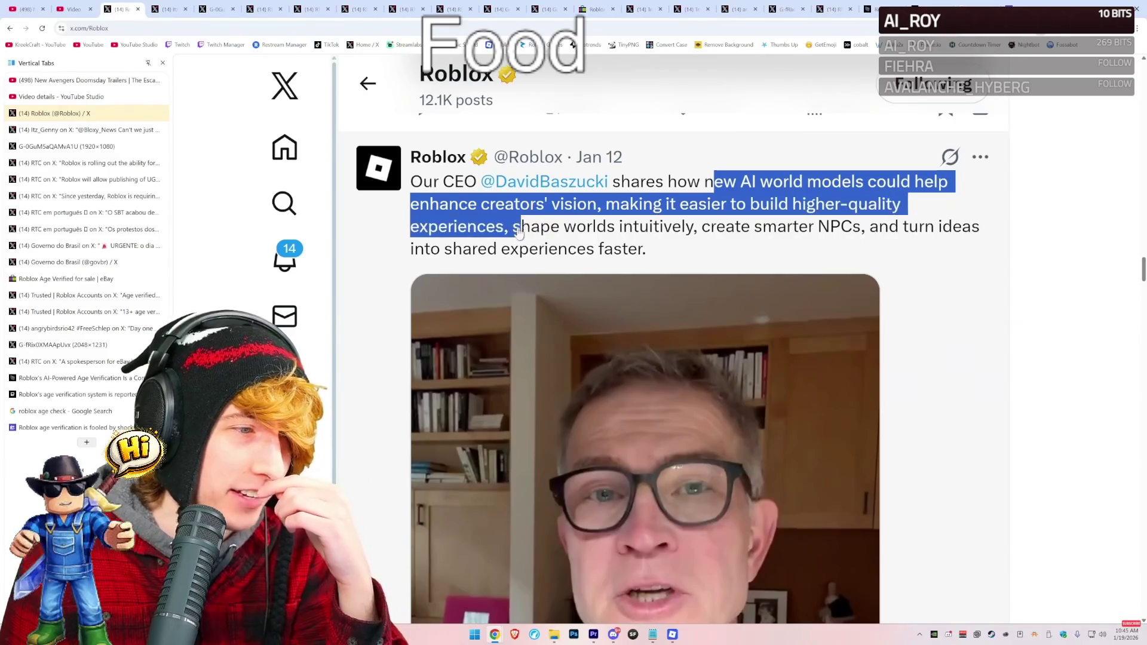
drag(706, 231, 1014, 241)
click(1028, 241)
scroll(1008, 305, down, 3)
scroll(1009, 305, down, 5)
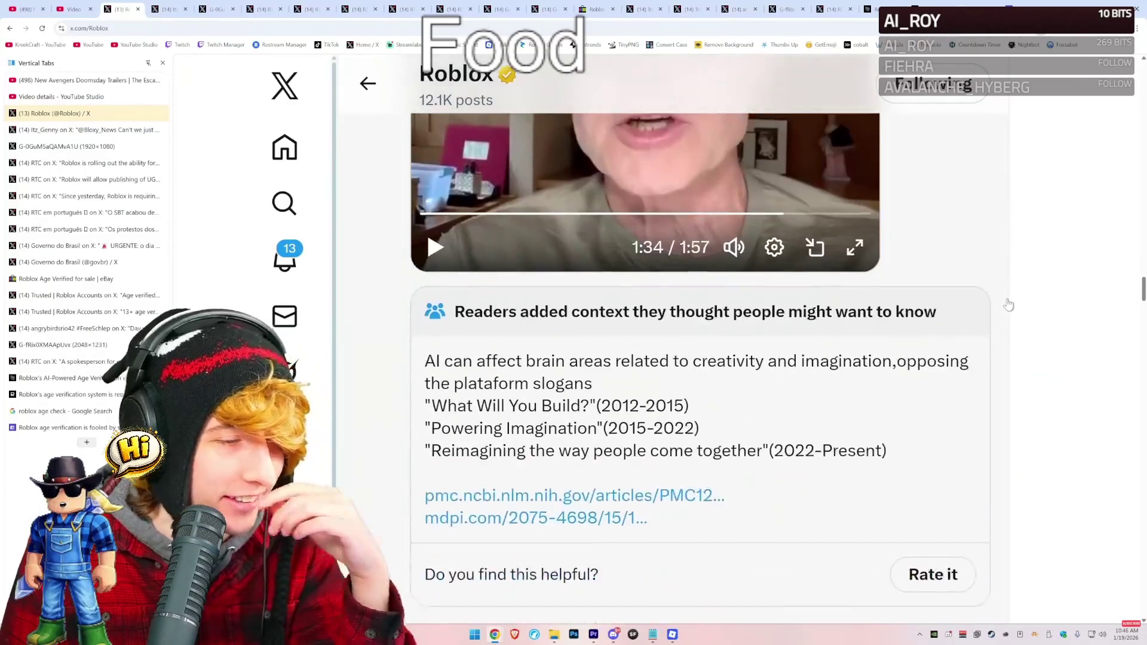
drag(424, 250, 565, 256)
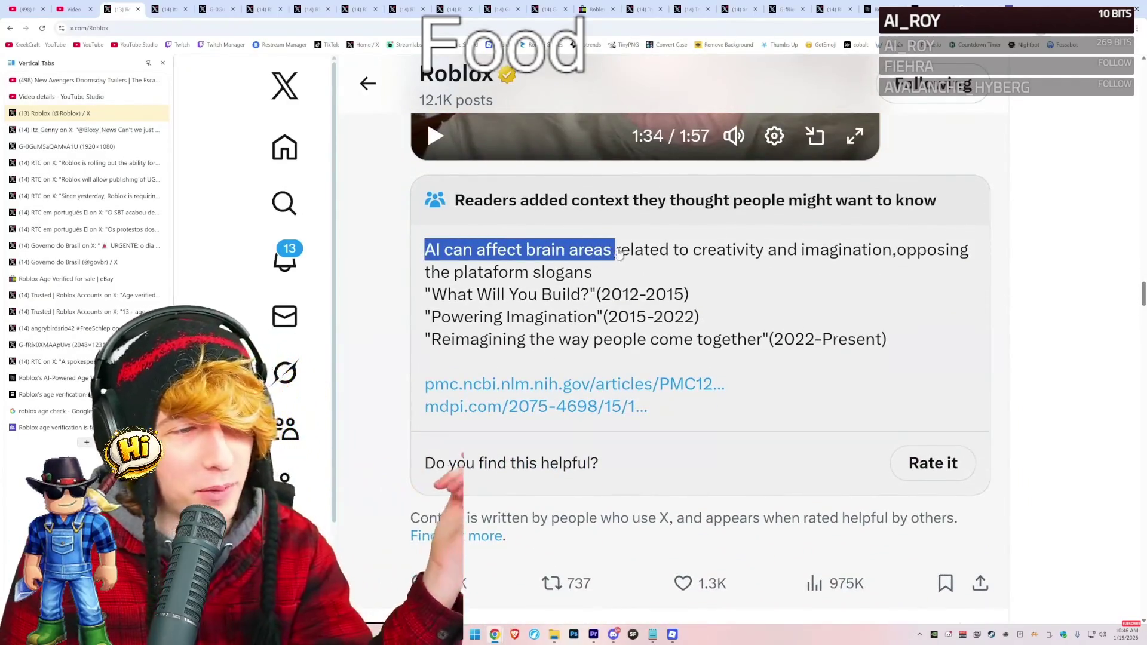
mouse_move(959, 261)
mouse_down()
mouse_move(713, 282)
mouse_move(706, 305)
mouse_move(732, 311)
mouse_up()
Open the Roblox post's own page, read its replies, then switch to the Wired article.
click(731, 312)
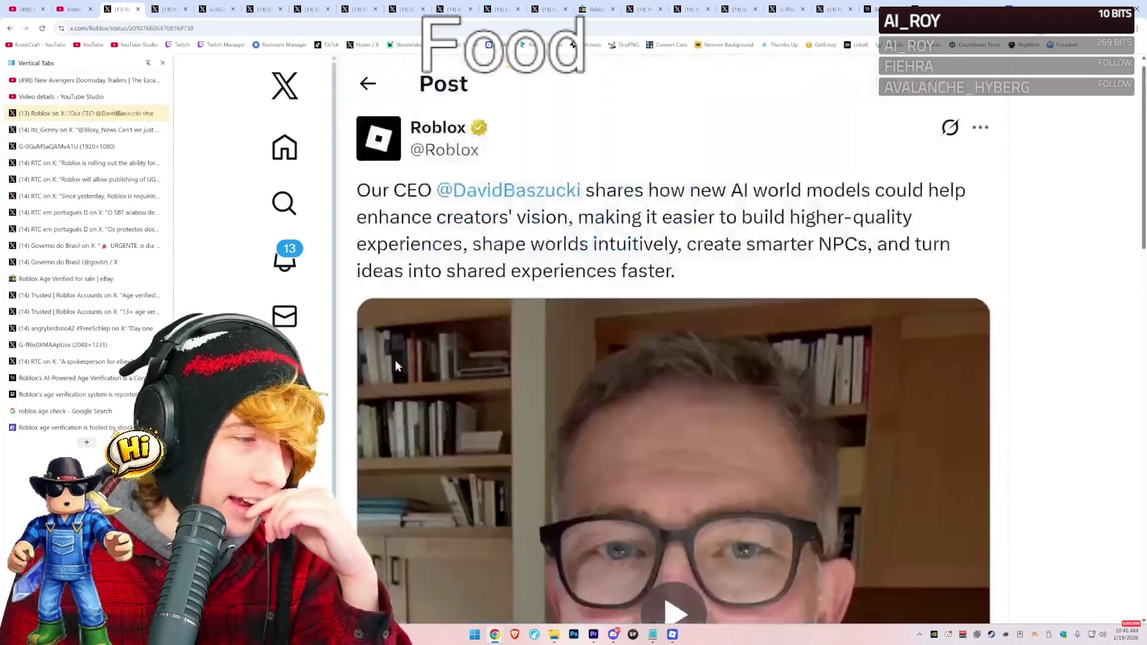
scroll(435, 353, down, 5)
scroll(445, 354, down, 6)
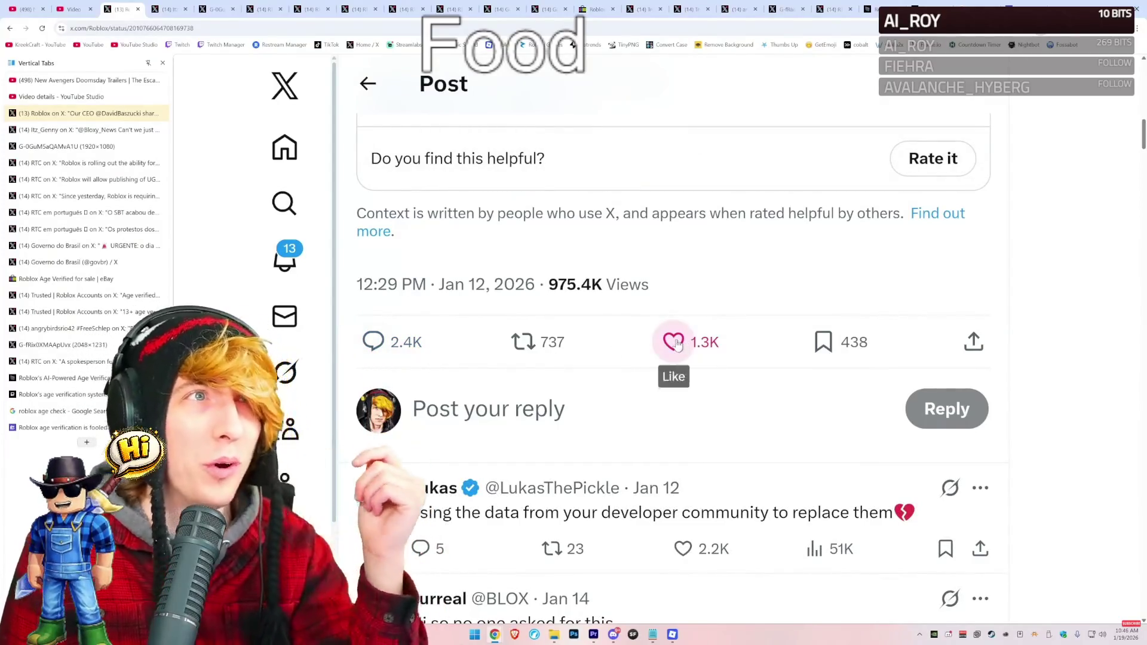
scroll(677, 345, down, 2)
drag(915, 378, 517, 387)
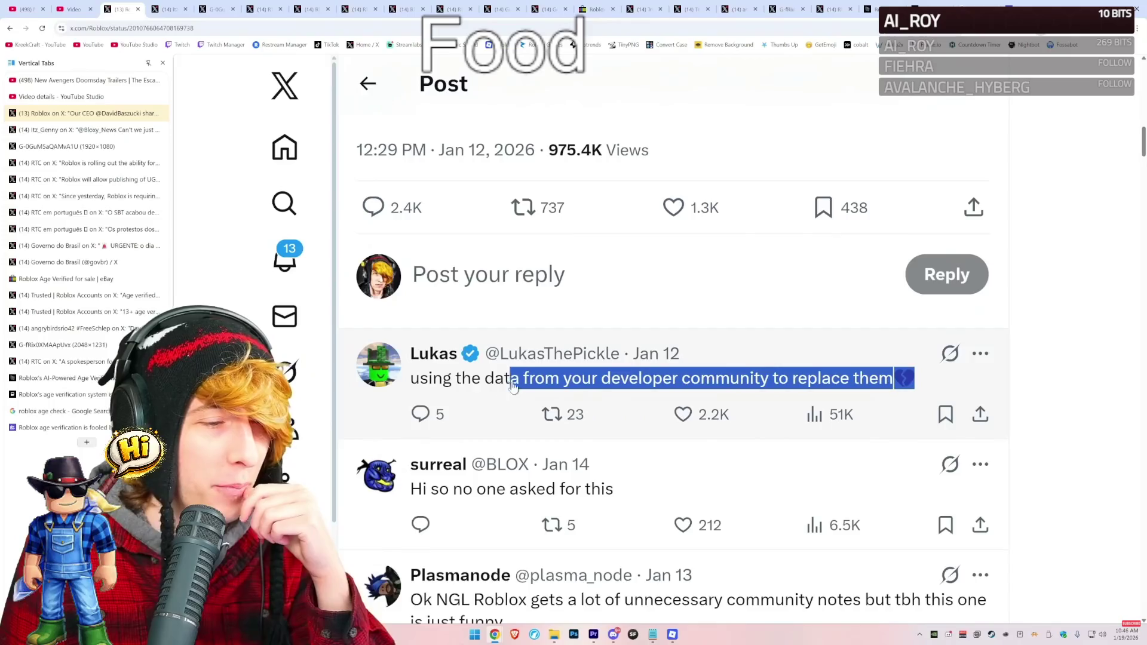
scroll(478, 368, down, 1)
click(63, 377)
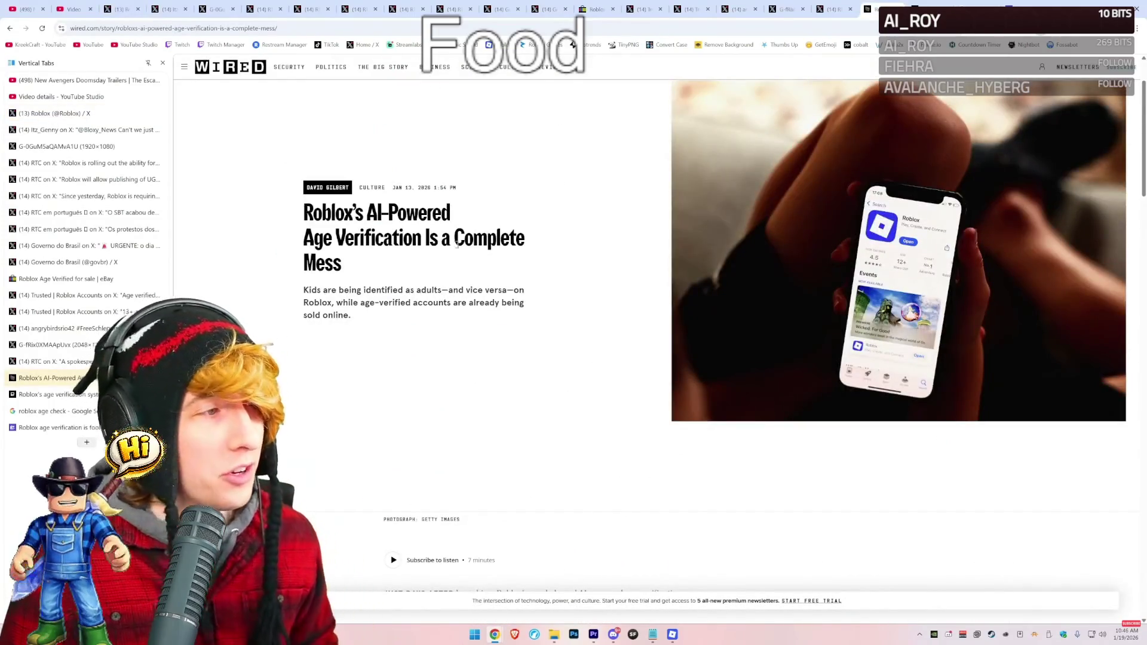
Switch to the Engadget article 'Roblox's age verification system is reportedly a trainwreck'.
ctrl+scroll(471, 279, up, 3)
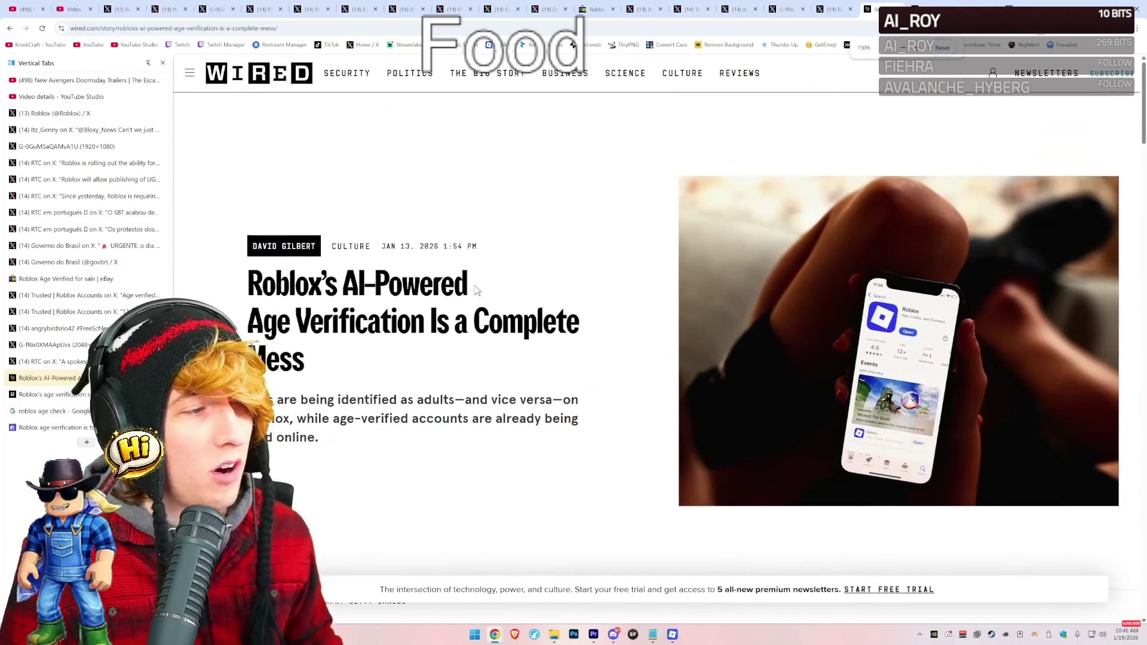
scroll(476, 290, down, 6)
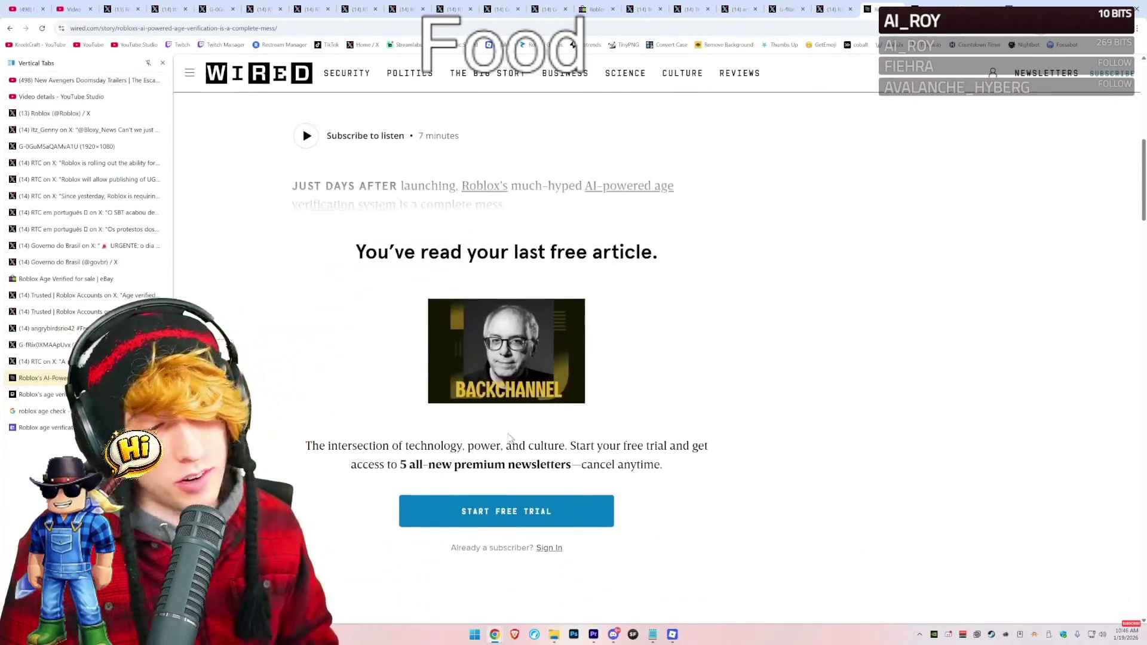
scroll(553, 397, up, 5)
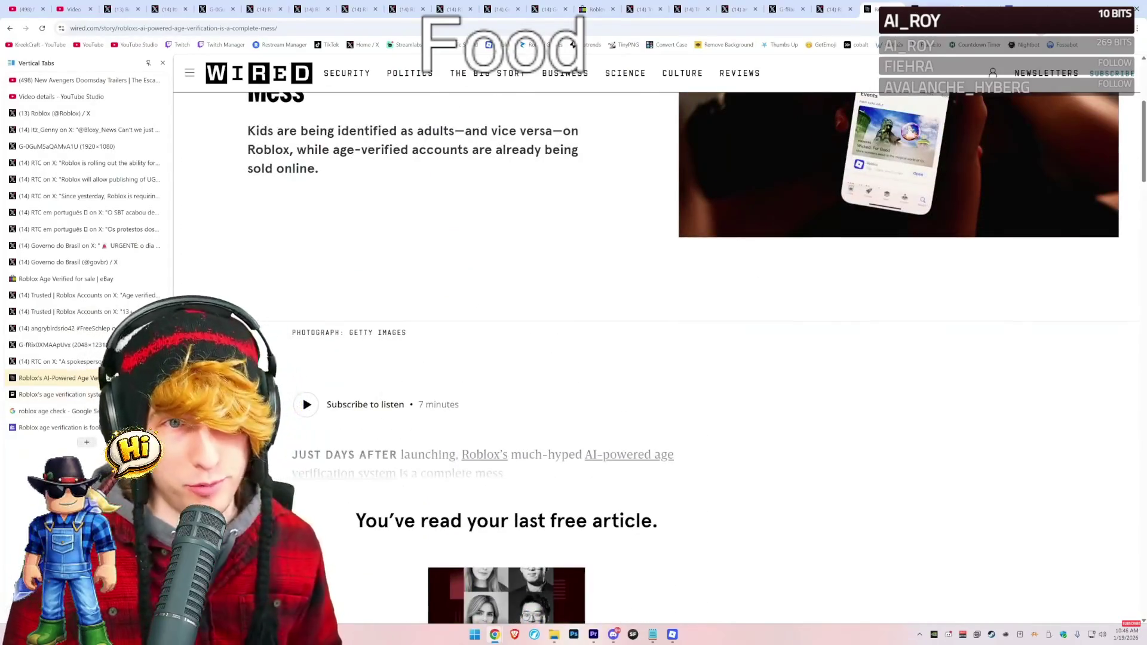
key(ctrl+Tab)
scroll(656, 342, up, 4)
scroll(655, 342, down, 2)
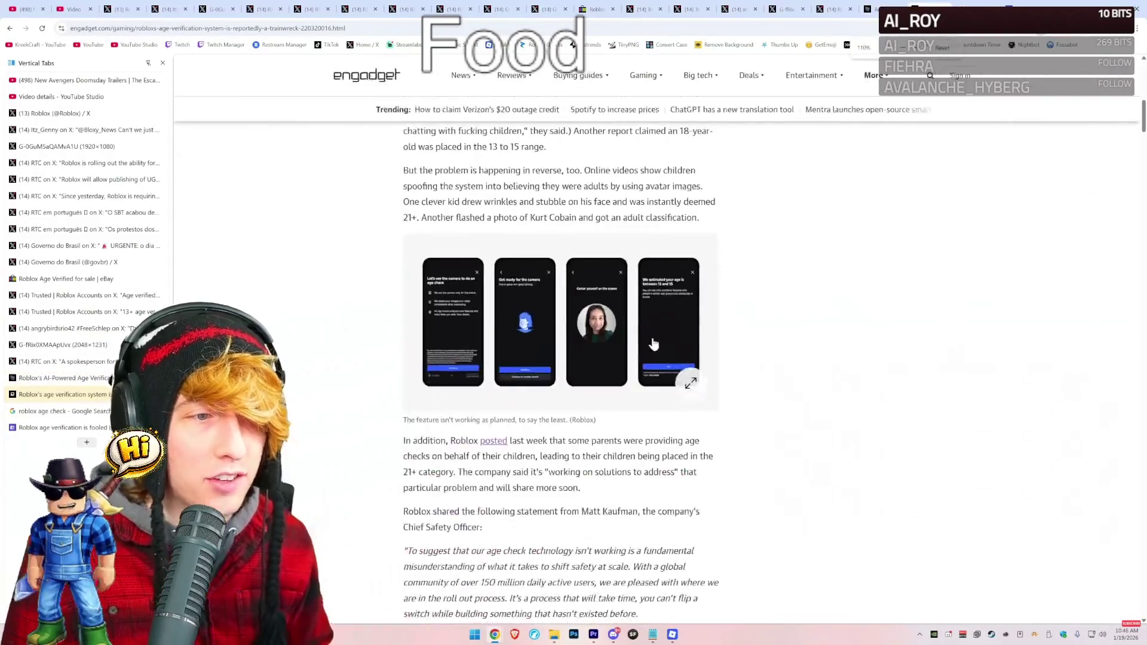
scroll(655, 342, up, 10)
drag(657, 226, 418, 192)
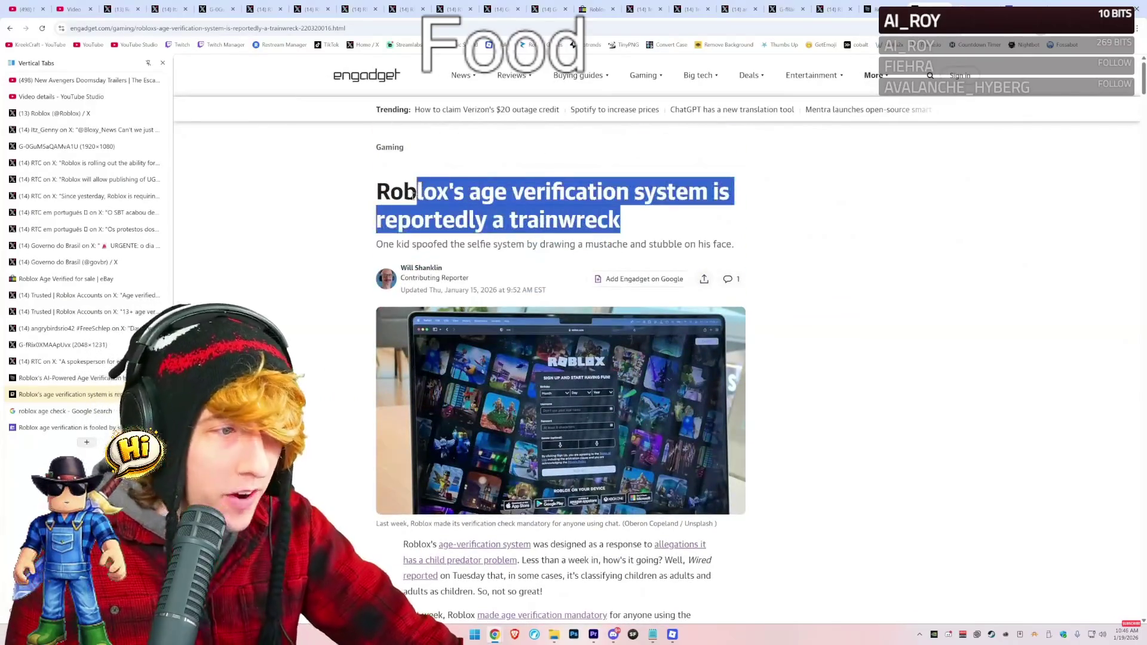
scroll(369, 214, down, 6)
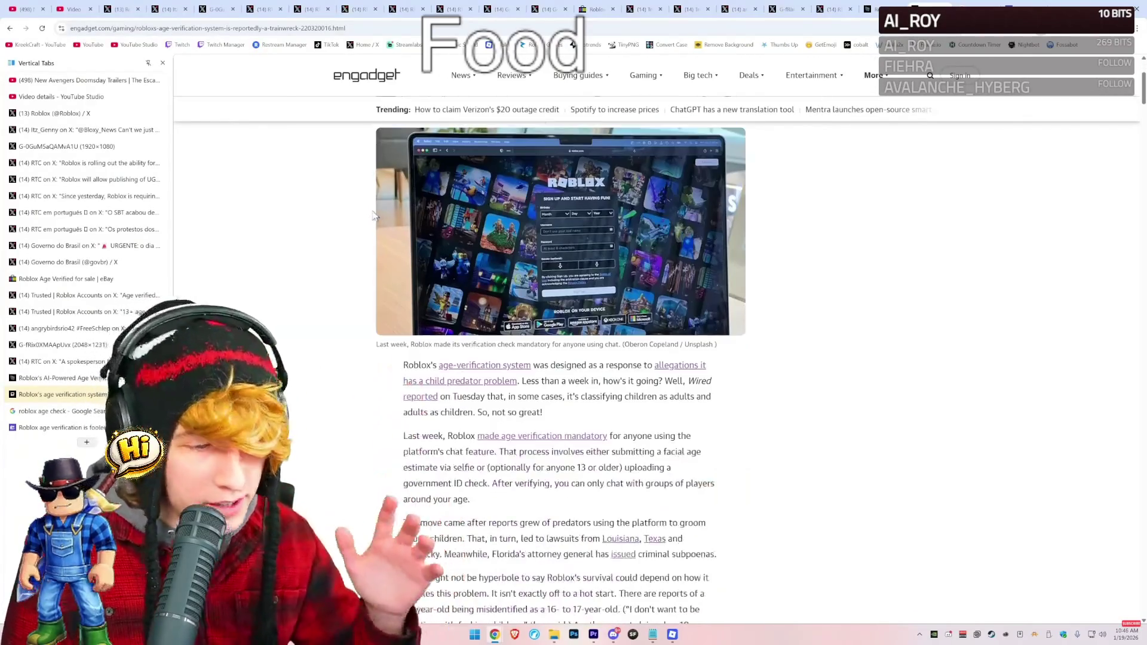
Zoom the article in and highlight passages through the misidentified 23-year-old report.
key(ctrl+plus)
key(ctrl+plus)
key(ctrl+plus)
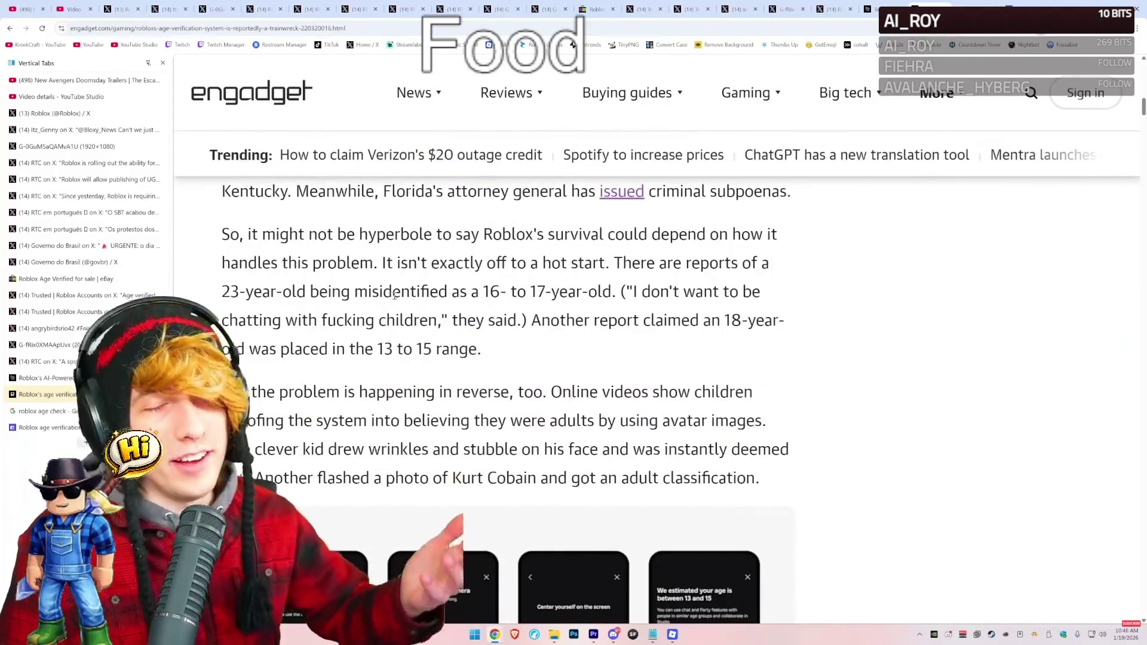
drag(221, 237, 425, 235)
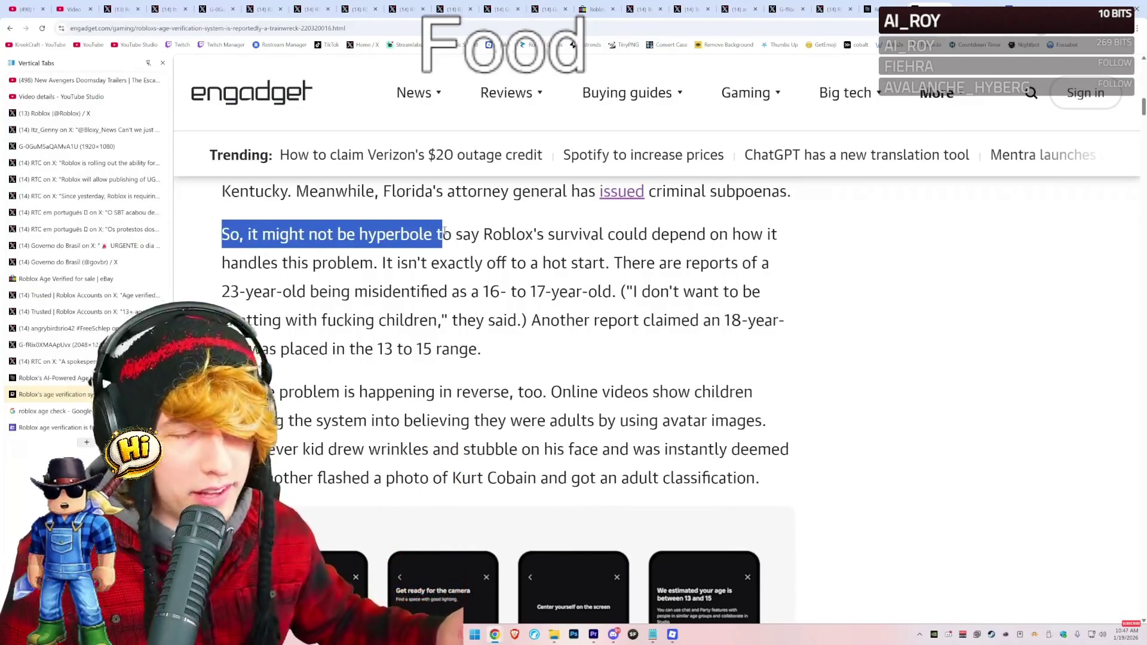
drag(345, 234, 554, 236)
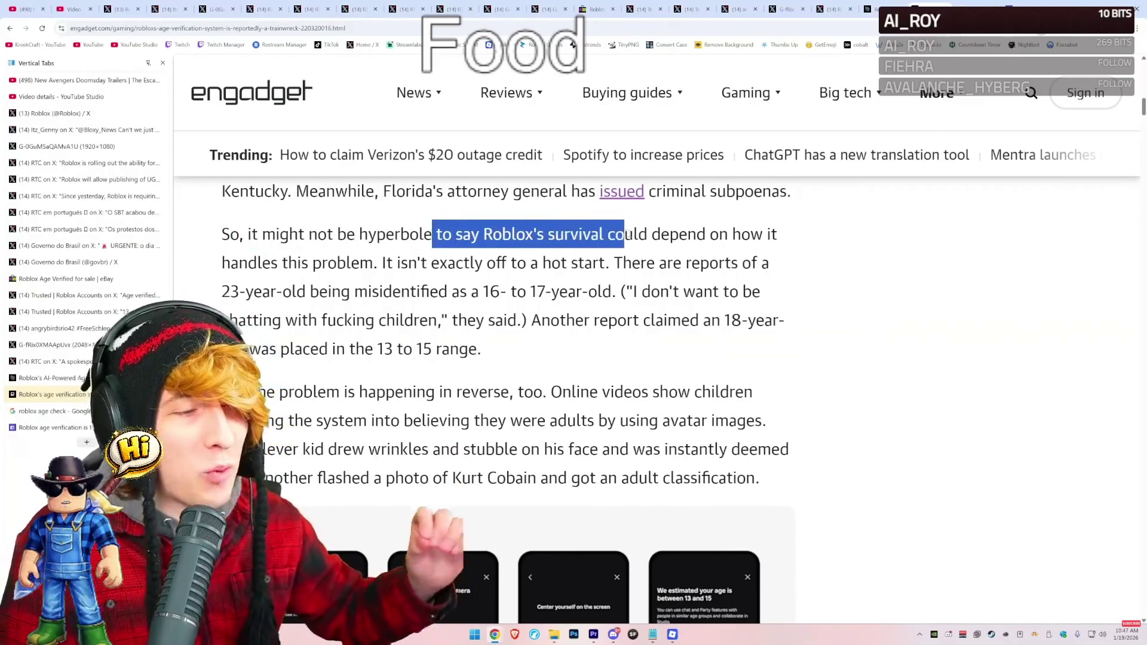
mouse_move(740, 241)
mouse_down()
mouse_move(537, 236)
mouse_move(341, 266)
mouse_move(380, 268)
mouse_move(383, 279)
mouse_move(383, 268)
mouse_move(616, 263)
mouse_move(481, 349)
mouse_move(482, 291)
mouse_up()
click(615, 263)
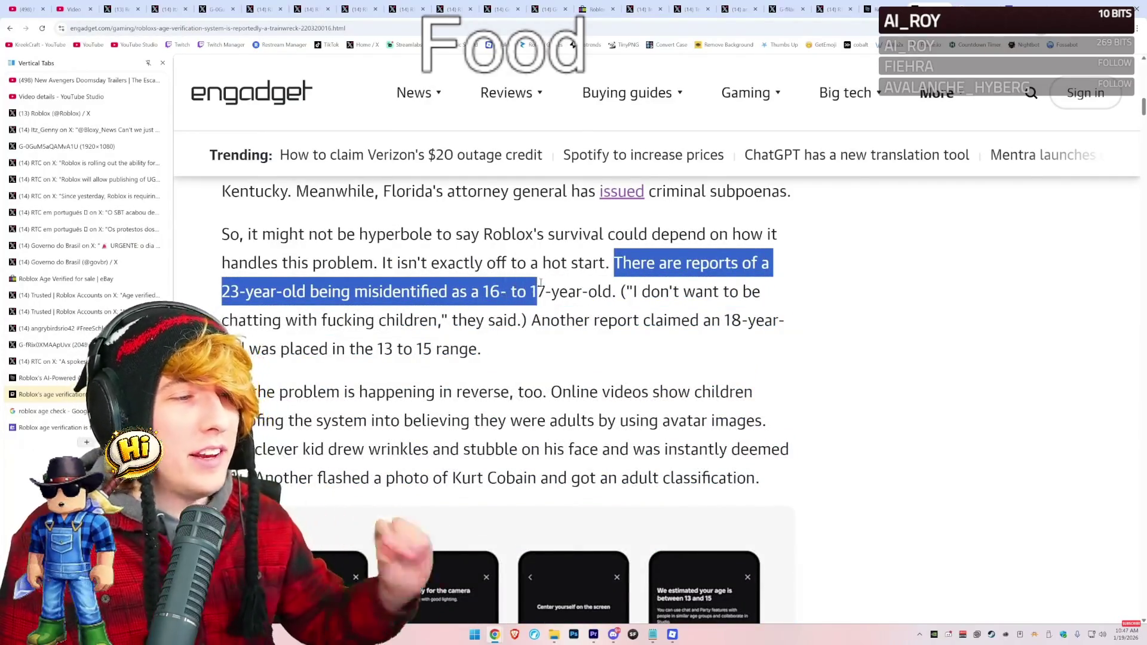
drag(607, 286, 610, 287)
click(611, 287)
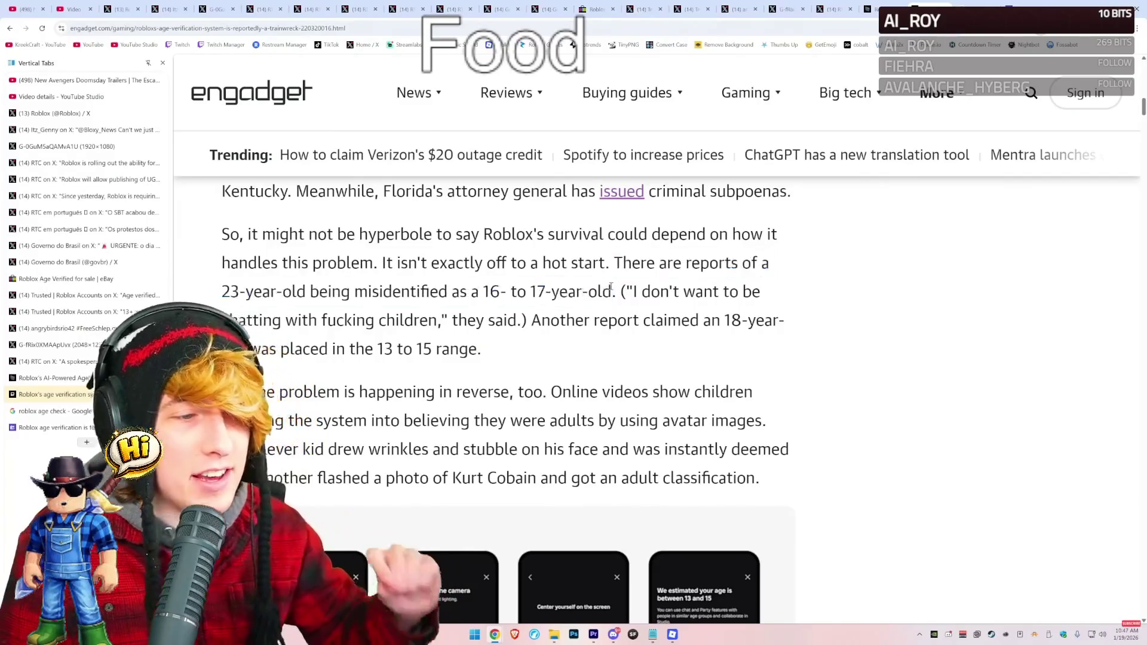
Highlight the sentences about spoofing with avatar images and the clever kid.
scroll(584, 297, down, 3)
mouse_move(548, 213)
mouse_down()
mouse_move(736, 214)
mouse_move(345, 245)
mouse_up()
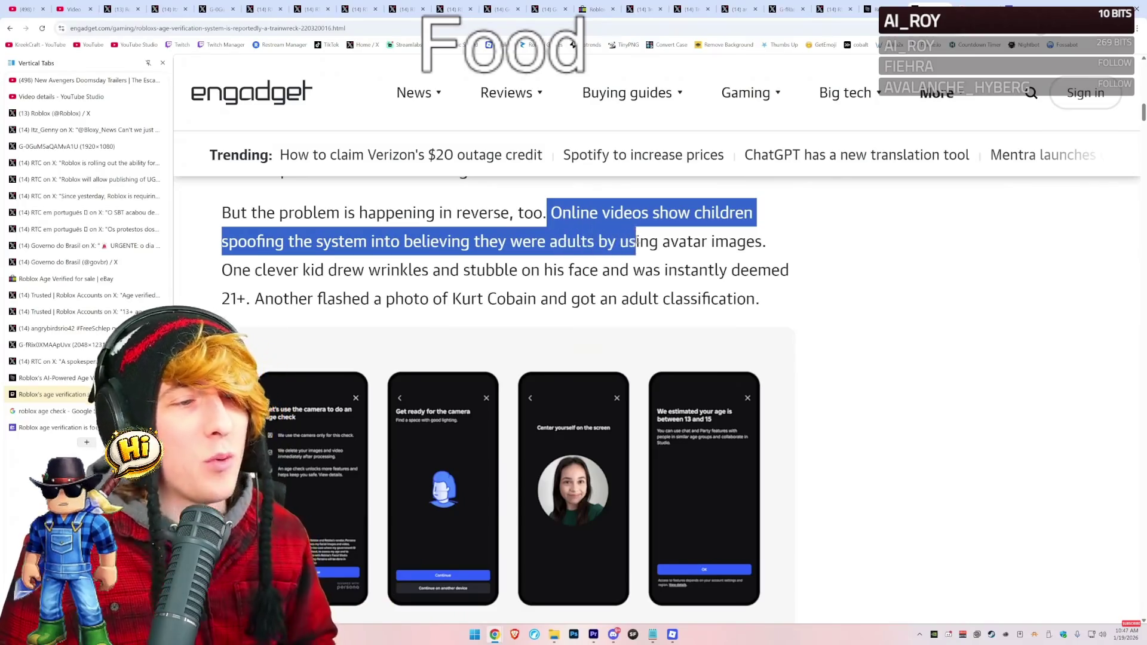
drag(636, 242, 743, 237)
scroll(488, 261, down, 1)
click(263, 253)
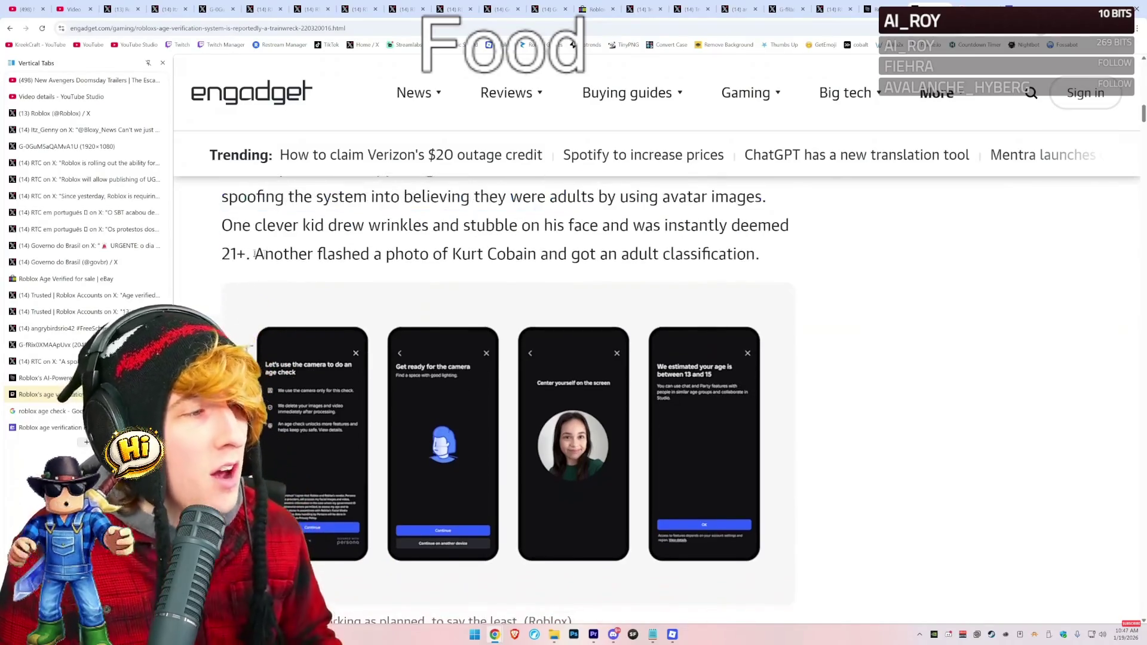
mouse_move(266, 226)
mouse_down()
mouse_move(806, 235)
mouse_move(297, 250)
mouse_move(796, 254)
mouse_up()
click(254, 254)
Scroll to the Chief Safety Officer's statement and pull the Engadget tab into its own window.
scroll(789, 275, down, 6)
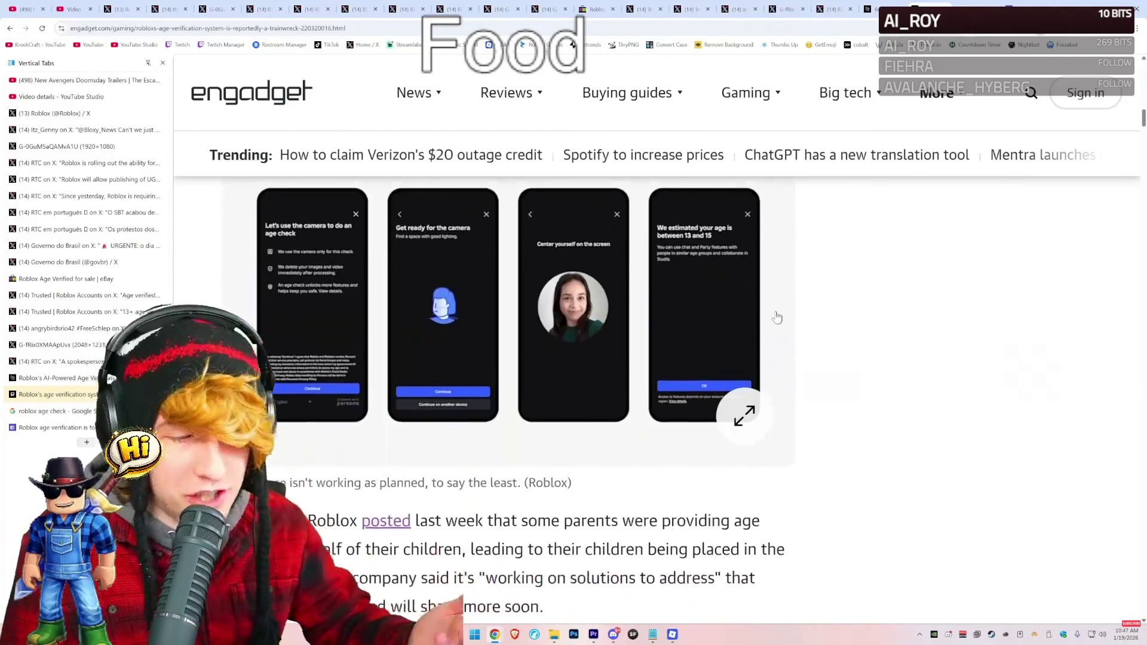
scroll(657, 323, down, 4)
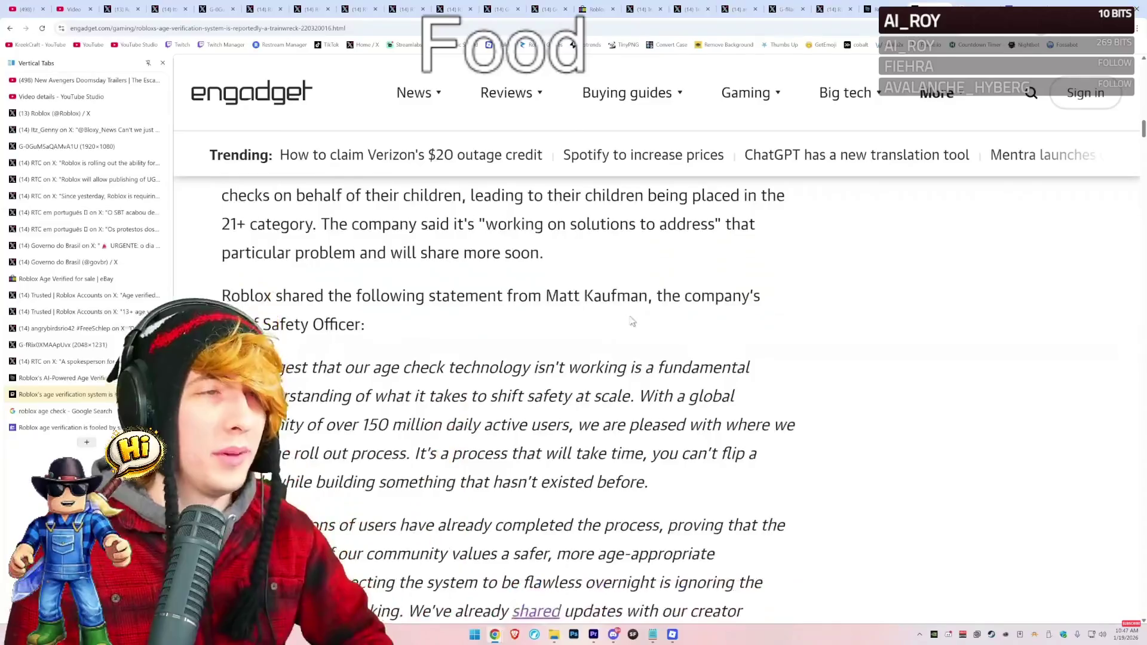
scroll(610, 310, down, 6)
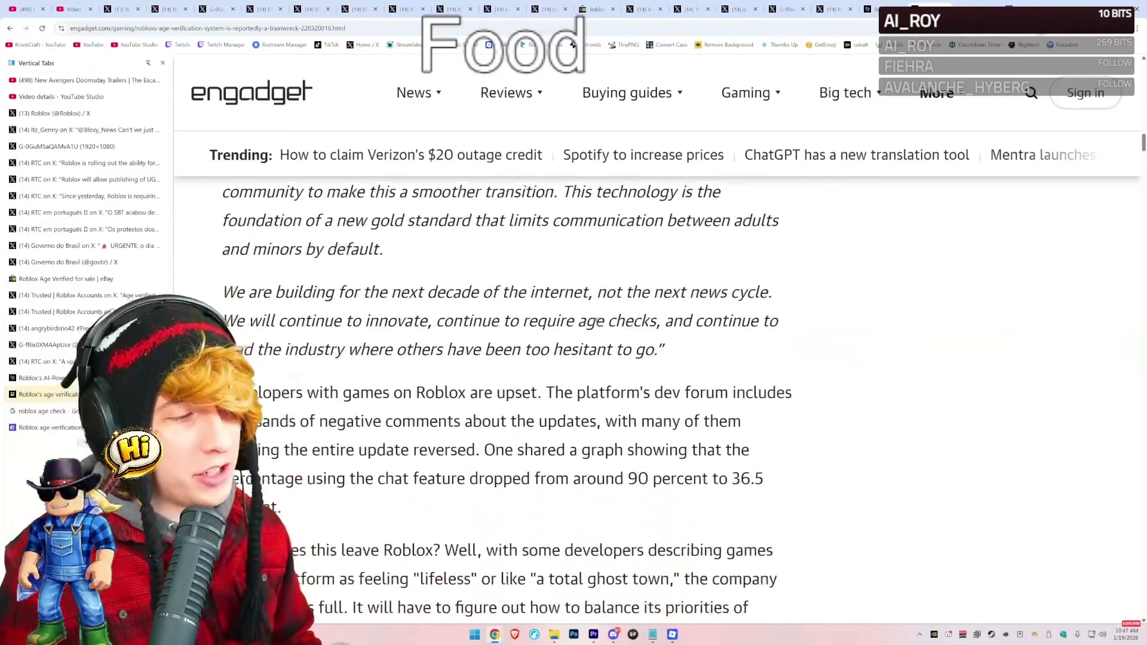
scroll(598, 314, up, 5)
scroll(597, 314, up, 3)
scroll(598, 310, down, 3)
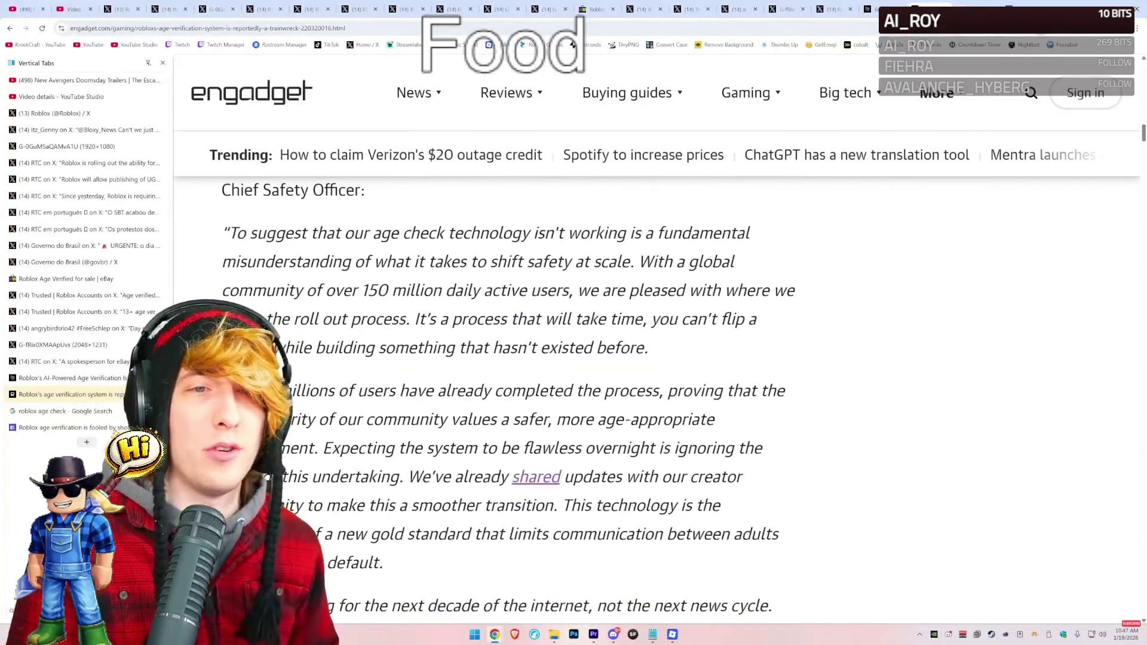
drag(65, 394, 645, 365)
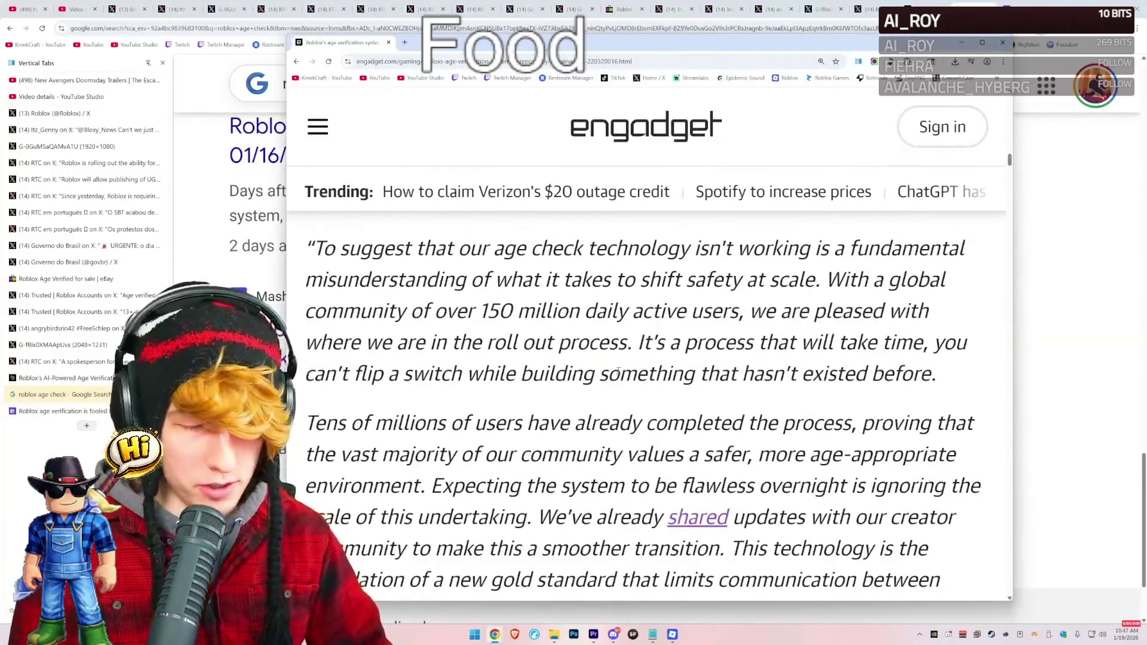
scroll(351, 274, up, 2)
scroll(328, 303, down, 1)
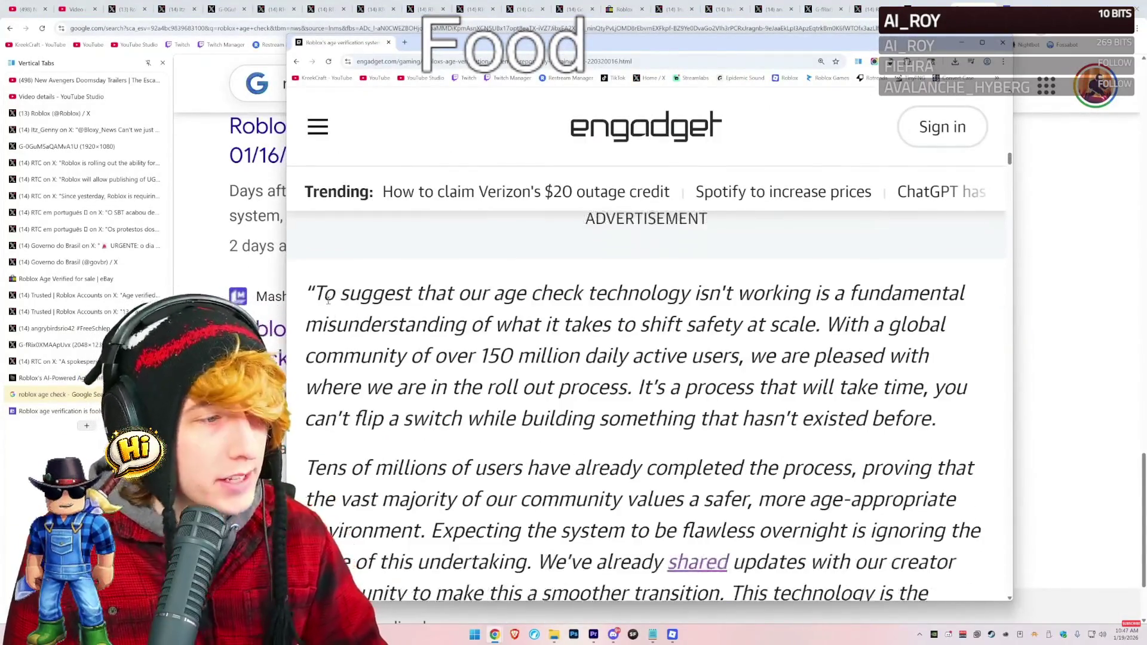
drag(320, 292, 638, 293)
mouse_move(738, 285)
mouse_down()
mouse_move(964, 292)
mouse_move(371, 324)
mouse_move(604, 324)
mouse_move(665, 293)
mouse_move(756, 324)
mouse_move(821, 324)
mouse_move(308, 293)
mouse_move(724, 293)
mouse_move(821, 325)
mouse_up()
click(316, 291)
click(820, 324)
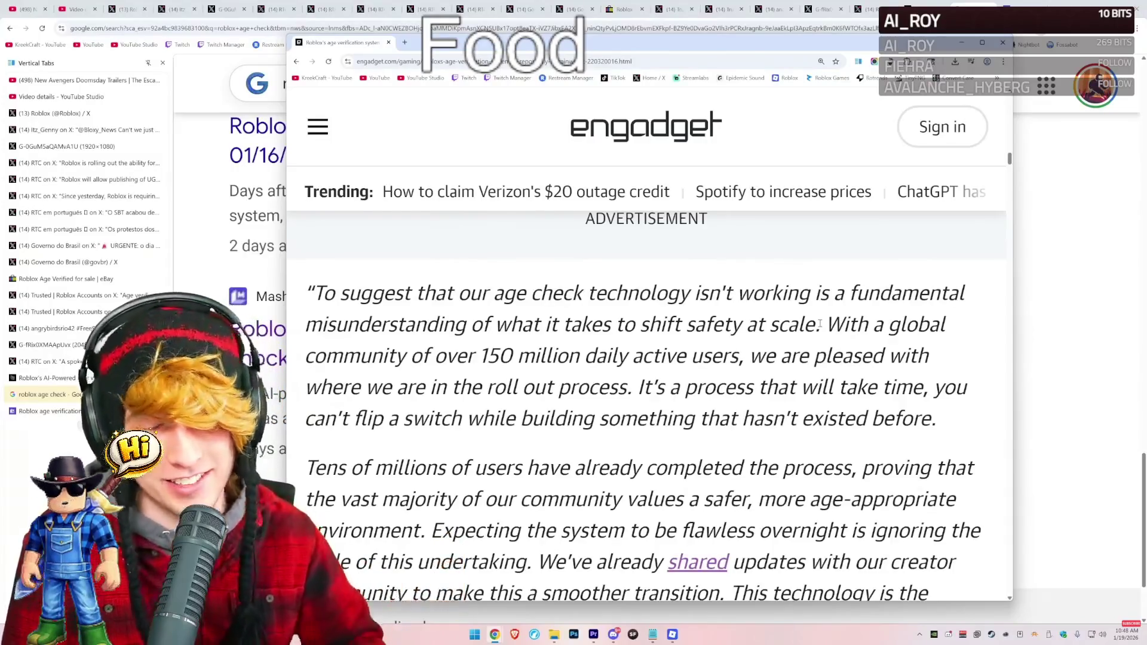
drag(820, 324, 321, 293)
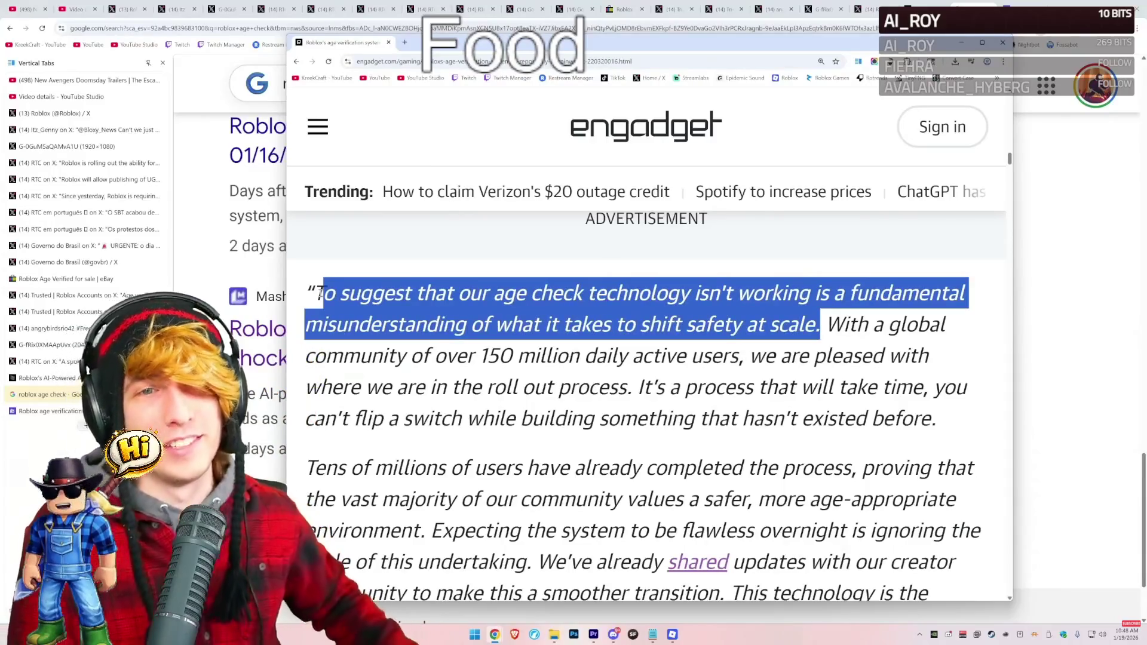
mouse_move(691, 292)
mouse_down()
mouse_move(820, 324)
mouse_move(320, 294)
mouse_up()
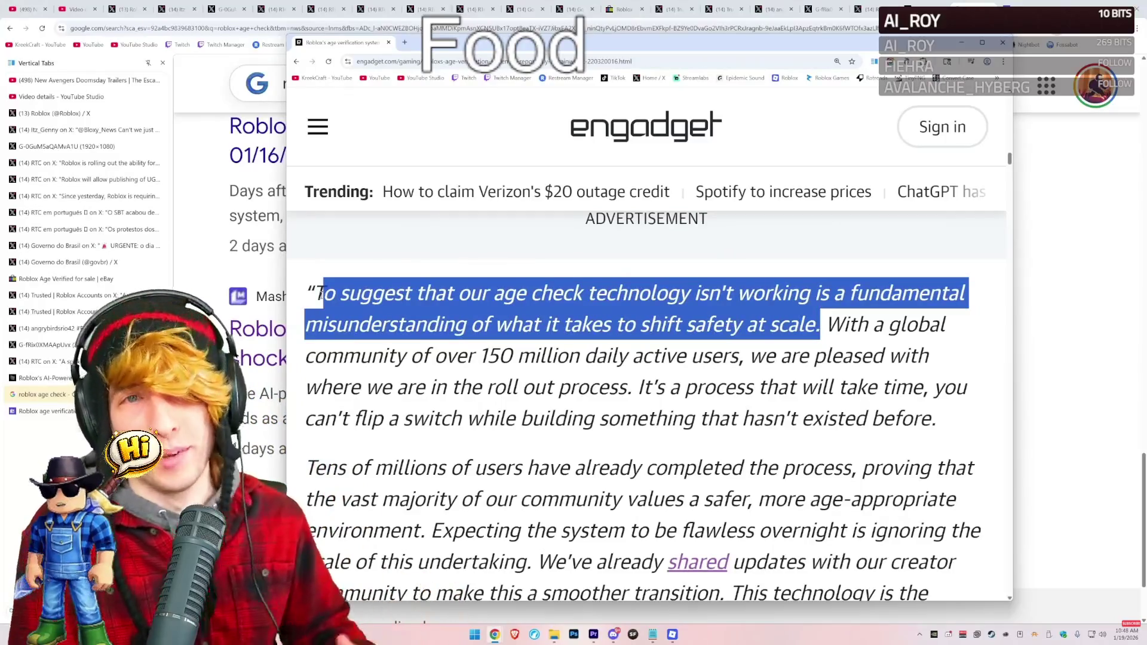
click(445, 321)
scroll(445, 320, down, 1)
mouse_move(826, 279)
mouse_down()
mouse_move(584, 311)
mouse_move(469, 310)
mouse_move(872, 310)
mouse_move(535, 343)
mouse_move(971, 342)
mouse_move(947, 375)
mouse_move(944, 354)
mouse_move(656, 300)
mouse_up()
click(636, 337)
scroll(959, 376, down, 1)
click(638, 299)
scroll(637, 299, down, 2)
mouse_move(306, 289)
mouse_down()
mouse_move(955, 289)
mouse_move(539, 312)
mouse_up()
drag(611, 315, 691, 318)
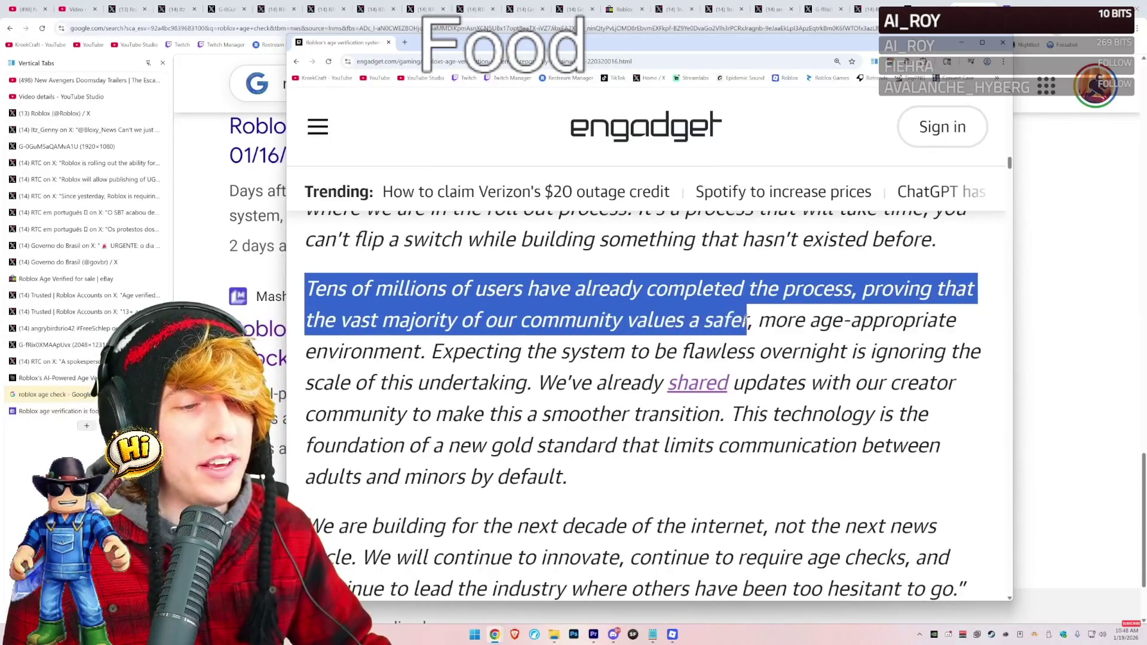
mouse_move(831, 321)
mouse_down()
mouse_move(926, 321)
mouse_move(441, 352)
mouse_up()
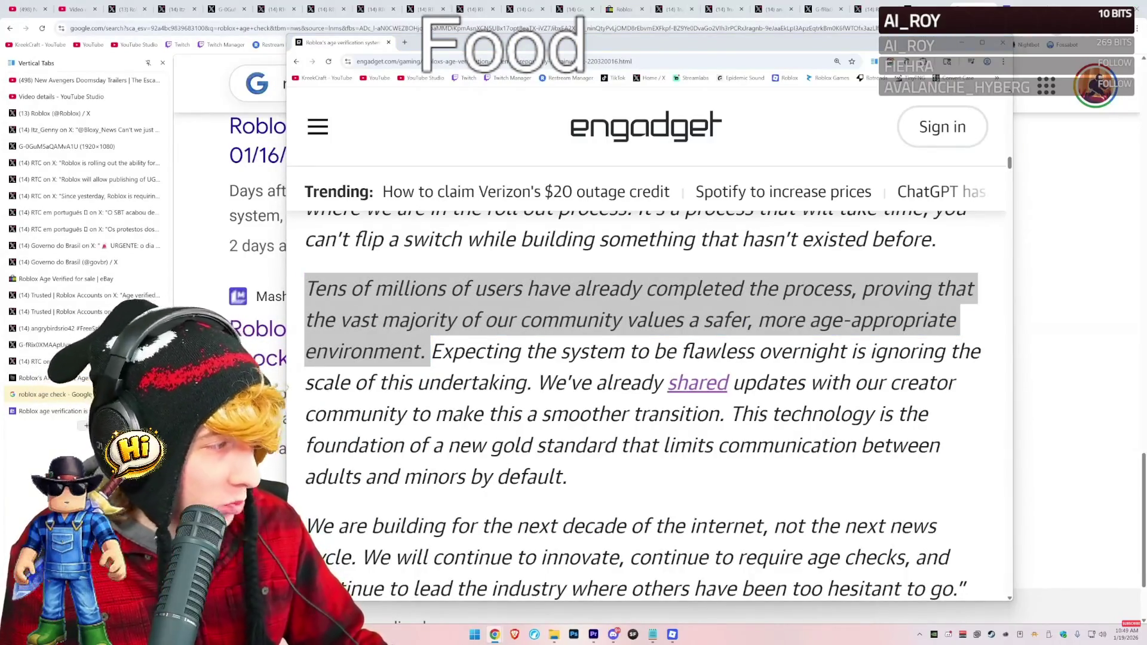
key(alt+Tab)
mouse_move(689, 459)
mouse_down()
mouse_move(1007, 533)
mouse_move(1018, 558)
mouse_up()
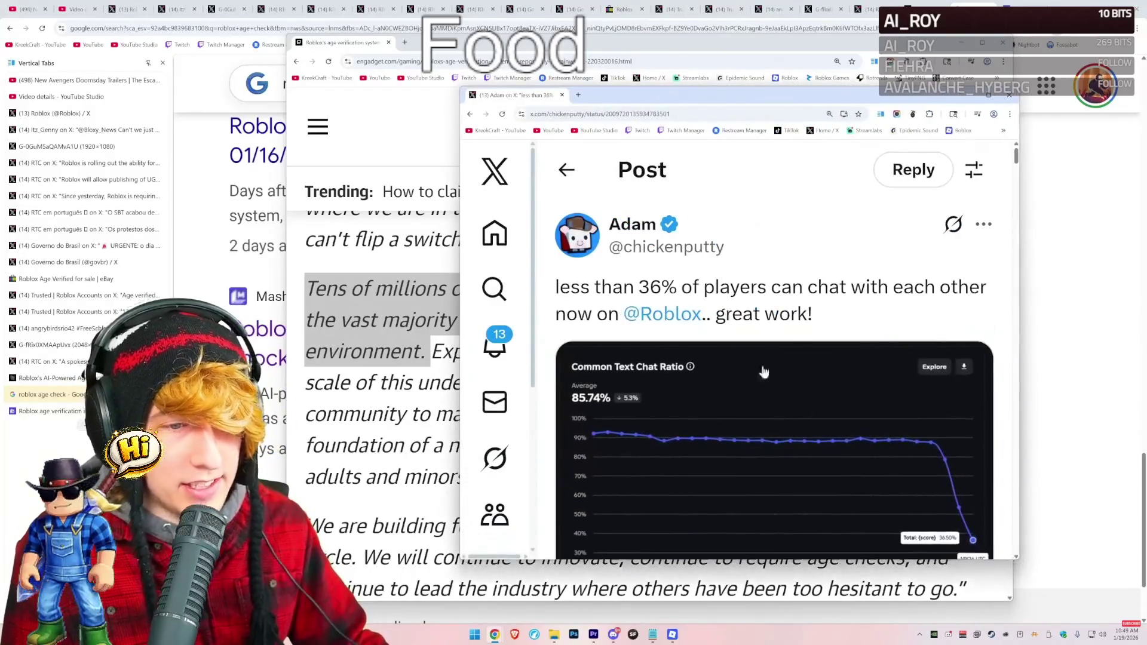
drag(786, 106, 671, 89)
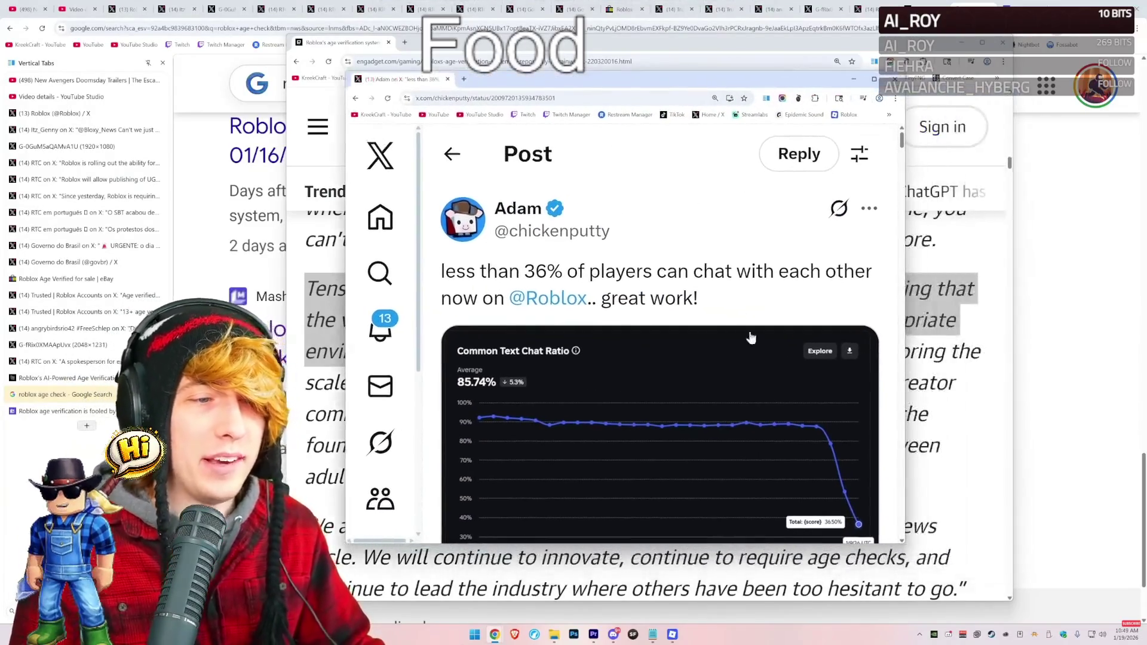
scroll(742, 351, down, 2)
click(742, 345)
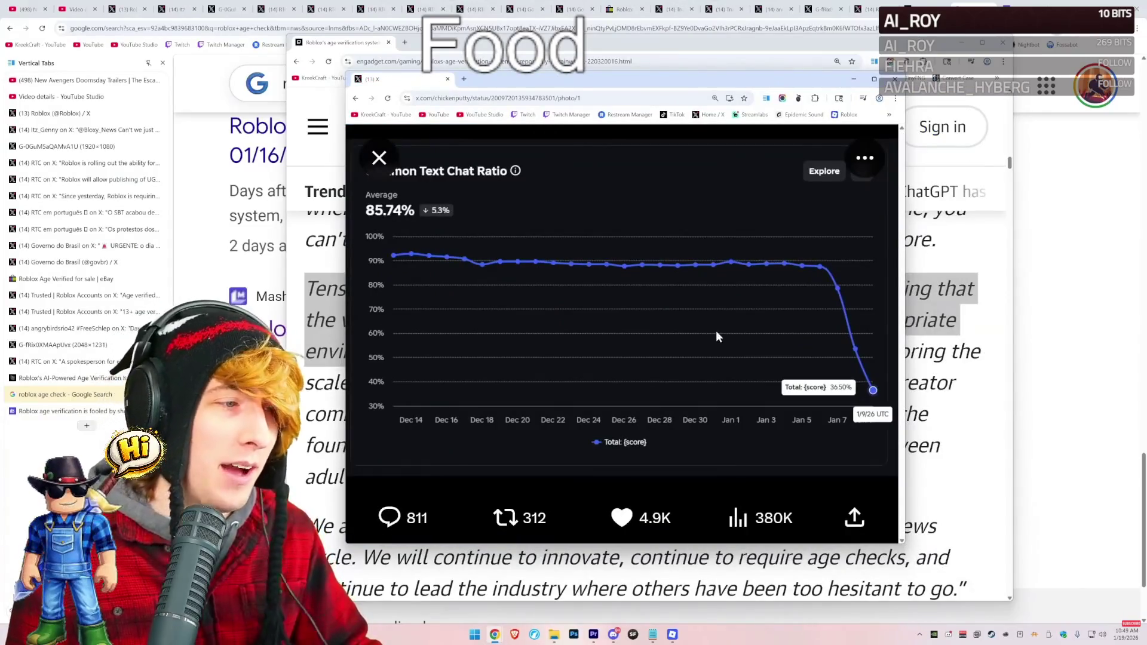
key(ctrl+w)
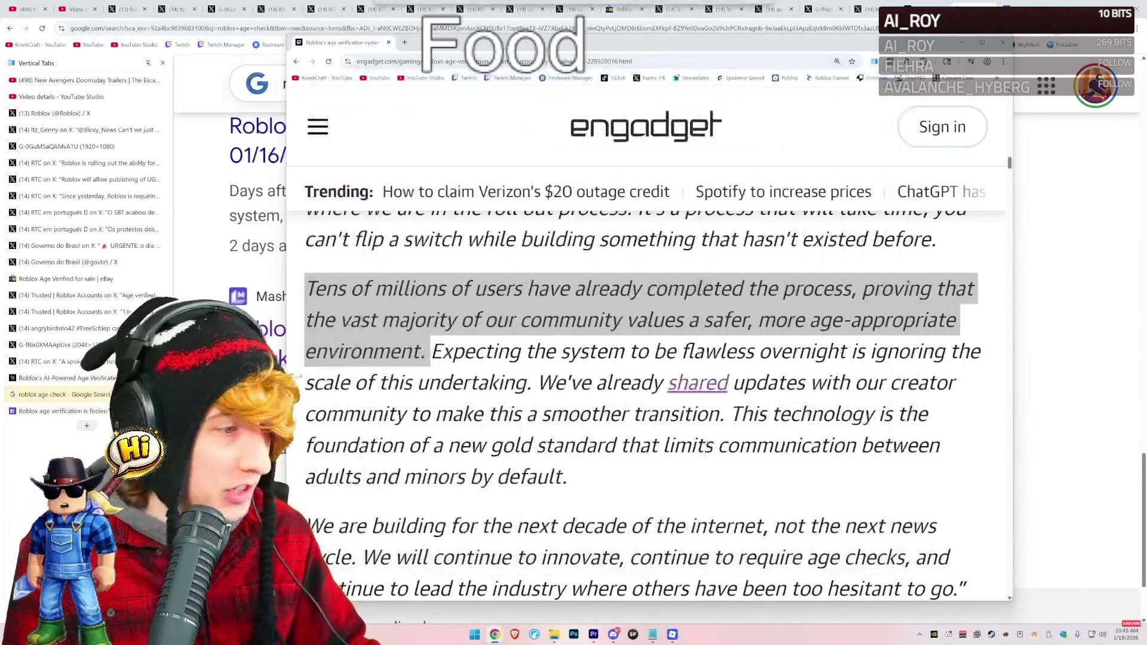
Highlight Roblox's statement lines about the vast majority, the new technology and 'gold standard'.
drag(343, 321, 651, 320)
click(651, 321)
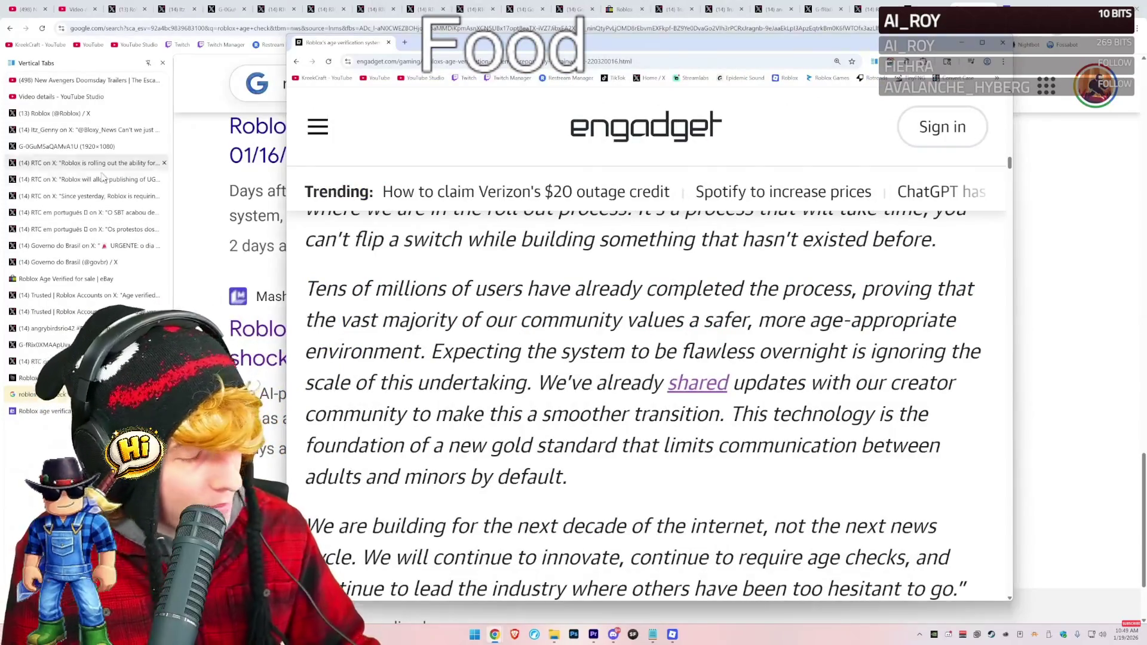
scroll(501, 352, down, 1)
mouse_move(432, 306)
mouse_down()
mouse_move(841, 297)
mouse_move(982, 306)
mouse_move(427, 337)
mouse_move(844, 338)
mouse_up()
scroll(795, 334, down, 1)
mouse_move(740, 324)
mouse_down()
mouse_move(890, 324)
mouse_move(450, 325)
mouse_move(449, 357)
mouse_move(914, 356)
mouse_move(921, 390)
mouse_up()
click(838, 379)
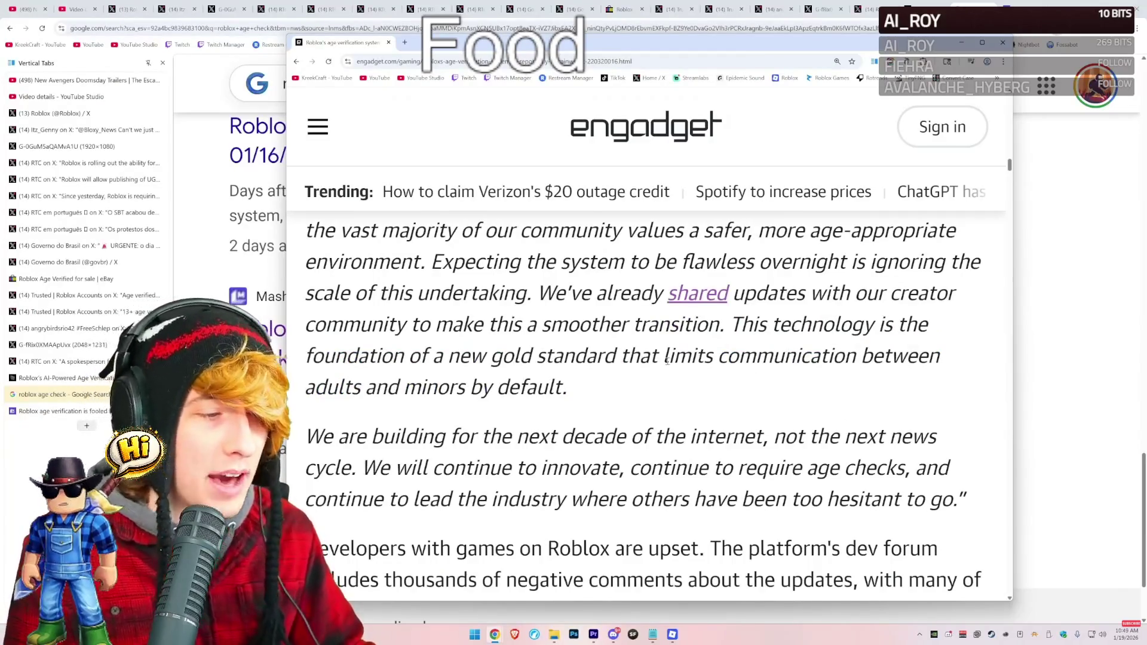
mouse_move(616, 357)
mouse_down()
mouse_move(493, 357)
mouse_move(620, 357)
mouse_up()
Highlight the next-decade and 'continue to require age checks' phrases, then read the closing paragraph.
scroll(620, 358, down, 1)
mouse_move(322, 348)
mouse_down()
mouse_move(943, 347)
mouse_move(319, 382)
mouse_move(911, 378)
mouse_move(961, 385)
mouse_move(964, 411)
mouse_up()
click(366, 383)
click(622, 373)
click(914, 378)
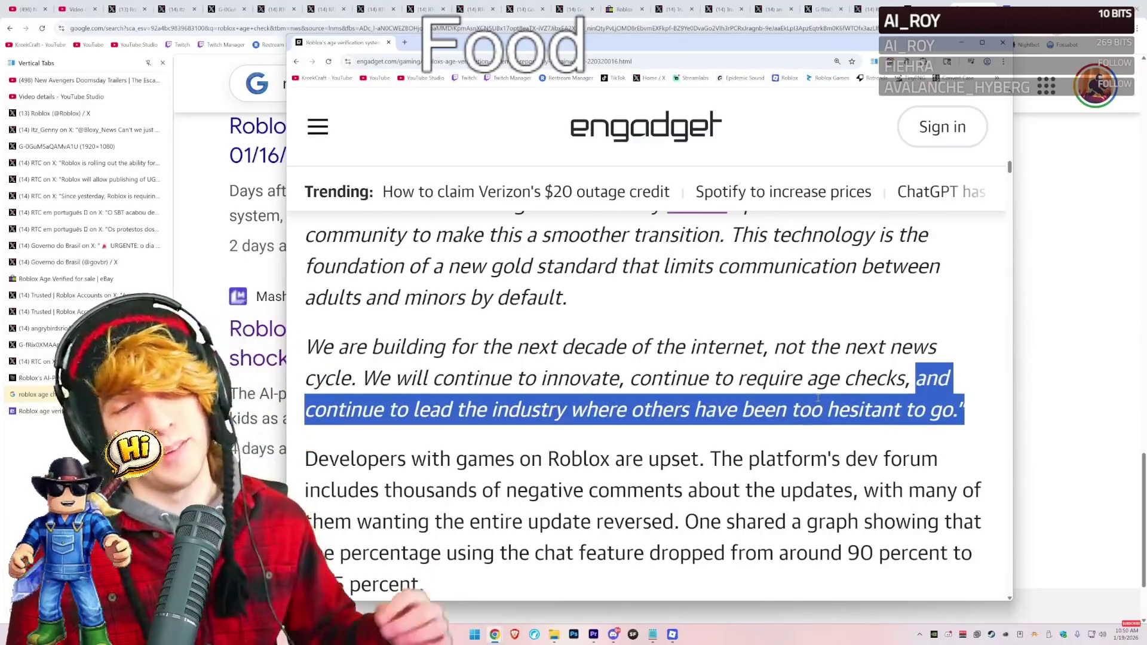
drag(906, 379, 631, 387)
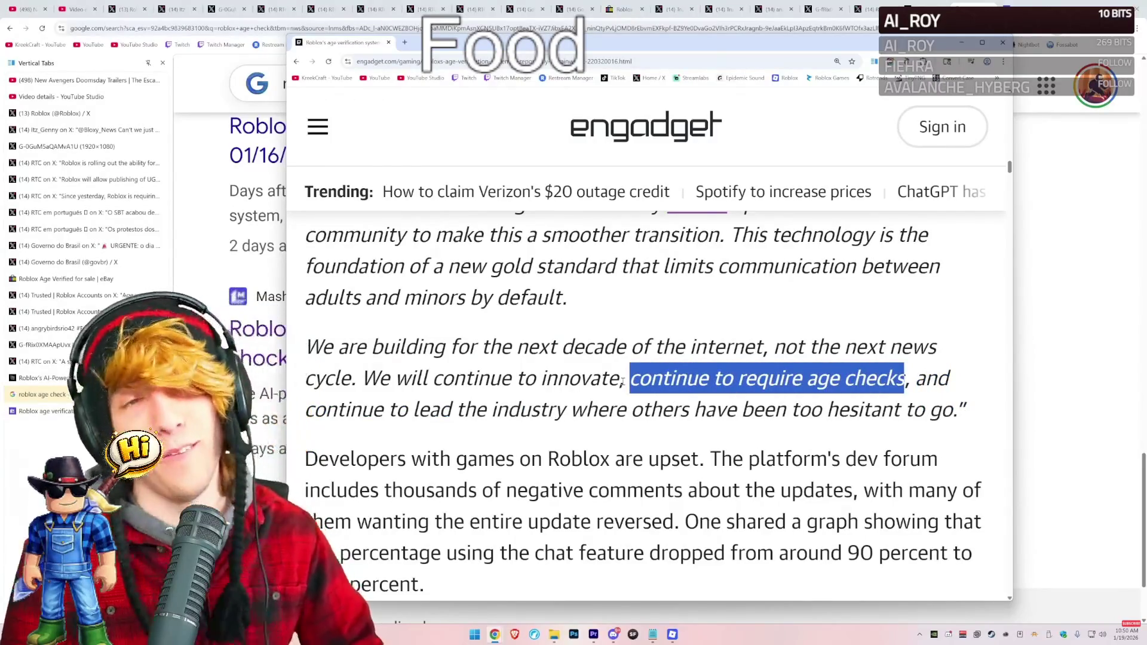
scroll(622, 382, down, 5)
mouse_move(305, 309)
mouse_down()
mouse_move(902, 309)
mouse_move(514, 339)
mouse_move(689, 351)
mouse_move(918, 344)
mouse_move(941, 372)
mouse_move(593, 373)
mouse_move(545, 387)
mouse_move(938, 371)
mouse_move(477, 402)
mouse_move(840, 402)
mouse_up()
scroll(839, 402, up, 10)
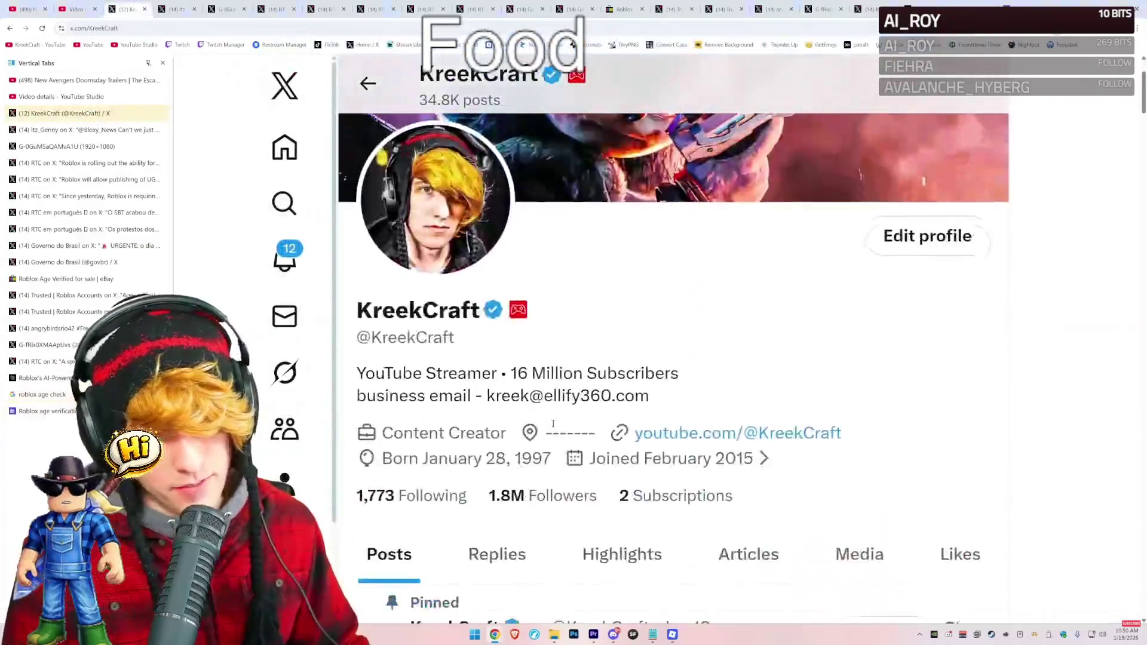
View the quoted Minecraft spokesperson post, reread the UK age-verification post, then return to the profile.
scroll(552, 423, down, 15)
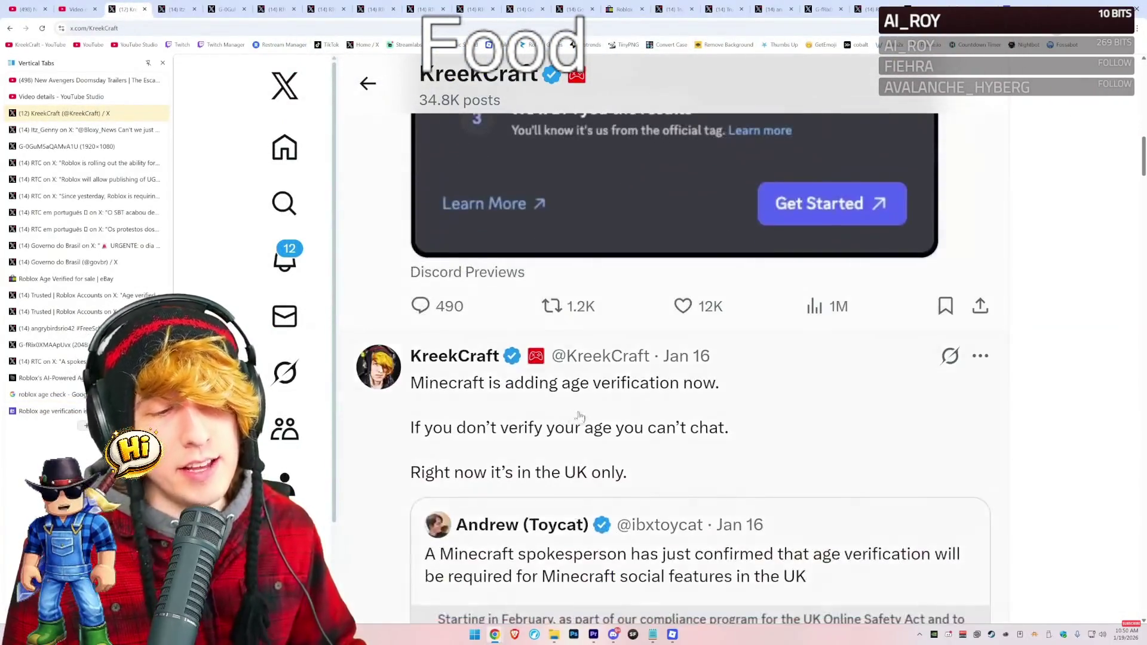
scroll(572, 417, down, 3)
click(692, 417)
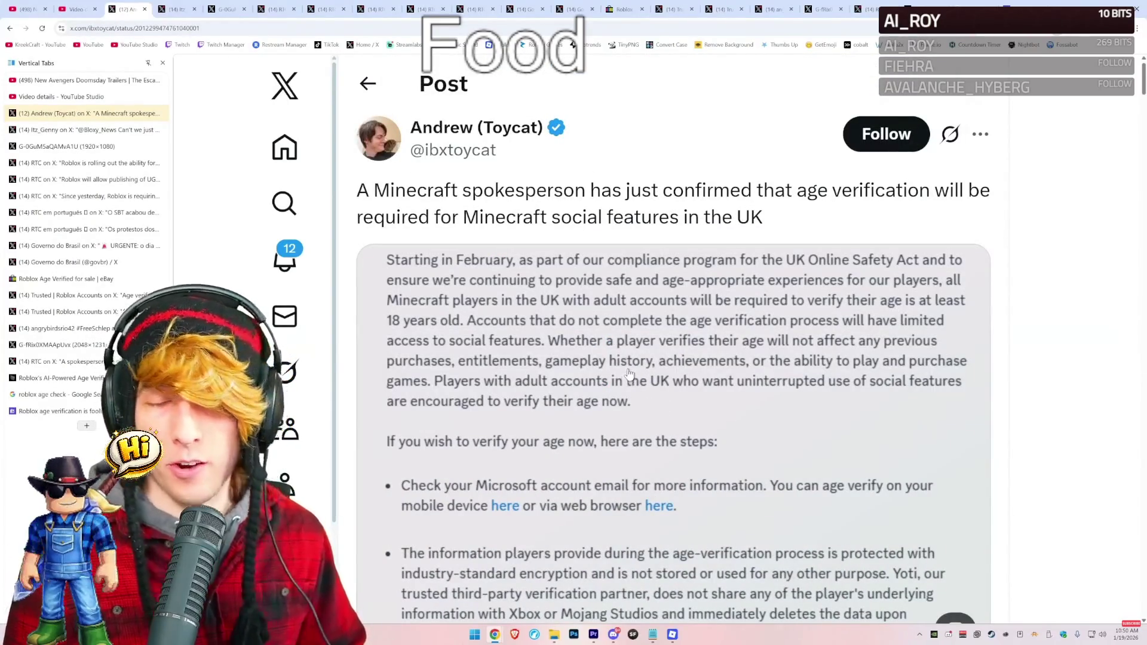
click(367, 84)
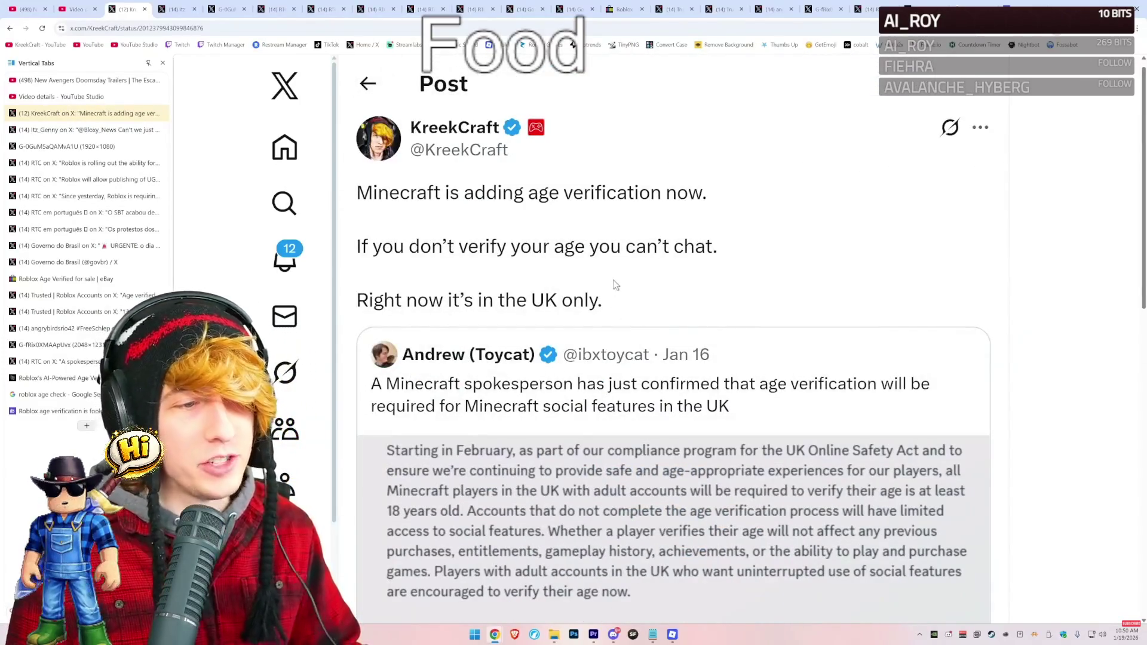
drag(621, 273, 358, 260)
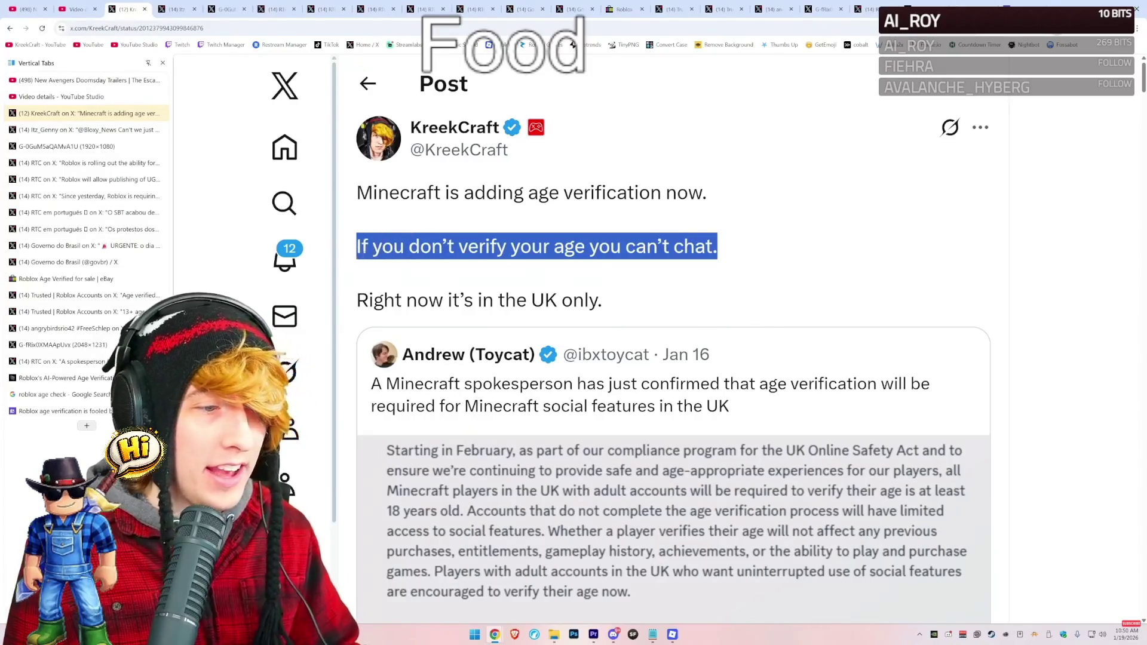
scroll(422, 283, down, 3)
scroll(421, 284, down, 3)
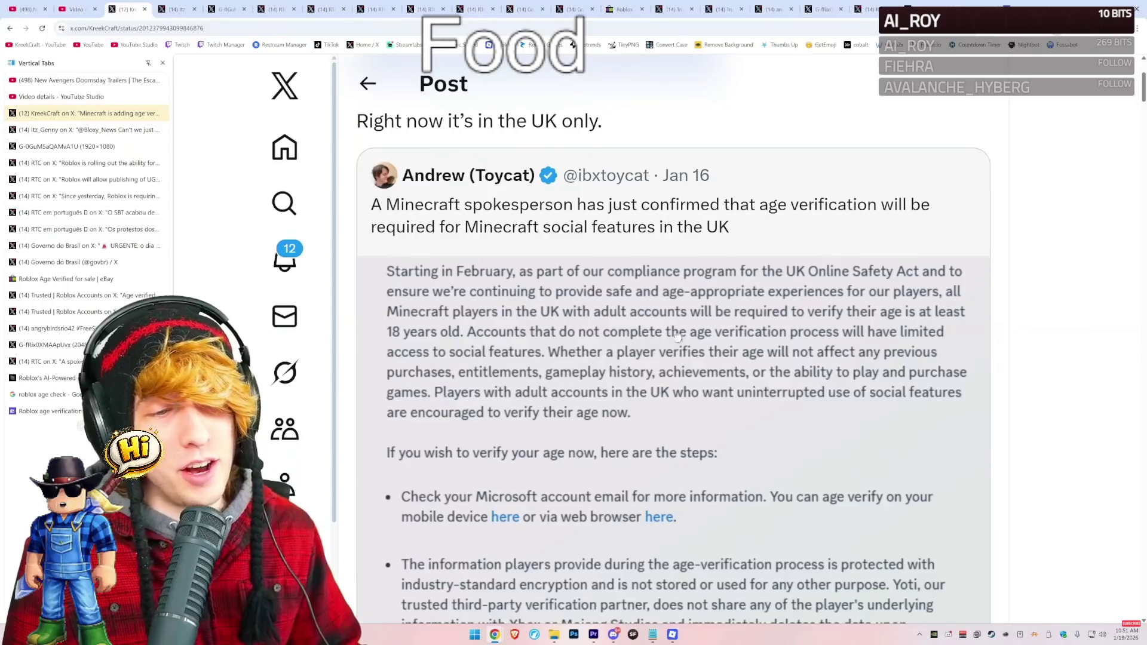
scroll(499, 300, down, 1)
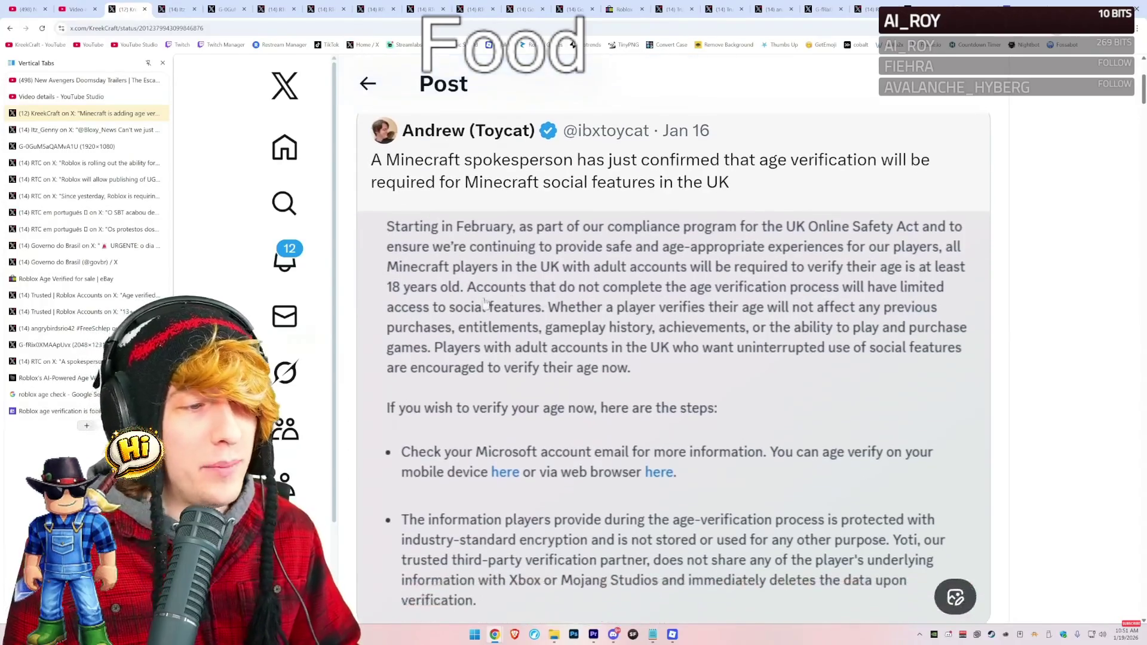
key(alt+Left)
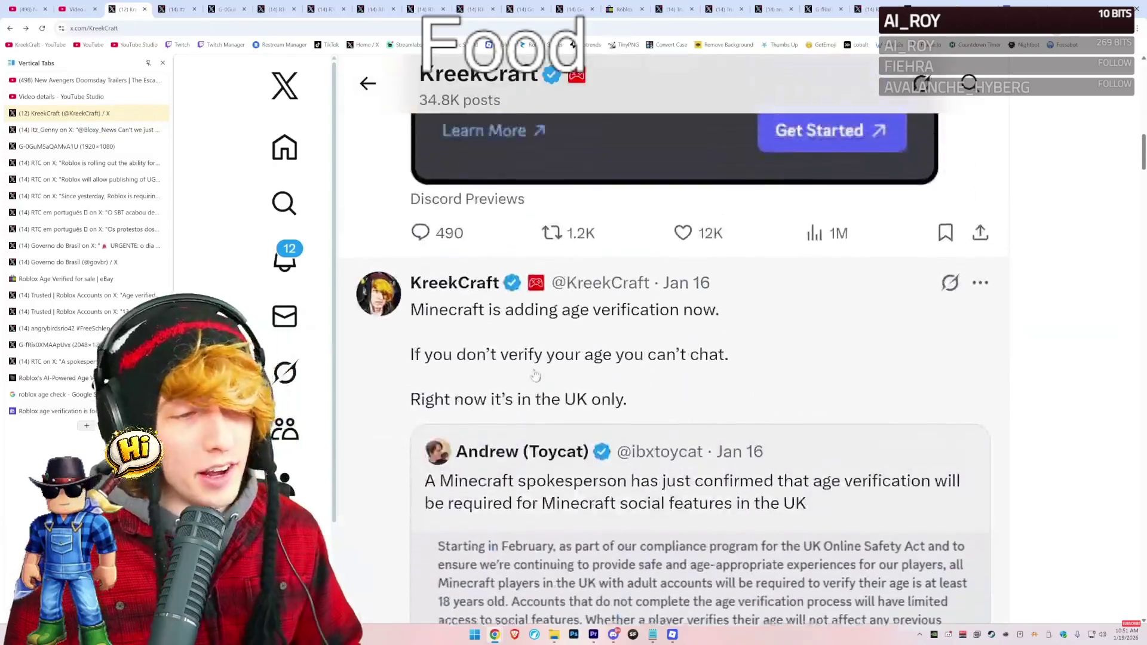
Open the pinned Discord age-verification post, highlight its line, and check the Discord Previews reply.
scroll(540, 376, up, 10)
click(623, 249)
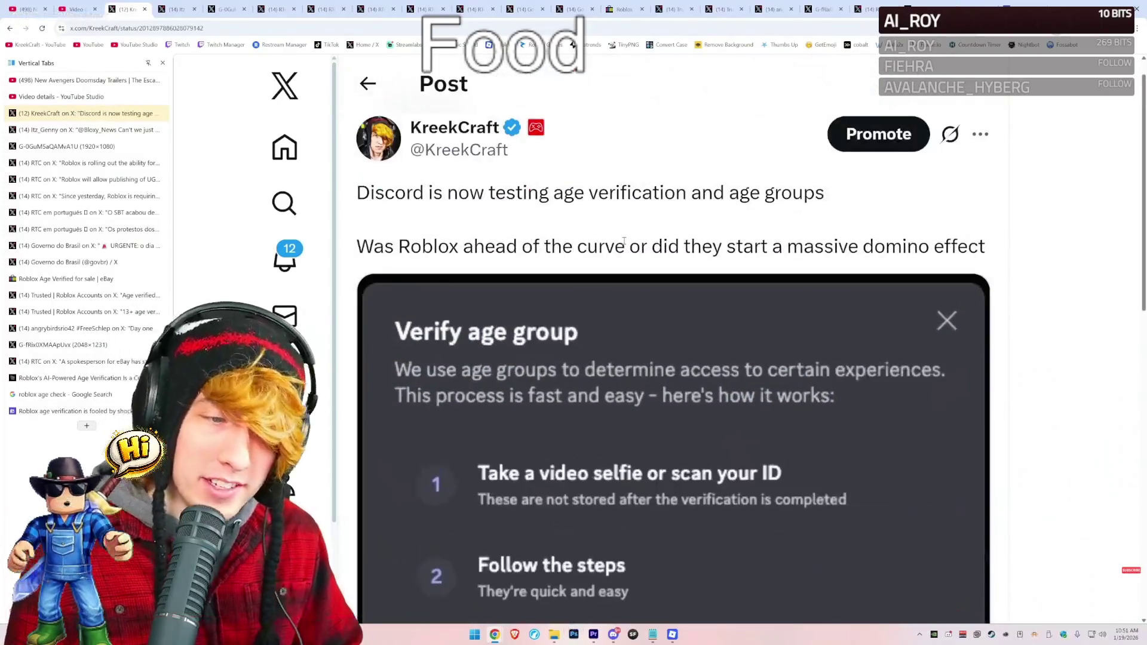
drag(357, 193, 856, 199)
click(859, 206)
scroll(789, 248, down, 2)
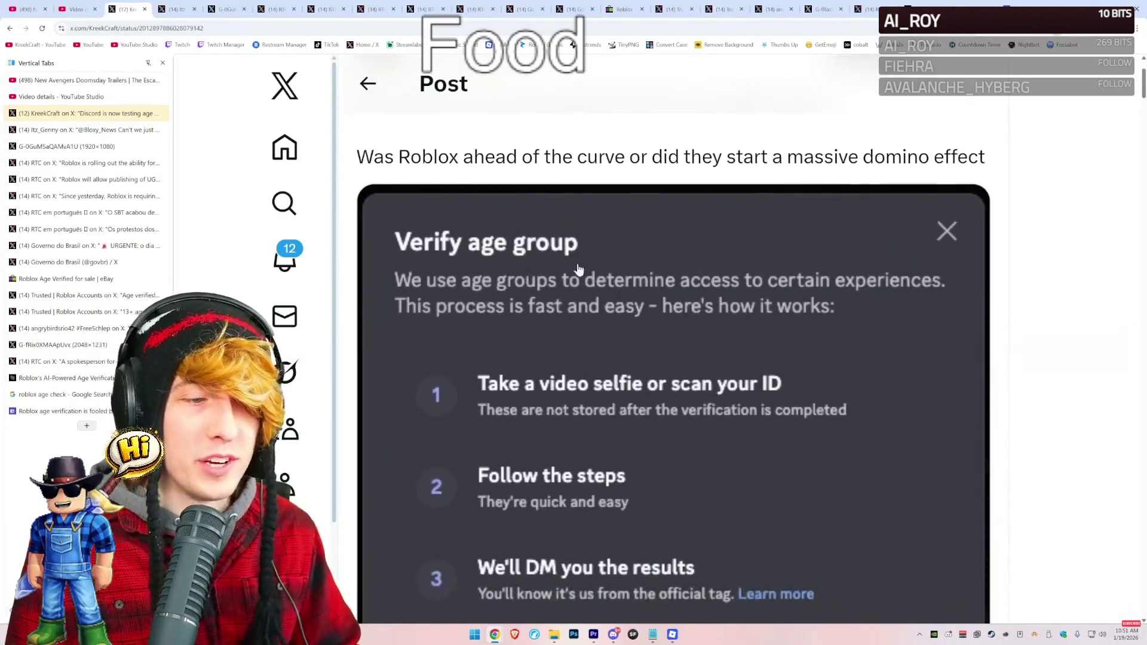
scroll(633, 317, down, 1)
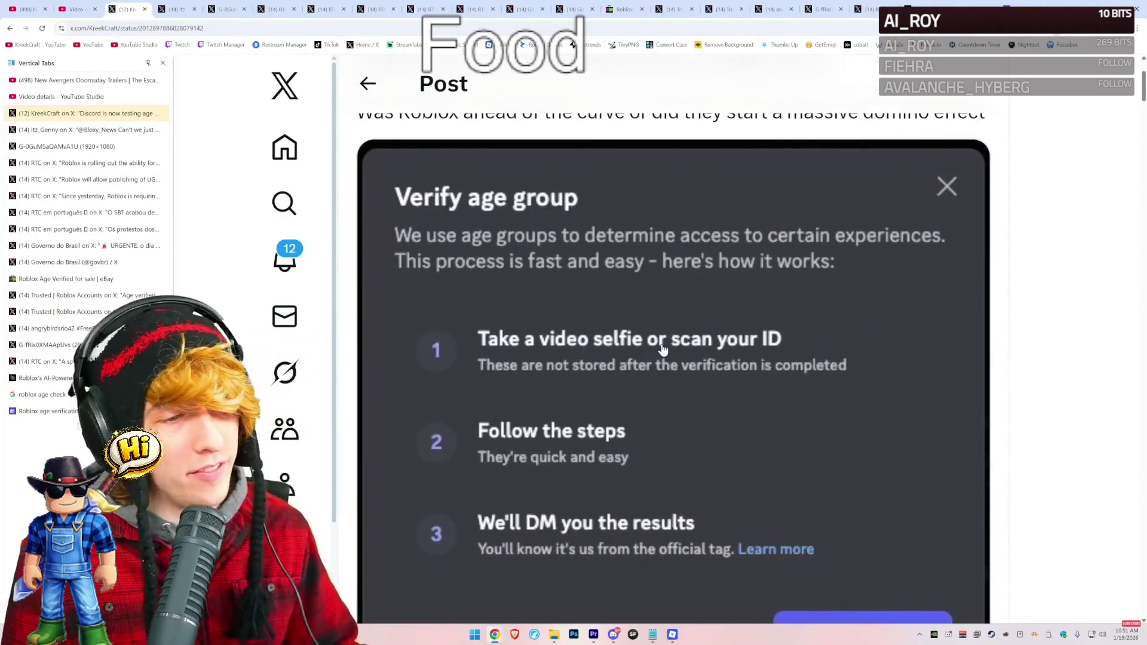
scroll(634, 376, up, 2)
key(alt+Left)
drag(434, 282, 359, 256)
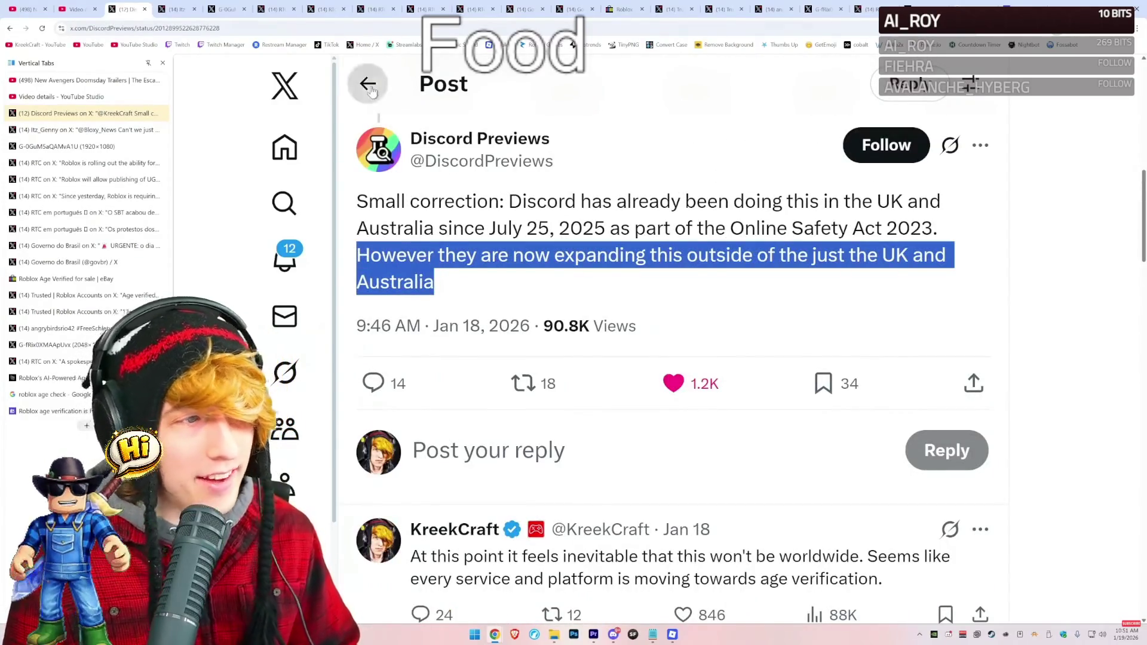
key(alt+Left)
Highlight the Roblox-trend question, then open and highlight the 'Or both?....' reply.
scroll(479, 438, down, 5)
scroll(480, 437, up, 10)
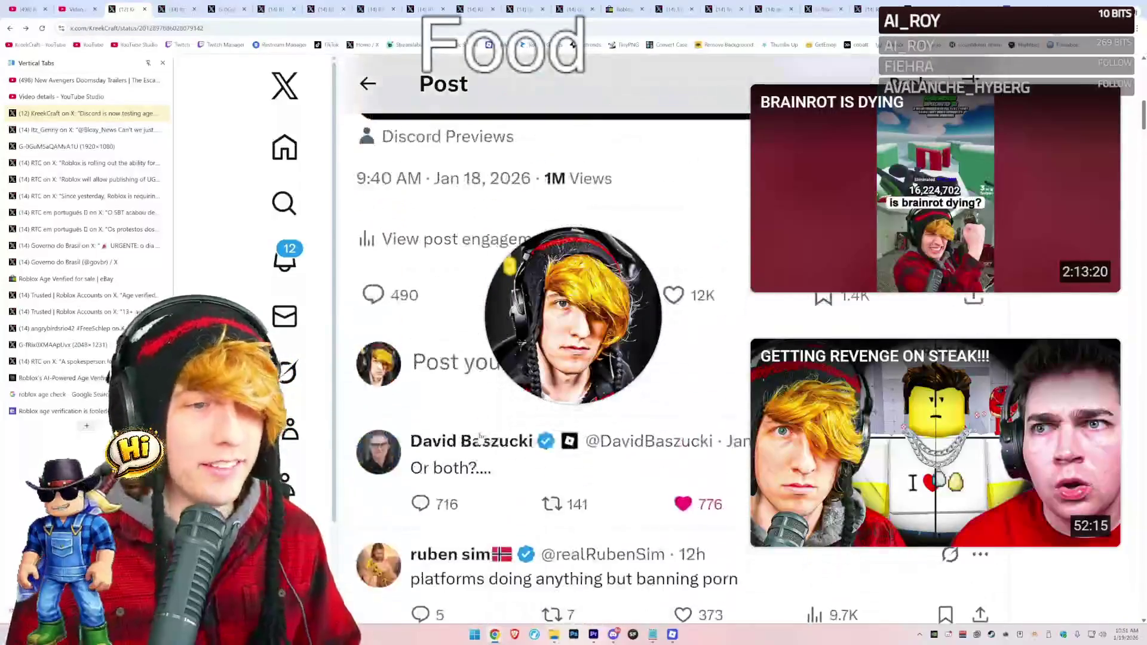
scroll(468, 442, down, 3)
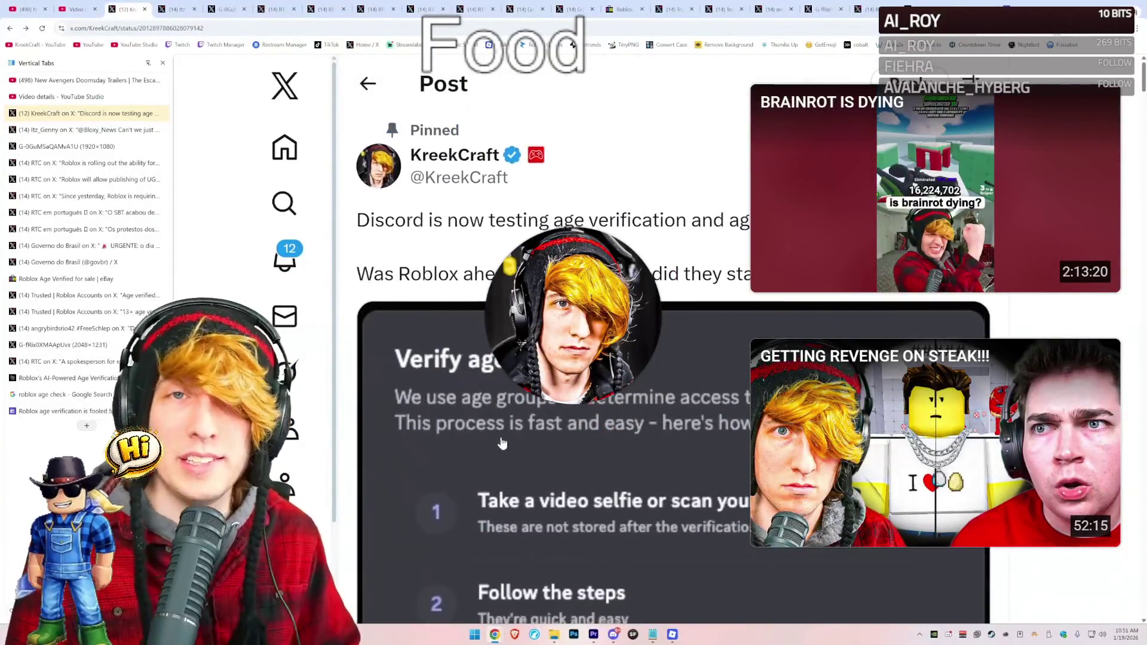
scroll(361, 285, up, 3)
drag(359, 280, 738, 280)
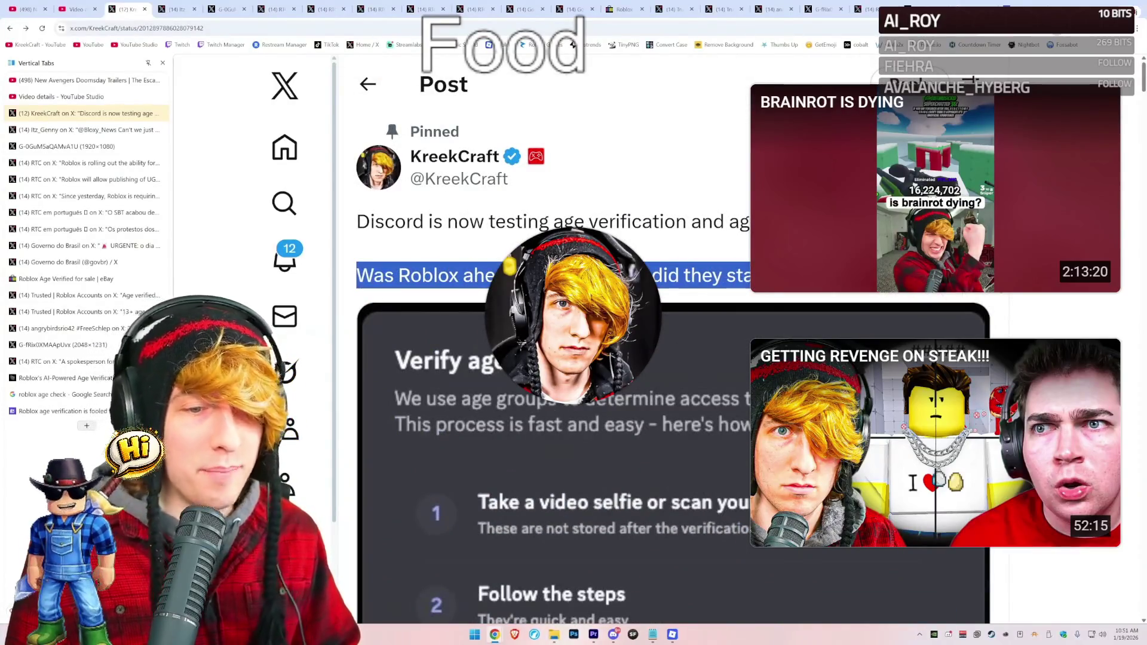
scroll(743, 369, down, 5)
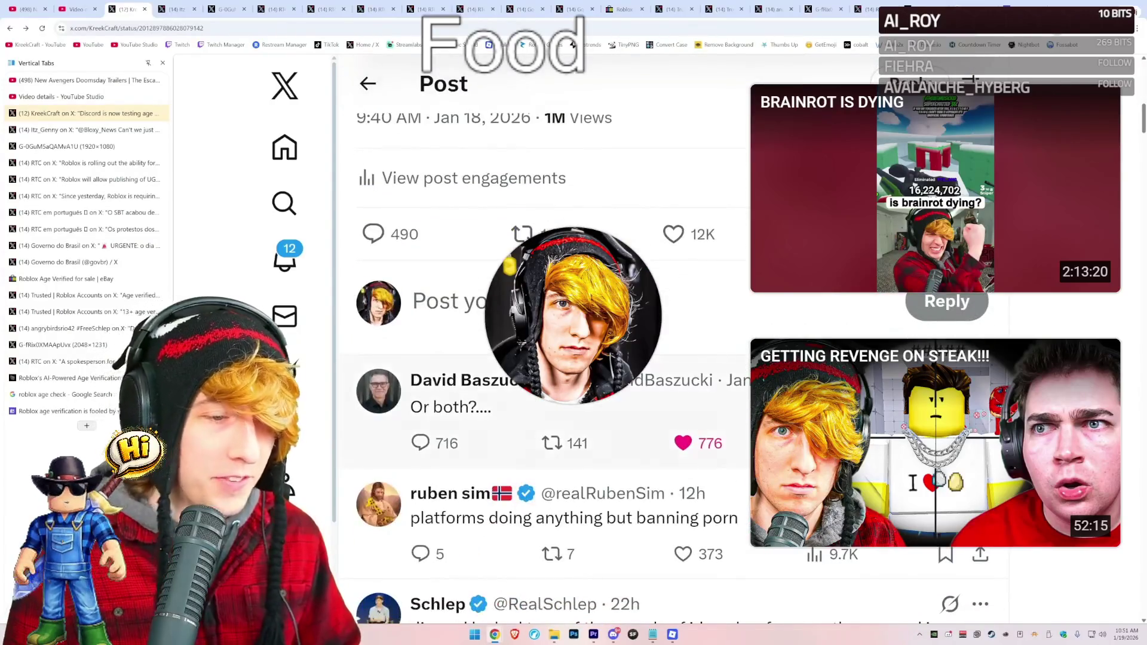
click(743, 376)
scroll(662, 350, up, 4)
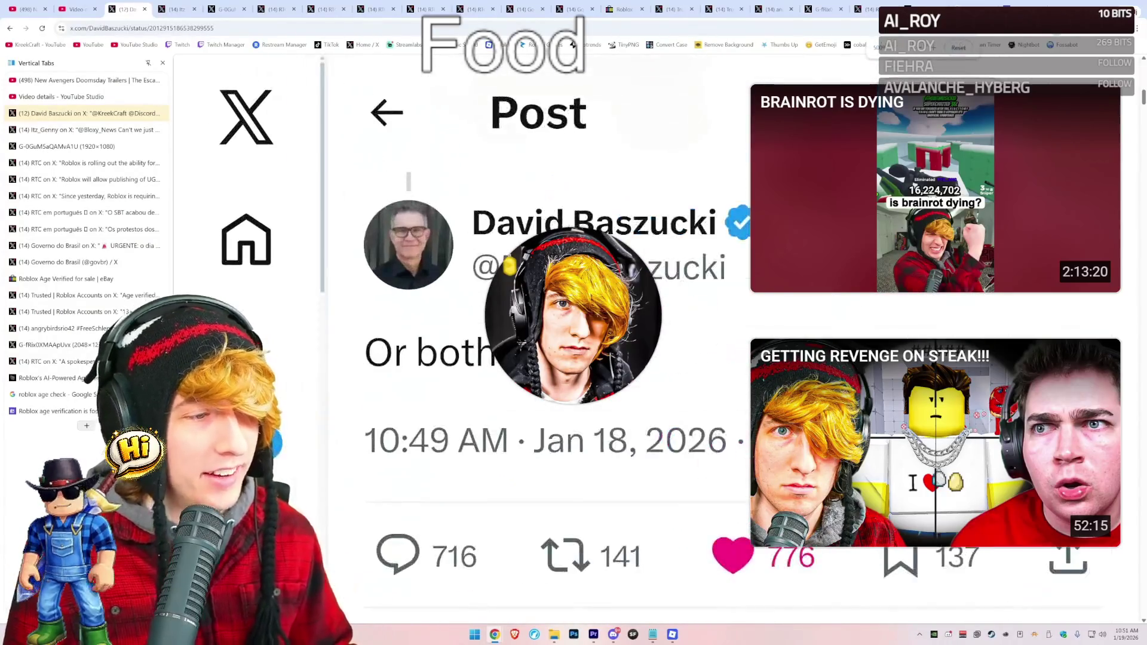
drag(512, 353, 363, 352)
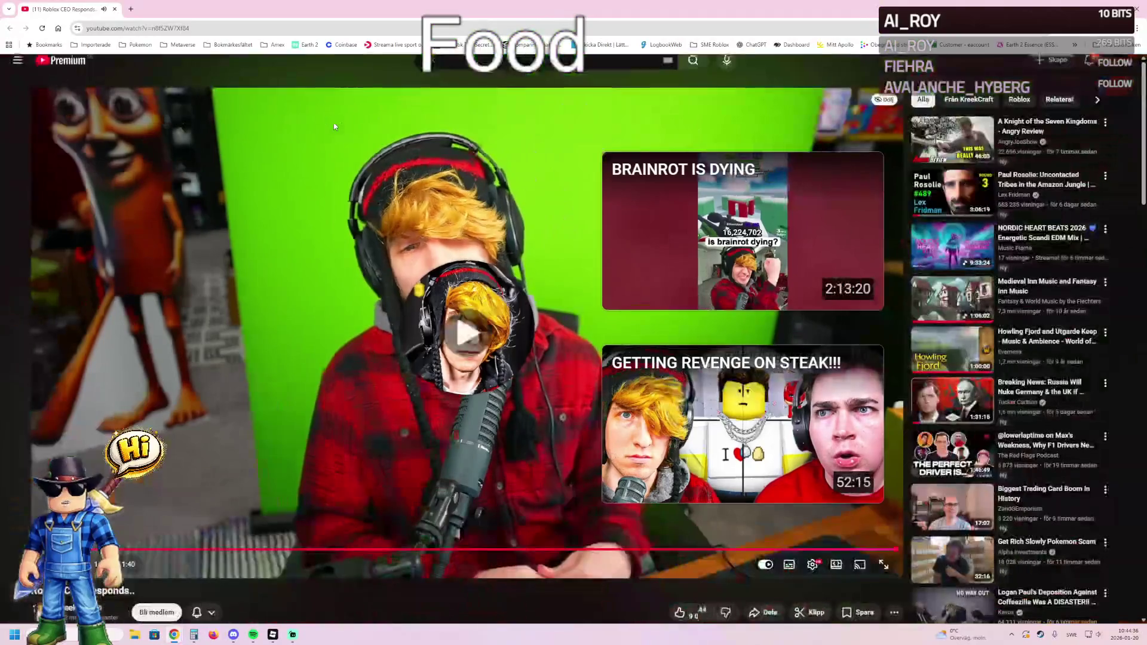
Resume the YouTube video, then return to Roblox Studio's stage 58 kill-floor obby.
click(302, 195)
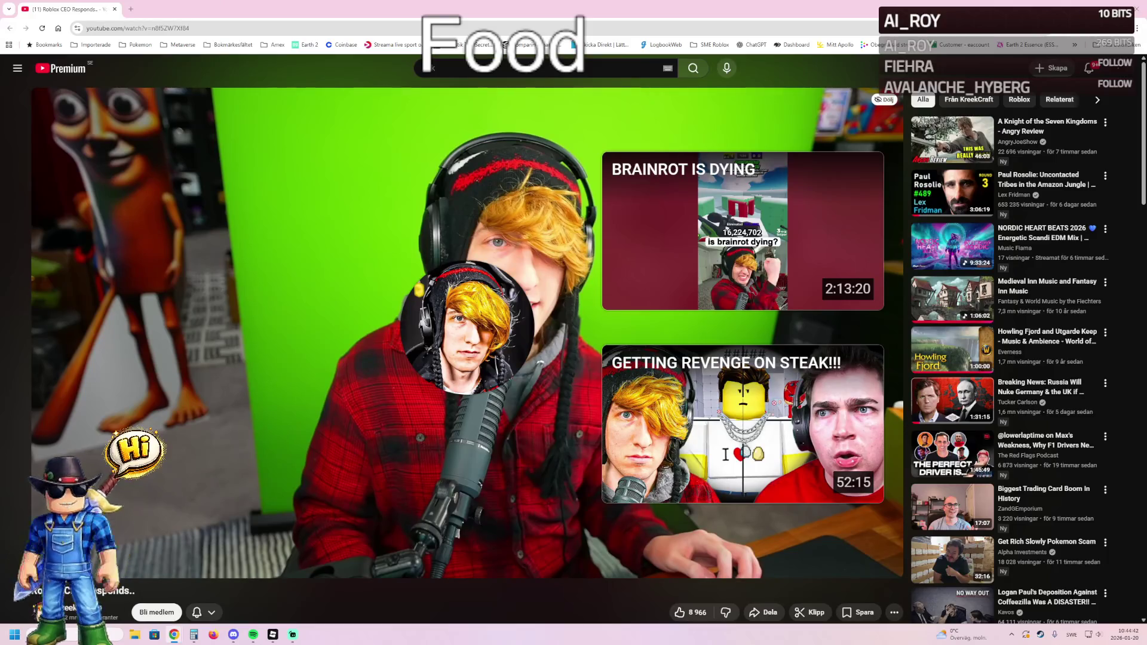
key(alt+Tab)
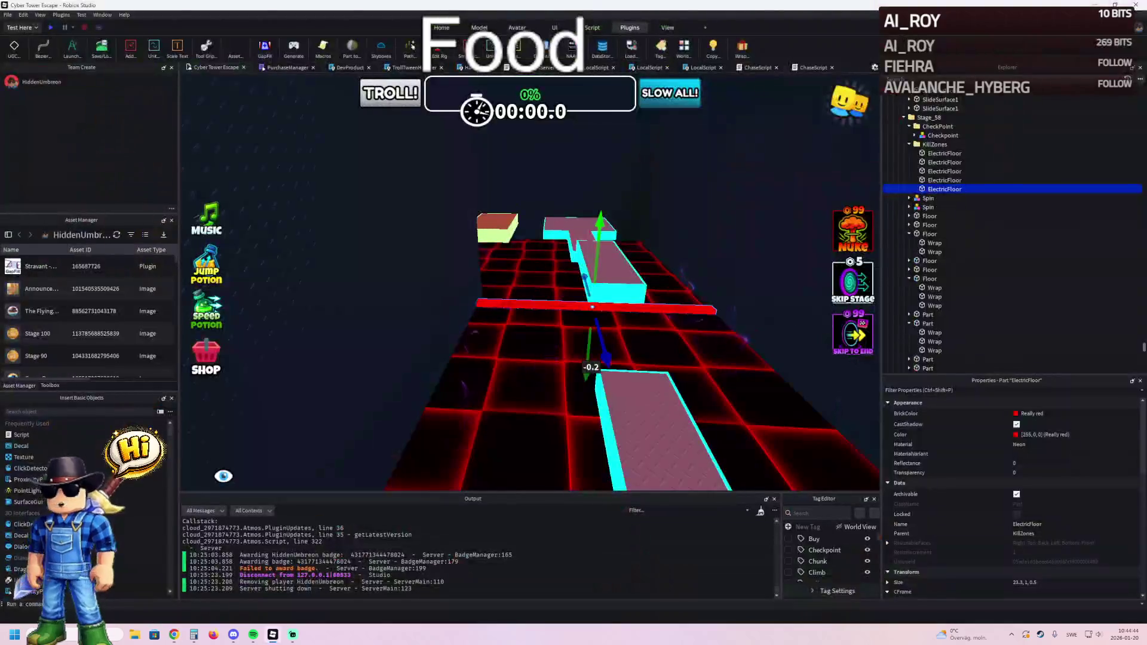
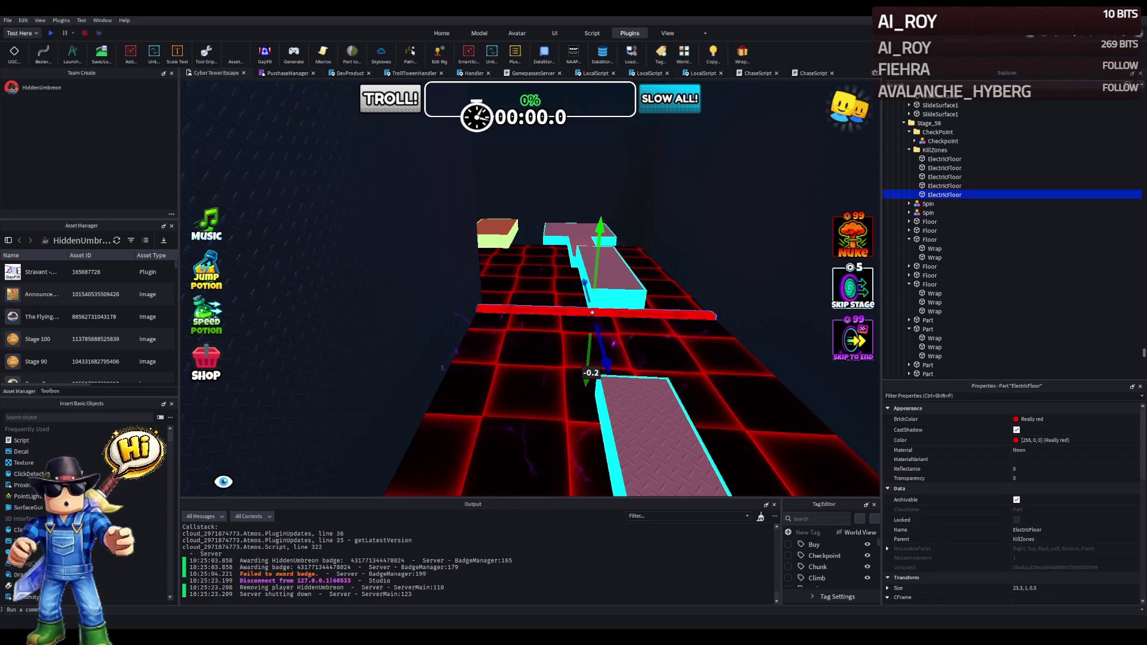
Select the black Roof part and shorten it along its length.
key(e)
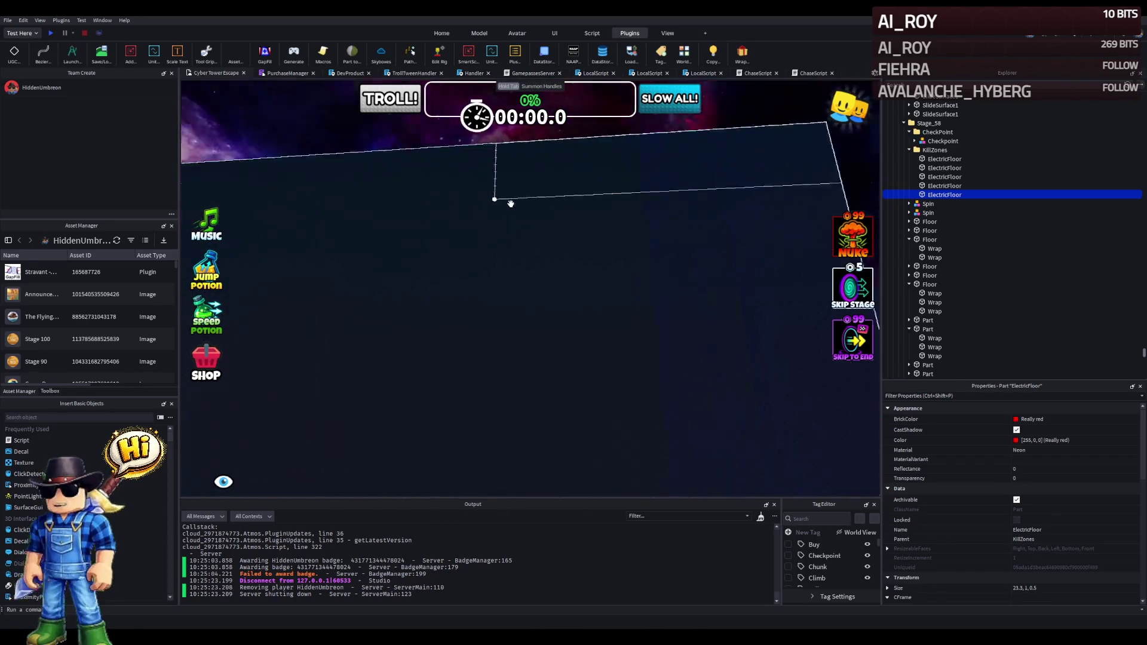
key(e)
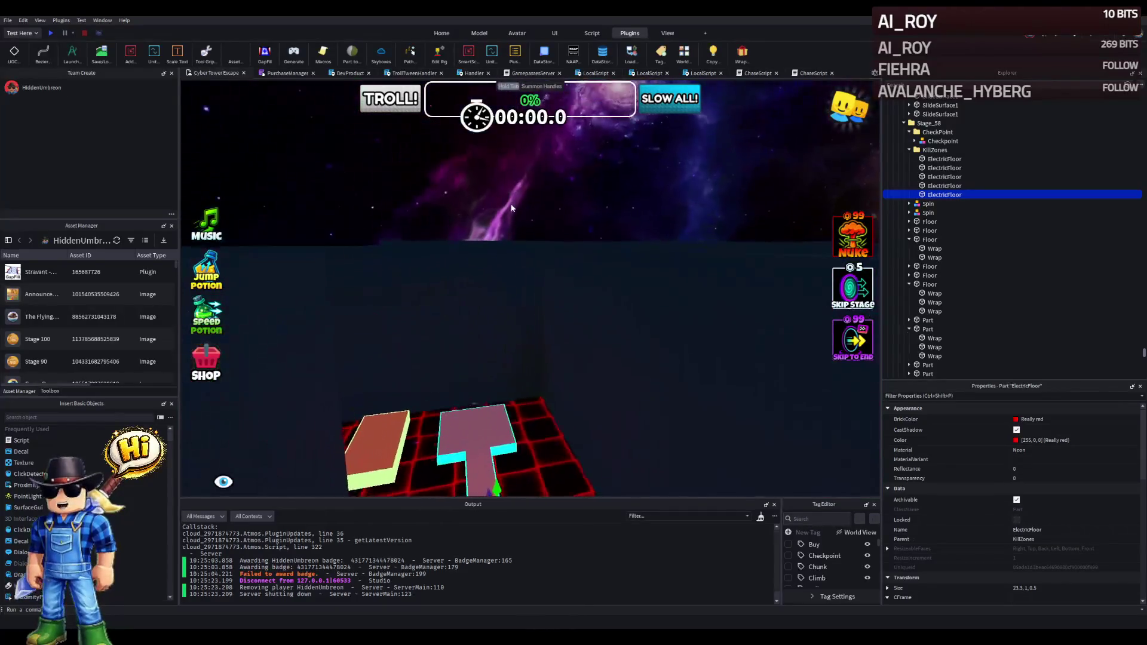
key(e)
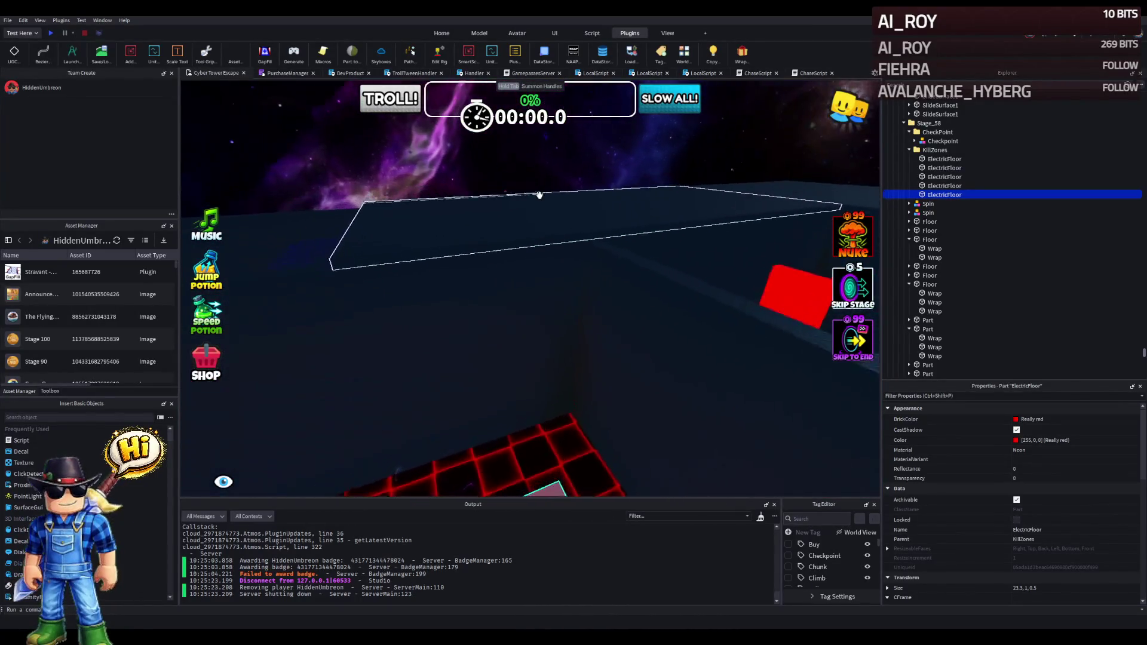
key(e)
click(539, 196)
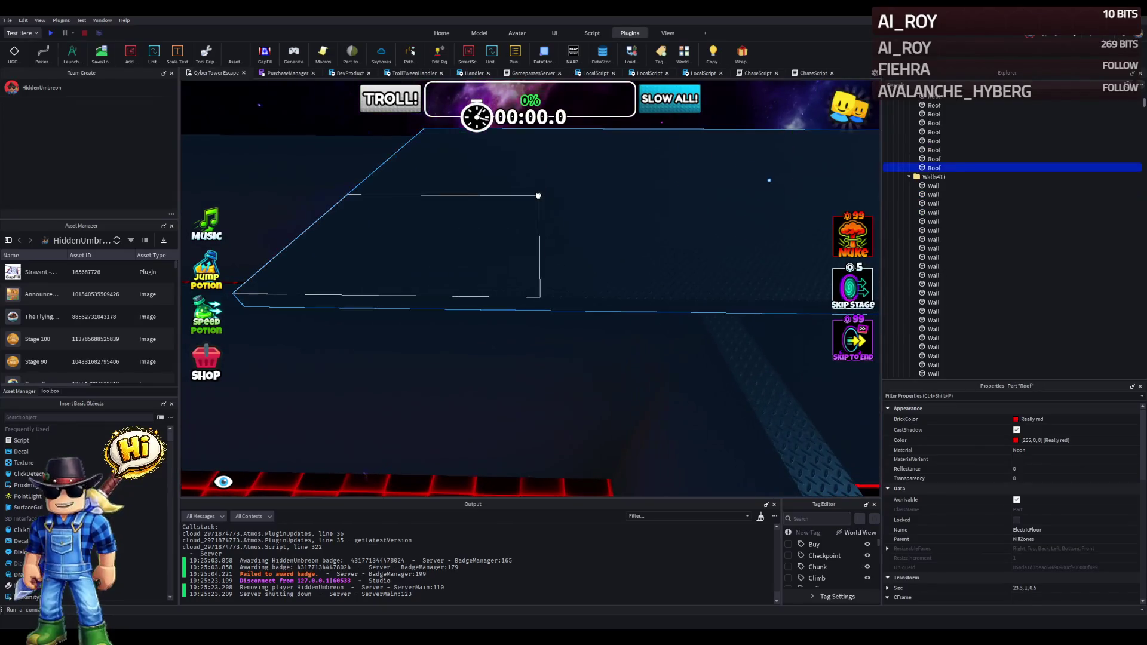
drag(376, 188, 508, 158)
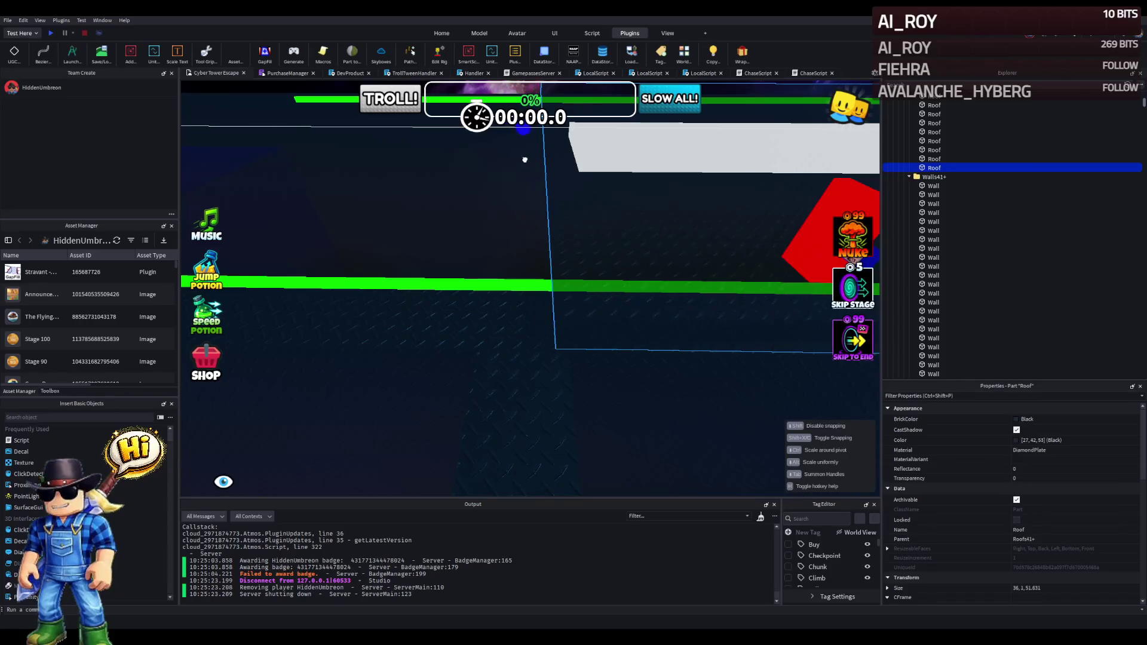
Shrink the roof's length to about 7.7 and widen it from 36 to 47 studs.
key(q)
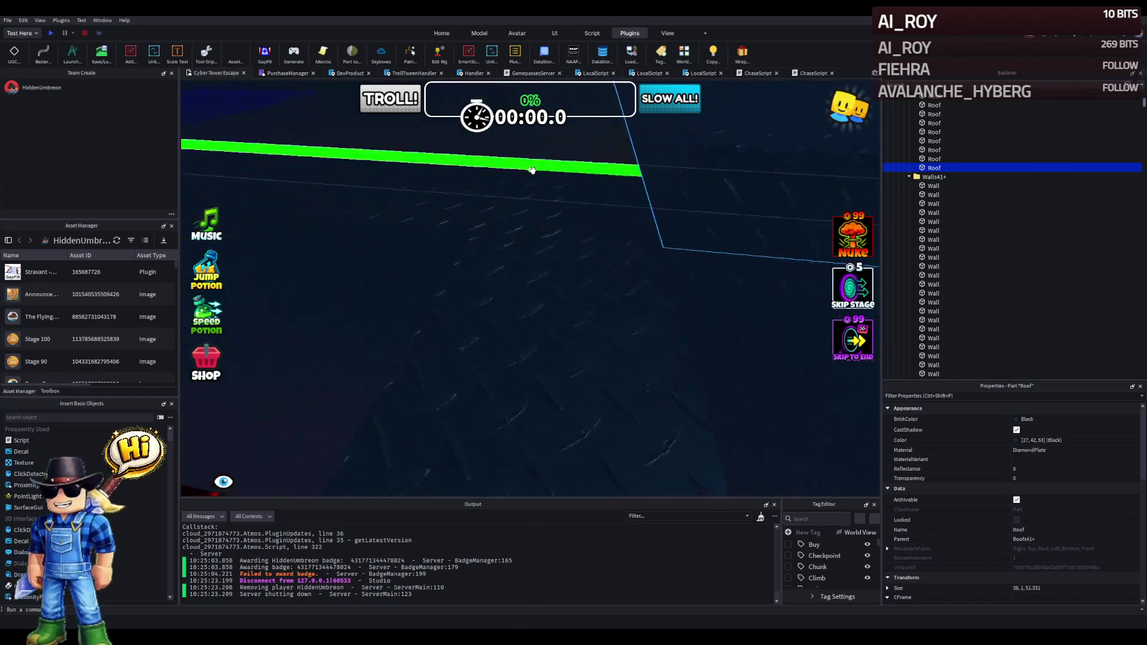
key(e)
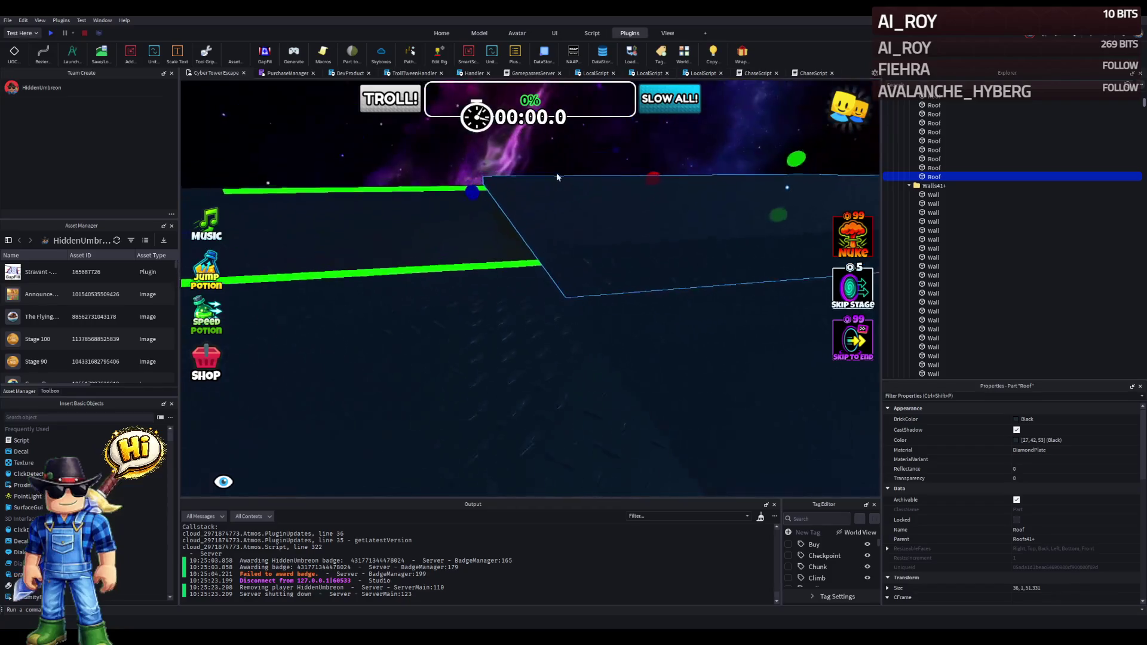
key(d)
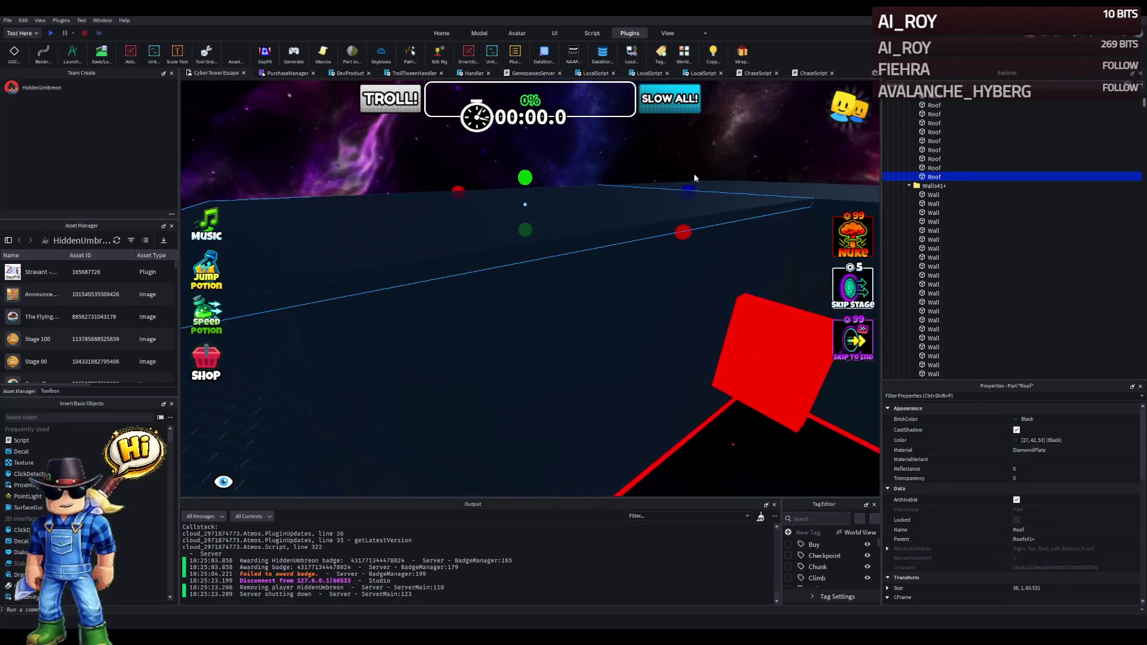
mouse_move(688, 181)
mouse_down()
mouse_move(454, 245)
mouse_move(359, 251)
mouse_up()
scroll(387, 246, up, 10)
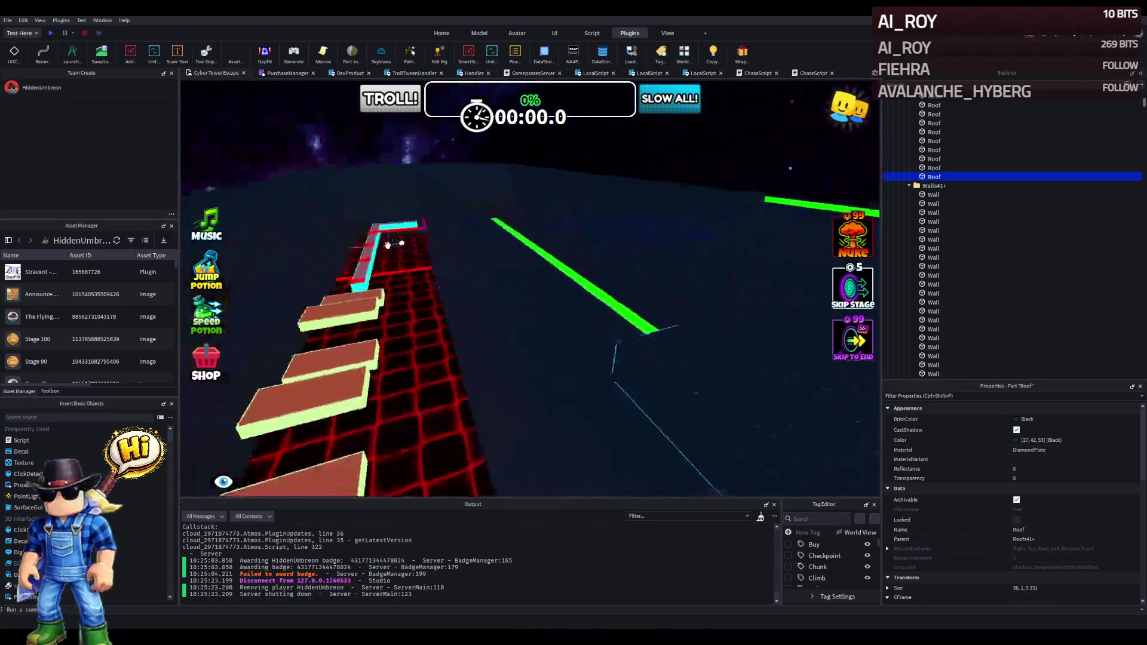
mouse_move(405, 255)
mouse_down()
mouse_move(512, 300)
mouse_move(505, 310)
mouse_up()
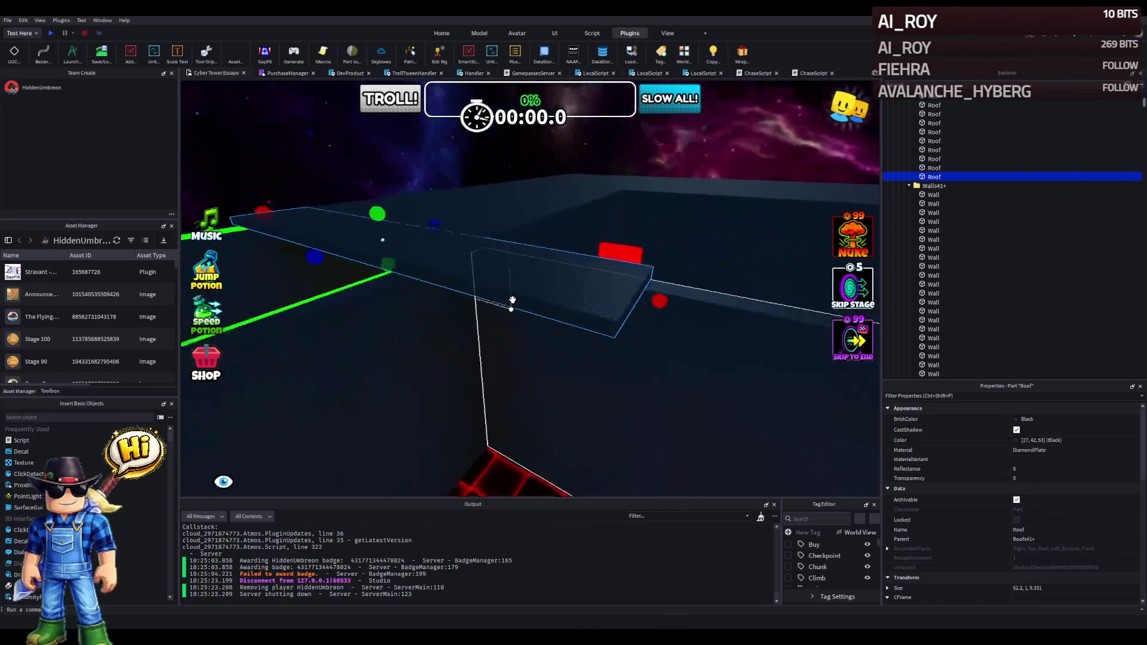
Lengthen the roof to about 80, then to roughly 141 studs, covering the room.
key(w)
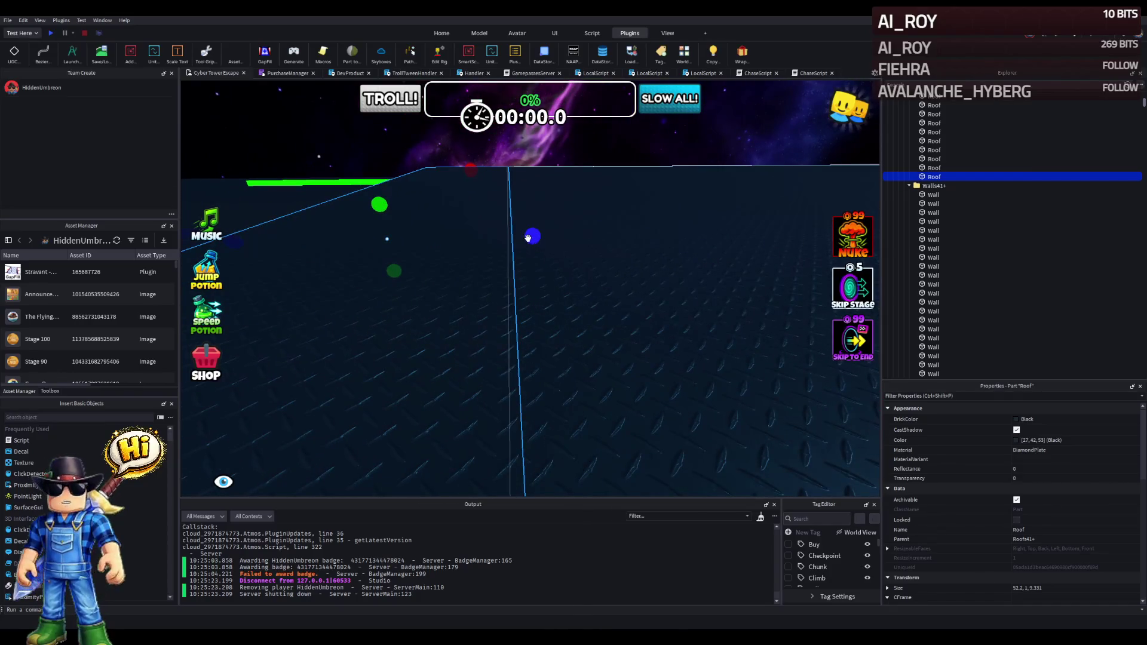
drag(528, 238, 526, 239)
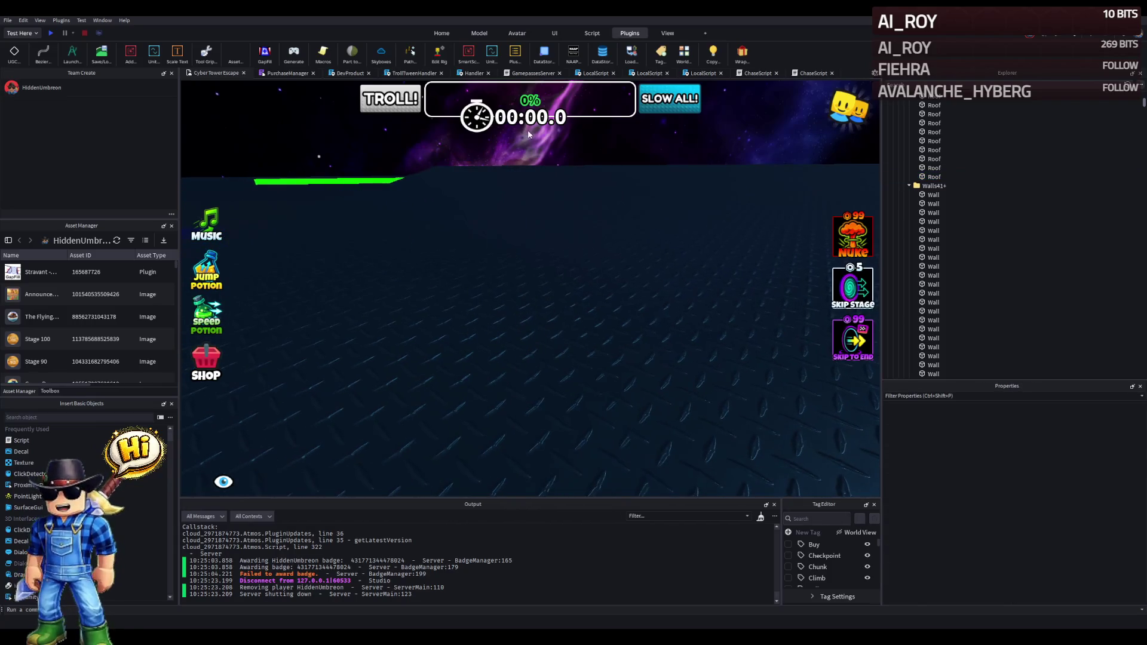
key(d)
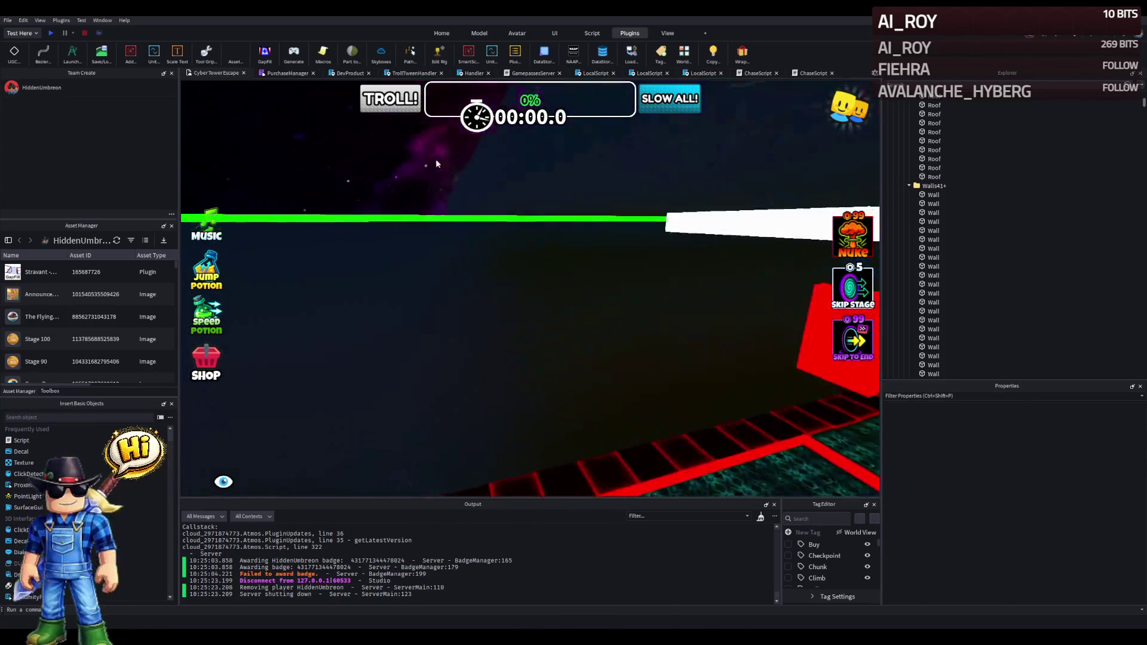
click(442, 163)
key(s)
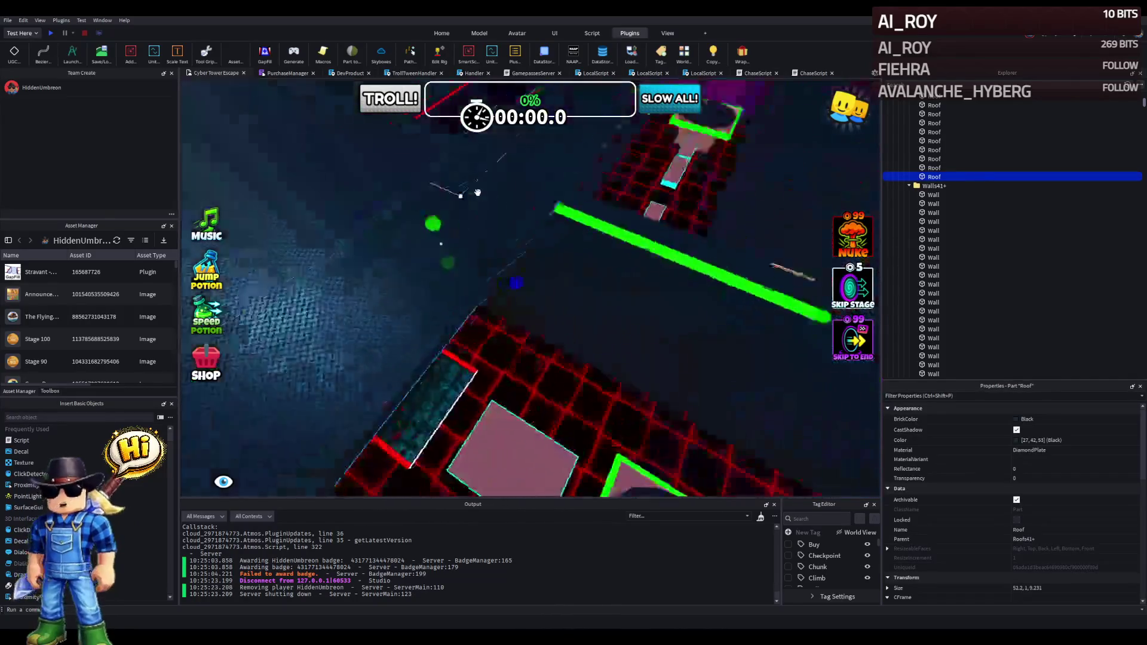
mouse_move(433, 288)
mouse_down()
mouse_move(456, 297)
mouse_move(472, 256)
mouse_move(665, 142)
mouse_move(623, 162)
mouse_up()
key(s)
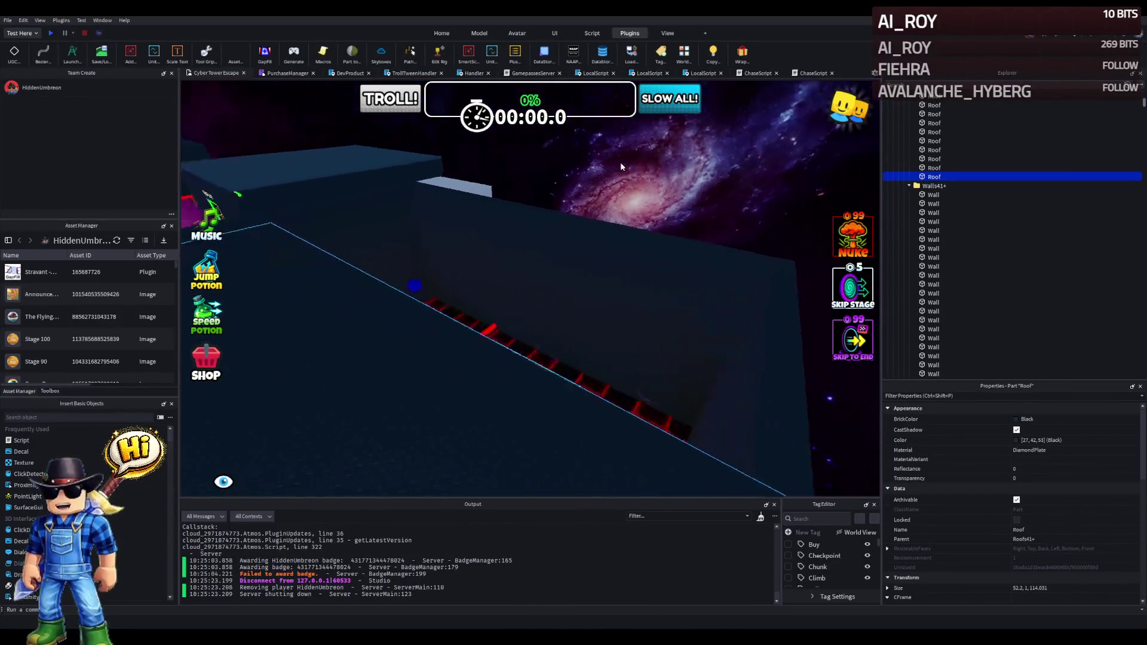
mouse_move(525, 245)
mouse_down()
mouse_move(504, 256)
mouse_move(541, 245)
mouse_up()
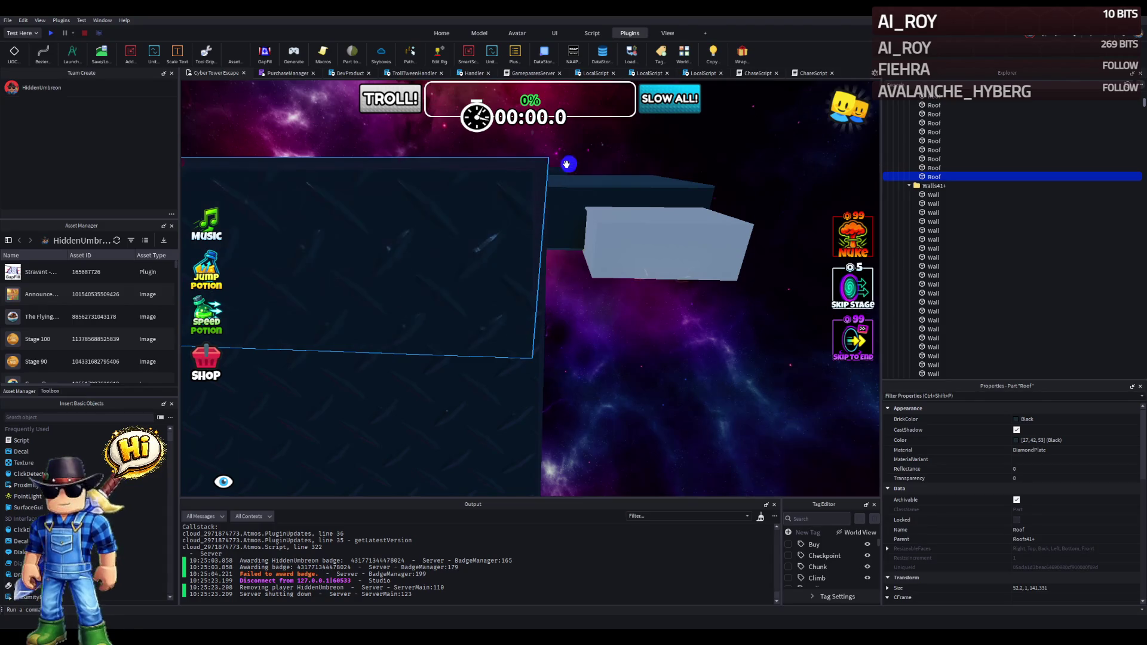
Orbit around the room's edge and reselect the dark Roof part.
scroll(567, 164, up, 5)
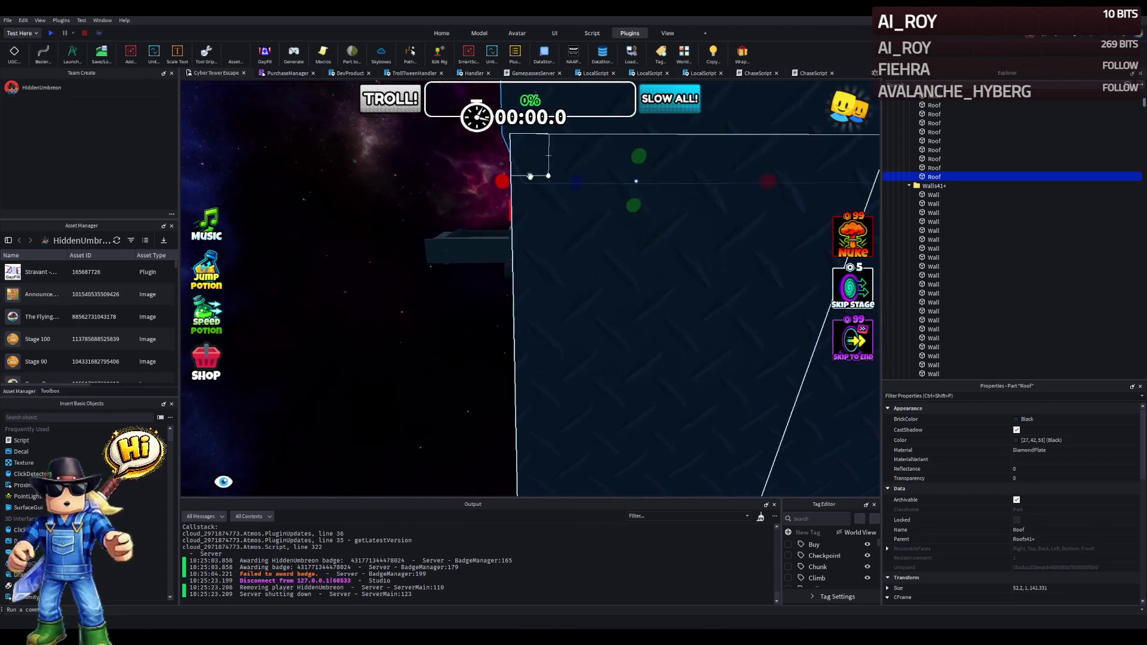
right_click(425, 239)
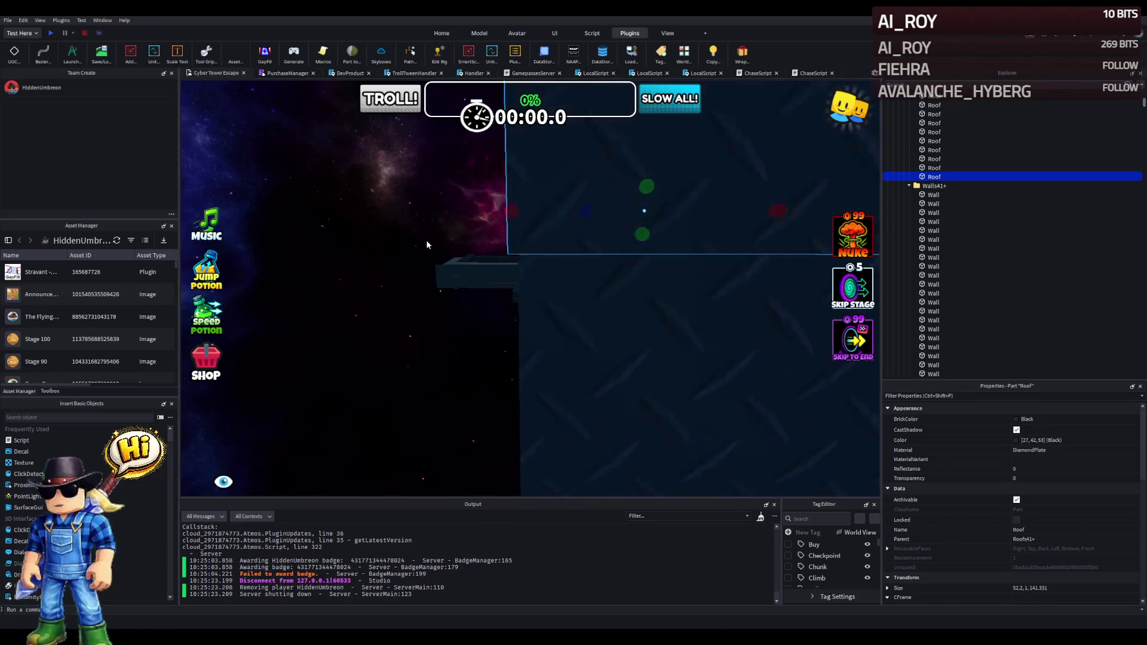
click(383, 224)
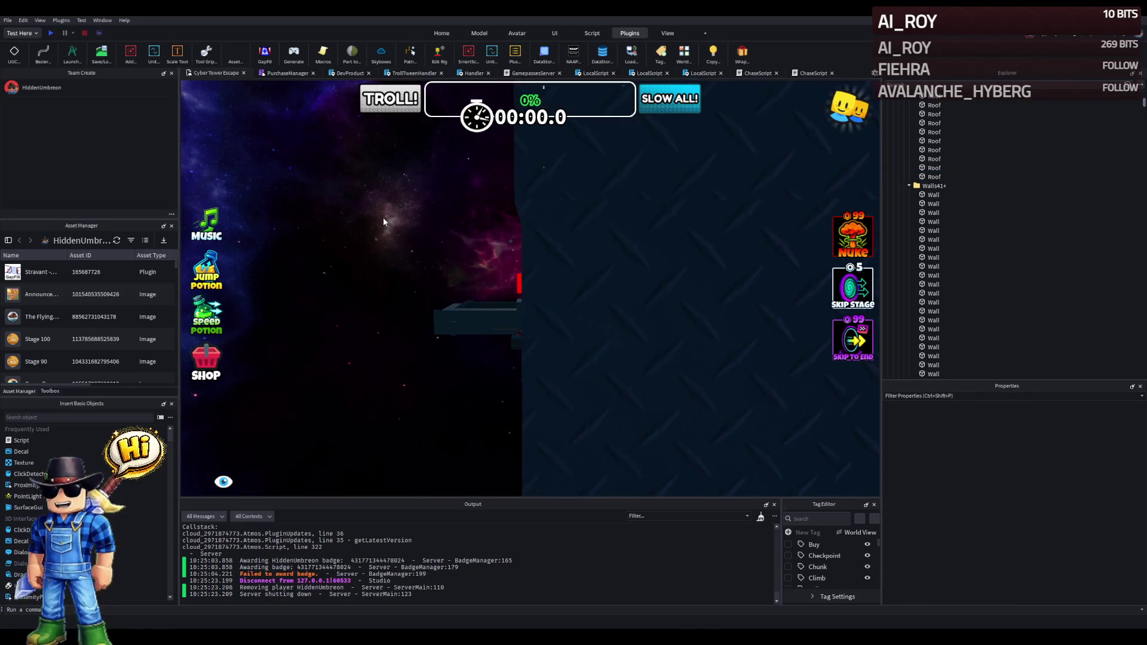
right_click(384, 221)
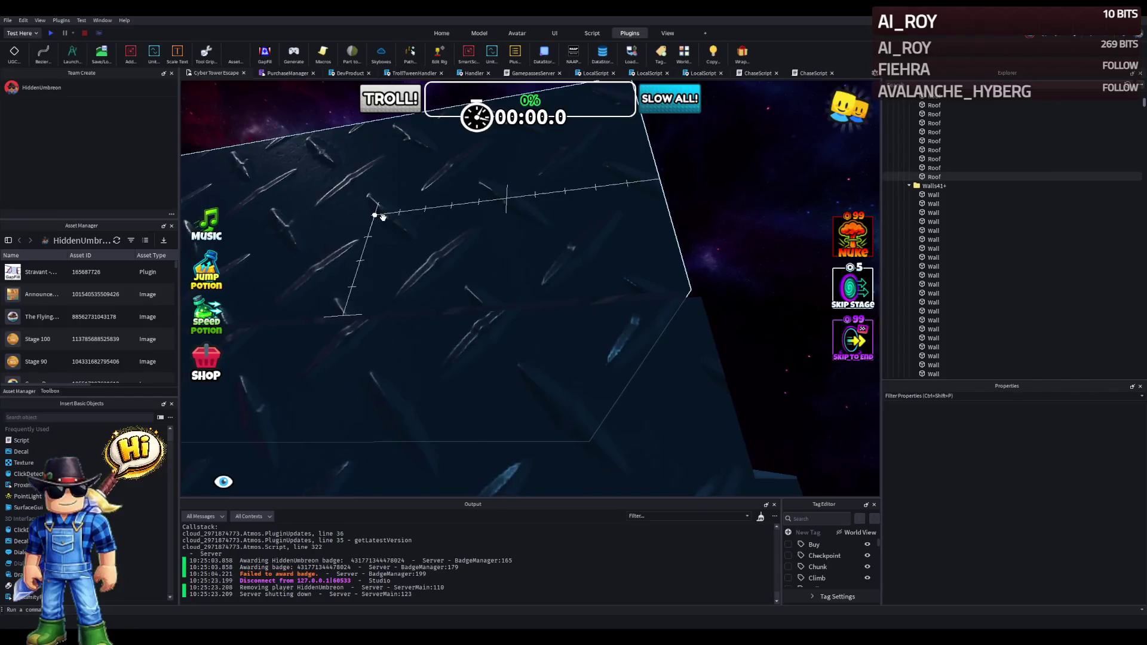
right_click(383, 218)
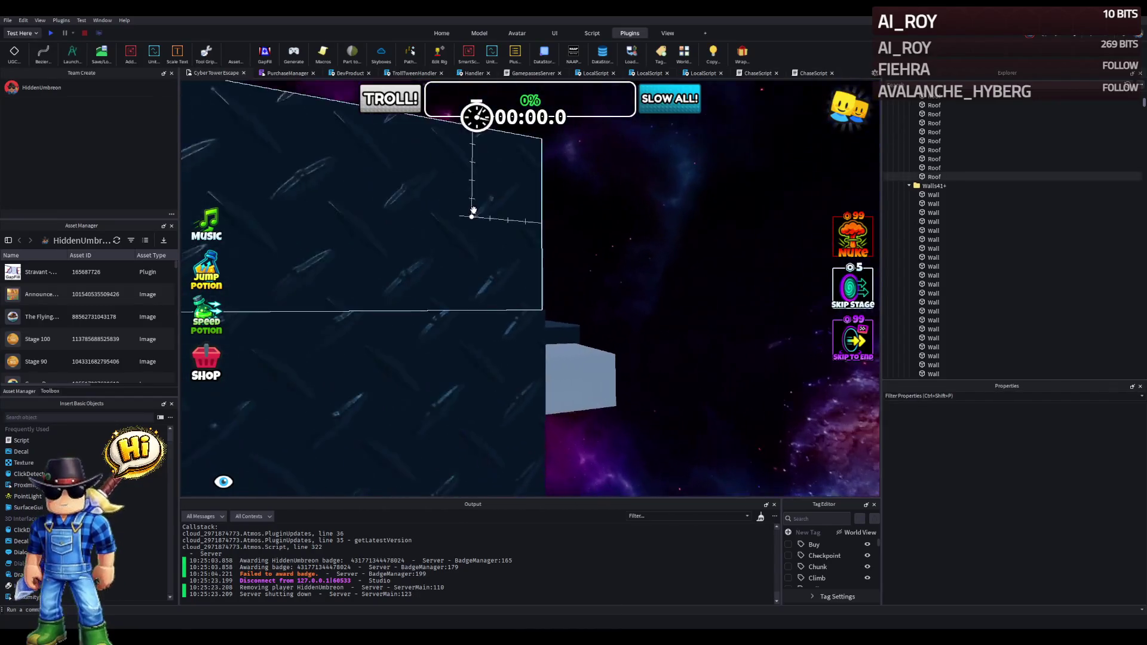
right_click(589, 236)
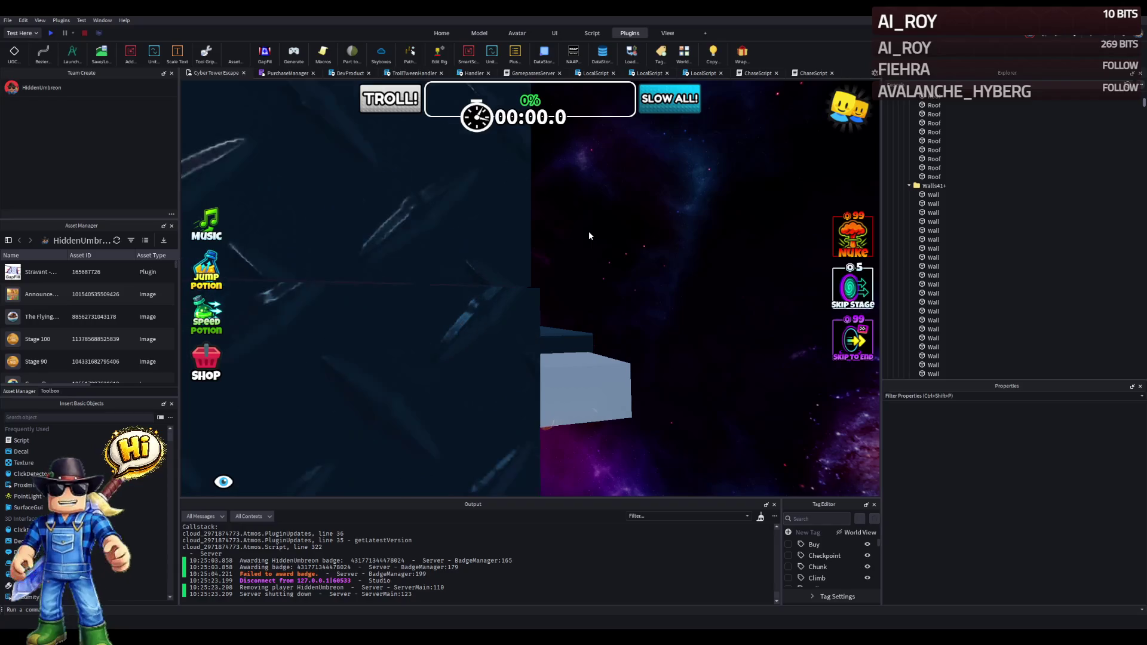
right_click(589, 233)
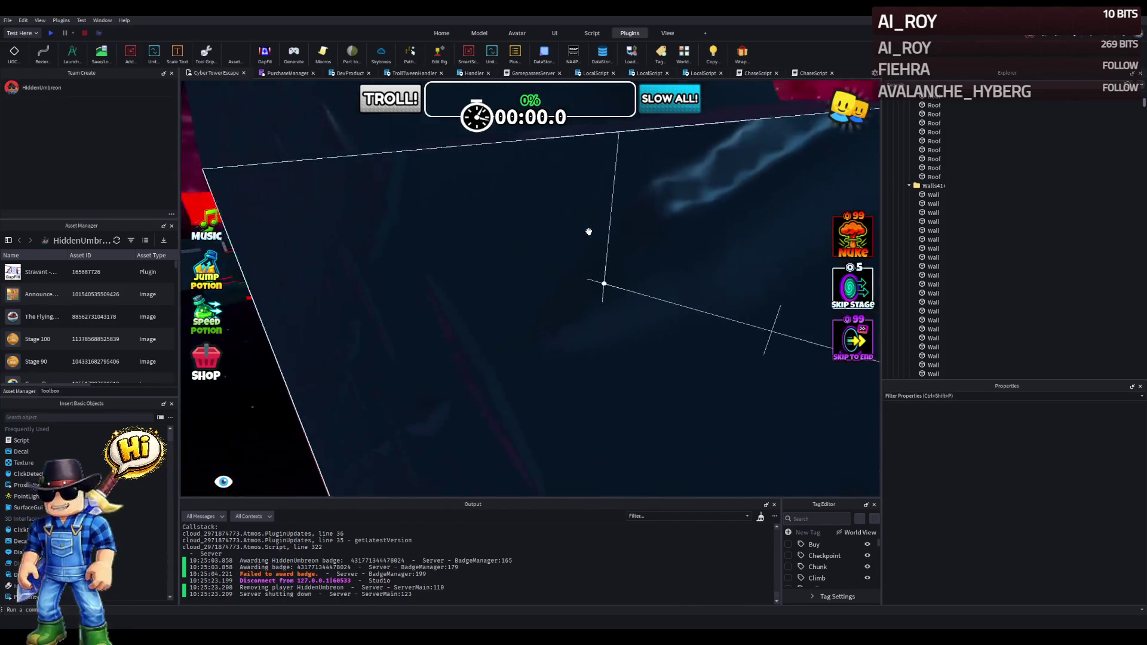
click(587, 231)
right_click(592, 209)
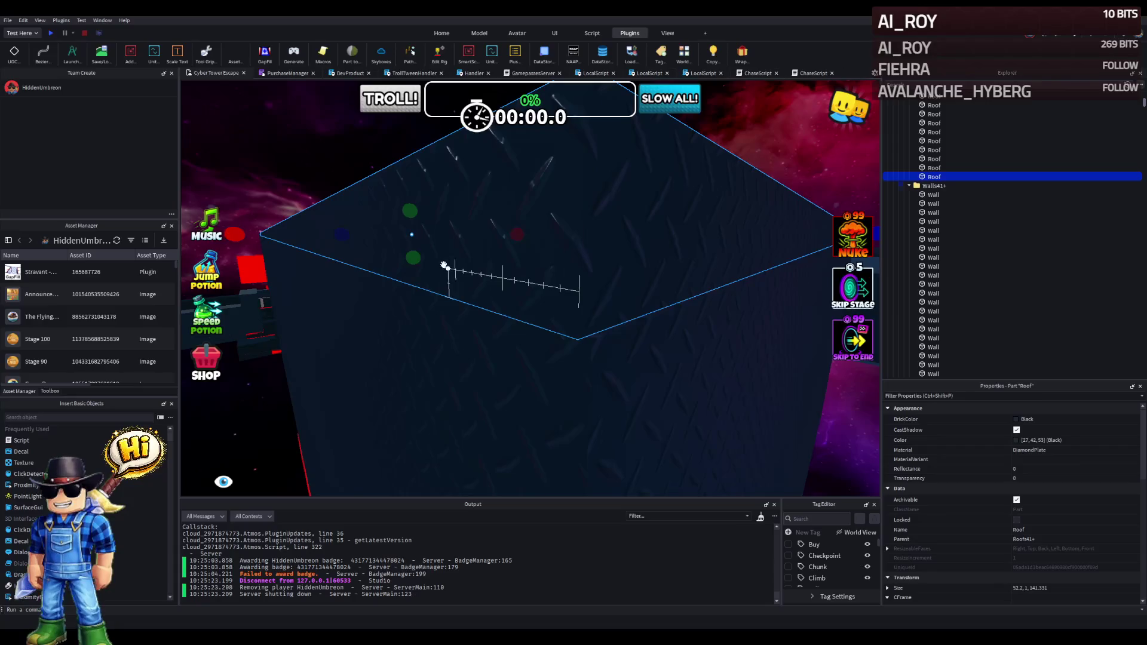
key(ctrl+2)
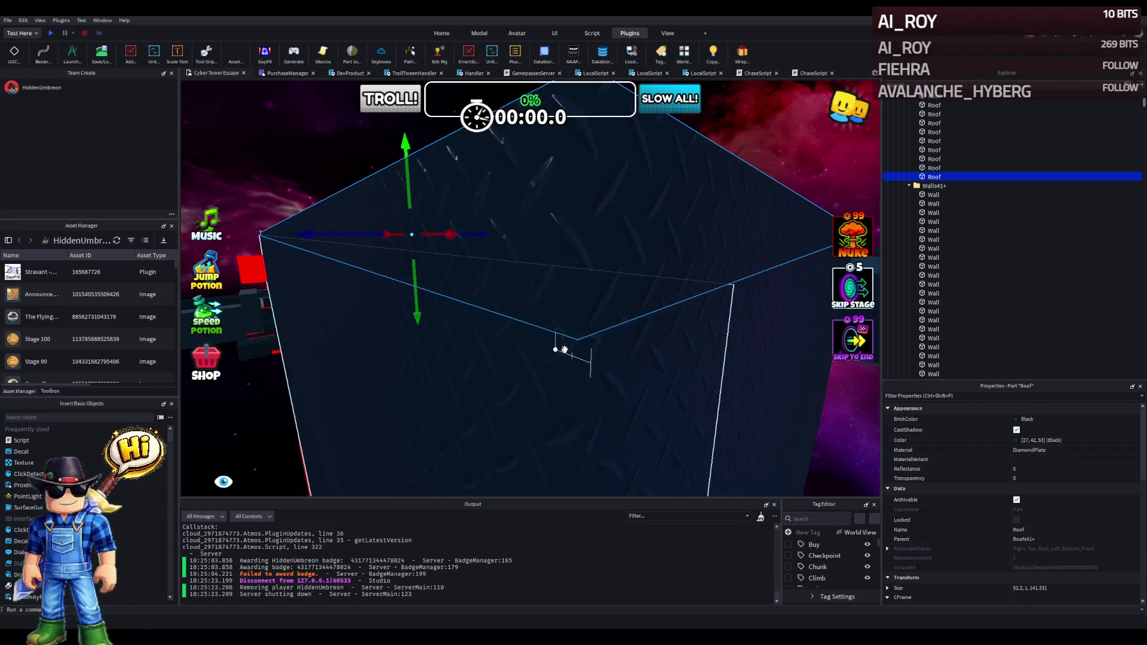
Lower the Wall part's height slightly to 27 studs so it sits under the roof.
click(558, 346)
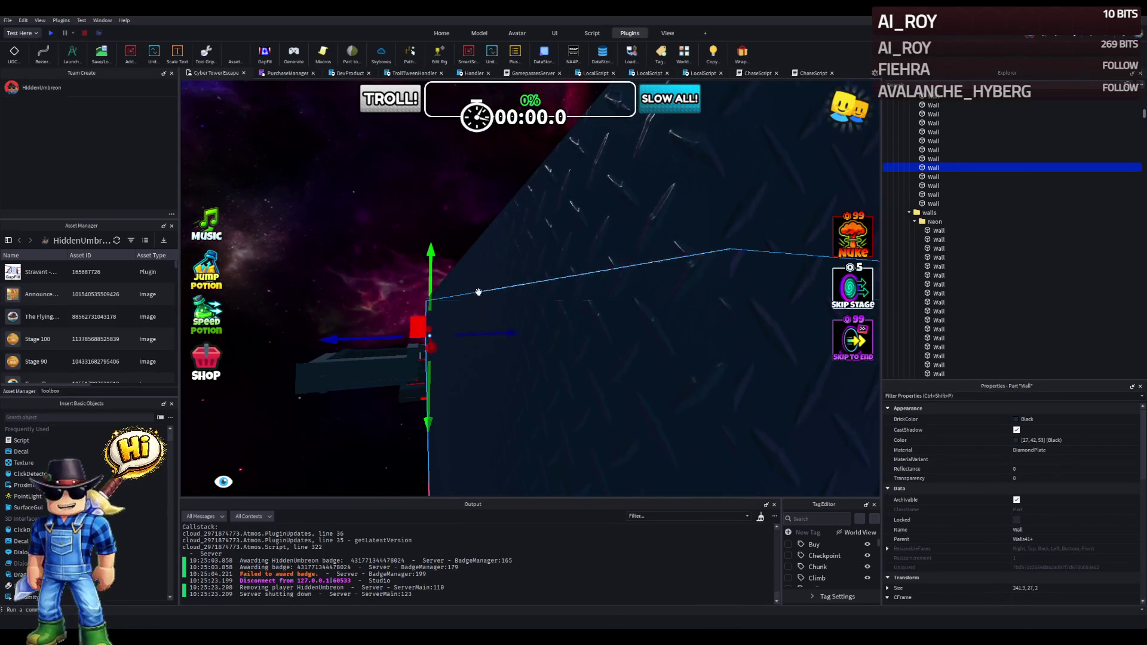
drag(442, 281, 433, 278)
scroll(507, 275, up, 5)
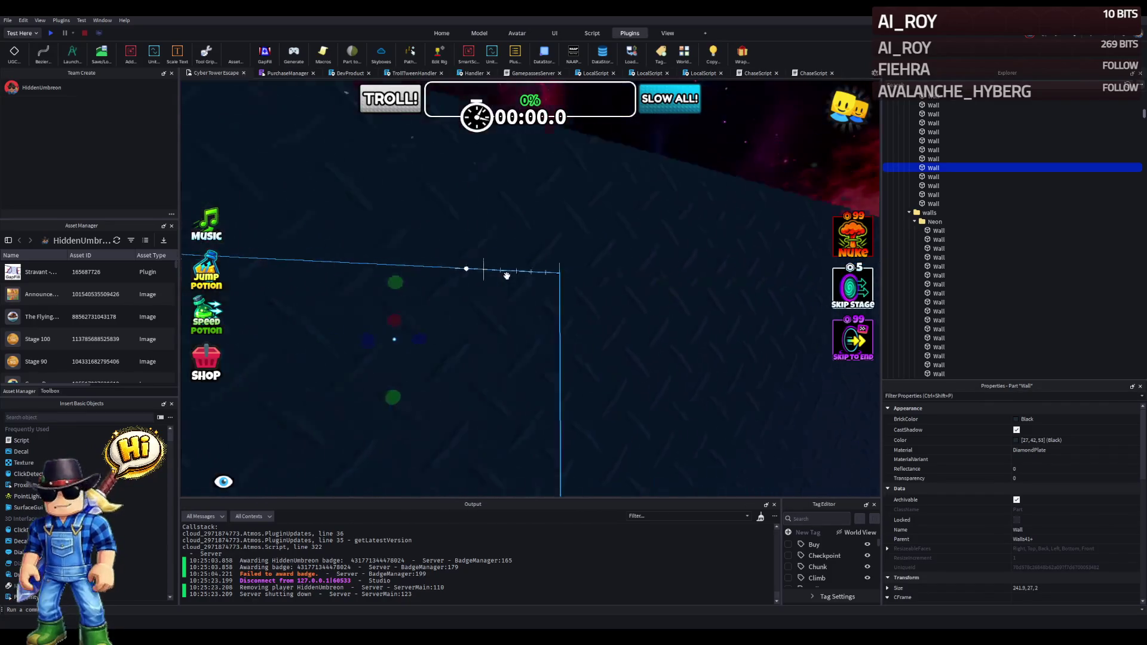
scroll(647, 368, down, 2)
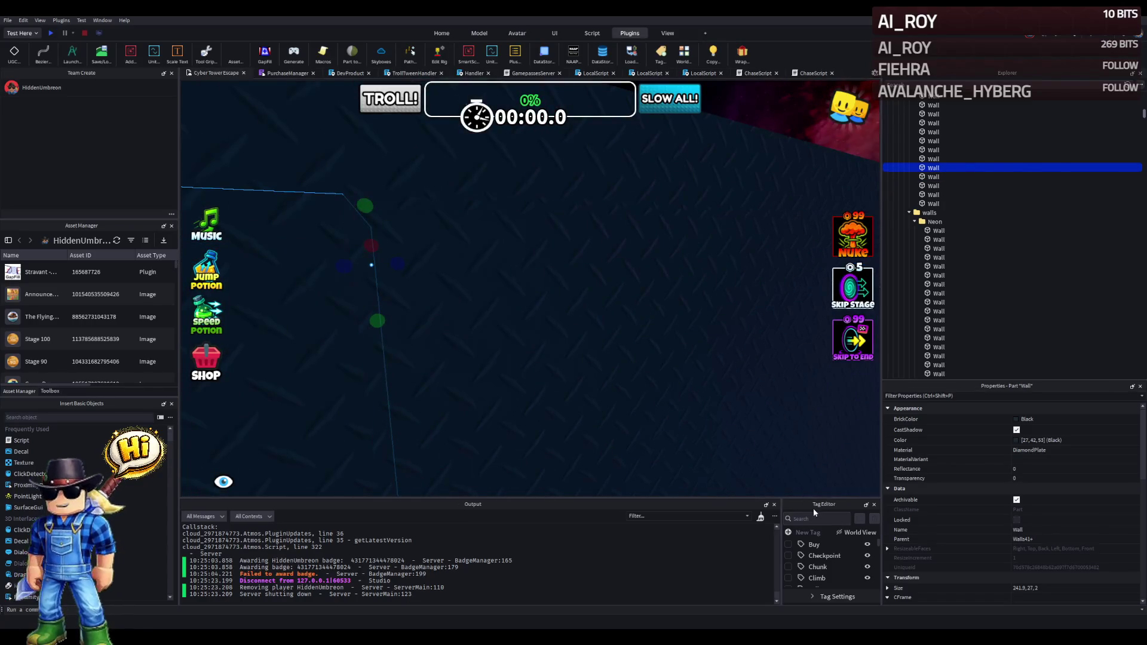
scroll(707, 401, down, 5)
scroll(708, 401, up, 3)
scroll(708, 400, up, 5)
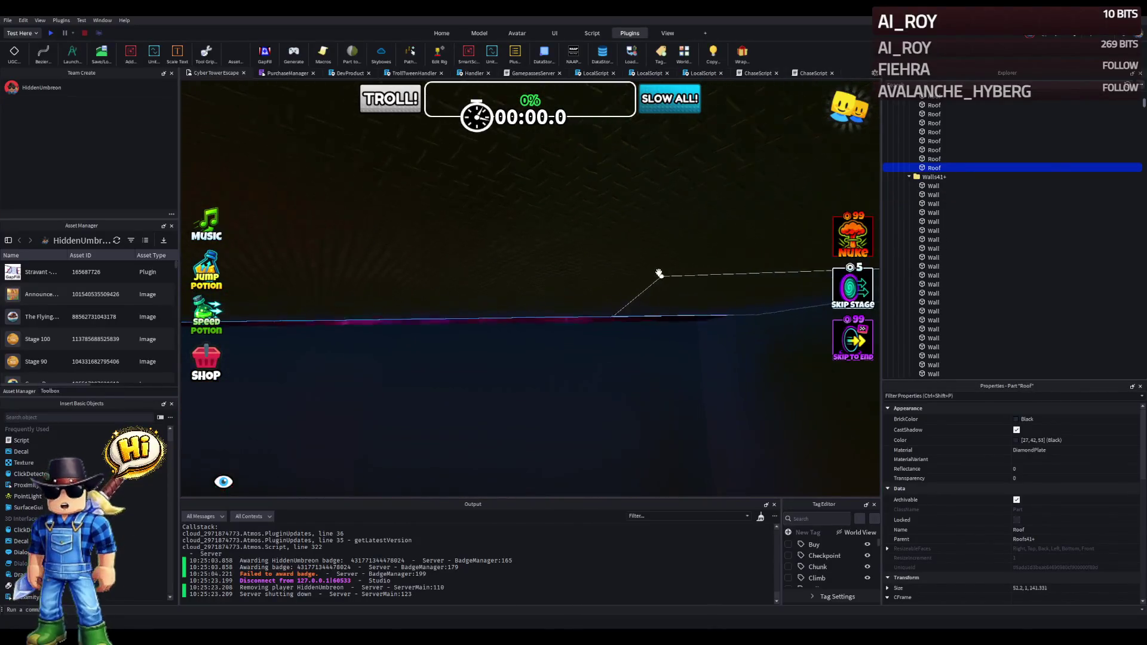
Set the roof's length to about 62.8 studs.
scroll(658, 273, down, 3)
scroll(658, 273, up, 6)
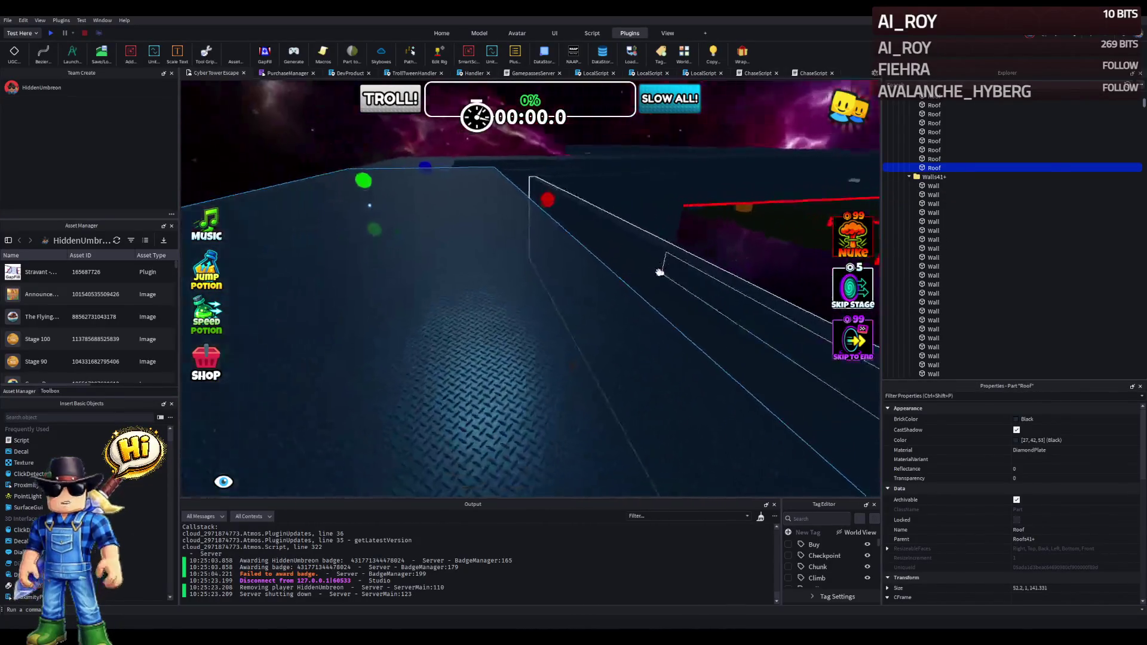
scroll(658, 266, down, 5)
mouse_move(539, 190)
mouse_down()
mouse_move(555, 152)
mouse_move(562, 179)
mouse_move(569, 145)
mouse_up()
scroll(539, 179, up, 5)
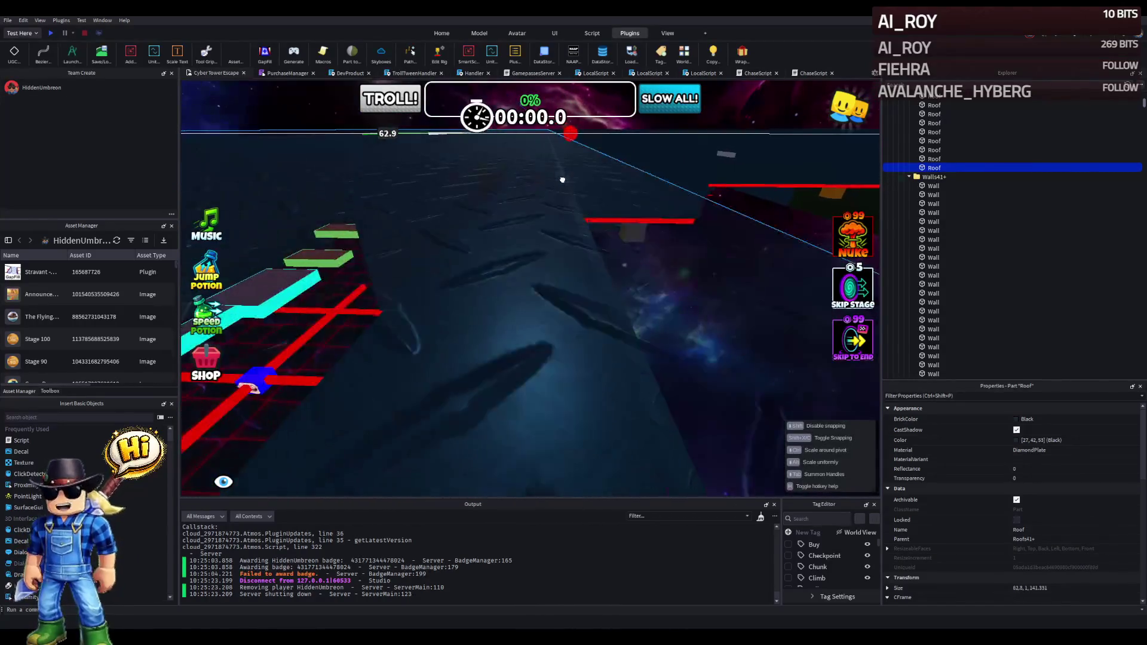
scroll(562, 180, down, 2)
scroll(560, 149, down, 3)
scroll(569, 145, up, 3)
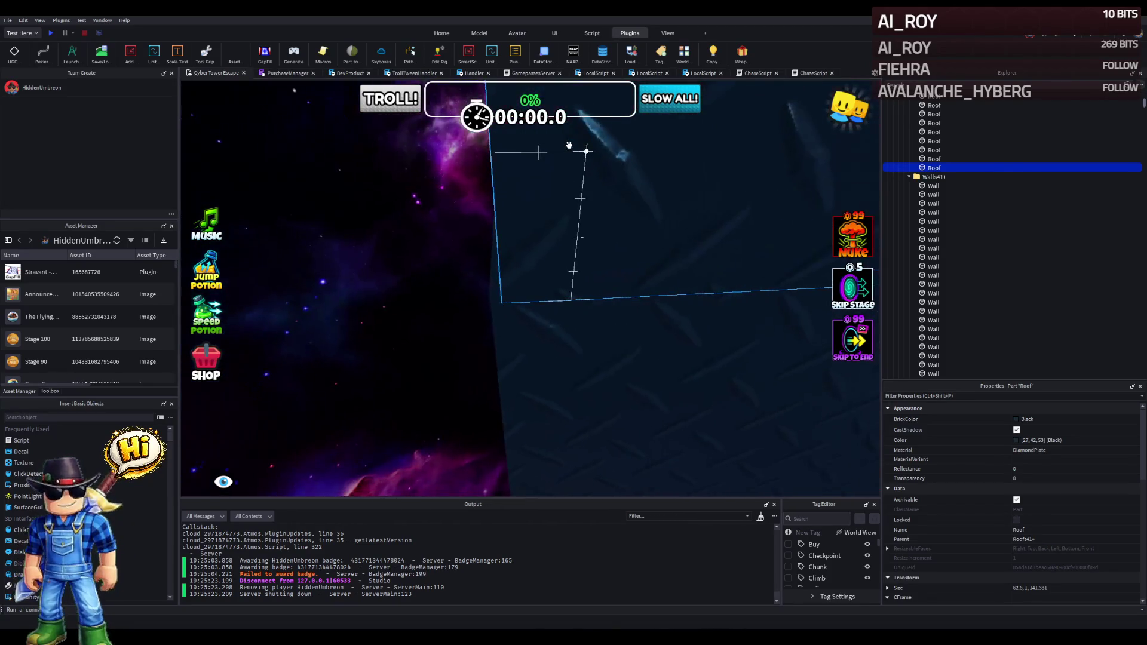
Shrink the roof's depth to about 28.5 studs so it covers only the guard room.
drag(488, 165, 488, 165)
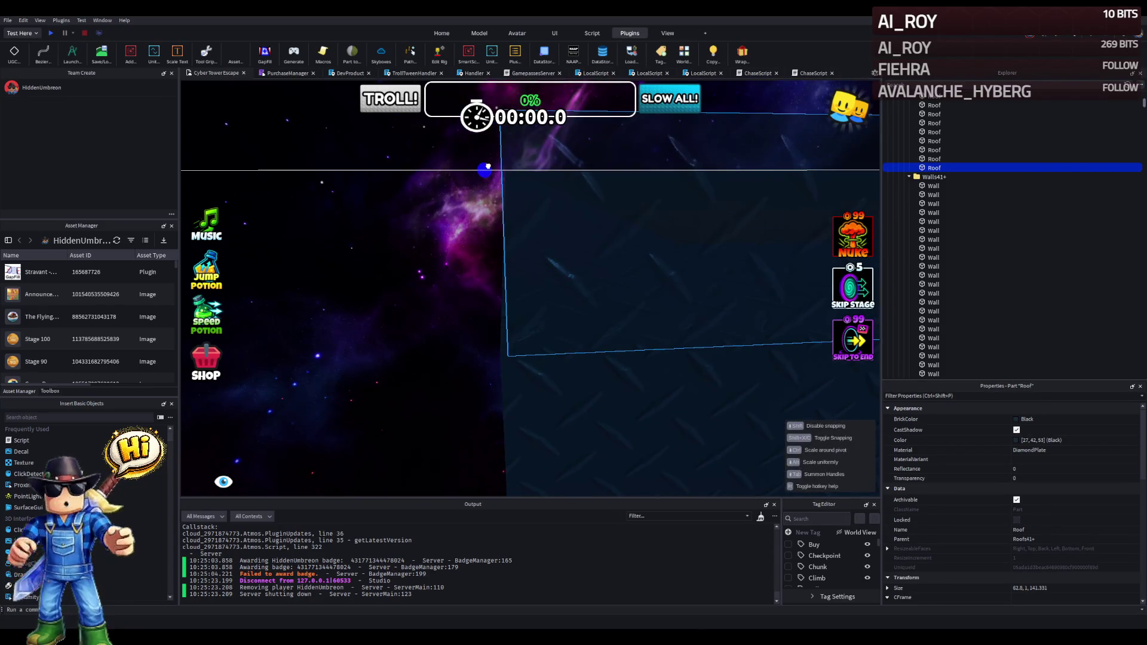
drag(487, 166, 488, 167)
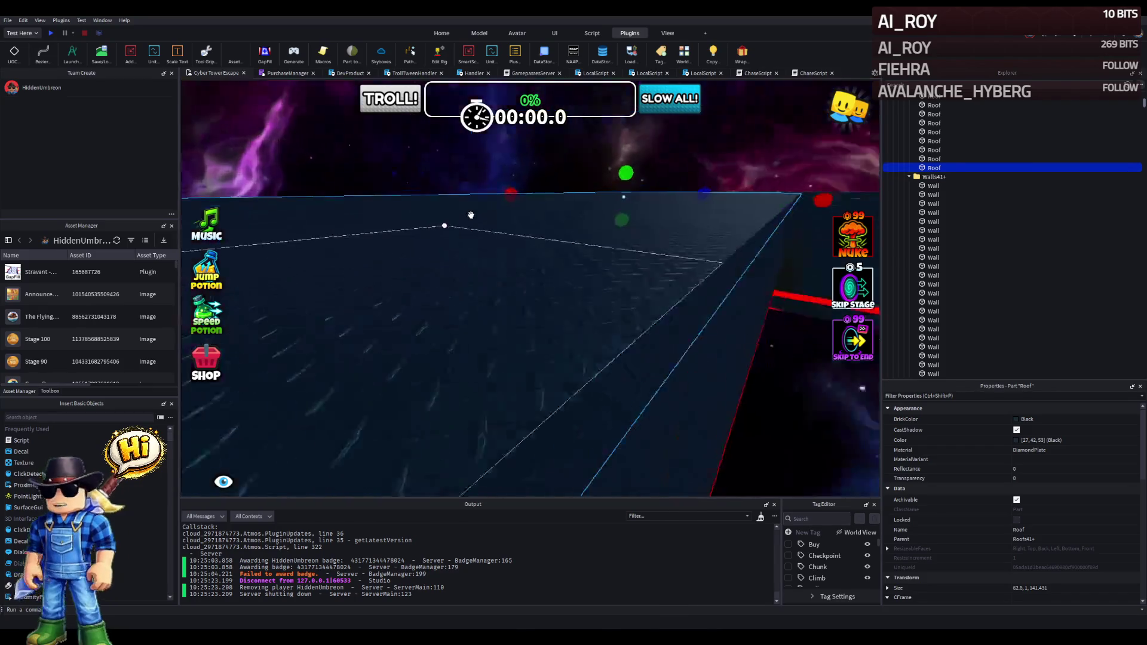
key(e)
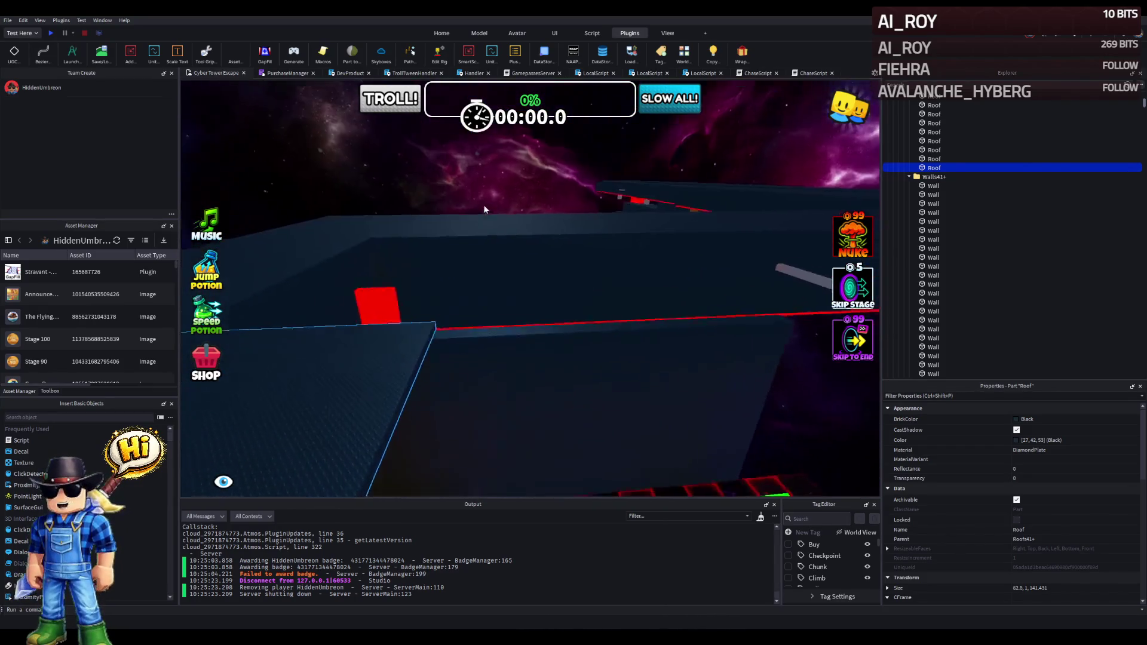
key(q)
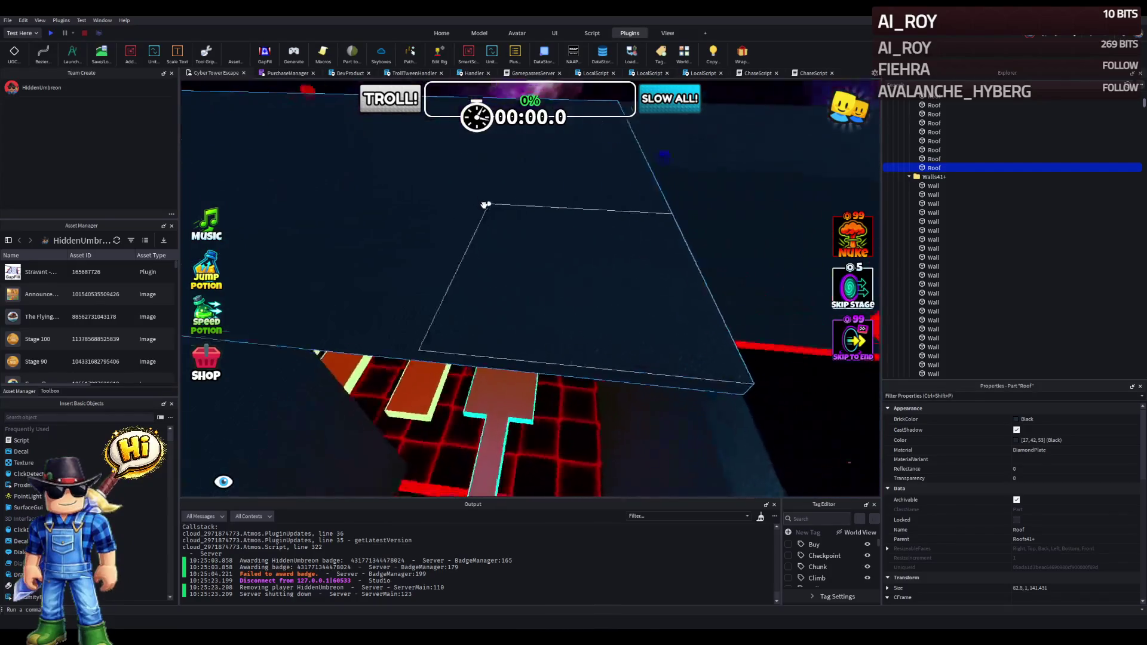
key(e)
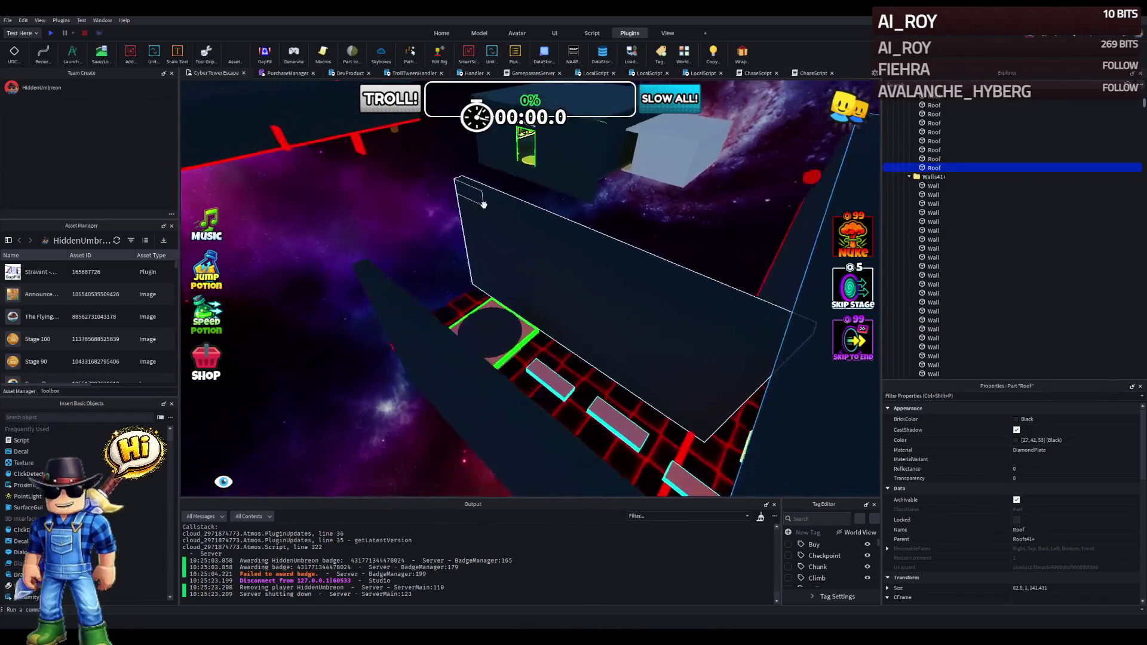
key(d)
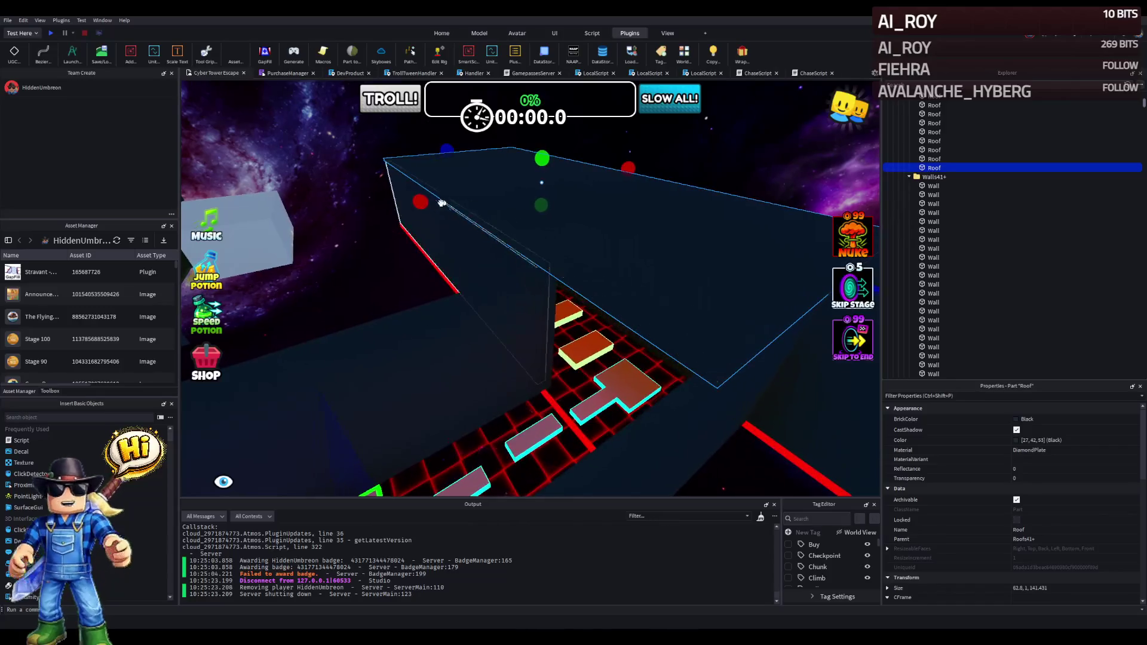
drag(453, 151, 697, 244)
key(d)
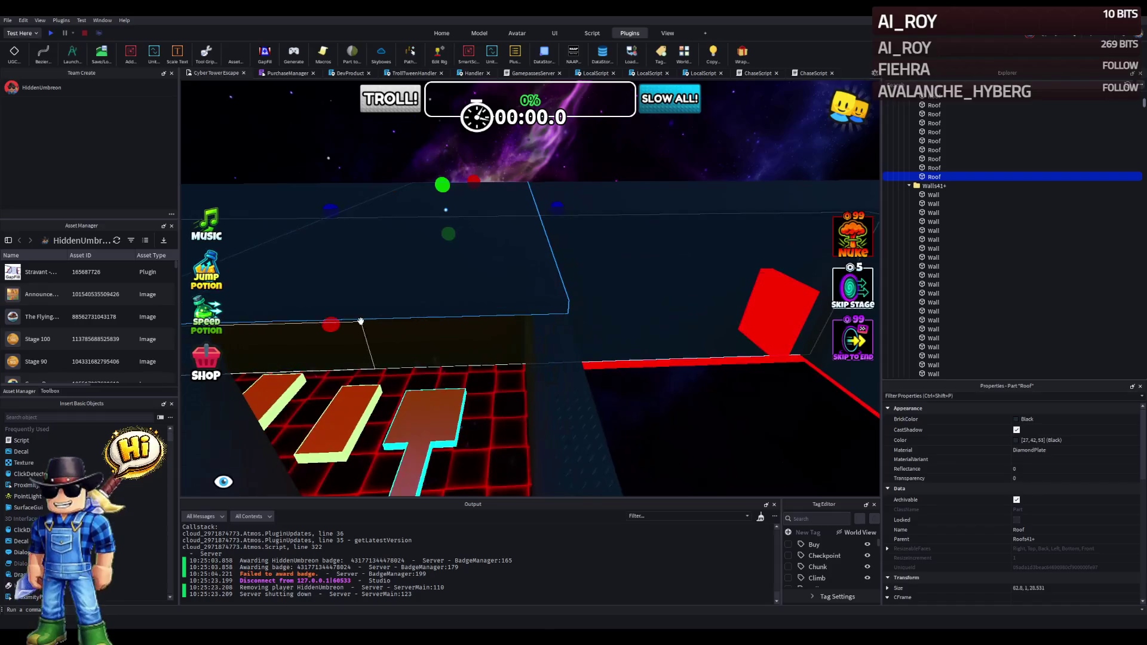
scroll(432, 233, up, 10)
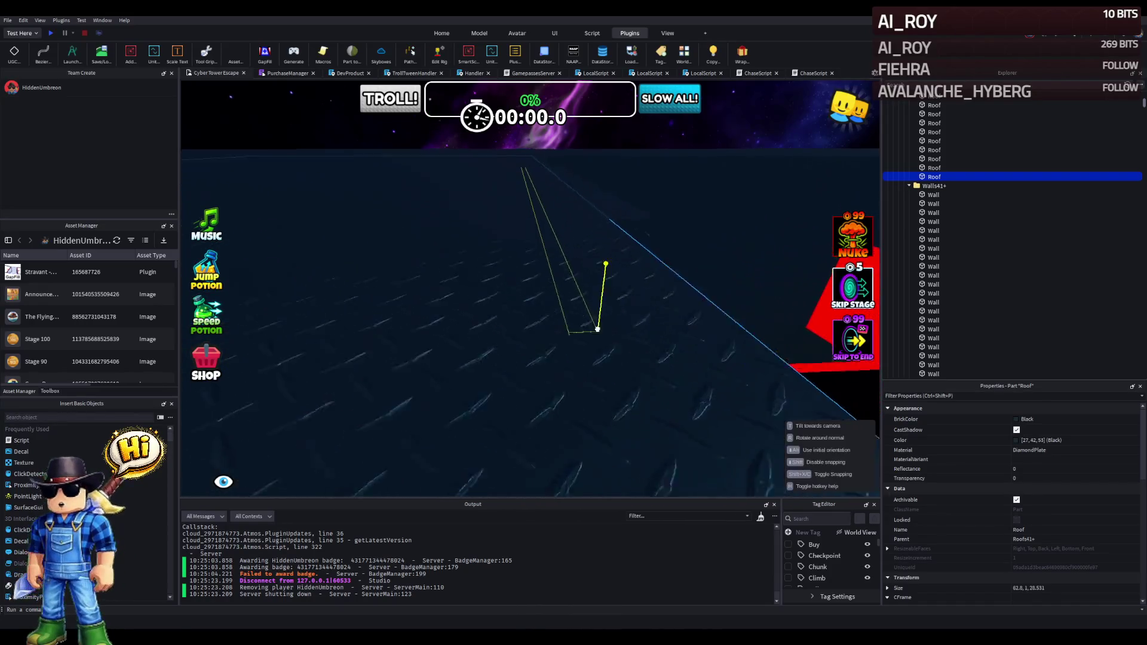
scroll(597, 329, down, 5)
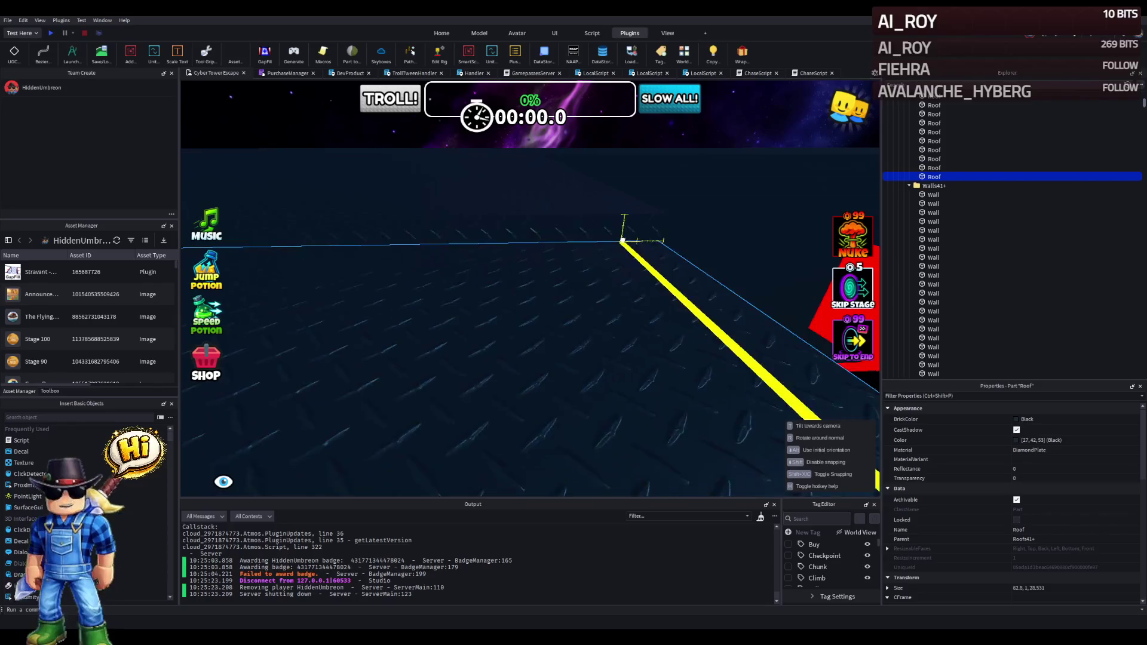
scroll(629, 298, up, 5)
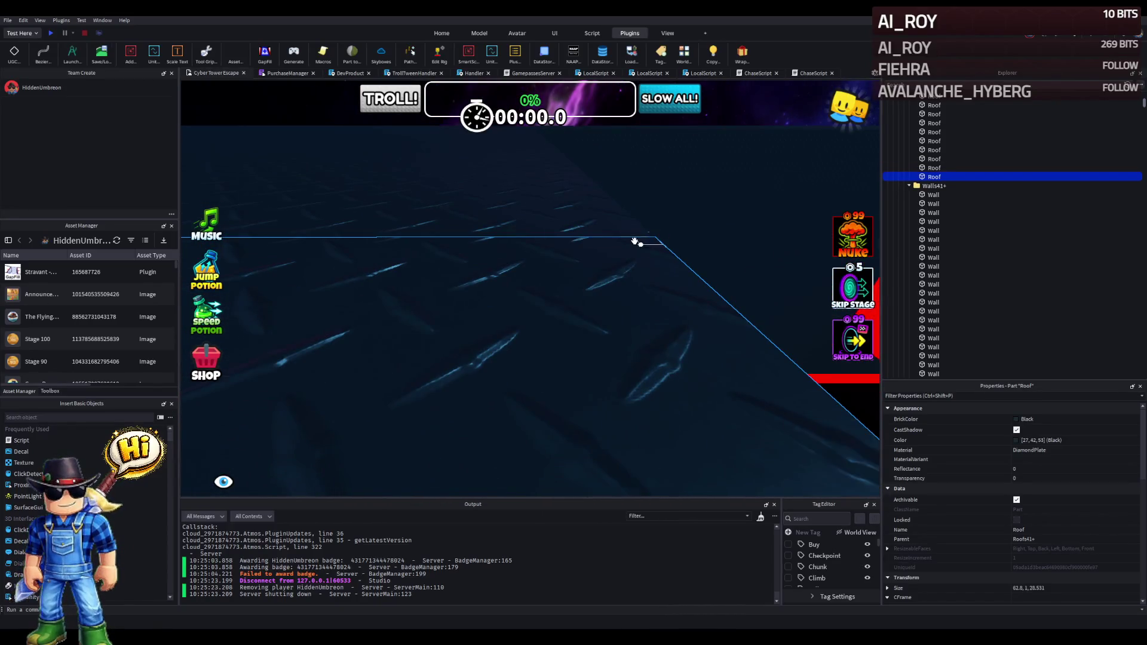
scroll(630, 242, down, 5)
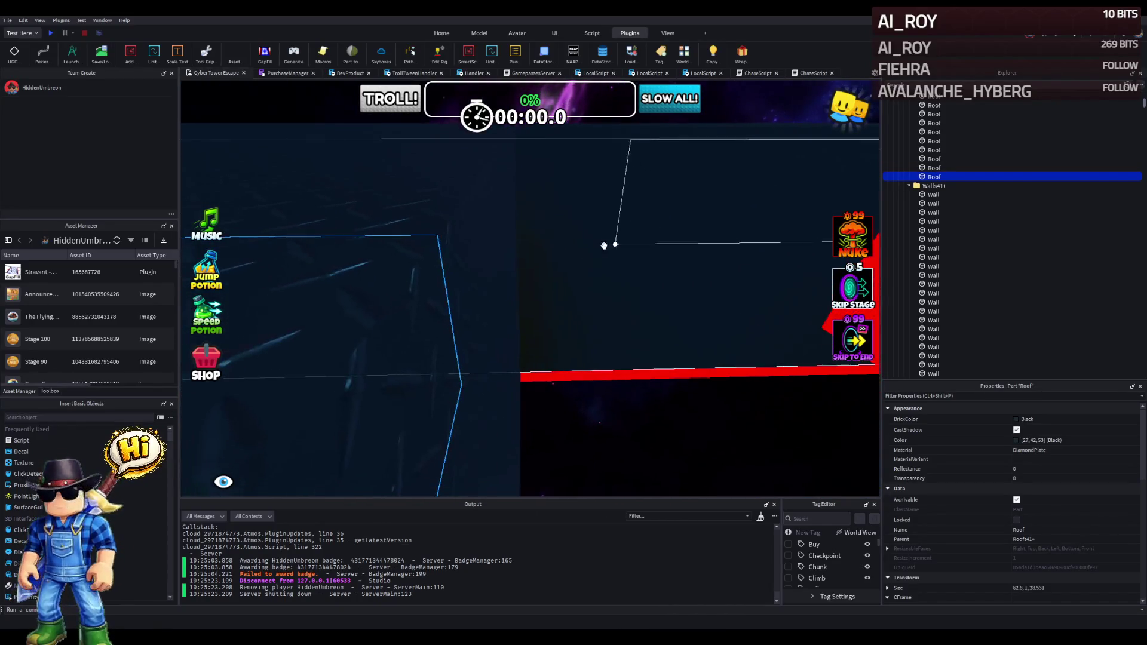
Stretch the green neon trim strip to about 147 studs along the roof edge and duplicate it.
scroll(433, 251, down, 10)
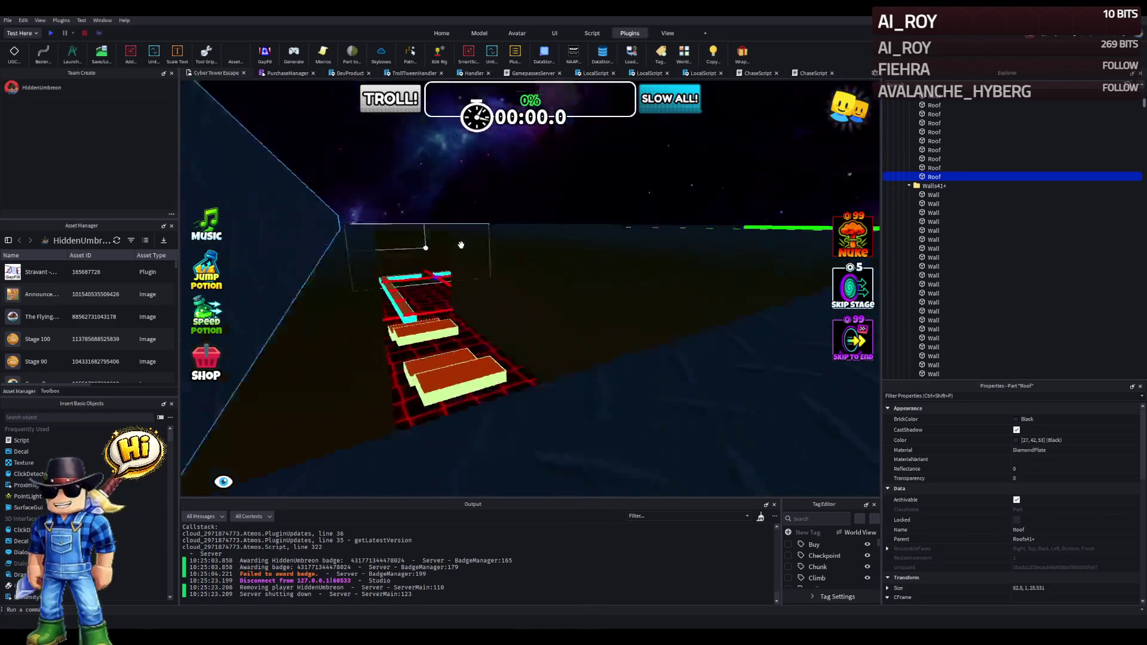
scroll(457, 243, up, 5)
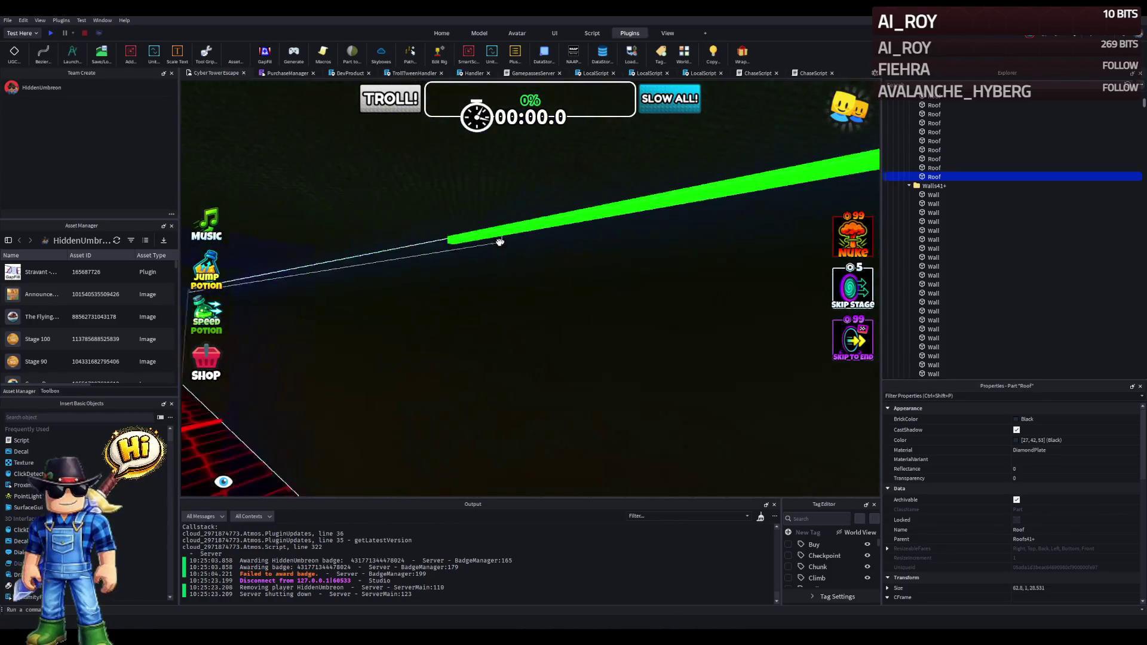
click(514, 236)
scroll(514, 236, up, 5)
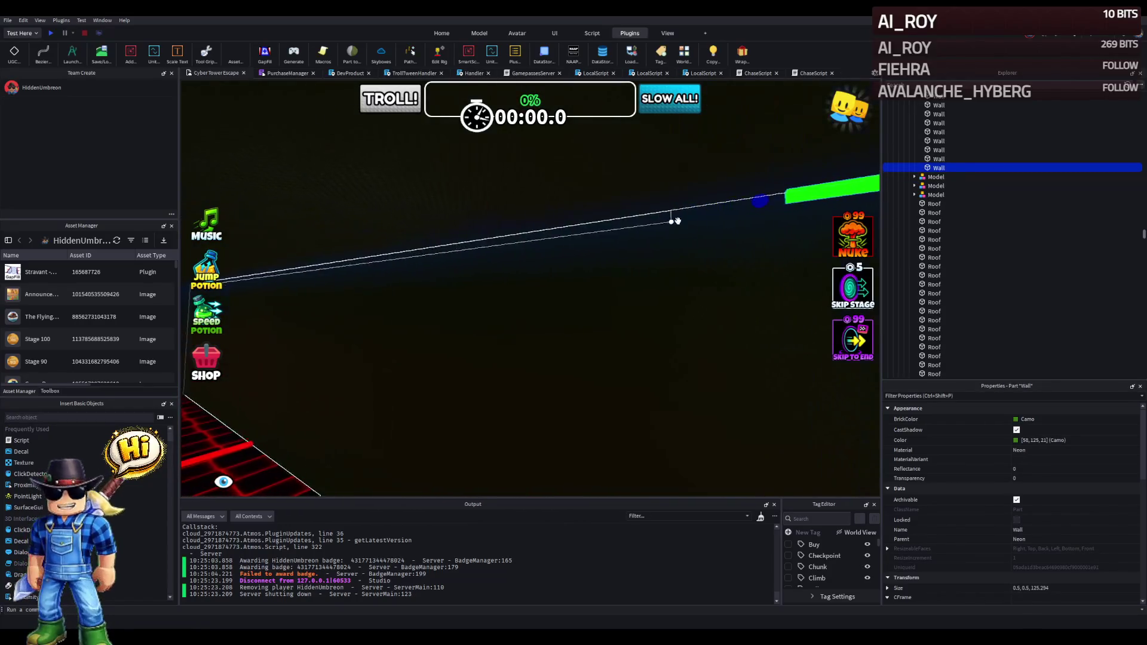
drag(788, 204, 597, 237)
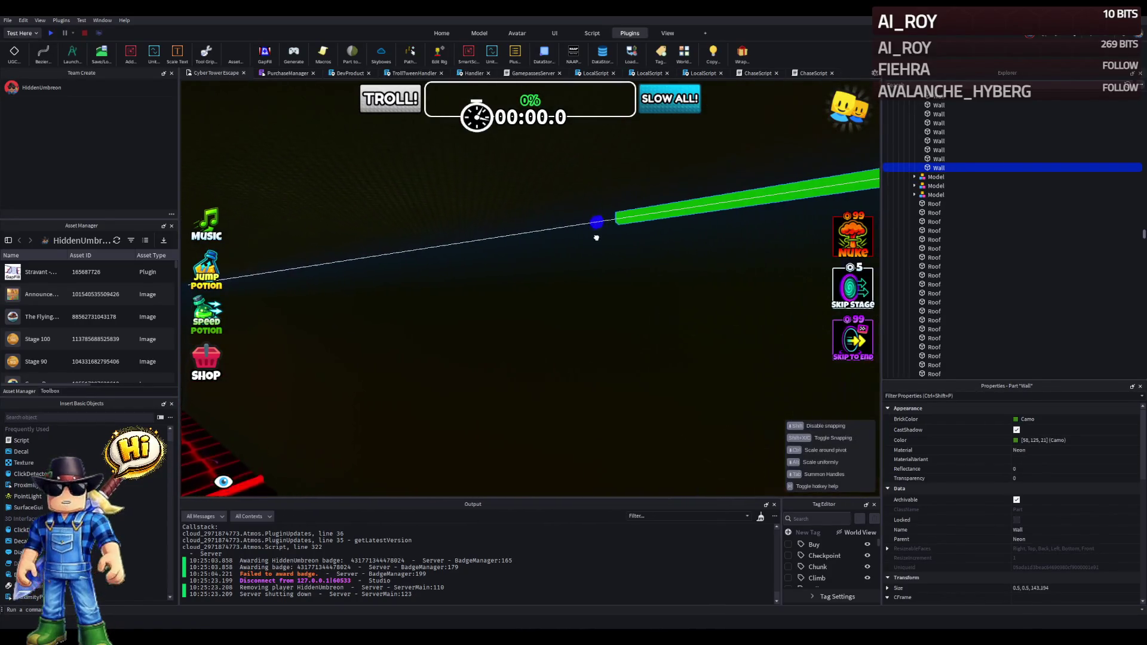
drag(452, 262, 452, 262)
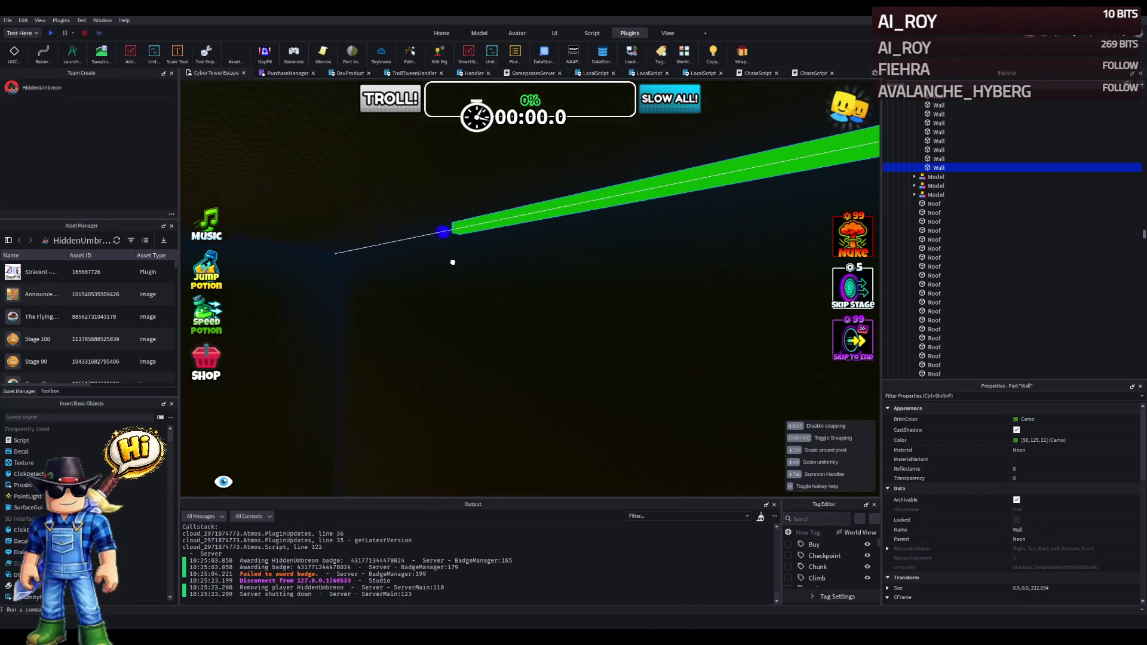
mouse_move(452, 262)
mouse_down()
mouse_move(562, 244)
mouse_move(693, 295)
mouse_move(550, 243)
mouse_move(521, 280)
mouse_move(512, 269)
mouse_move(519, 281)
mouse_move(572, 273)
mouse_up()
mouse_move(493, 281)
mouse_down()
mouse_move(543, 256)
mouse_move(559, 262)
mouse_move(470, 262)
mouse_move(642, 225)
mouse_up()
key(ctrl+d)
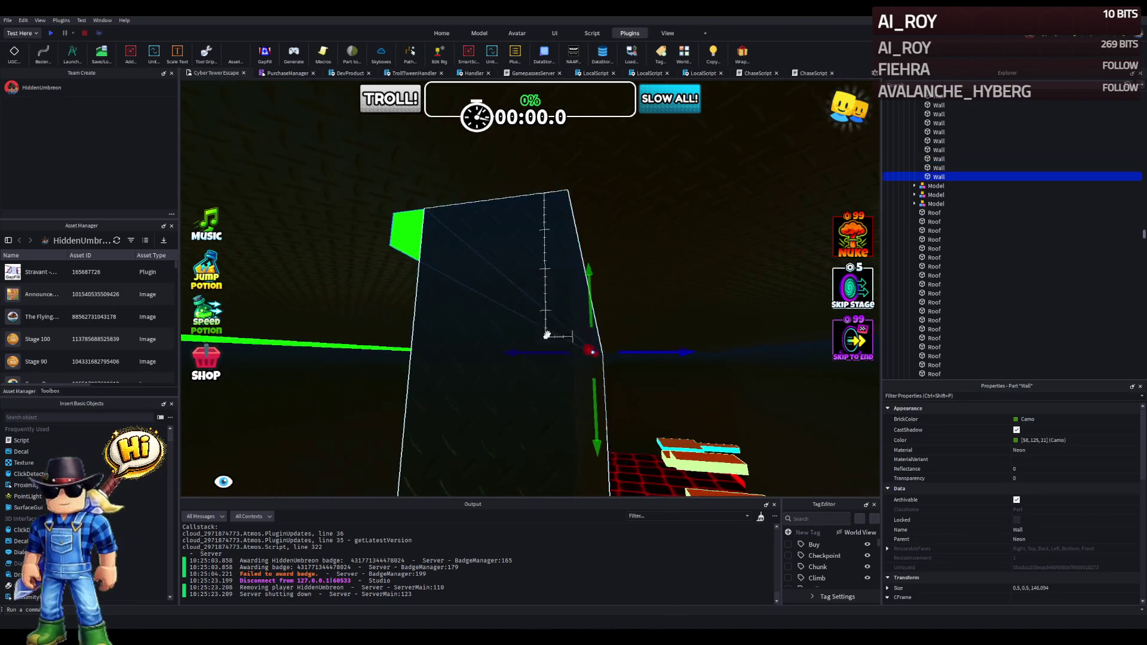
Raise the copied neon trim into place, shorten it to about 86.5 studs, and duplicate it again.
drag(526, 352, 536, 345)
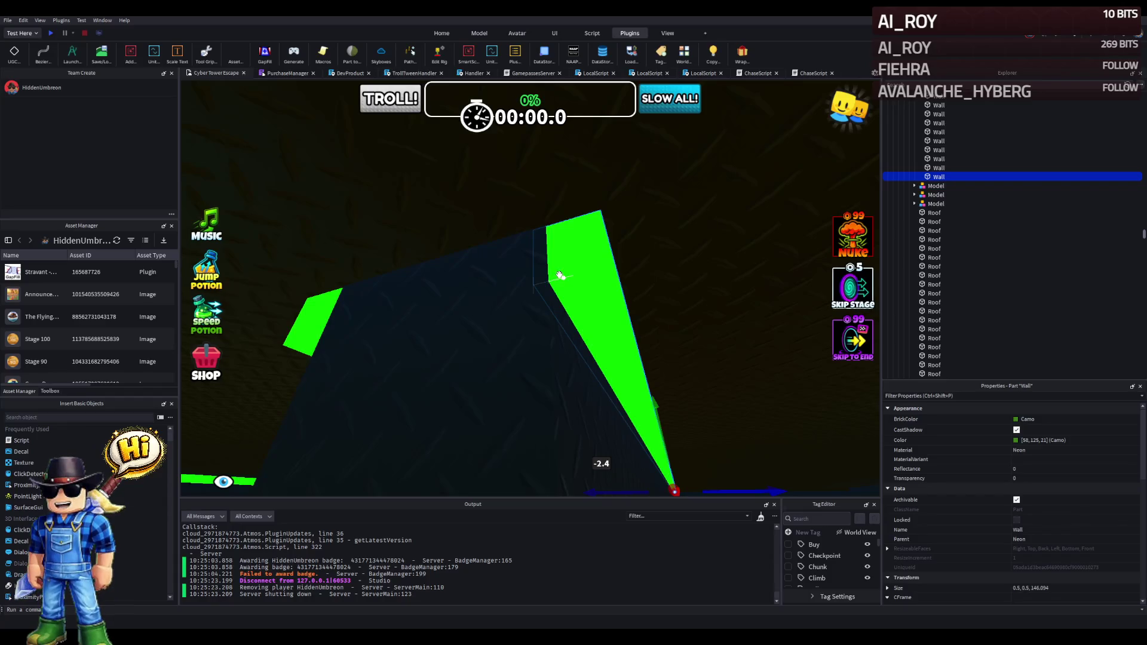
drag(556, 251, 546, 256)
drag(631, 371, 611, 365)
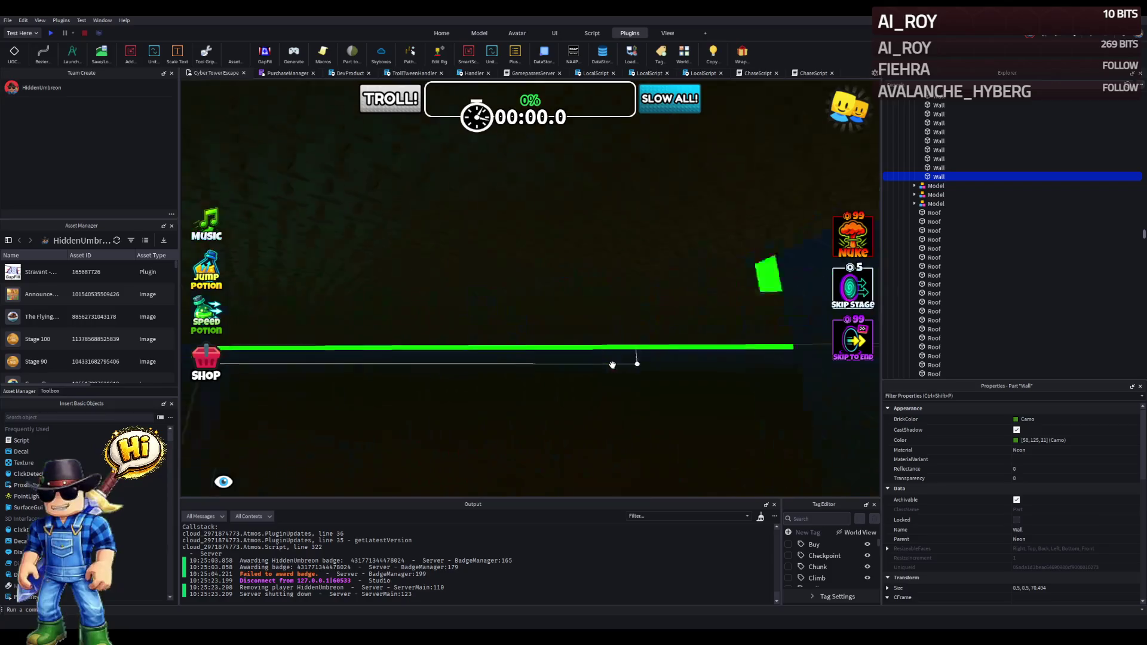
key(d)
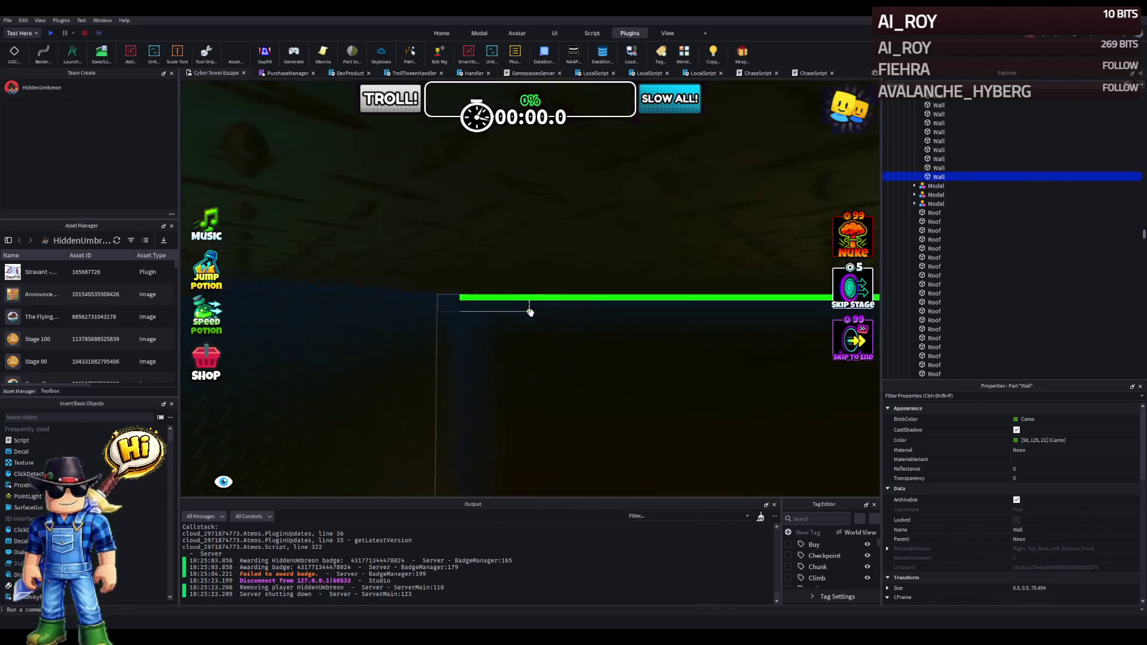
key(q)
key(ctrl+d)
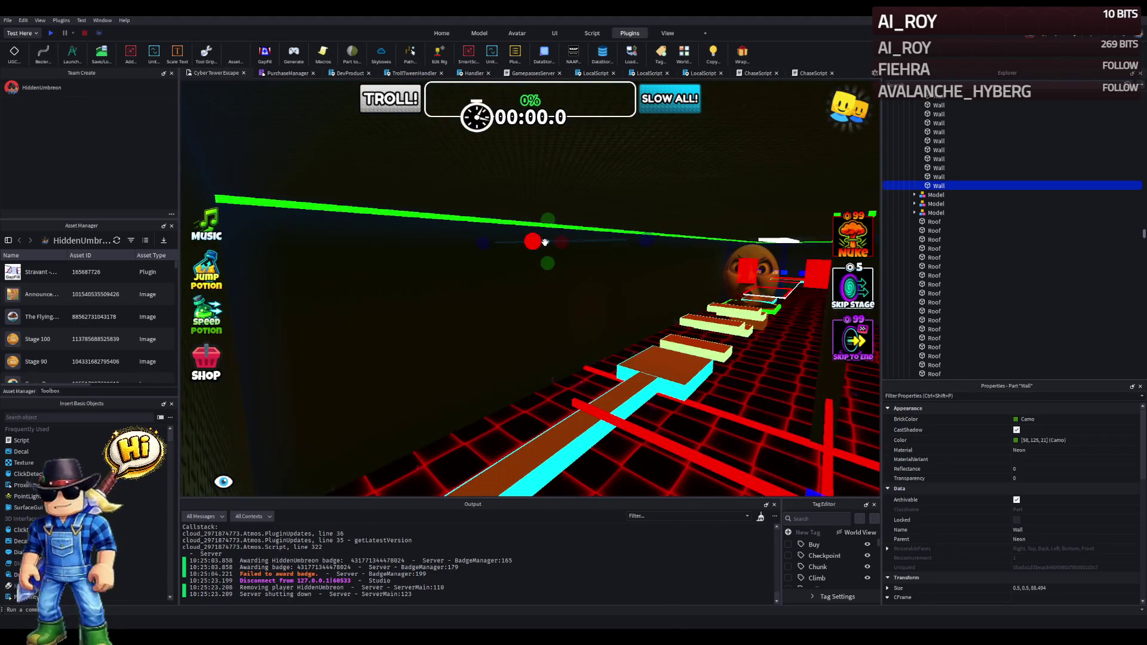
key(w)
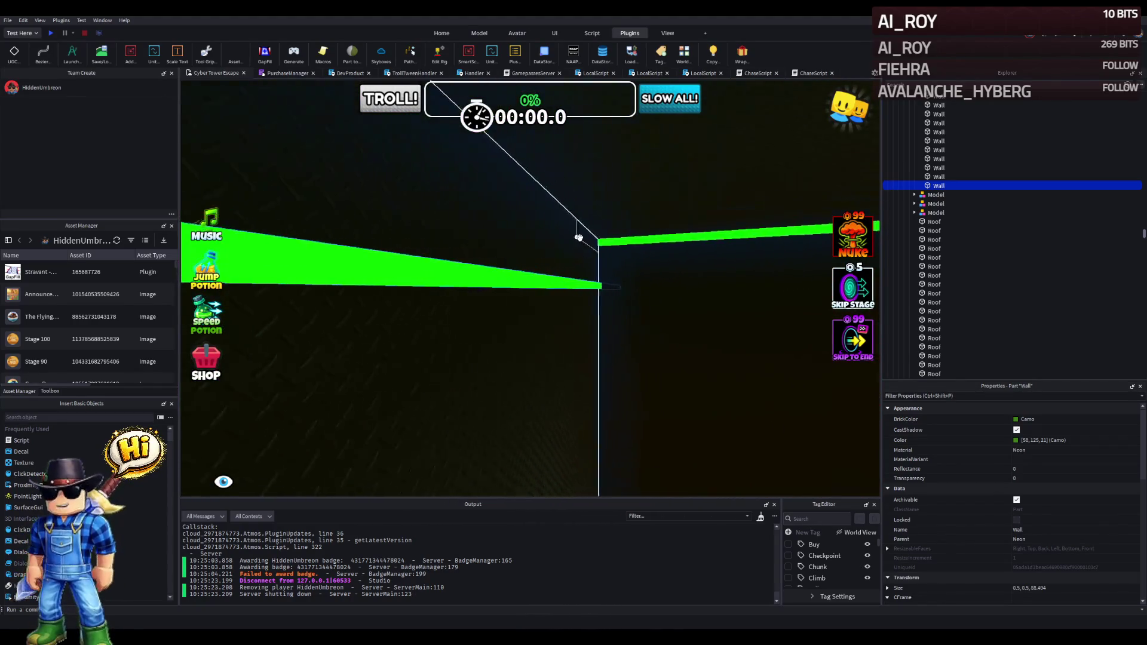
Move the new trim copy to the other strip's end, shorten it slightly, and set it at the corner.
mouse_move(513, 283)
mouse_down()
mouse_move(529, 190)
mouse_move(515, 158)
mouse_move(558, 243)
mouse_move(594, 270)
mouse_move(591, 239)
mouse_move(430, 287)
mouse_move(487, 289)
mouse_move(355, 279)
mouse_move(375, 268)
mouse_up()
key(w)
key(s)
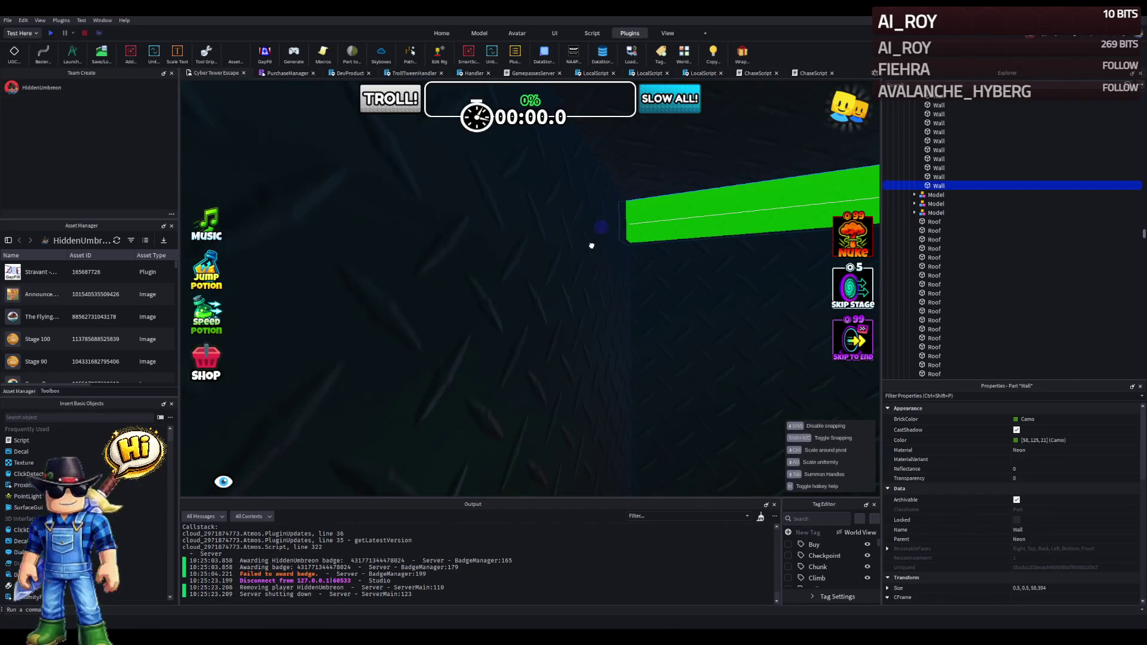
drag(596, 245, 599, 244)
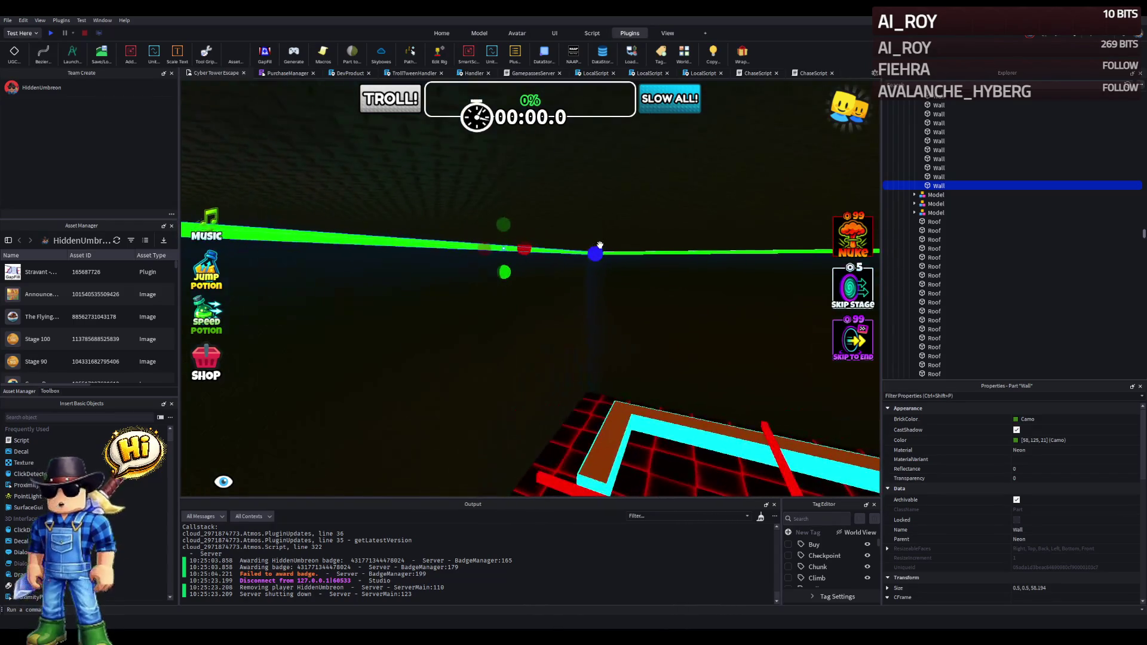
key(a)
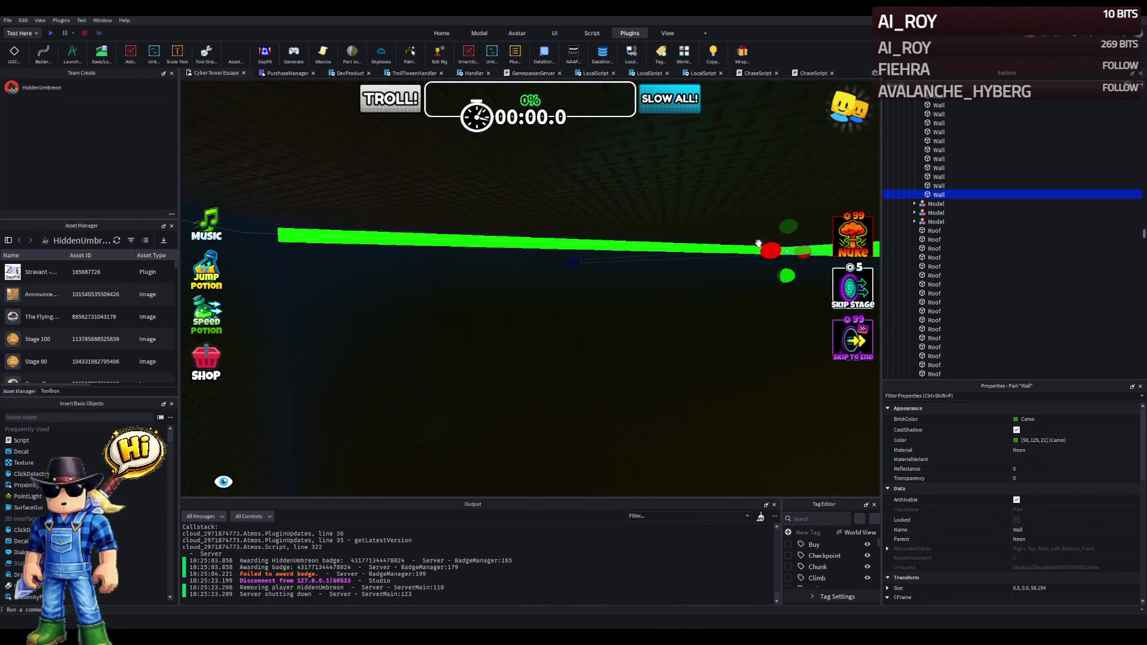
key(d)
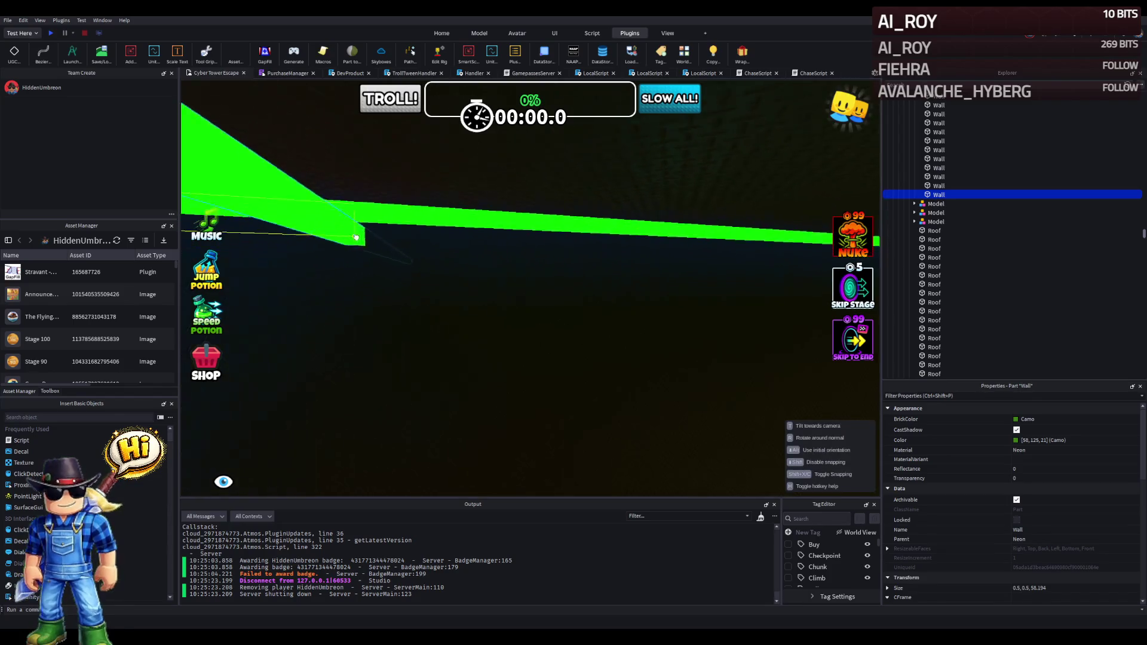
mouse_move(307, 173)
mouse_down()
mouse_move(302, 185)
mouse_move(481, 253)
mouse_move(538, 185)
mouse_move(560, 193)
mouse_up()
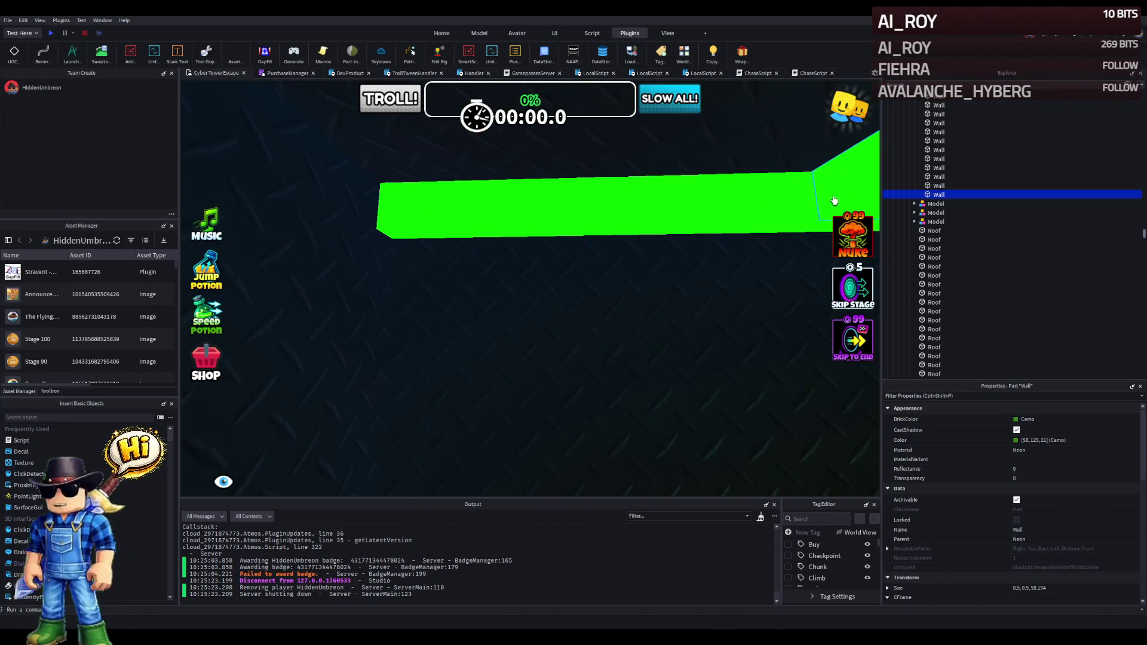
drag(370, 217, 404, 210)
mouse_move(610, 219)
mouse_down()
mouse_move(412, 272)
mouse_move(340, 181)
mouse_move(371, 197)
mouse_up()
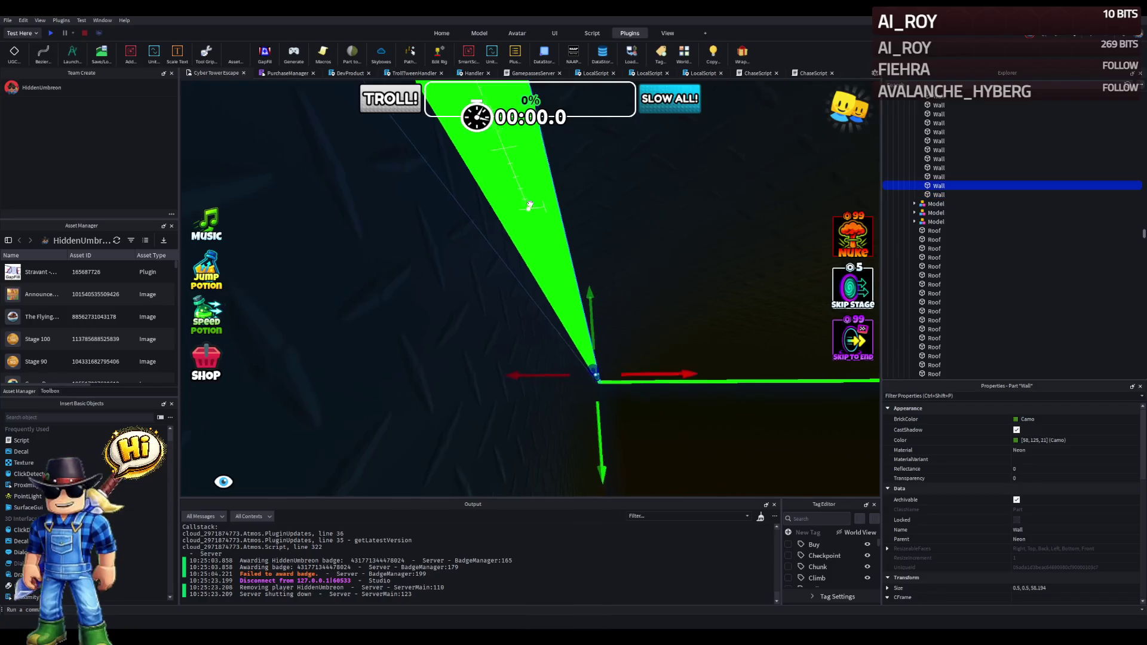
Place the neon trim on the black wall's top edge and lengthen it from about 56.1 to 60.1 studs.
key(d)
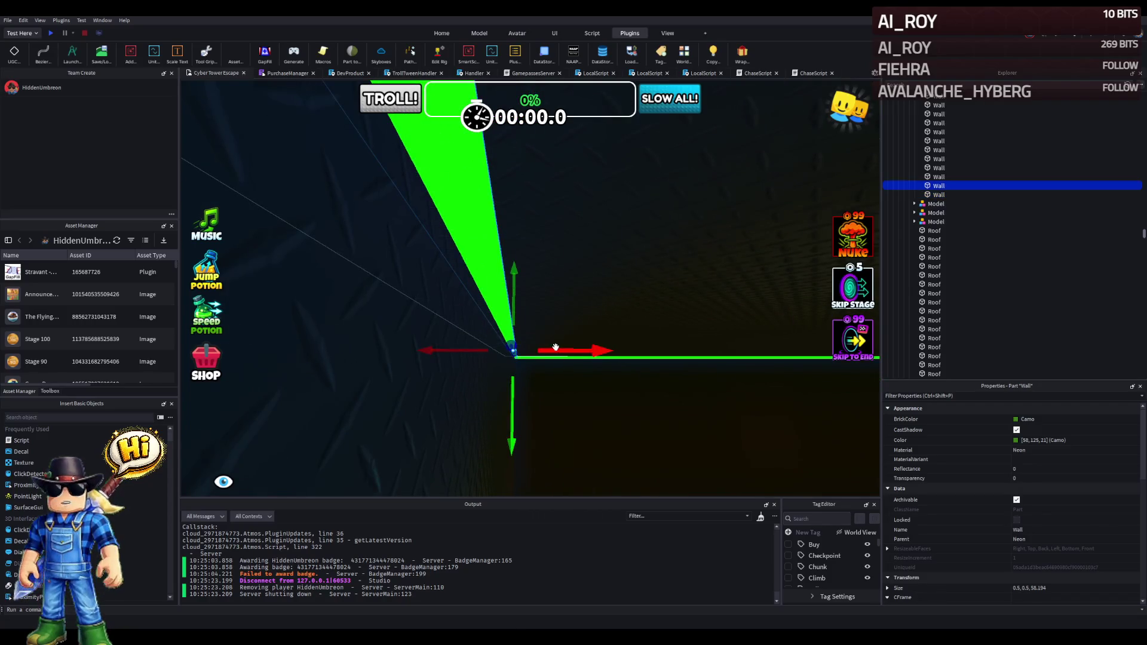
drag(555, 348, 557, 348)
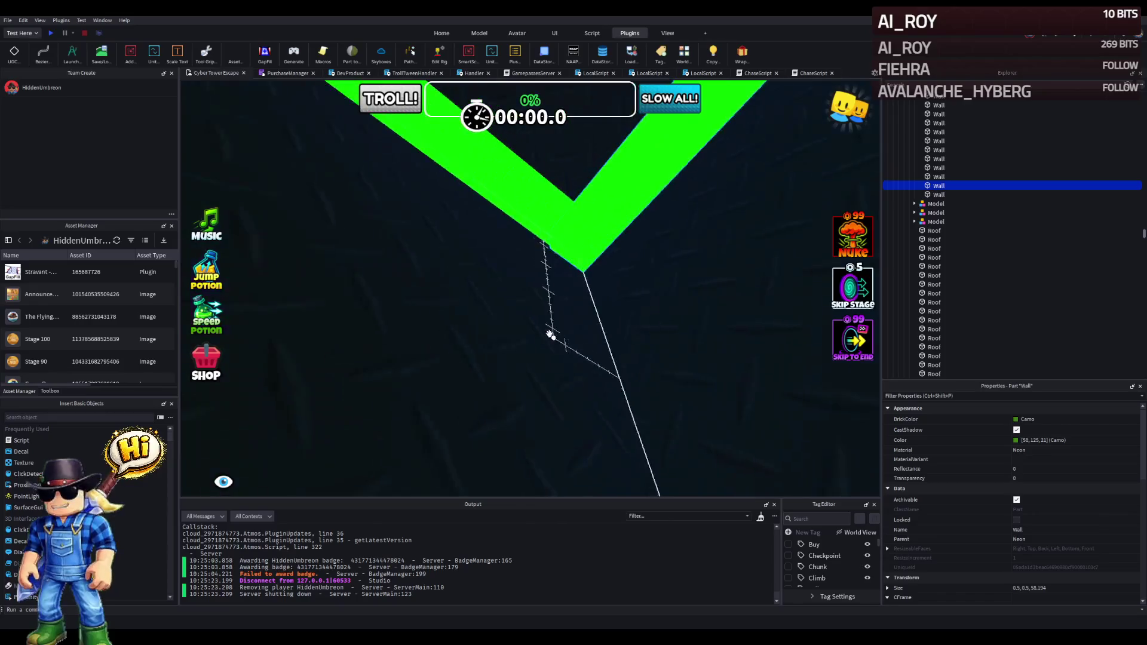
mouse_move(501, 225)
mouse_down()
mouse_move(379, 243)
mouse_move(422, 281)
mouse_move(453, 248)
mouse_up()
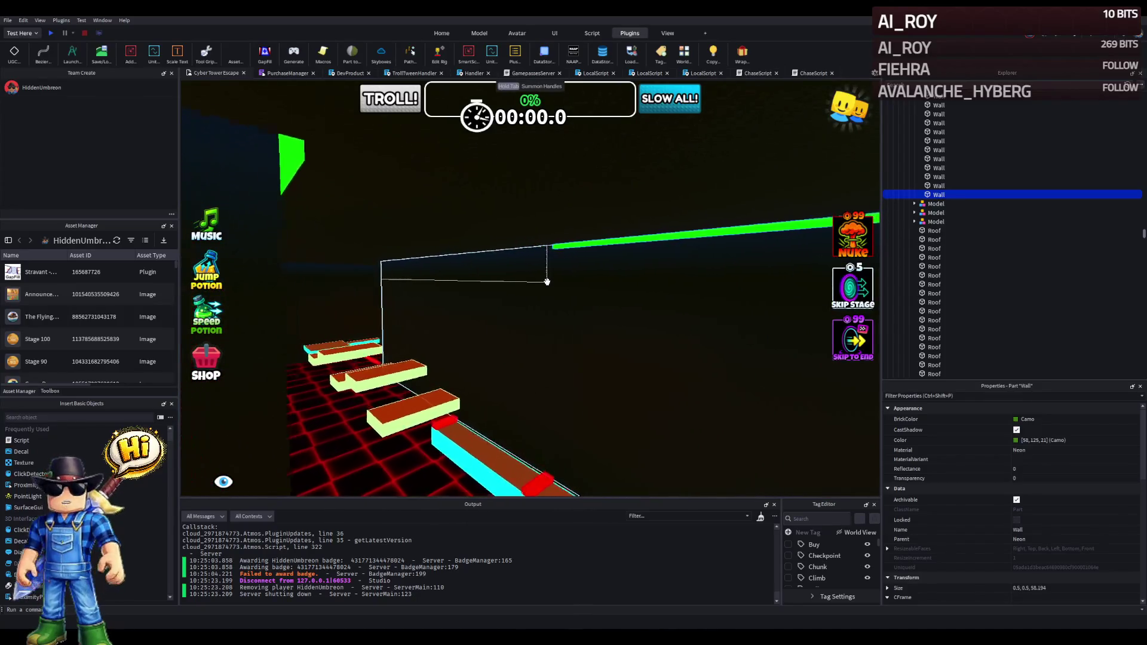
drag(618, 246, 620, 248)
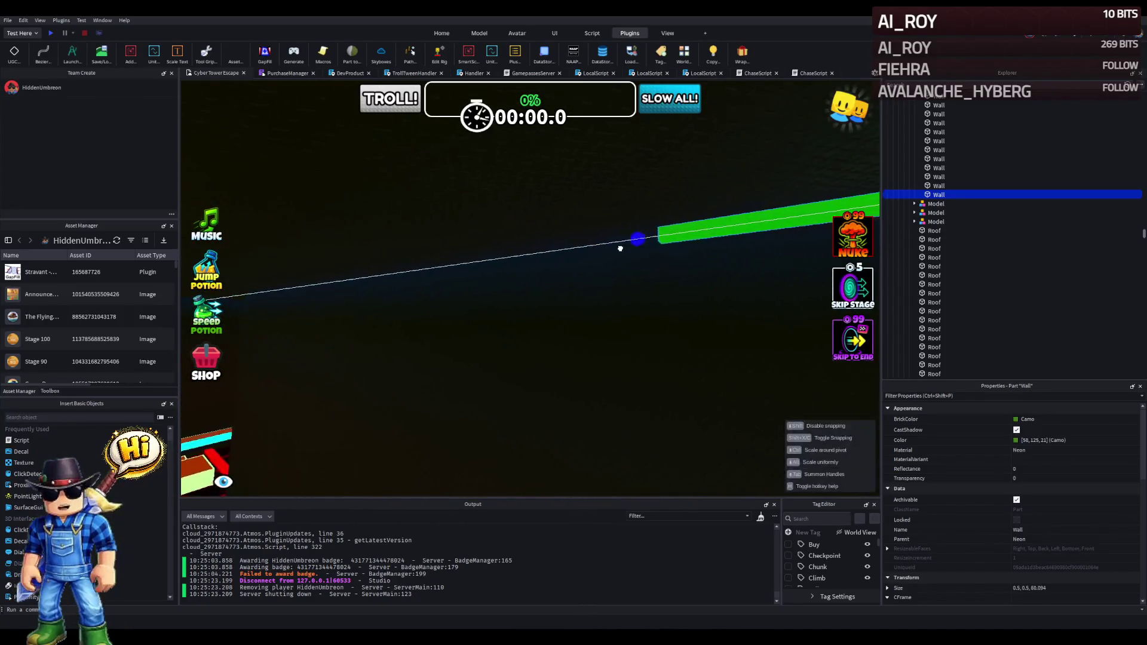
Lengthen the neon trim strips along the room's top edges, the second reaching about 90.1 studs.
drag(547, 267, 478, 282)
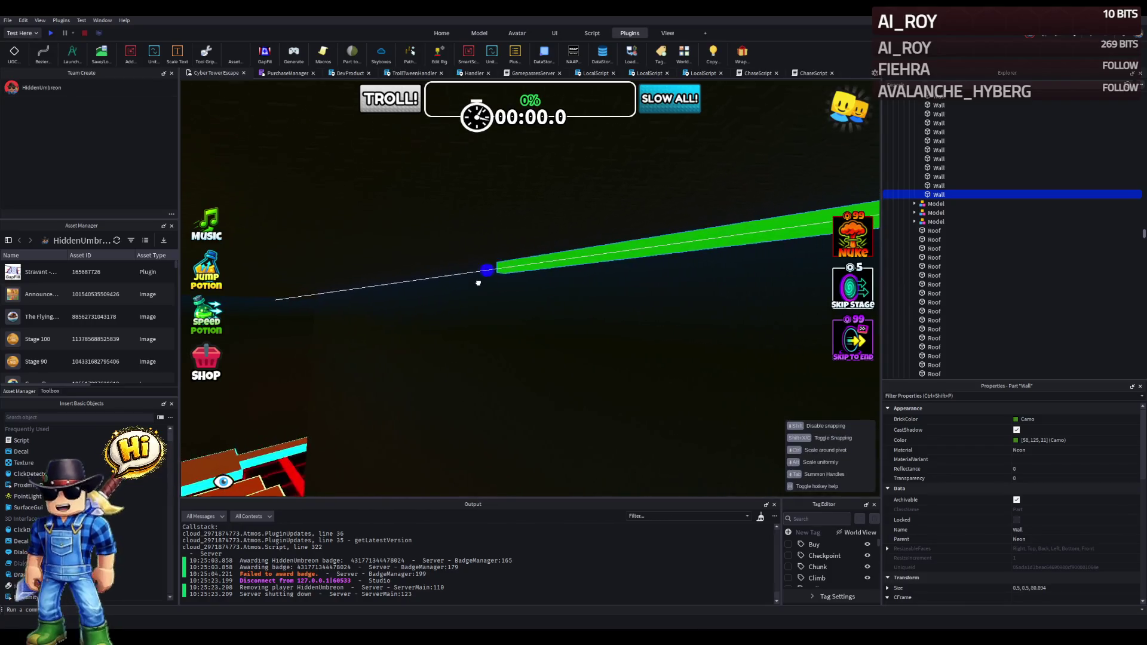
drag(388, 297, 361, 296)
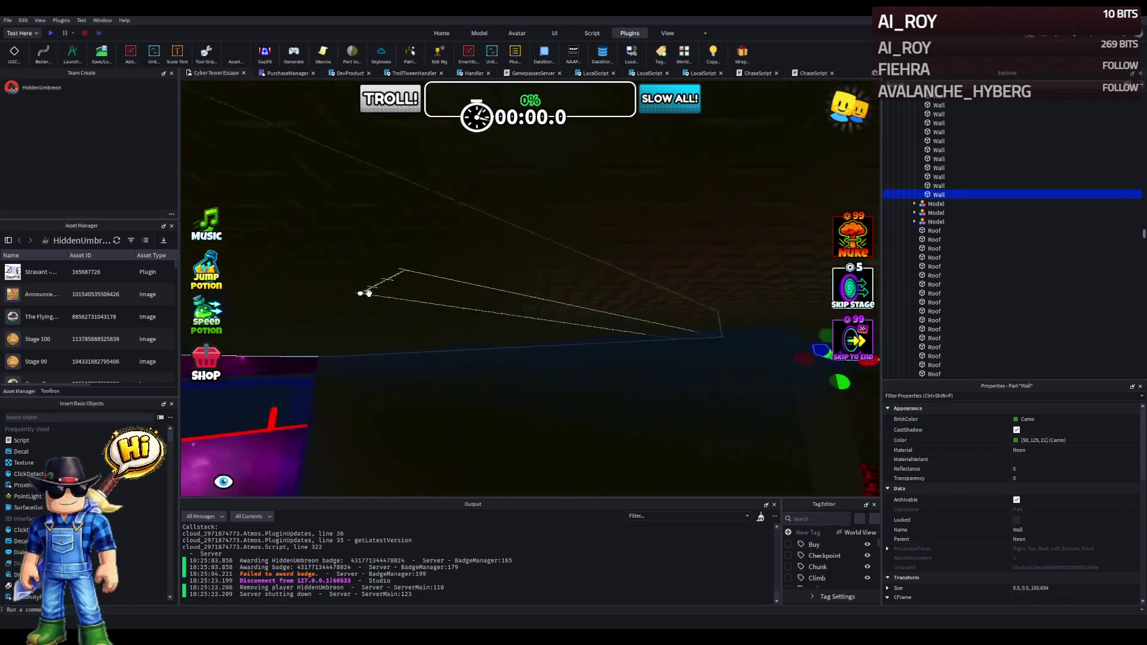
key(a)
mouse_move(608, 325)
mouse_down()
mouse_move(458, 305)
mouse_move(411, 269)
mouse_move(362, 270)
mouse_up()
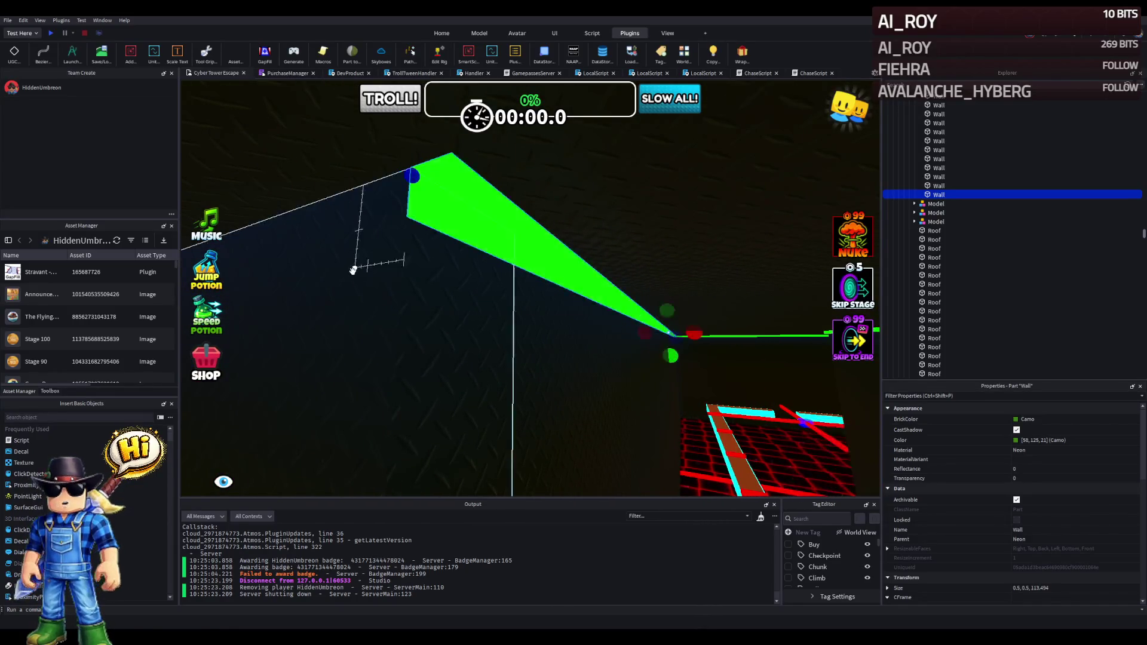
key(d)
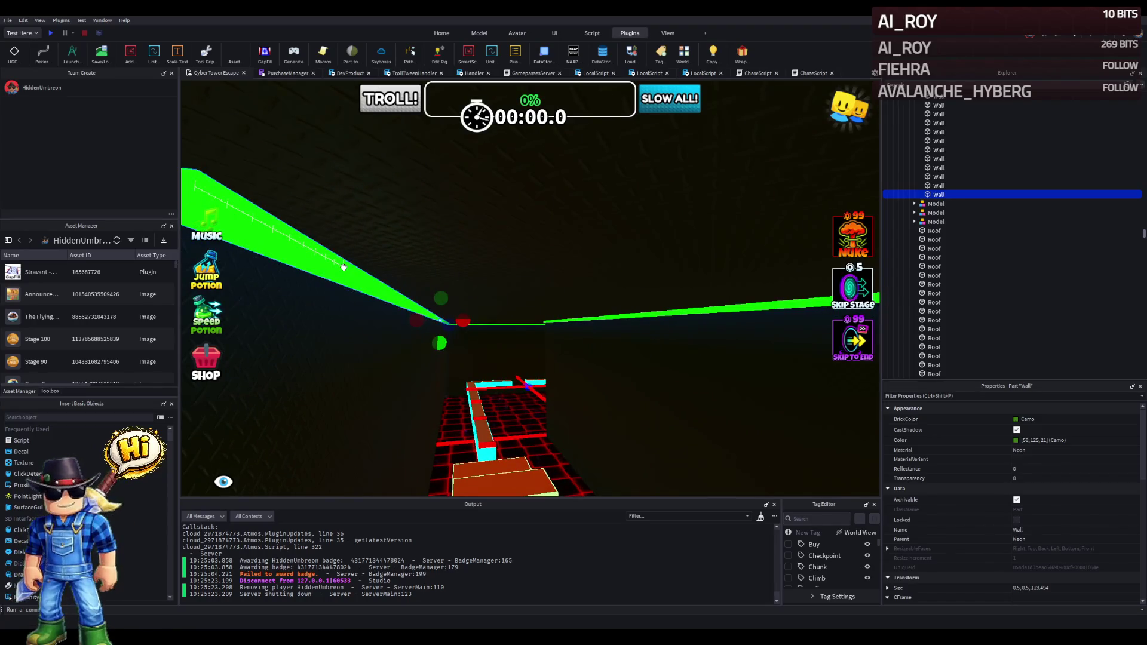
mouse_move(344, 267)
mouse_down()
mouse_move(268, 217)
mouse_move(307, 230)
mouse_move(256, 230)
mouse_move(344, 267)
mouse_up()
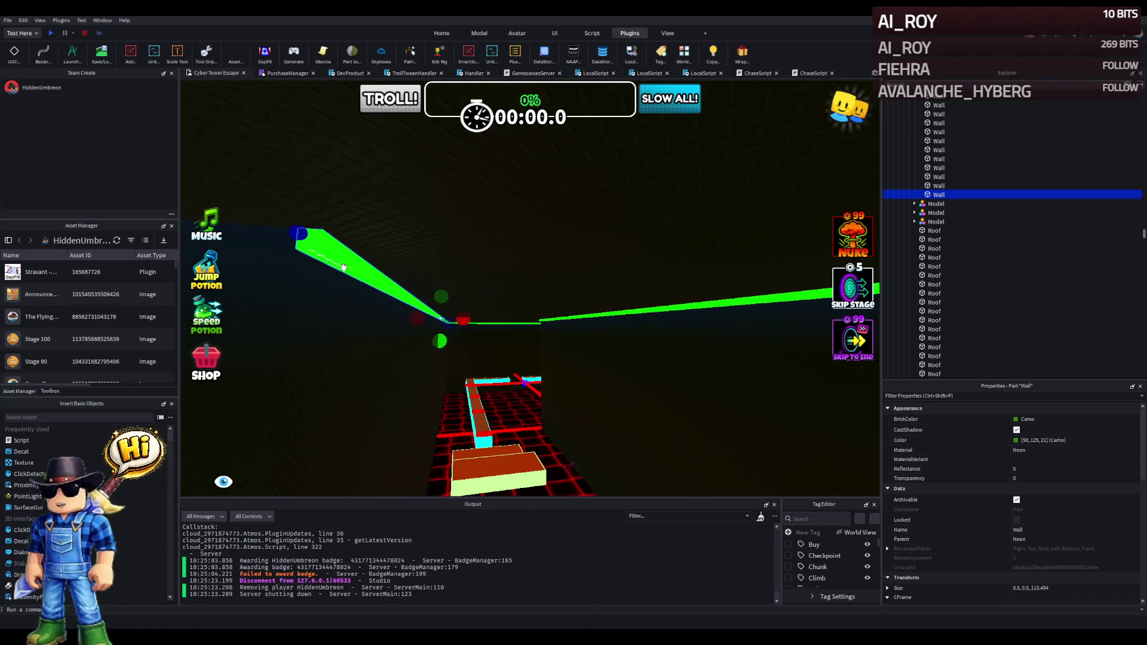
key(e)
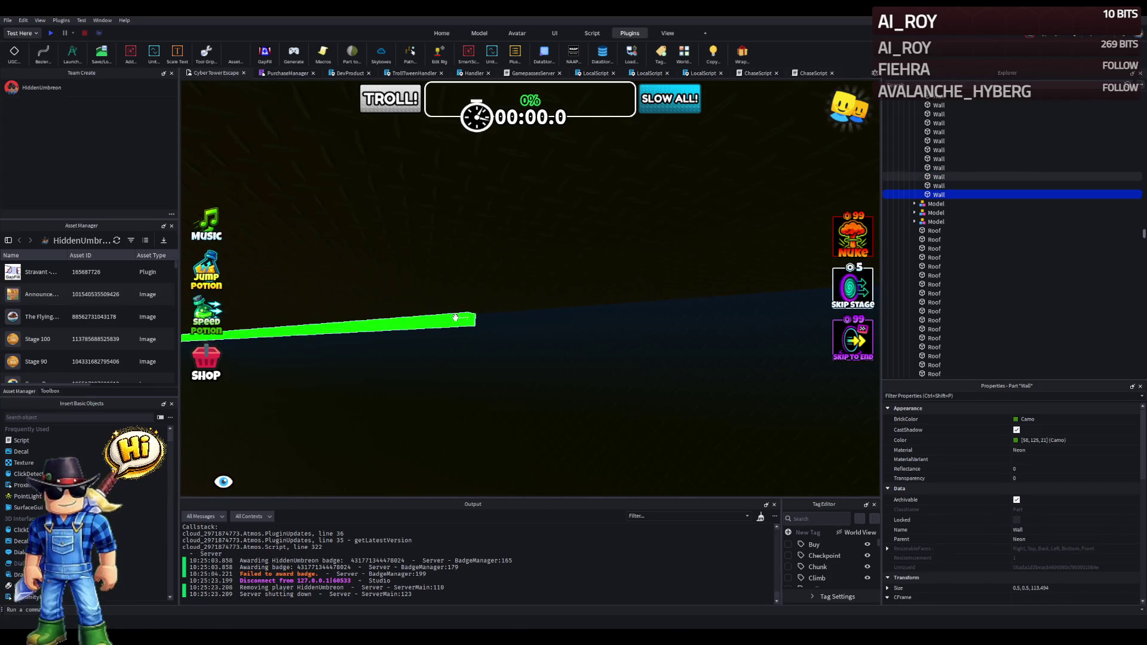
mouse_move(474, 320)
mouse_down()
mouse_move(505, 330)
mouse_move(507, 320)
mouse_up()
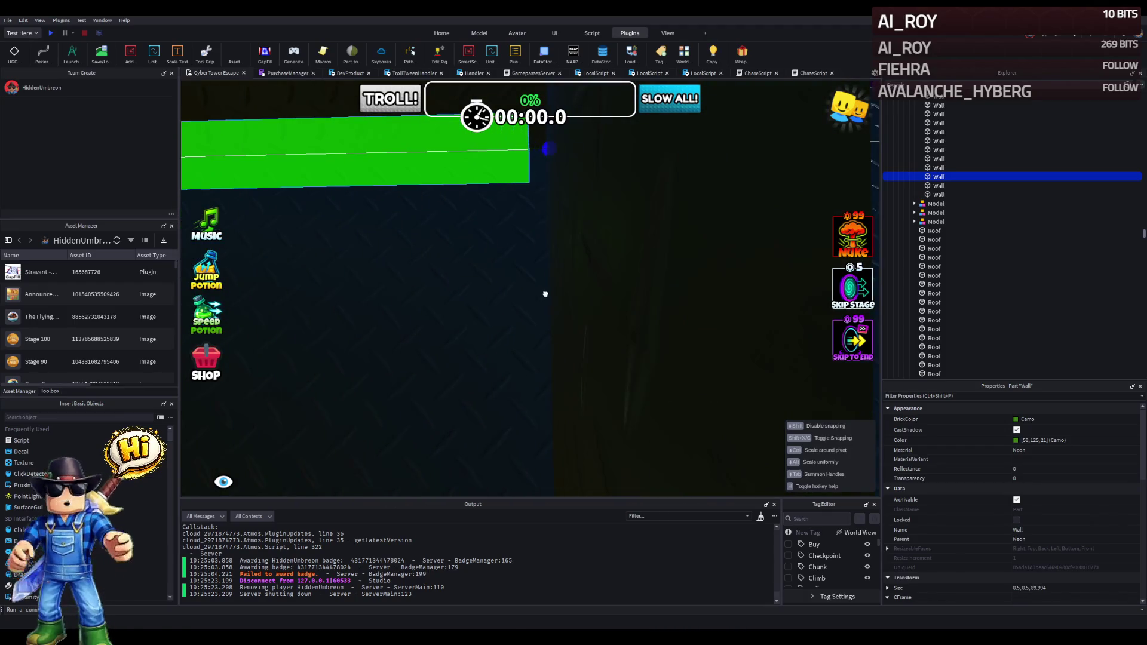
key(f)
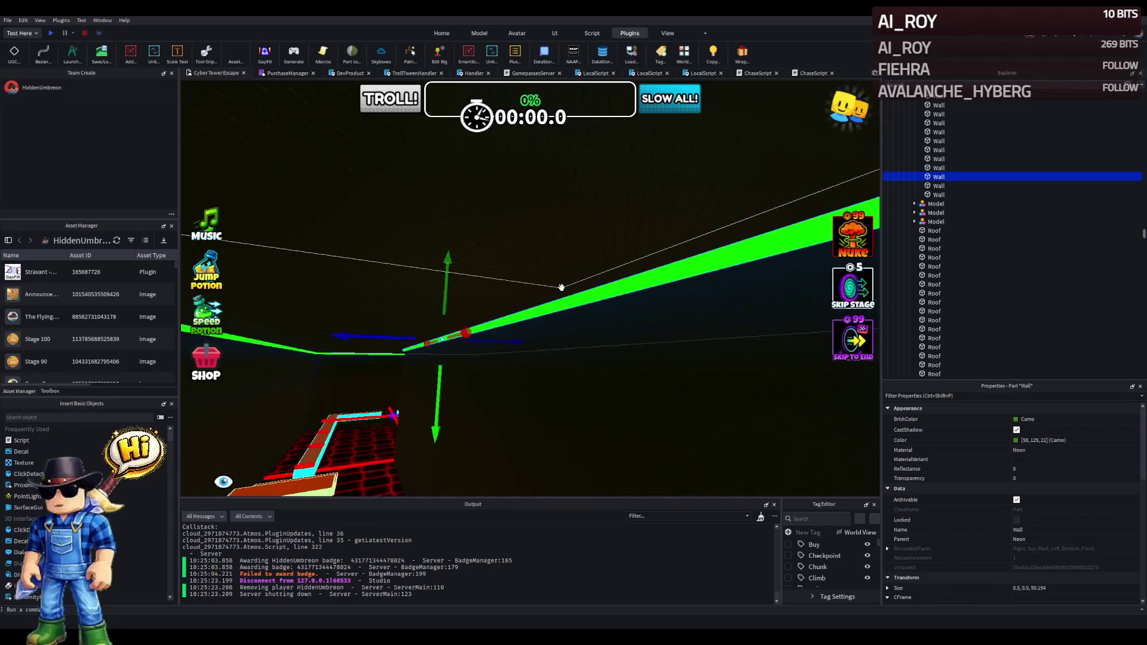
Slide the trim strip about 44.9 studs so its end meets the adjoining trim at the corner.
mouse_move(359, 275)
mouse_down()
mouse_move(424, 335)
mouse_move(420, 325)
mouse_move(450, 322)
mouse_up()
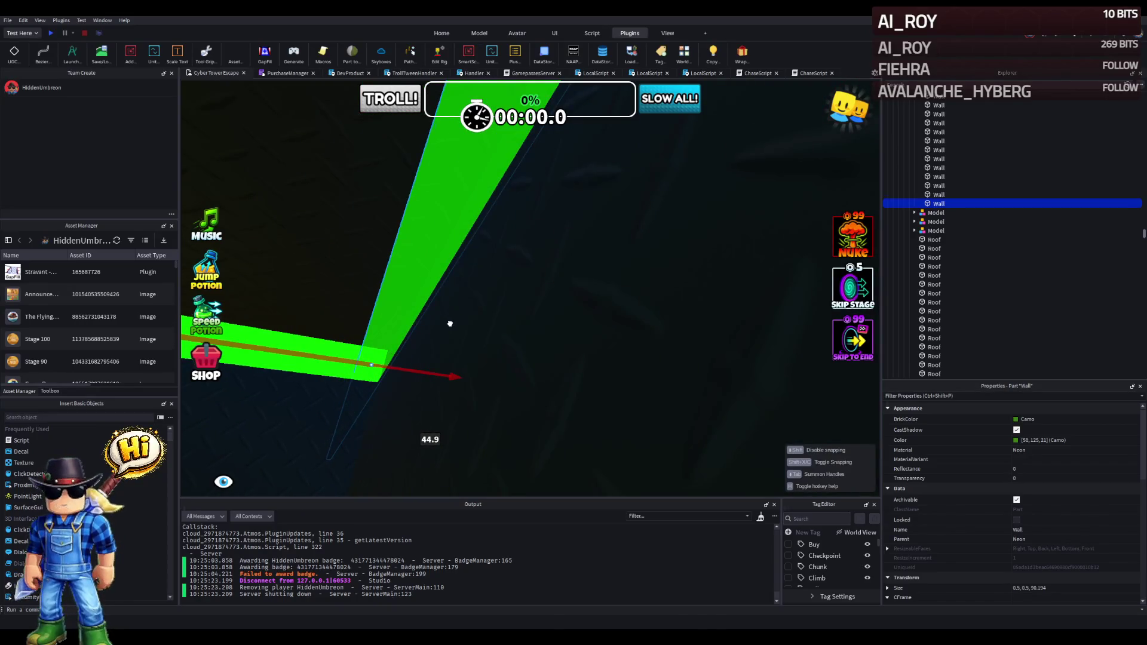
mouse_move(388, 361)
mouse_down()
mouse_move(412, 366)
mouse_move(389, 359)
mouse_up()
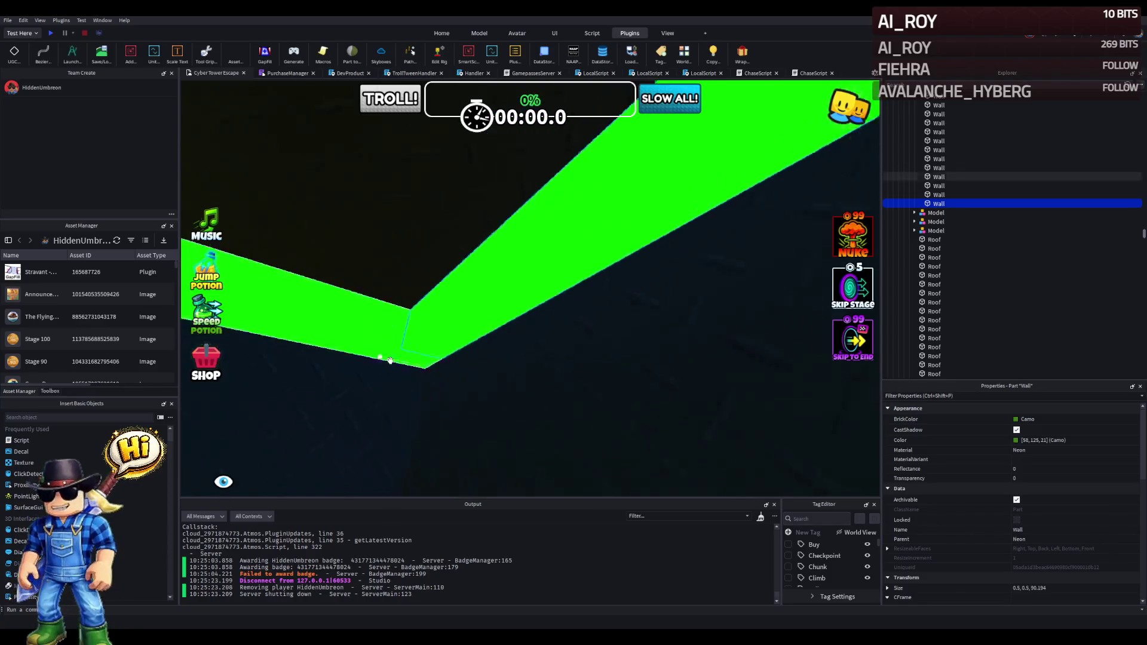
key(f)
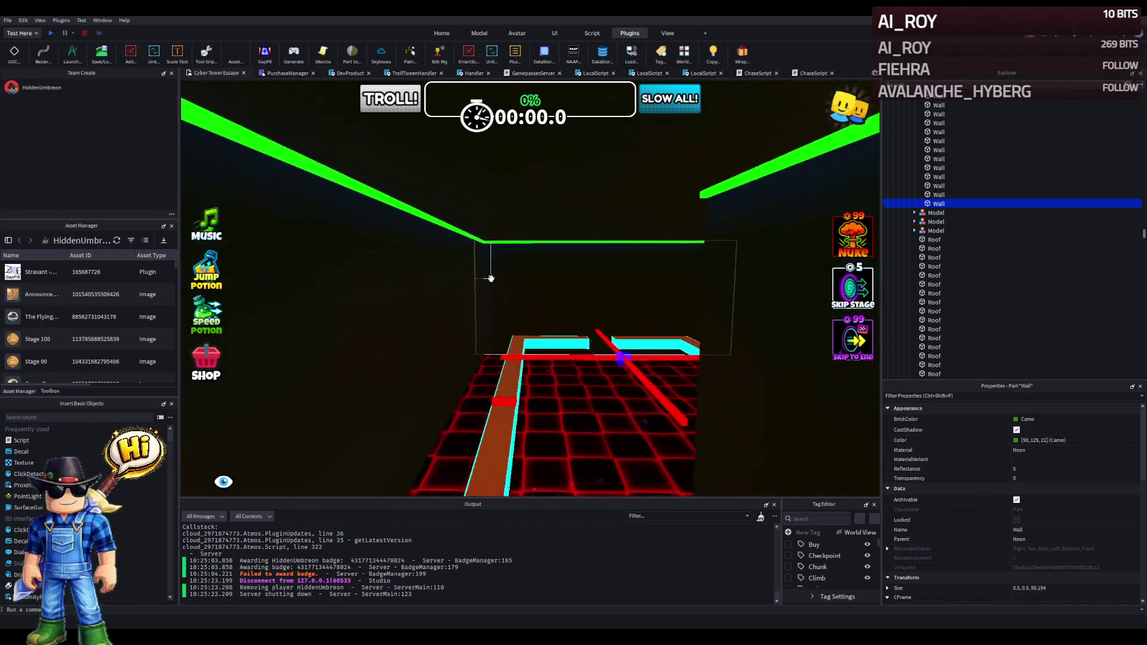
key(d)
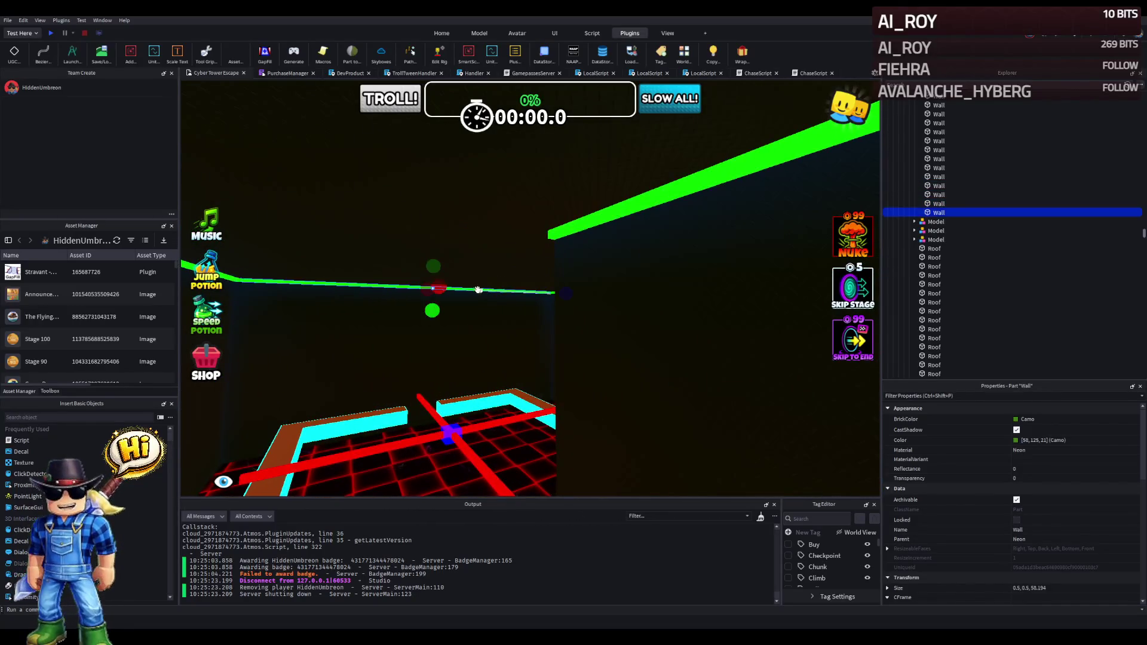
Move the new neon trim piece along the wall edge to the corner.
key(w)
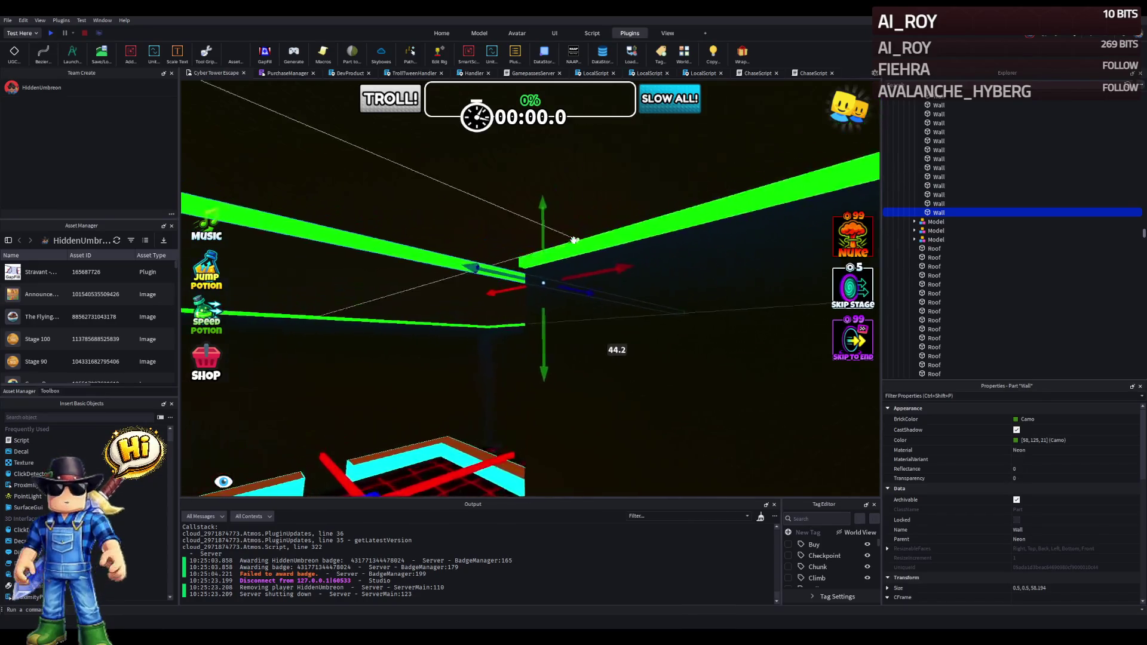
key(w)
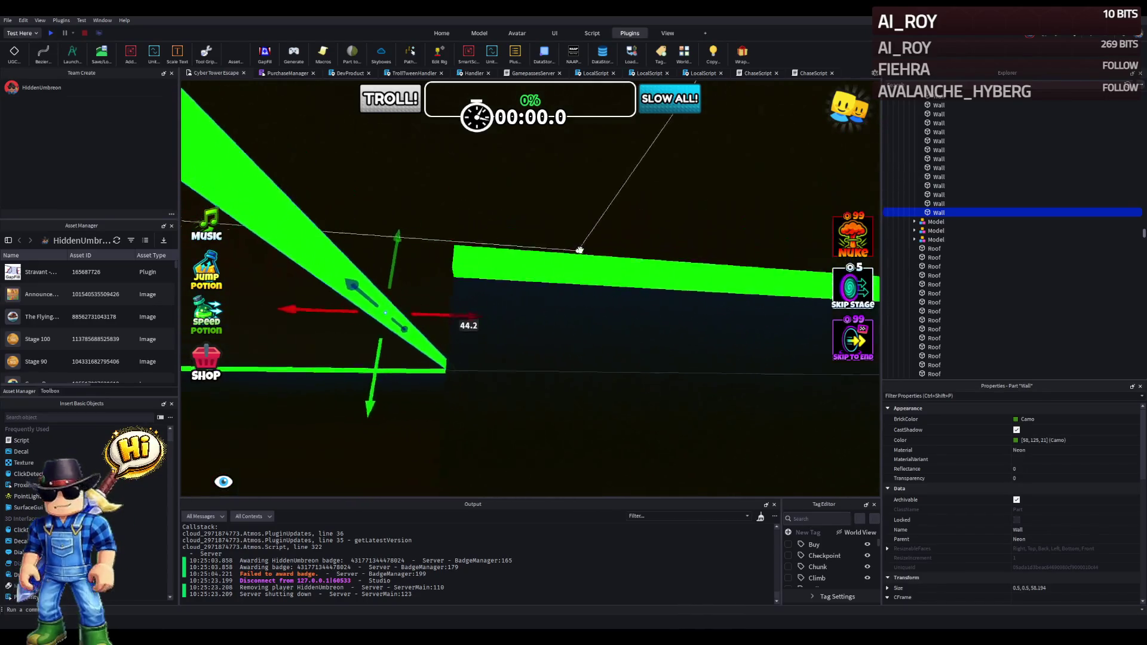
mouse_move(315, 306)
mouse_down()
mouse_move(379, 286)
mouse_move(439, 287)
mouse_up()
key(s)
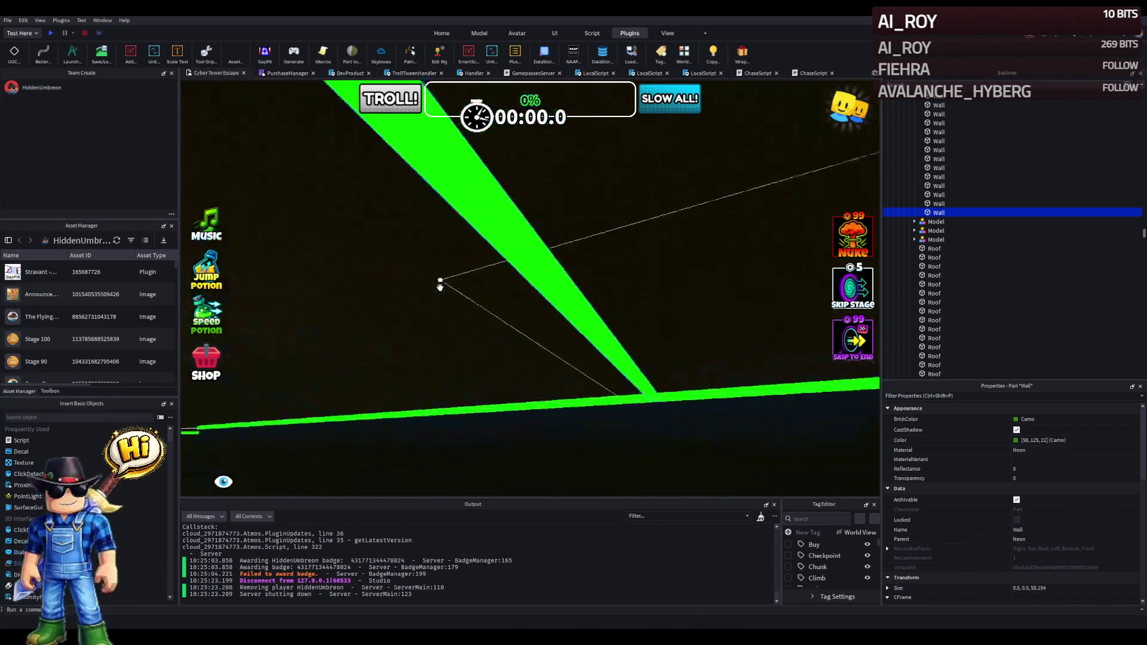
mouse_move(626, 366)
mouse_down()
mouse_move(492, 306)
mouse_move(254, 260)
mouse_up()
scroll(469, 224, up, 5)
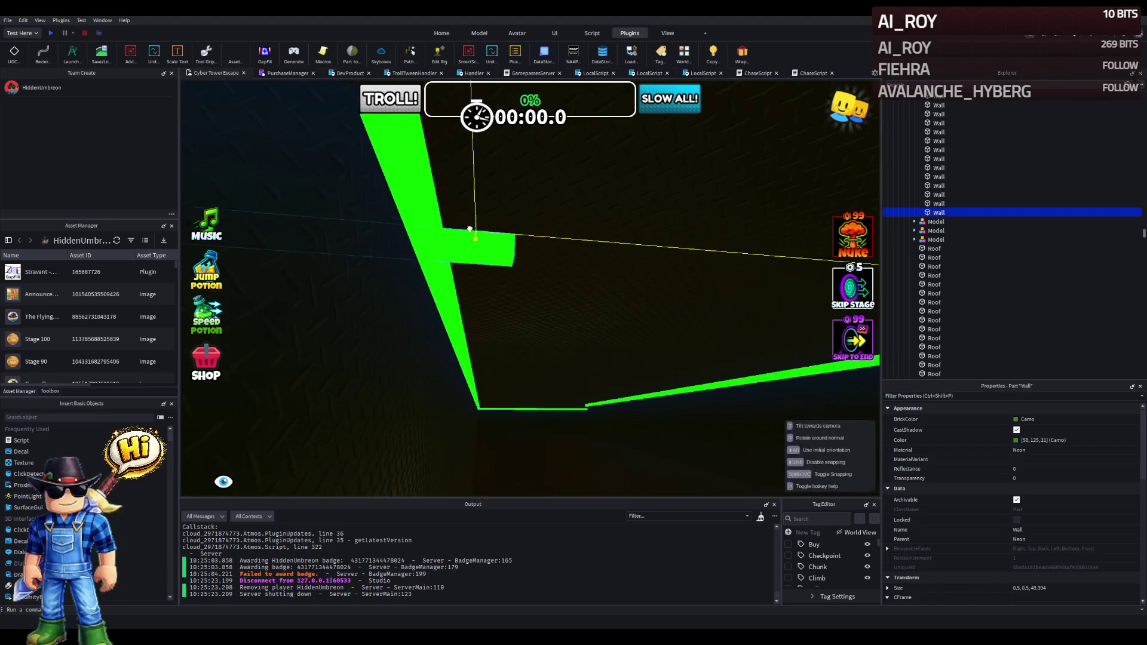
mouse_move(470, 229)
mouse_down()
mouse_move(456, 224)
mouse_move(520, 210)
mouse_up()
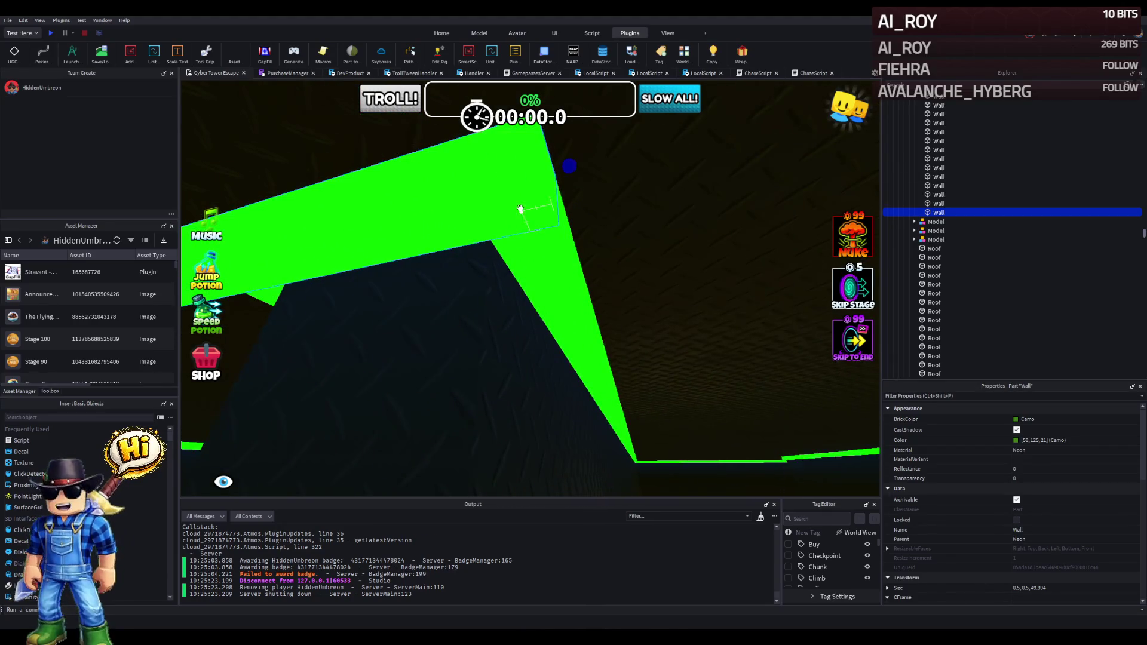
scroll(521, 209, down, 5)
Shrink the corner trim piece from about 50 studs to roughly 3 studs.
drag(335, 346, 395, 331)
drag(471, 329, 493, 326)
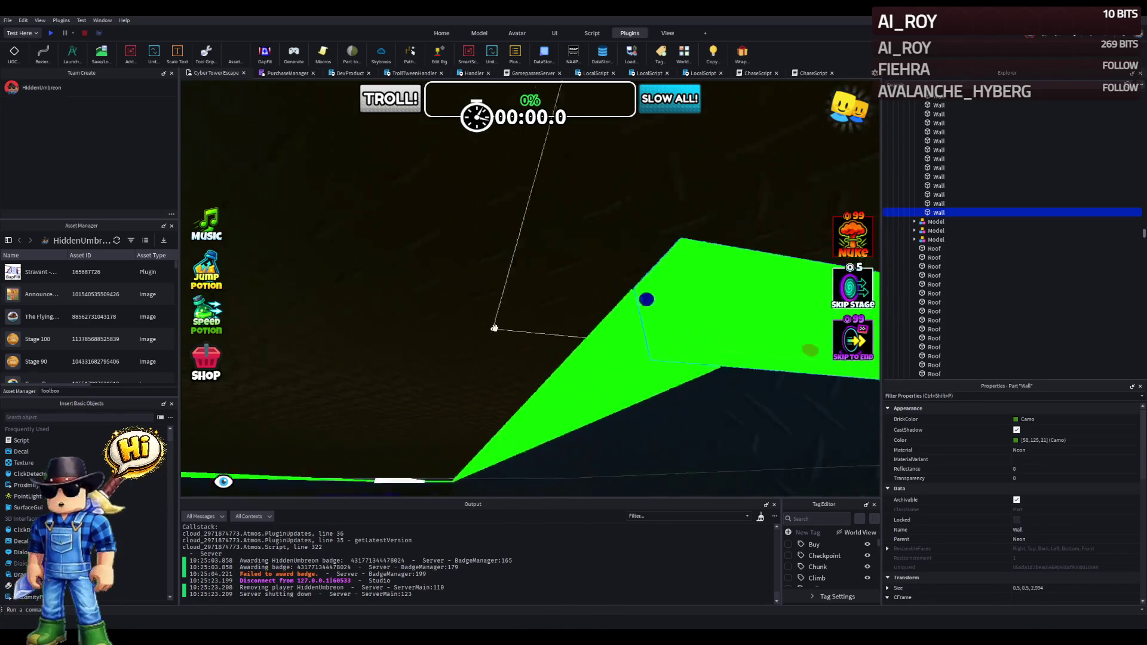
key(a)
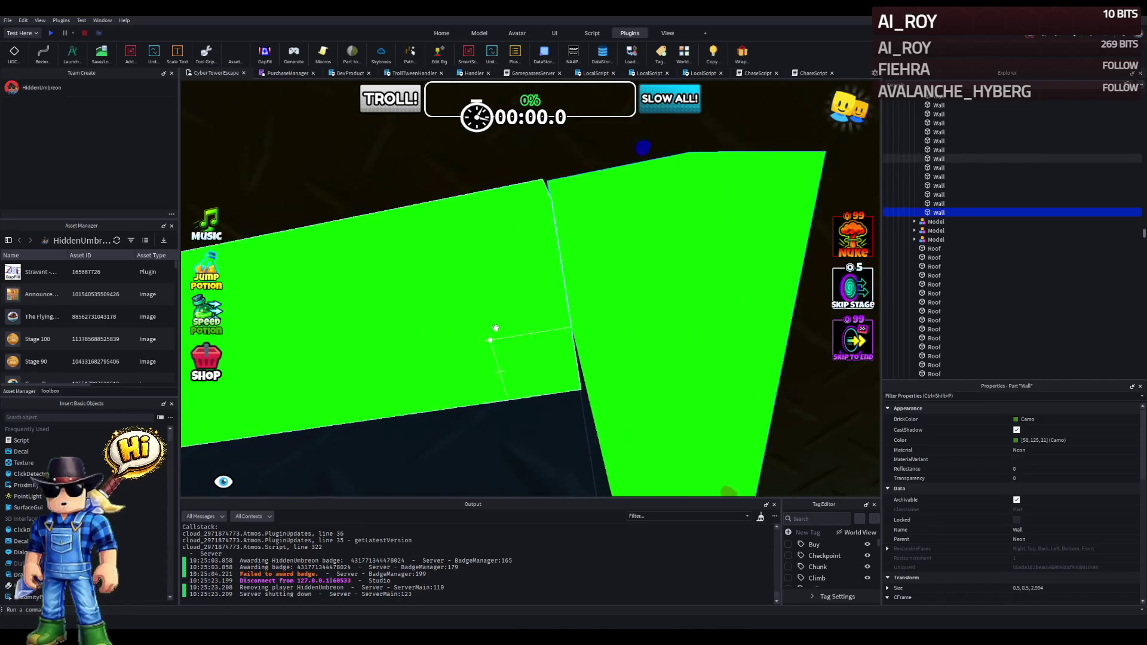
drag(563, 288, 615, 307)
Shorten the green neon trim strip along the roof edge to 75.494 studs so it meets the corner.
click(615, 307)
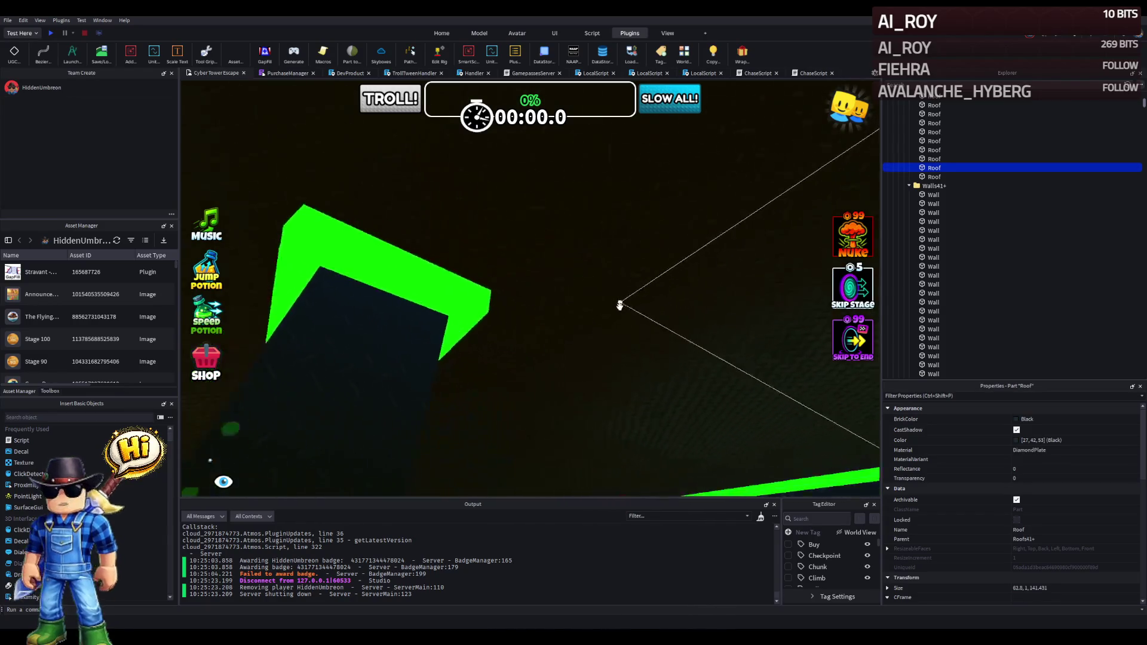
key(w)
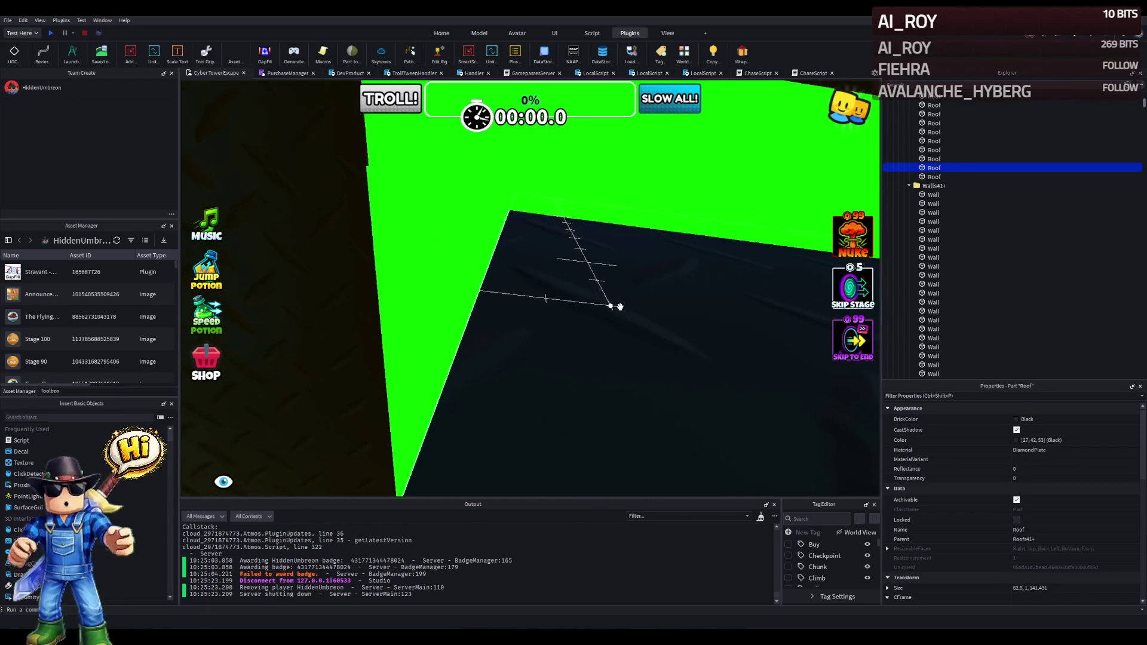
key(w)
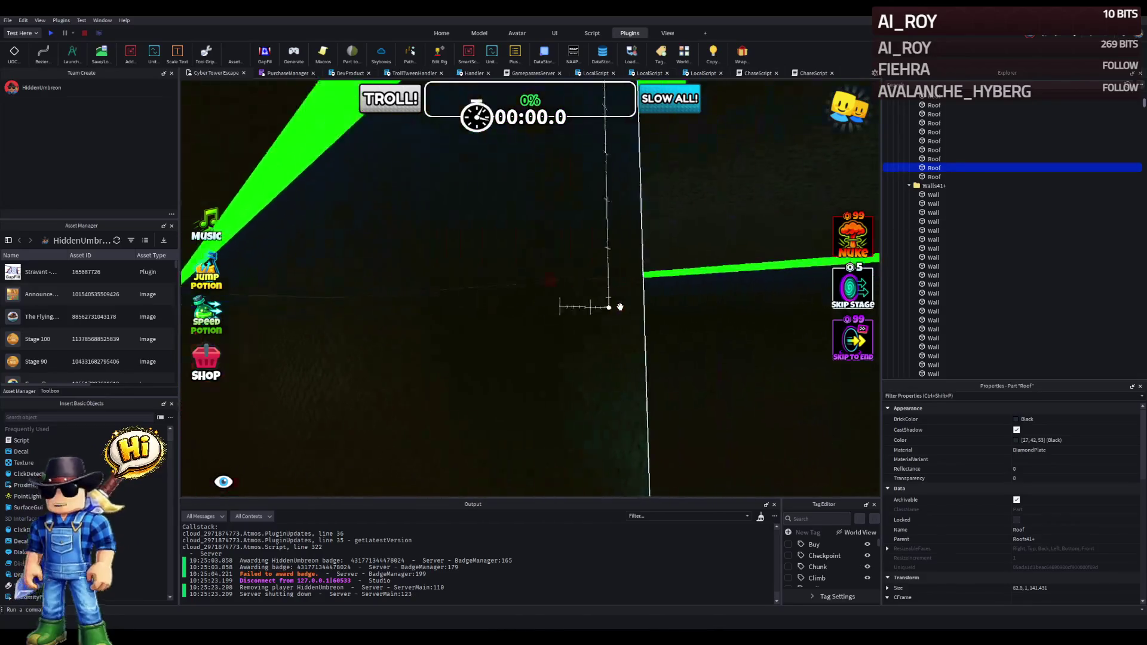
key(s)
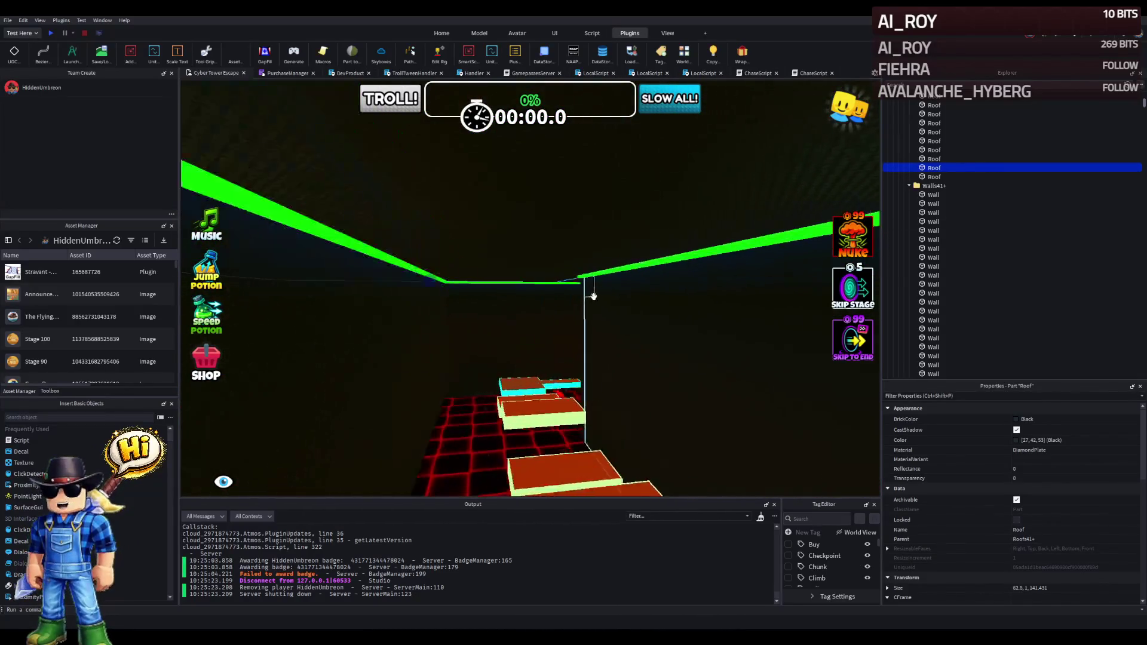
key(e)
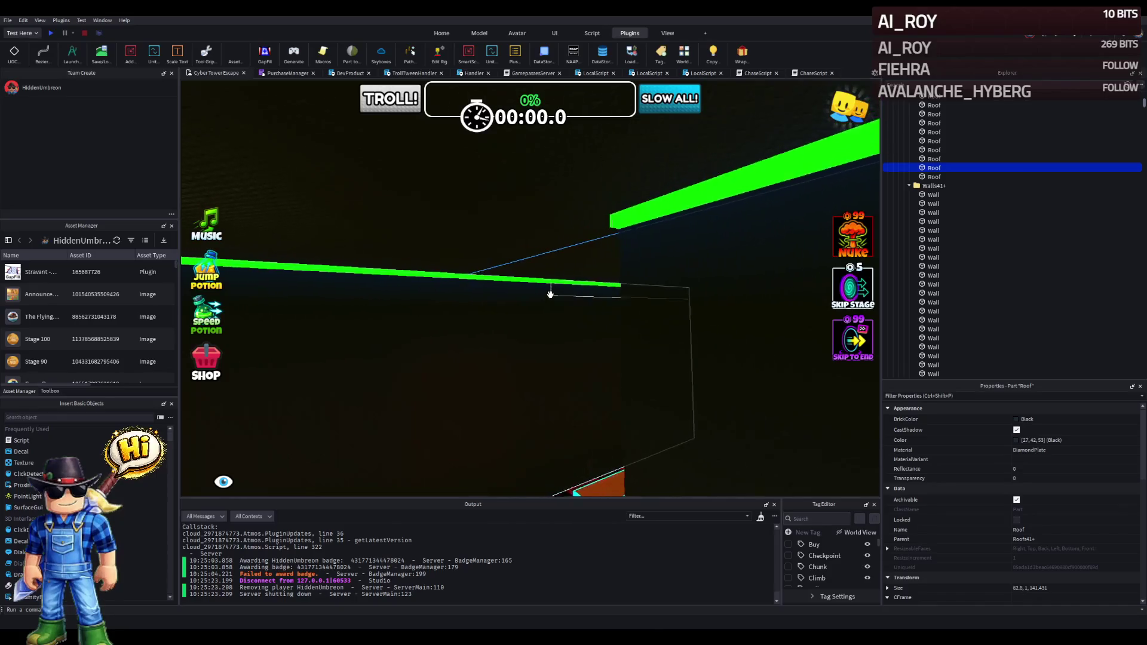
mouse_move(658, 275)
mouse_down()
mouse_move(729, 261)
mouse_move(678, 258)
mouse_move(715, 267)
mouse_move(552, 293)
mouse_move(743, 312)
mouse_move(678, 326)
mouse_up()
drag(593, 316, 589, 317)
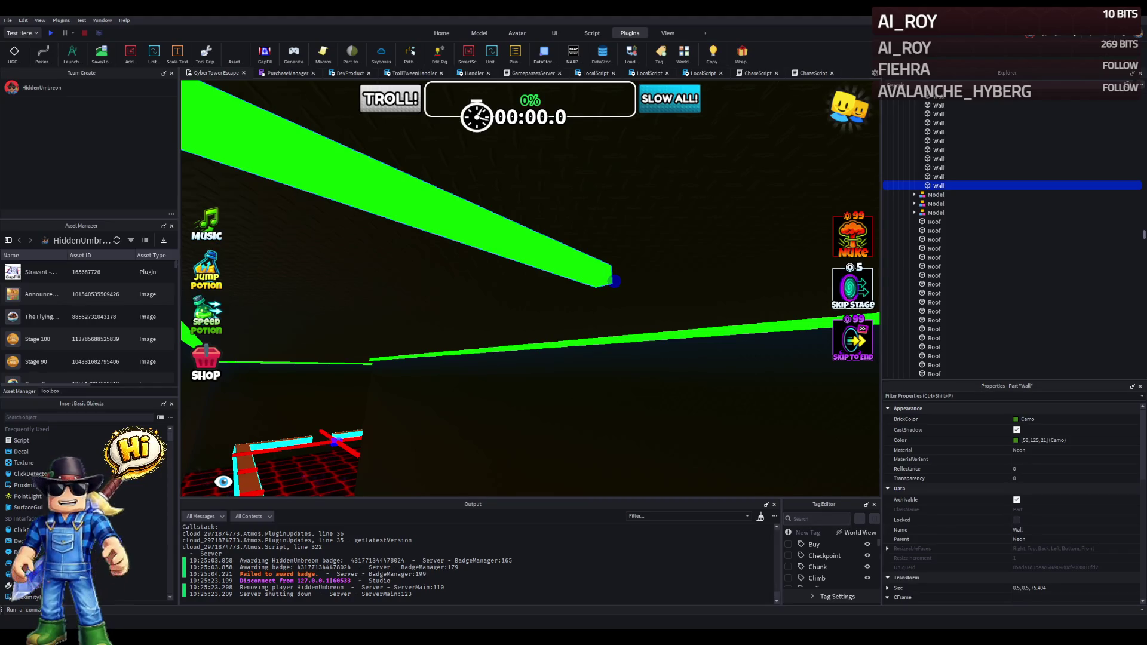
key(a)
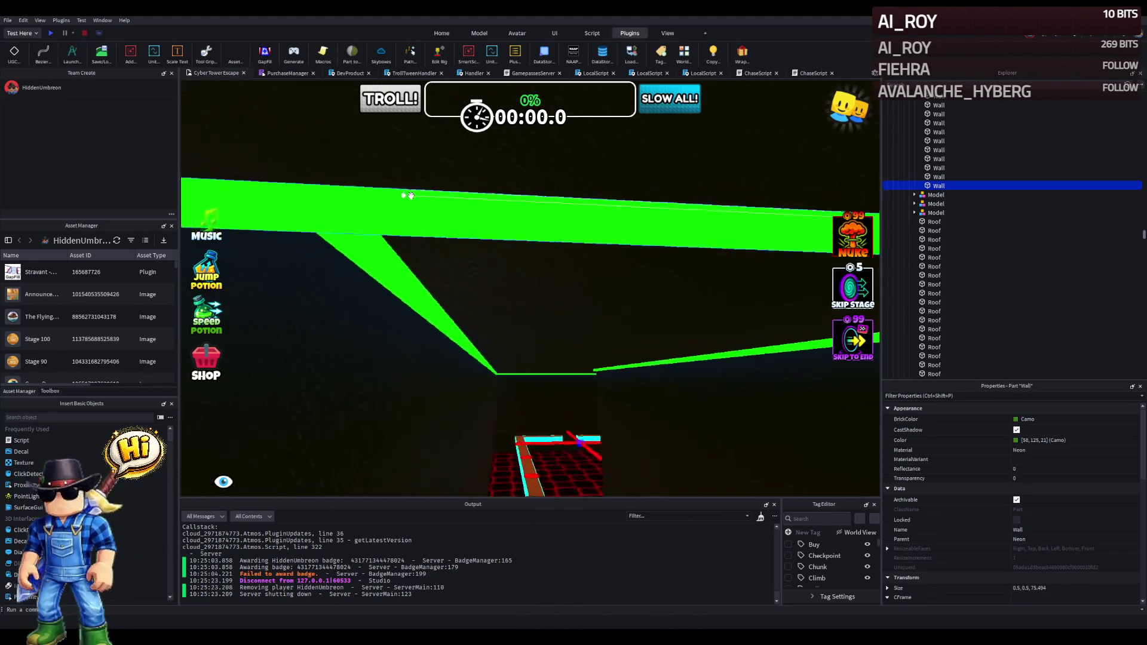
key(s)
mouse_move(637, 243)
mouse_down()
mouse_move(581, 234)
mouse_move(518, 196)
mouse_up()
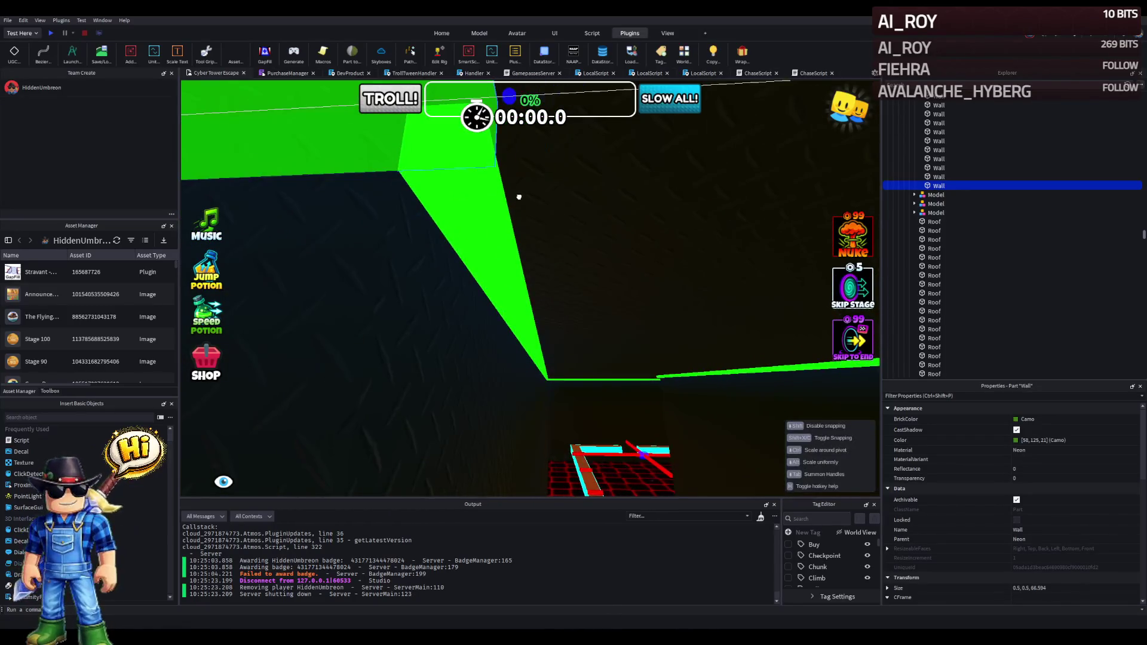
key(w)
mouse_move(606, 316)
mouse_down()
mouse_move(583, 314)
mouse_move(218, 477)
mouse_move(461, 304)
mouse_move(469, 312)
mouse_up()
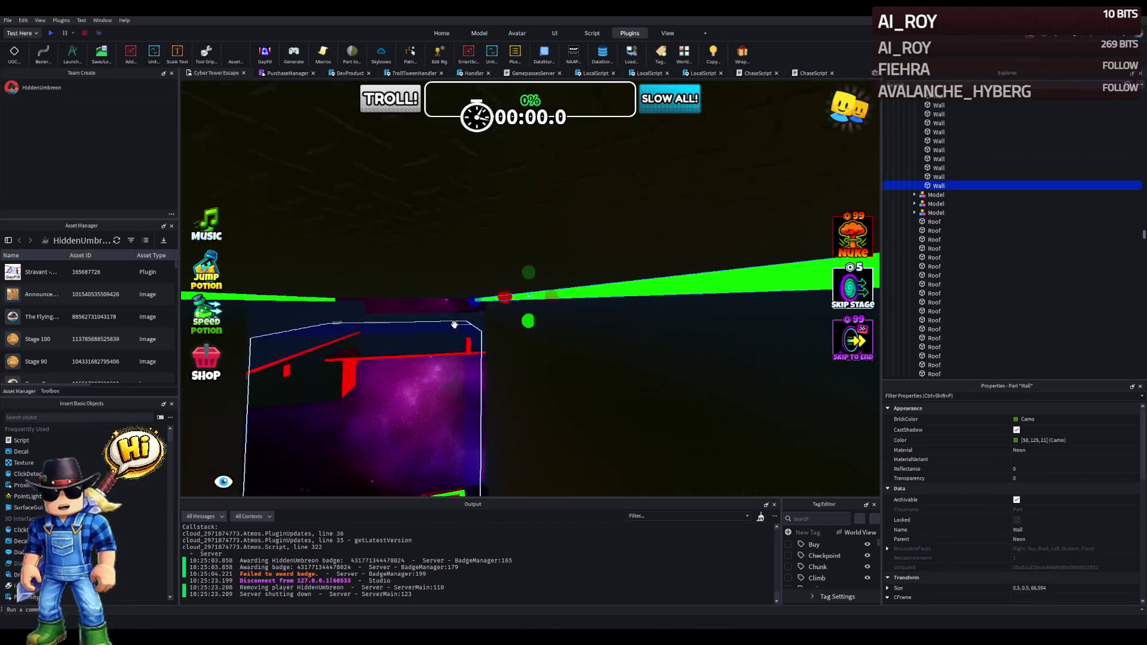
key(d)
key(w)
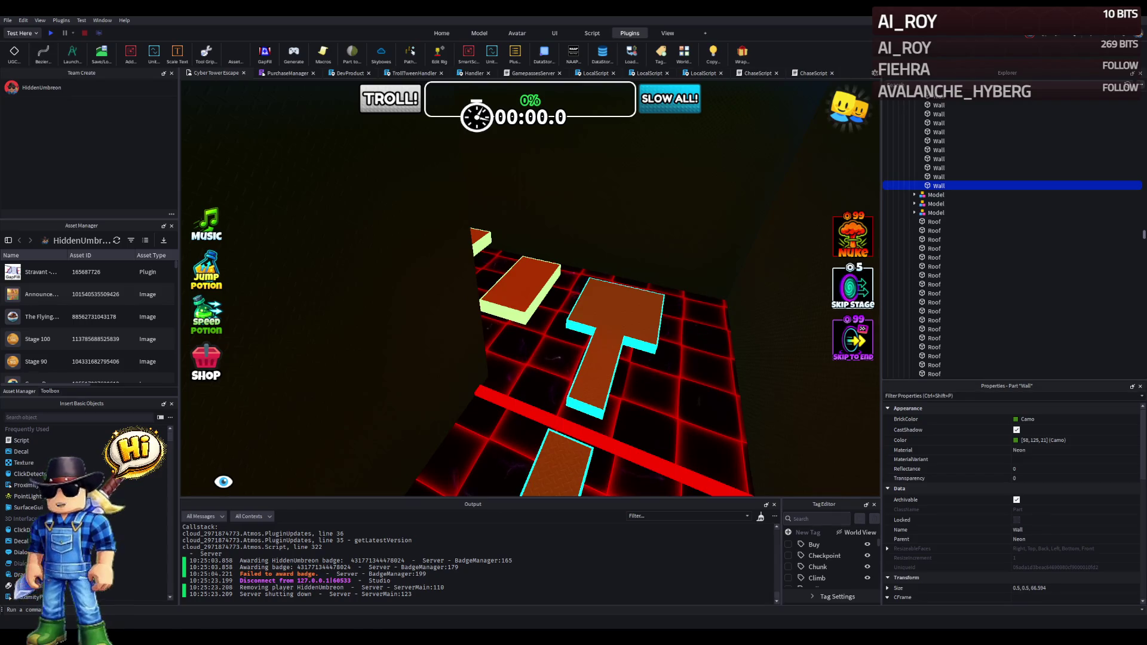
scroll(462, 193, up, 2)
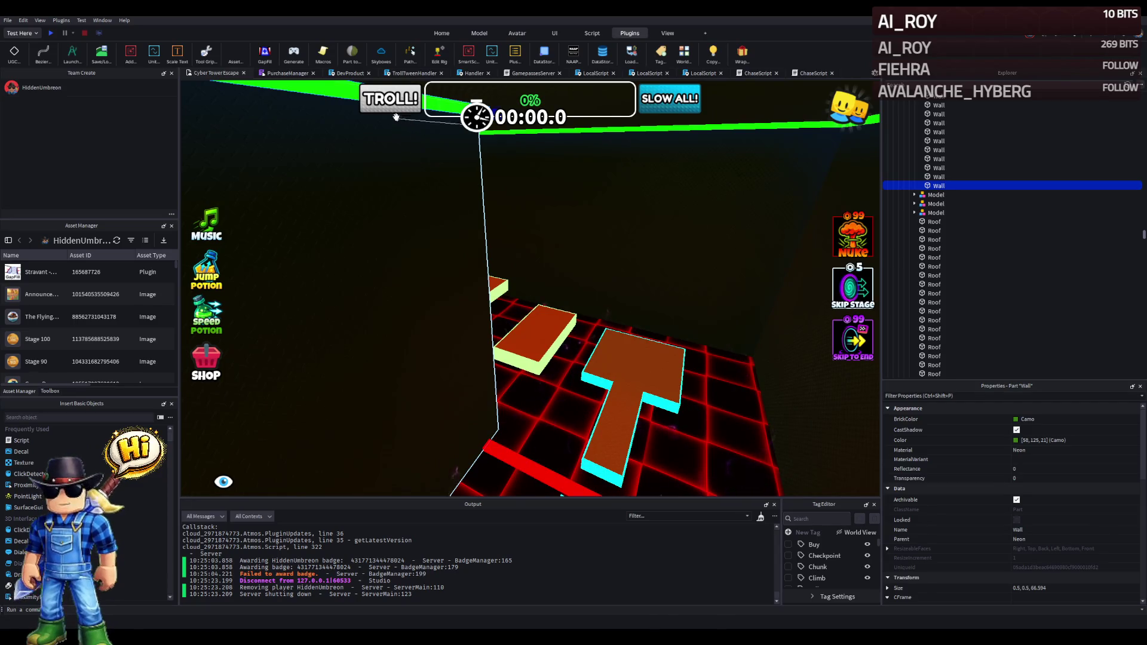
scroll(452, 252, down, 5)
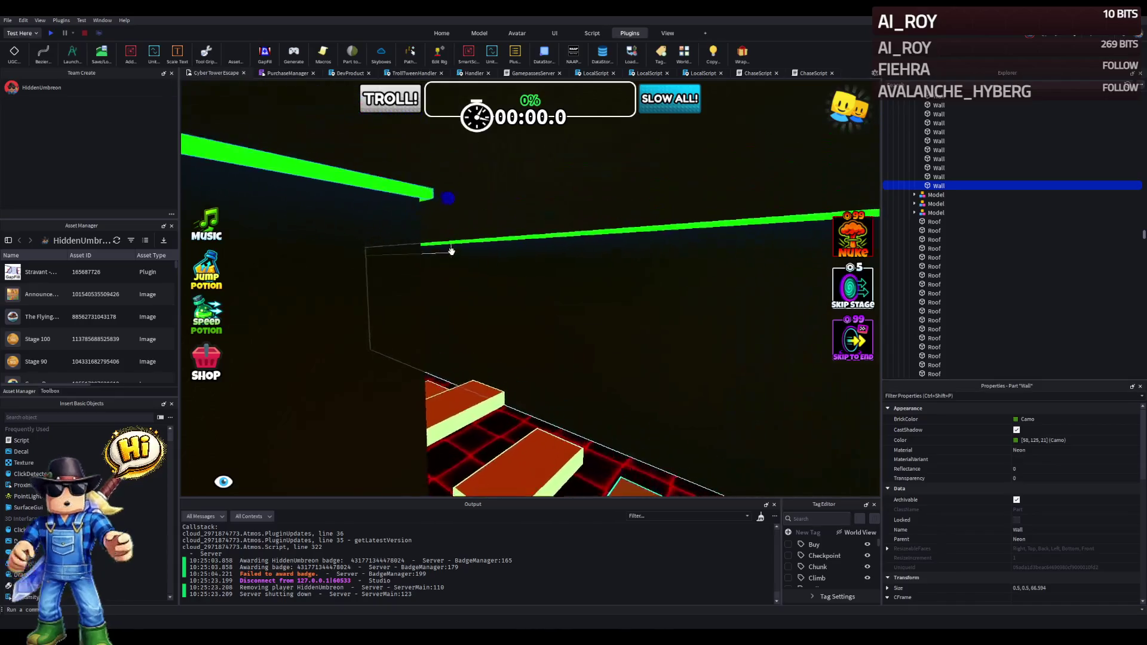
scroll(451, 252, down, 10)
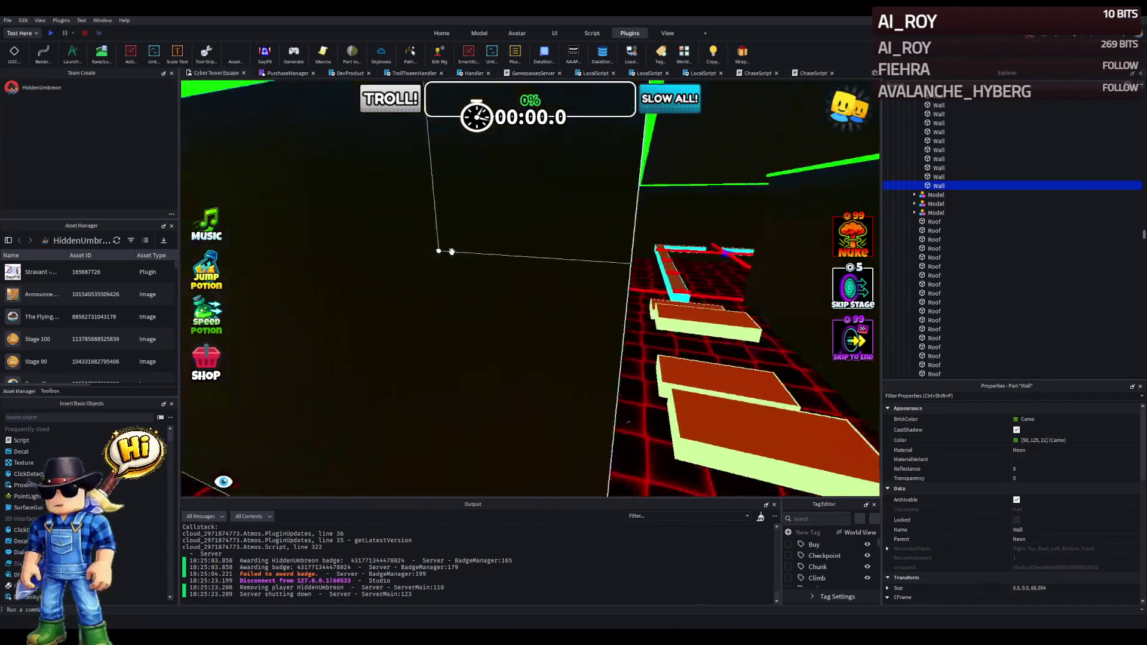
key(w)
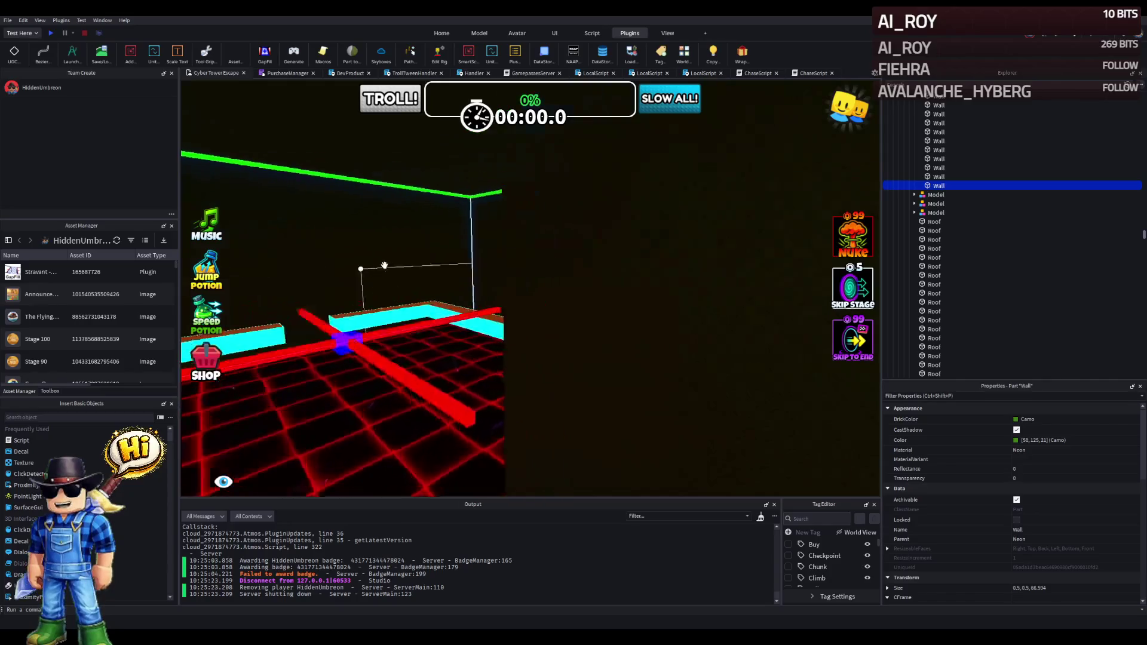
key(w)
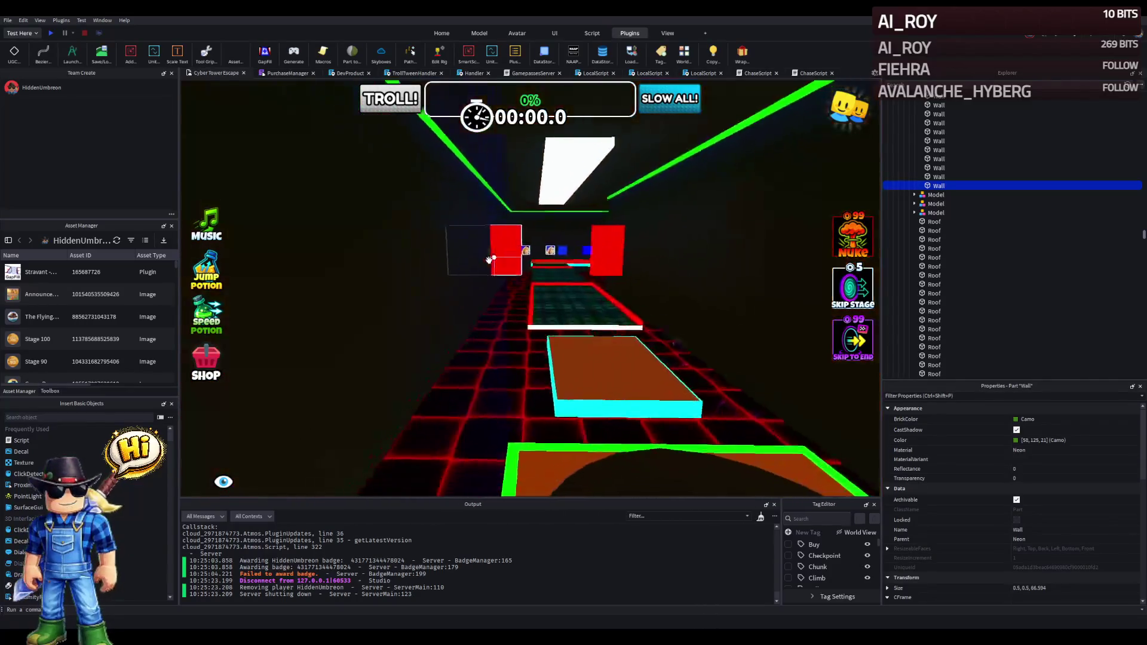
key(s)
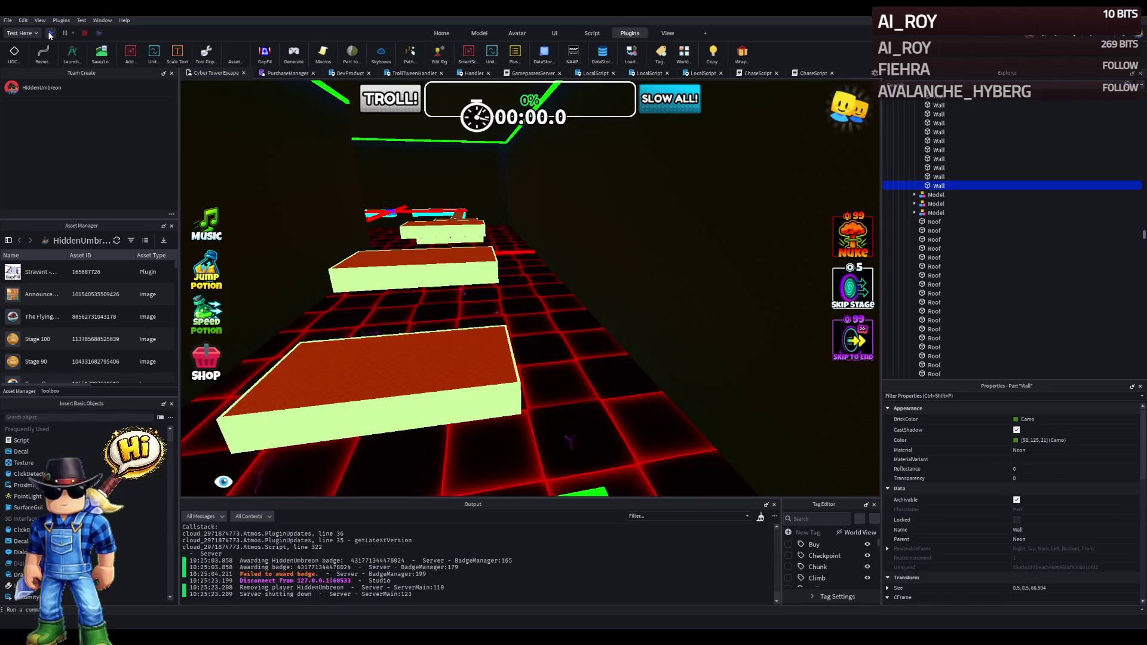
Start a playtest and run the character across the first platforms and along the narrow path.
click(50, 33)
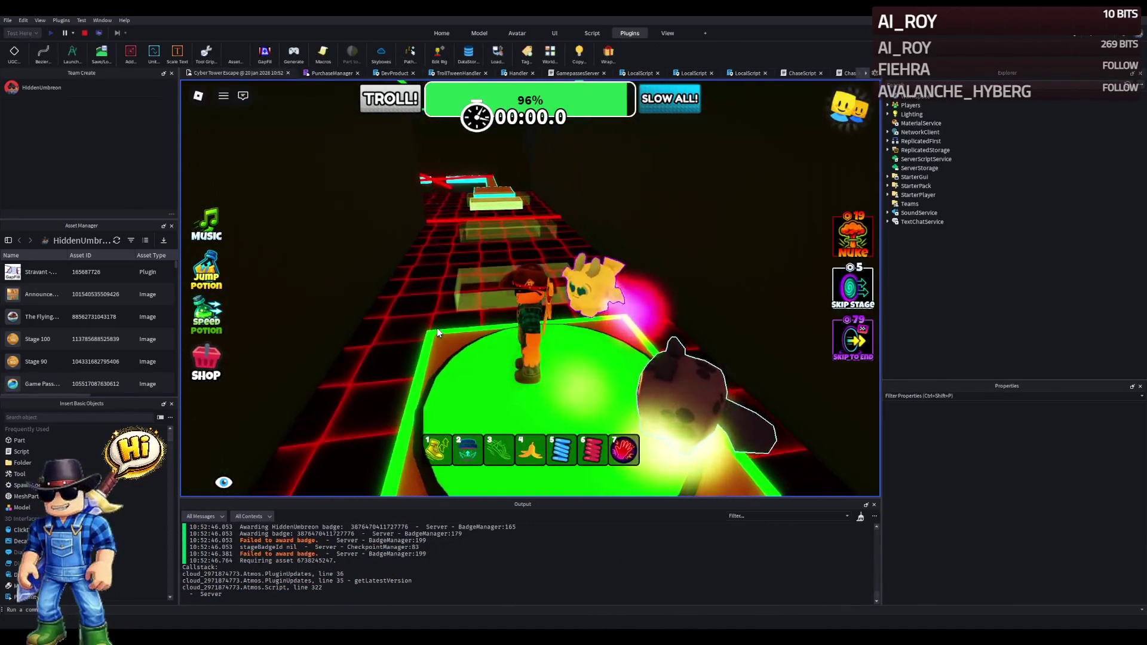
key(w)
key(3)
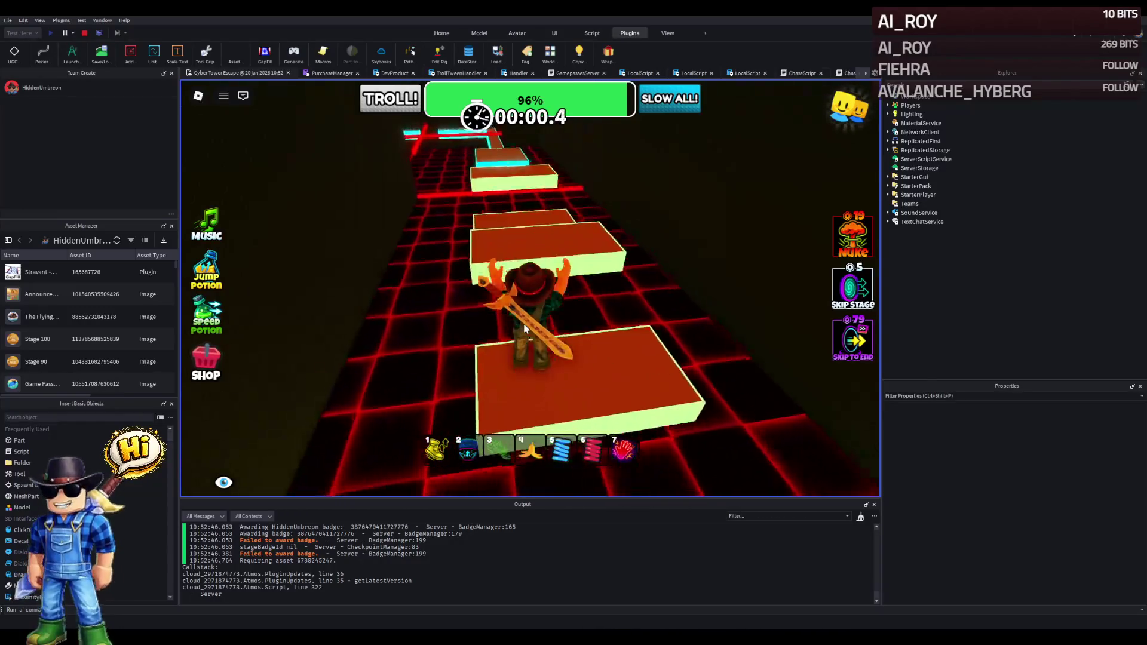
key(w)
key(w)
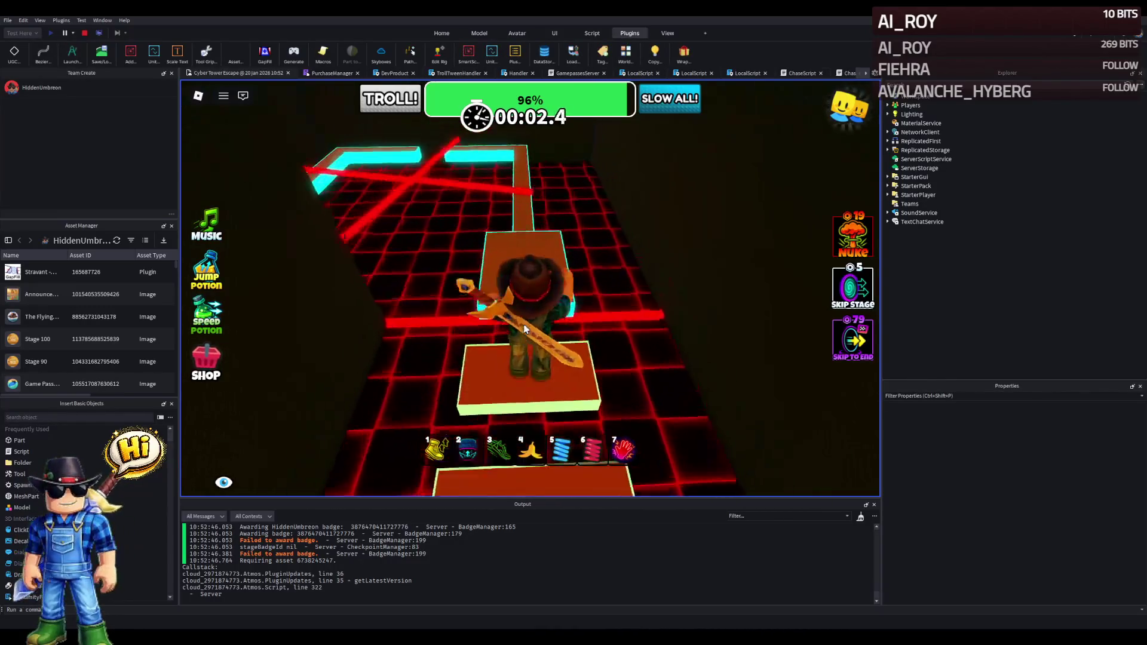
key(w)
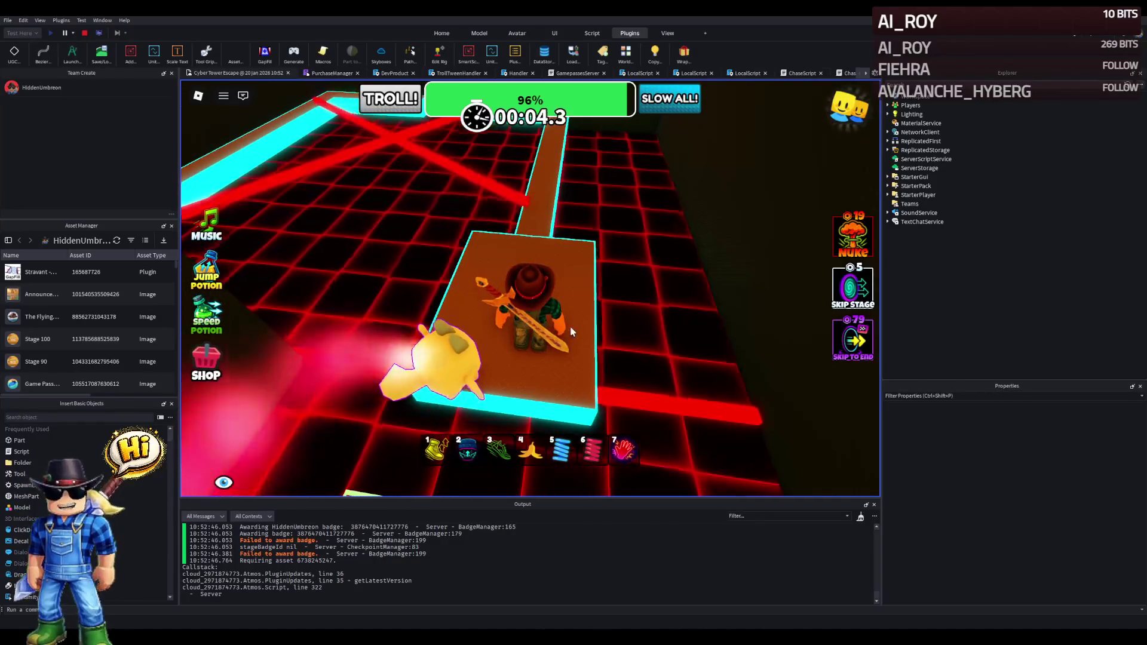
key(w)
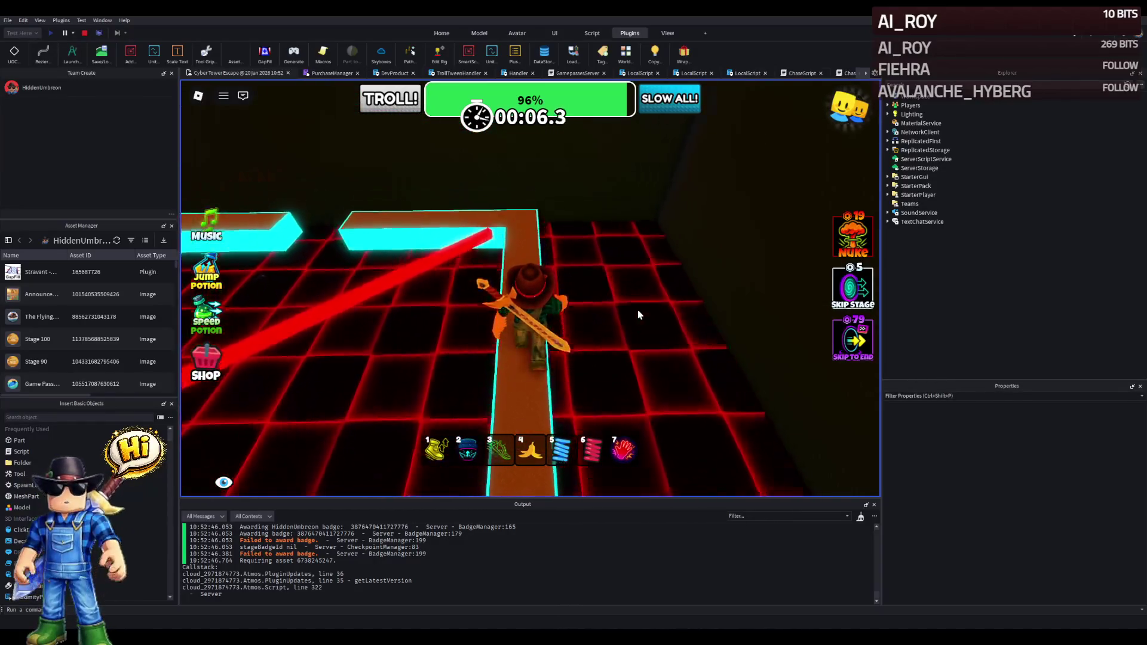
key(w)
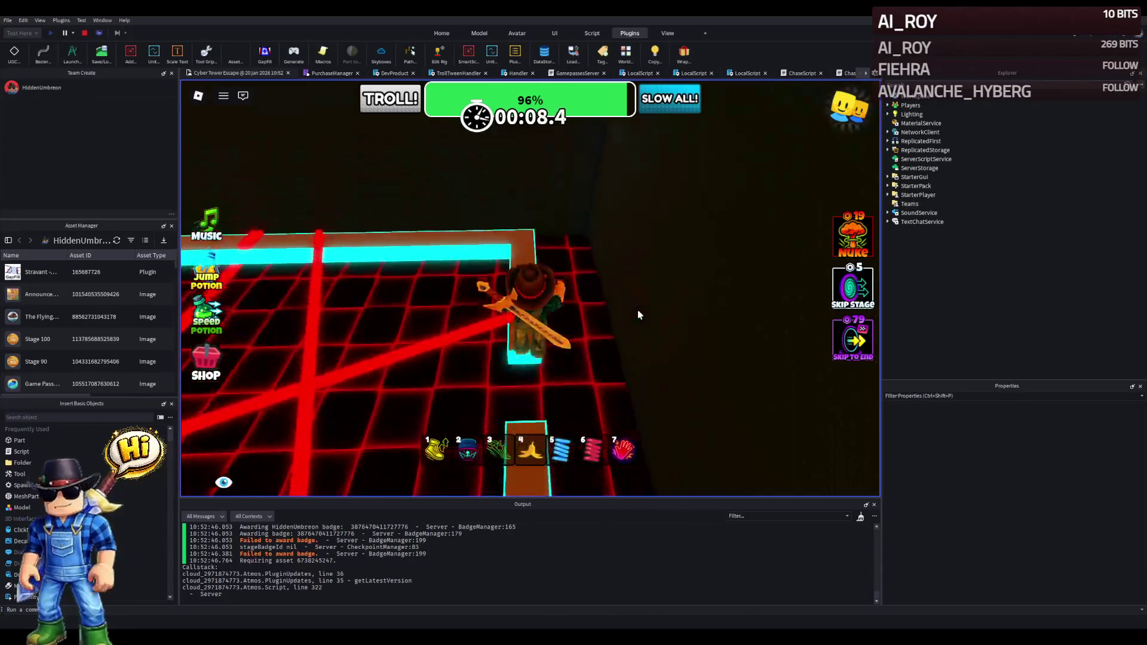
key(w)
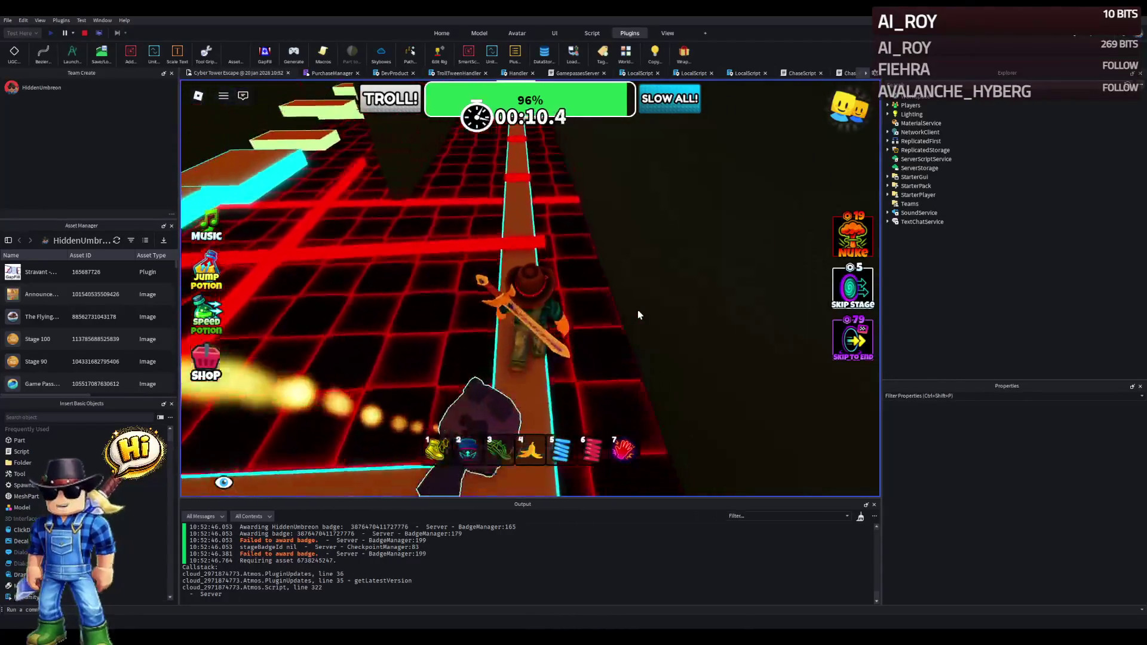
key(w)
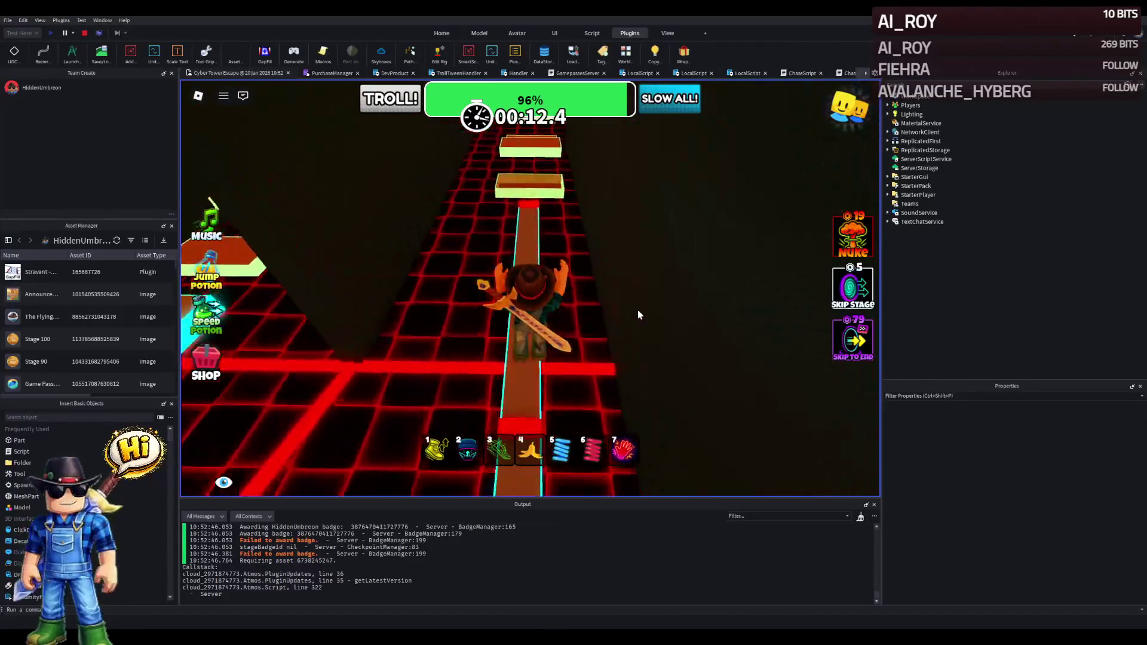
Cross the lime and cyan platforms to the green checkpoint pad, then stop the playtest.
key(w)
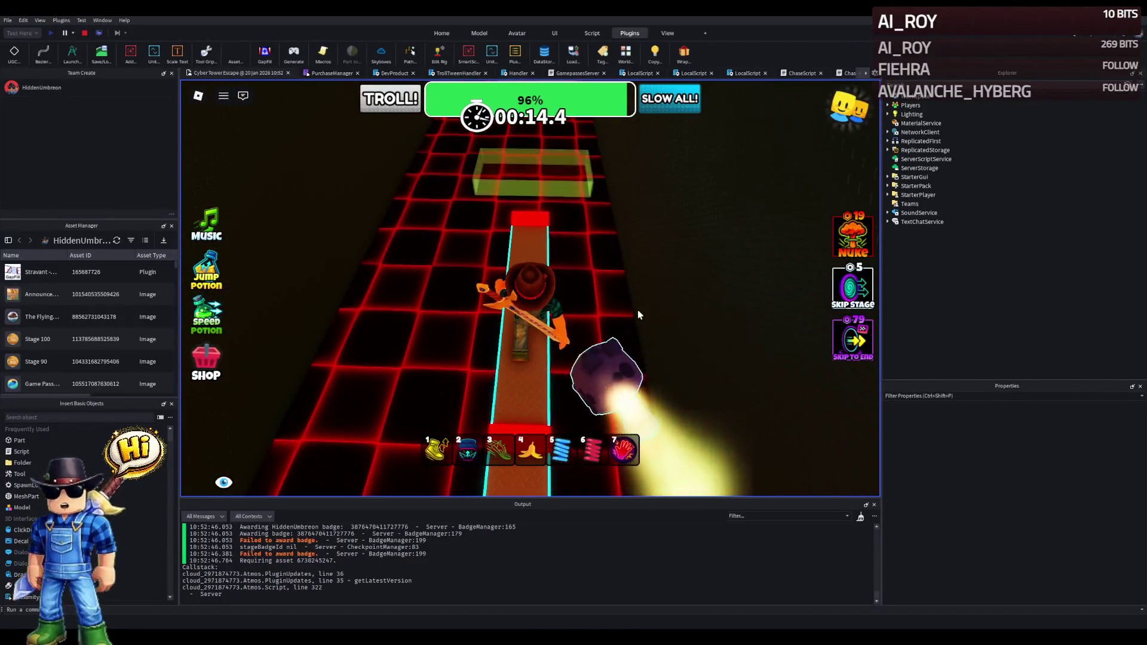
key(w)
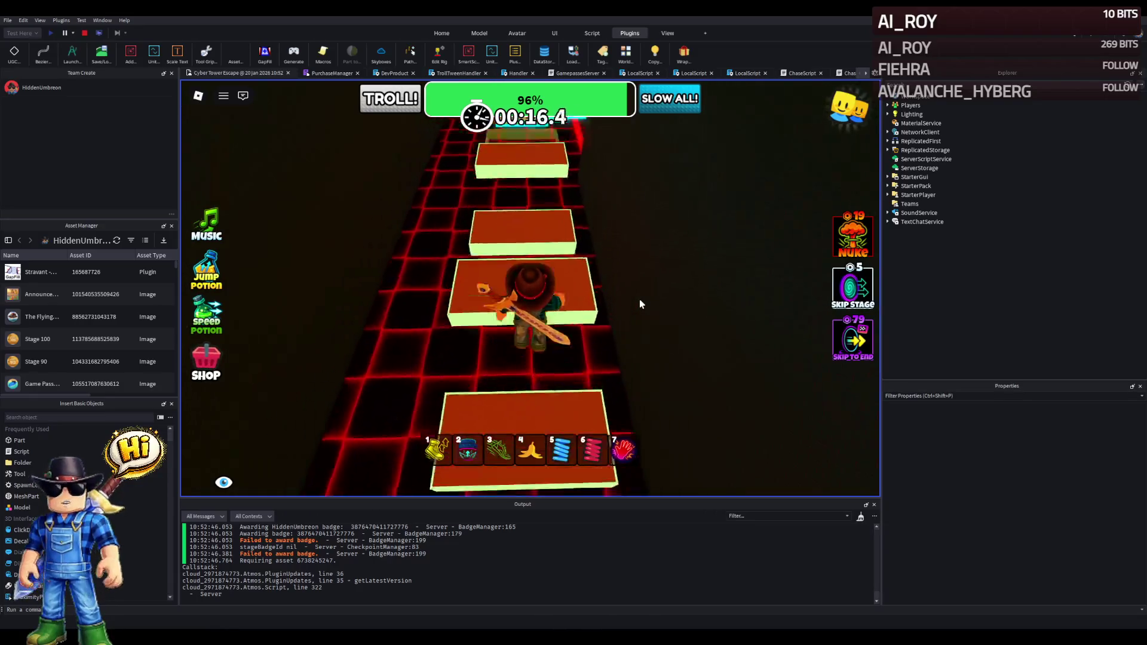
key(w)
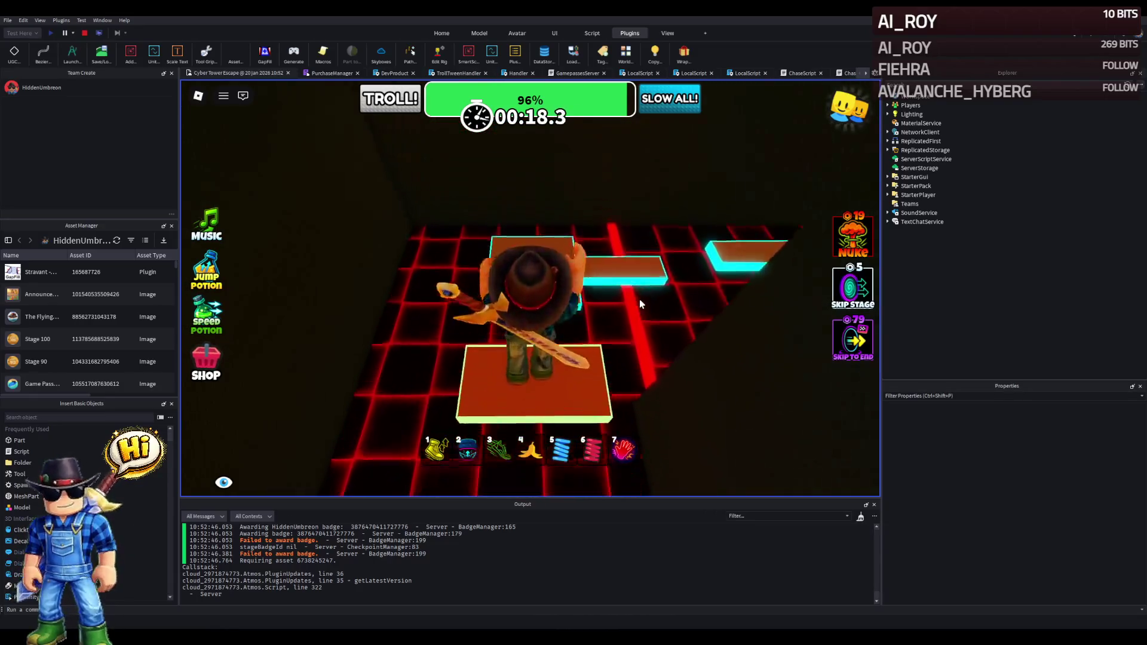
key(2)
key(w)
key(2)
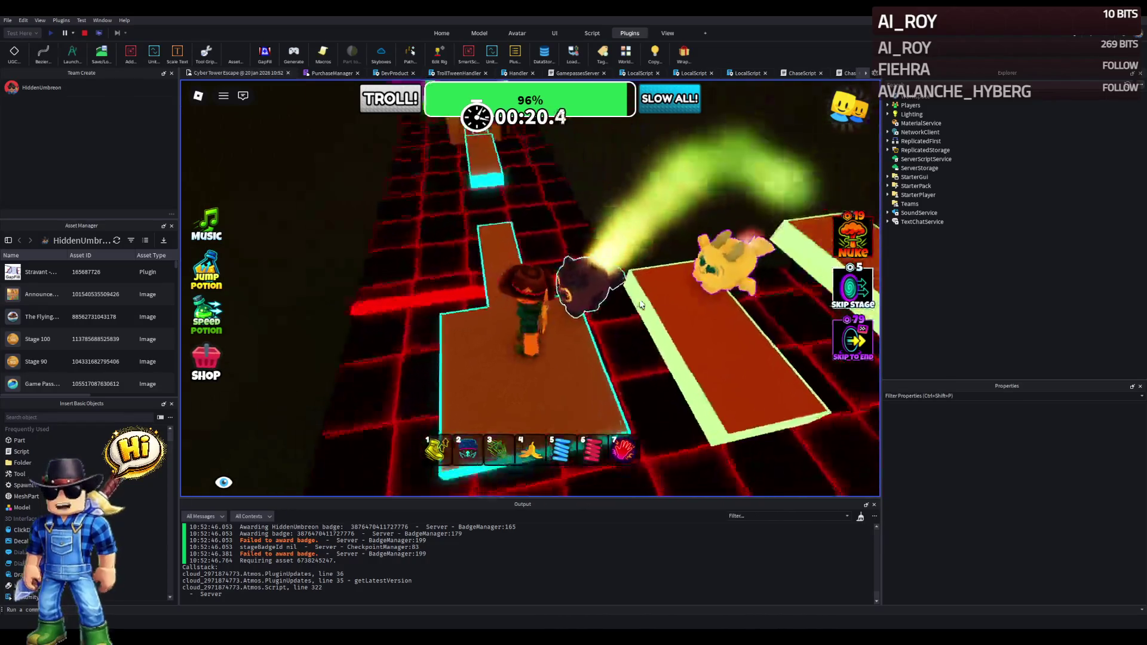
key(w)
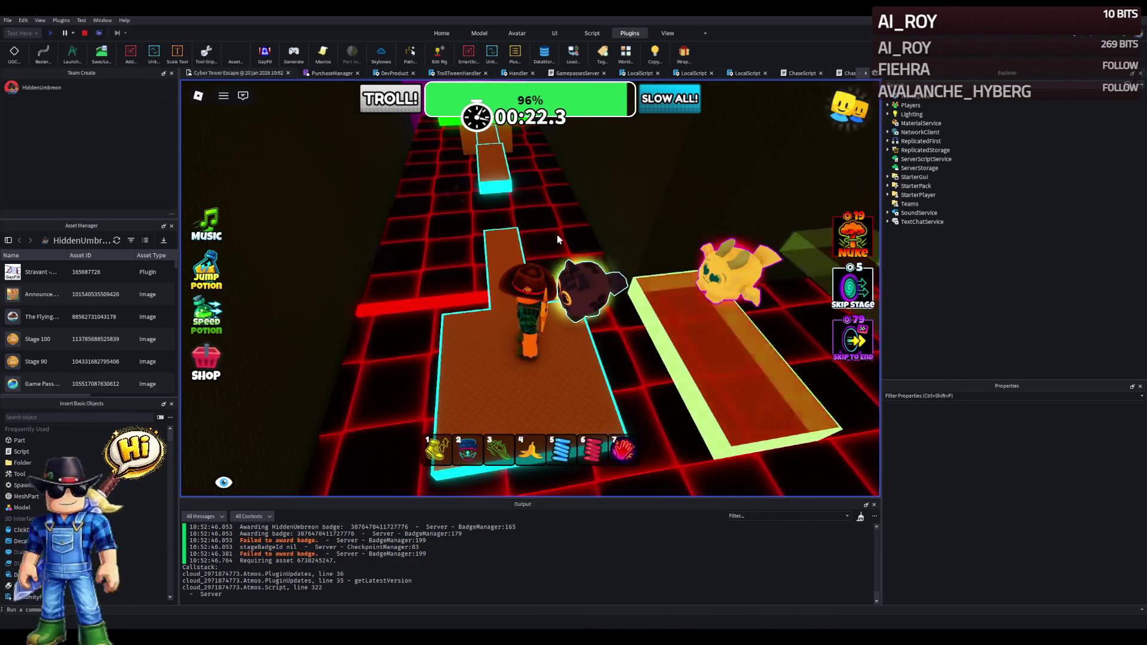
key(2)
key(w)
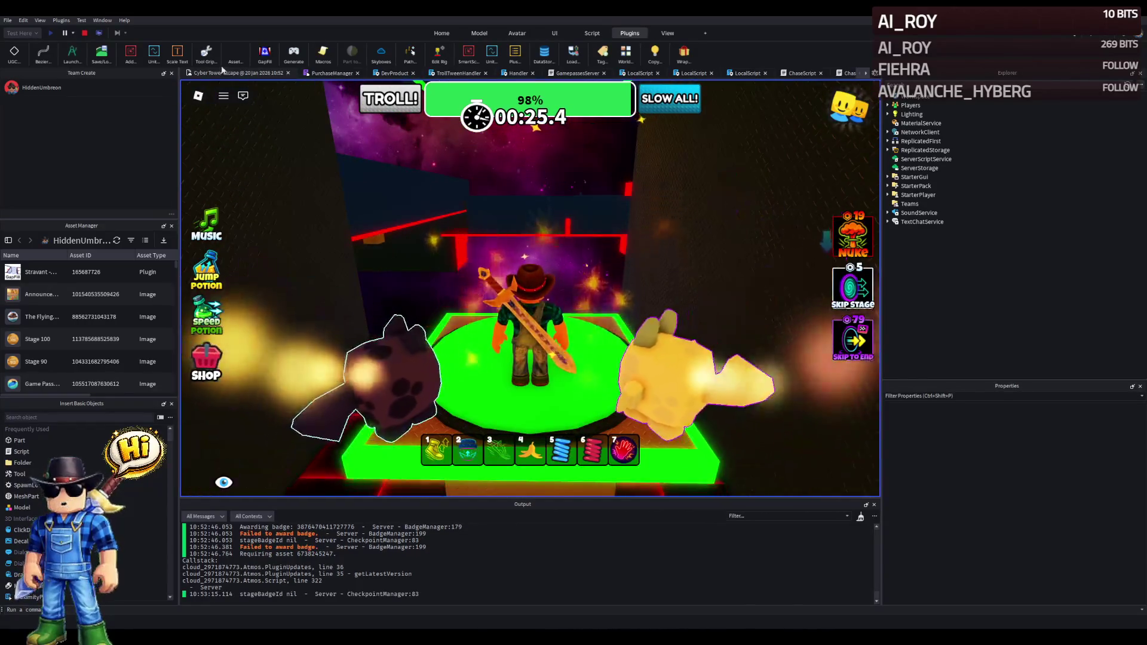
key(shift+F5)
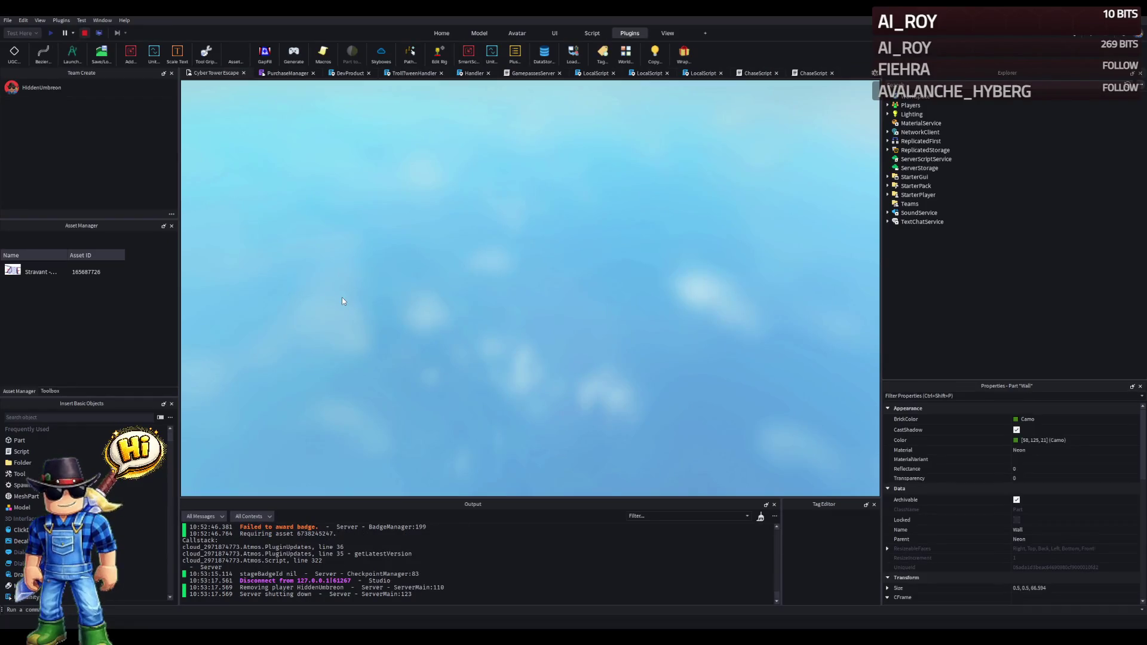
key(w)
key(w)
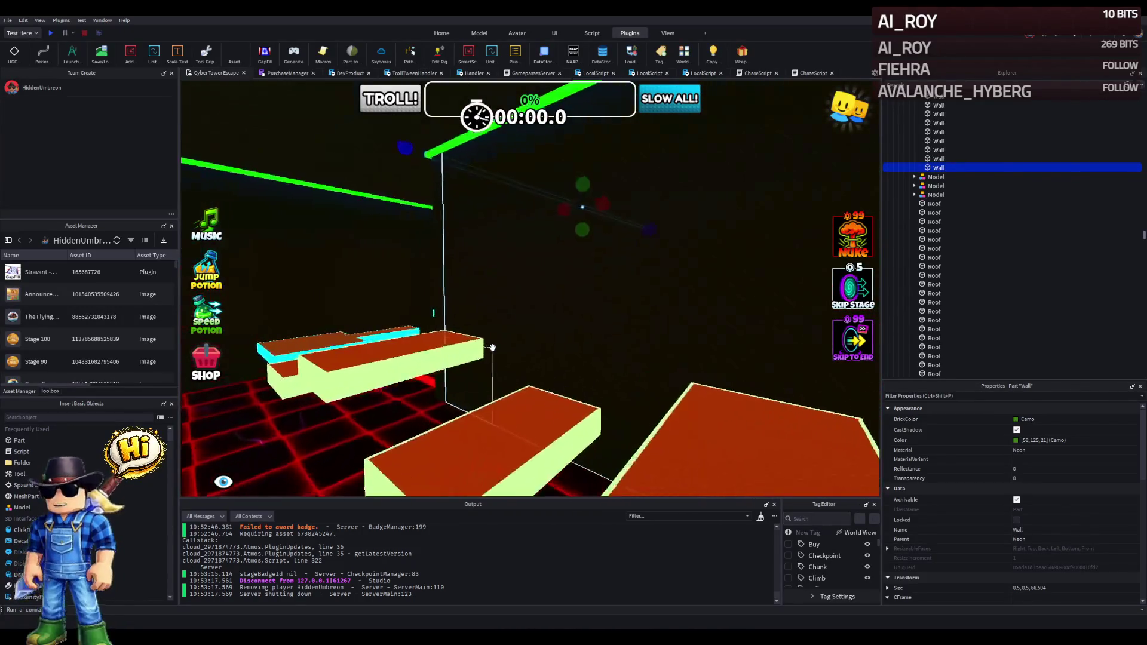
click(501, 432)
key(w)
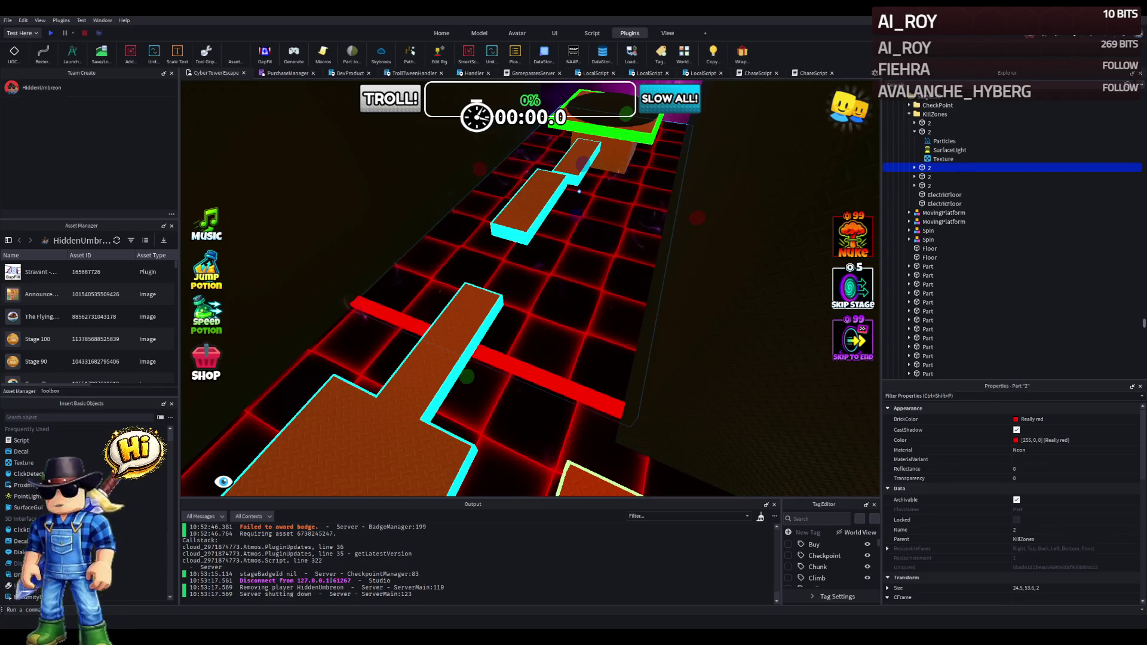
Collapse the KillZones and Stage_56 folders in Explorer and focus the view on Stage_58.
key(w)
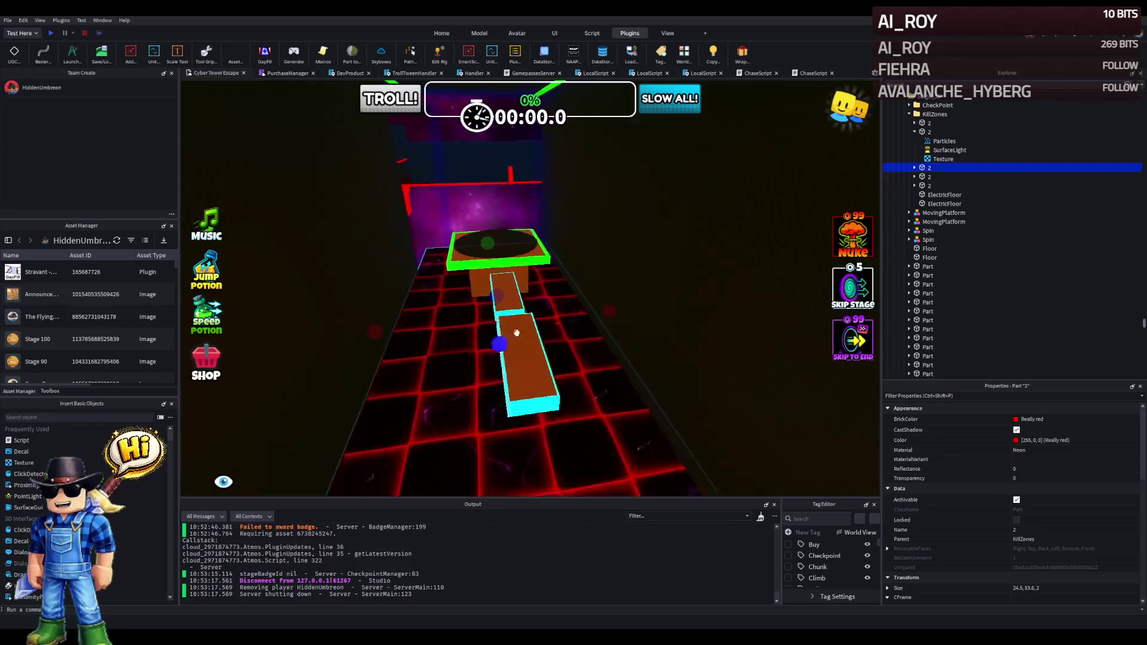
click(933, 114)
click(909, 113)
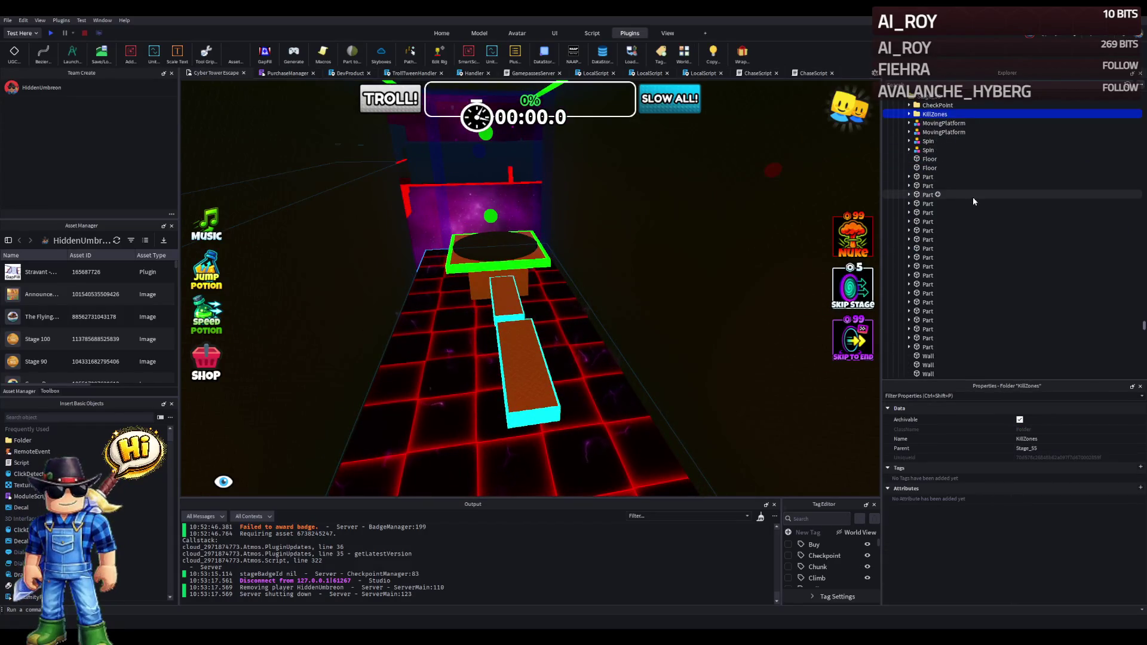
scroll(980, 209, down, 3)
click(925, 267)
key(Left)
key(Down)
key(Down)
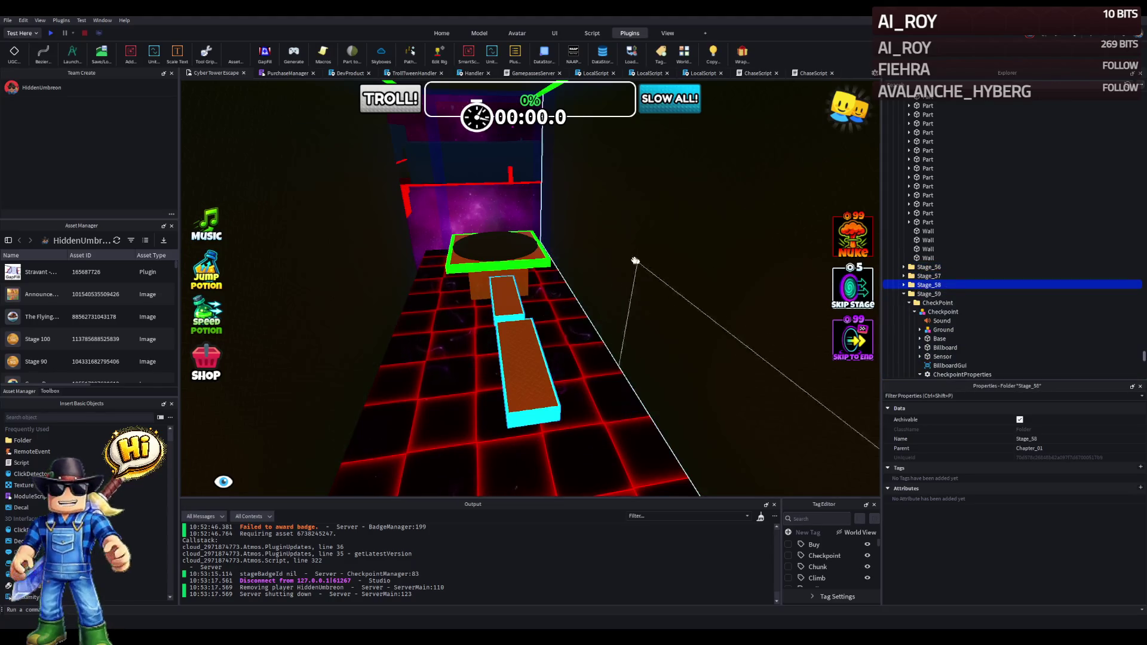
key(f)
Fly the camera over the roofed room and select the FastGard guard on the floor.
key(w)
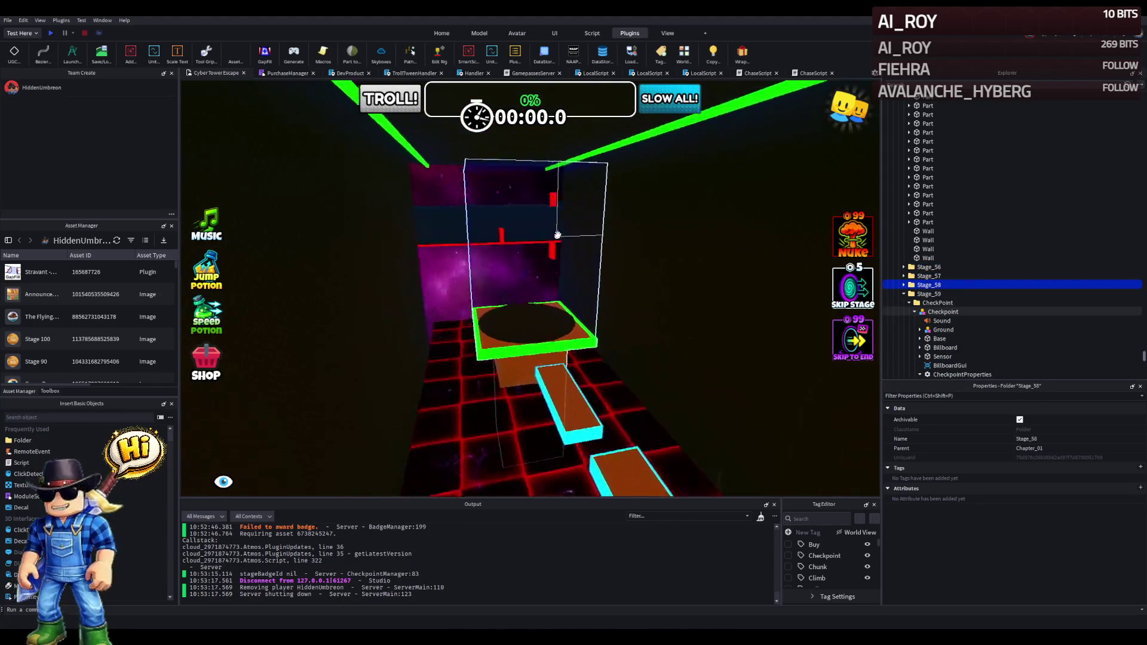
key(s)
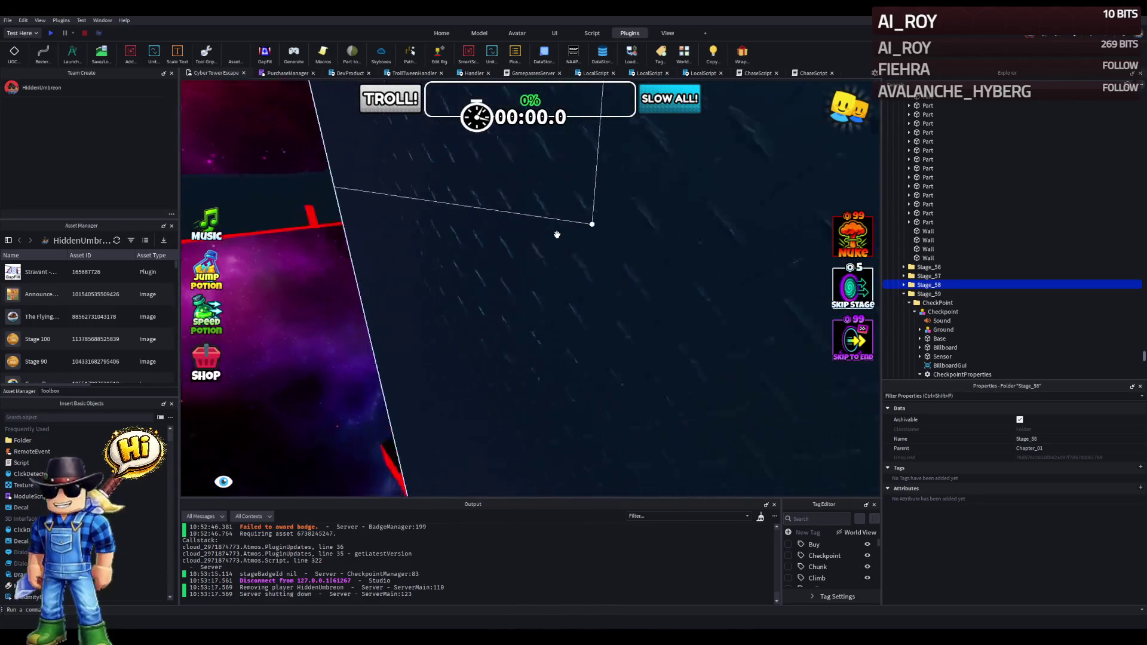
key(s)
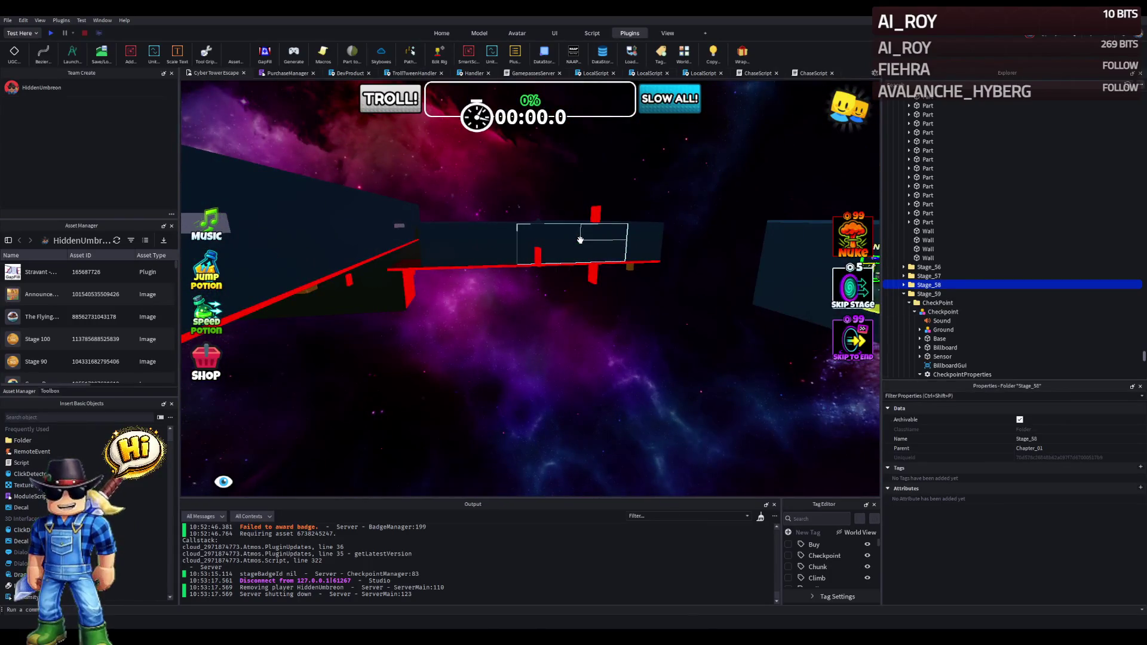
key(e)
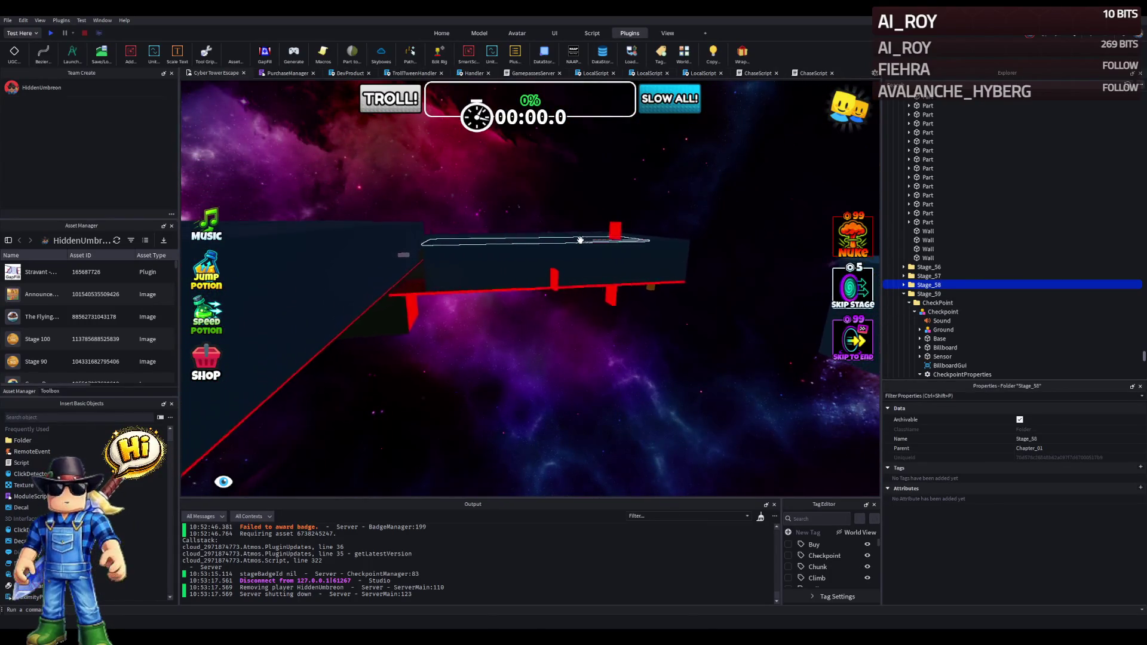
key(e)
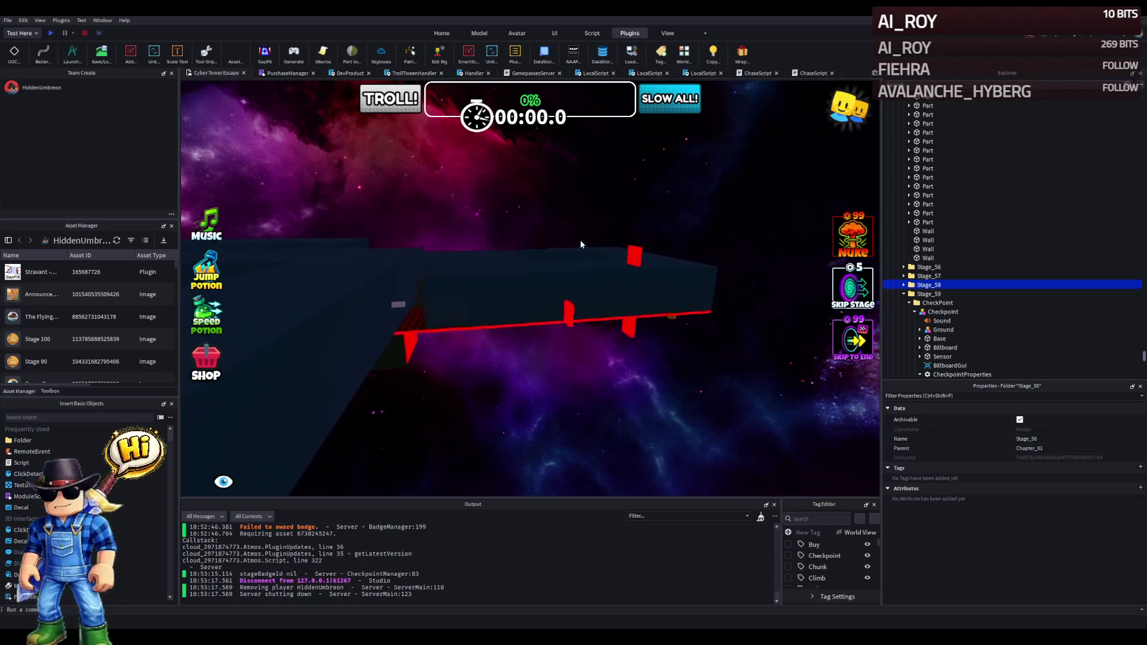
click(504, 254)
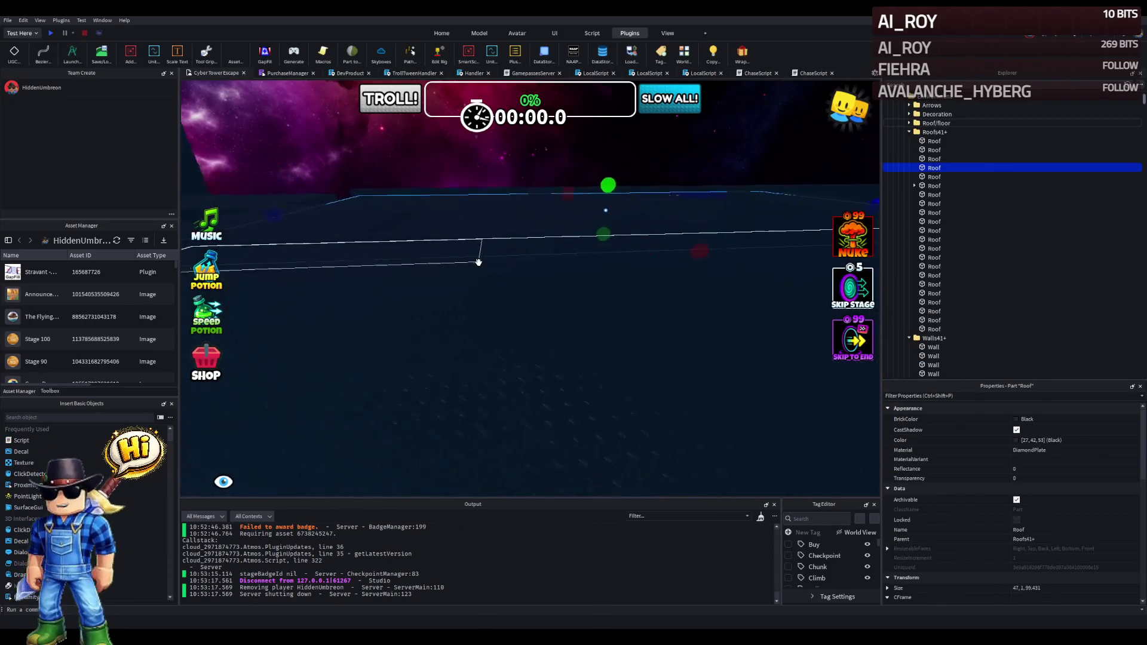
scroll(478, 262, up, 5)
click(419, 354)
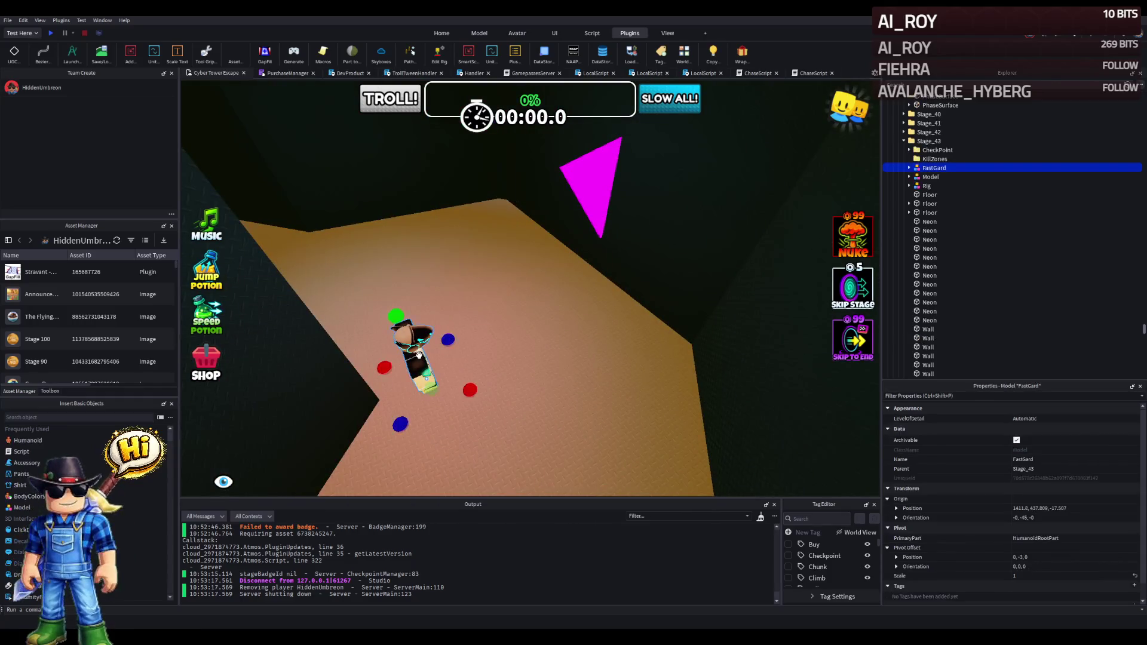
Duplicate FastGard and move the copy onto the Stage_59 checkpoint pad.
key(d)
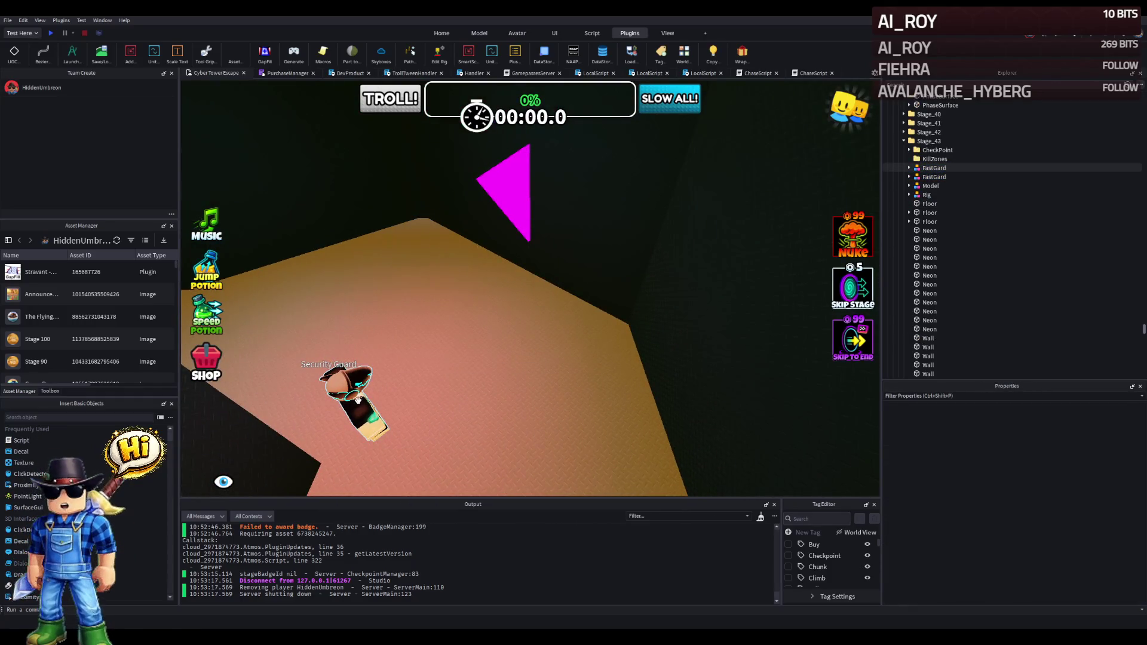
click(357, 400)
mouse_move(357, 400)
mouse_down()
mouse_move(371, 382)
mouse_move(422, 395)
mouse_move(366, 385)
mouse_move(379, 371)
mouse_move(440, 379)
mouse_move(534, 322)
mouse_move(532, 302)
mouse_move(600, 272)
mouse_up()
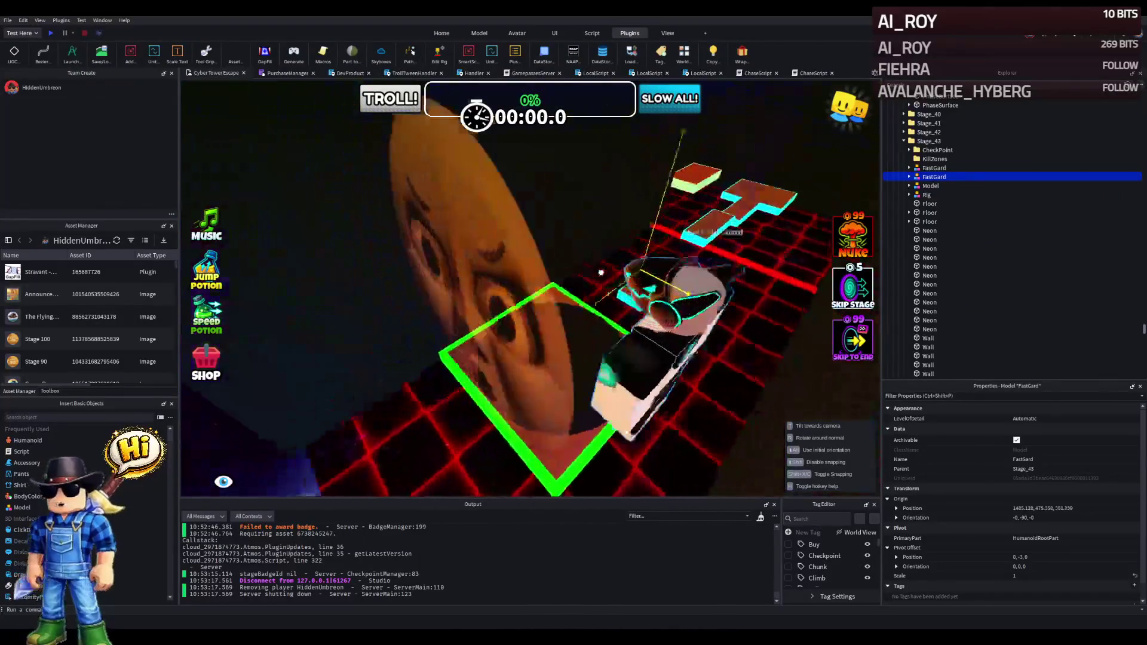
Move the guard copy into the Stage_59 CheckPoint folder in Explorer.
click(612, 225)
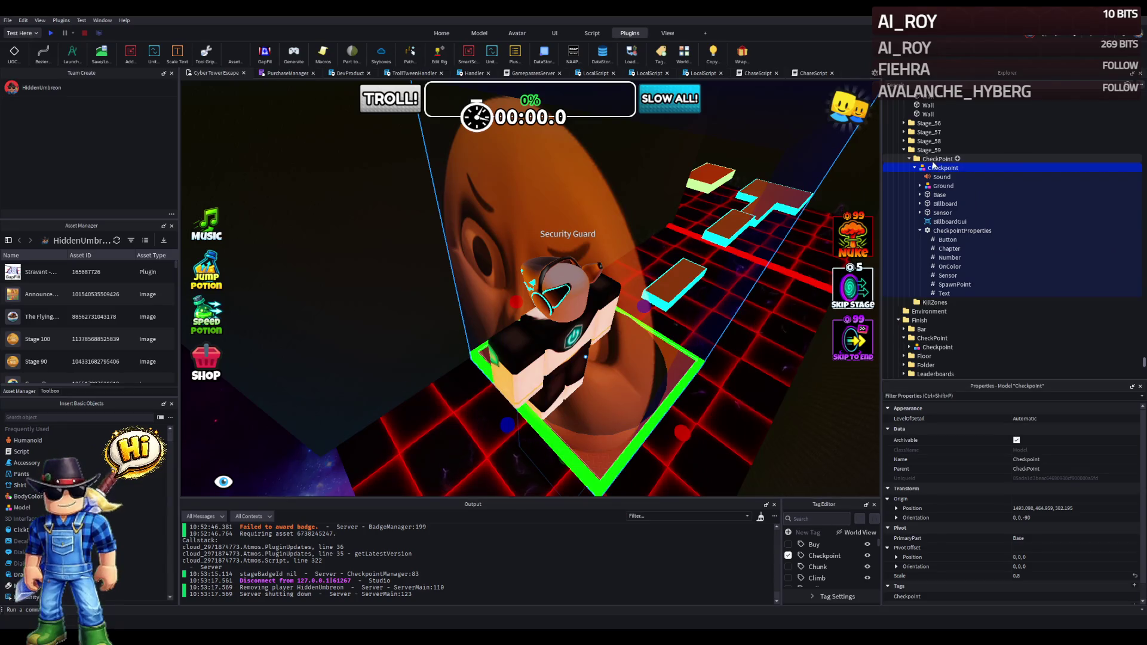
click(561, 311)
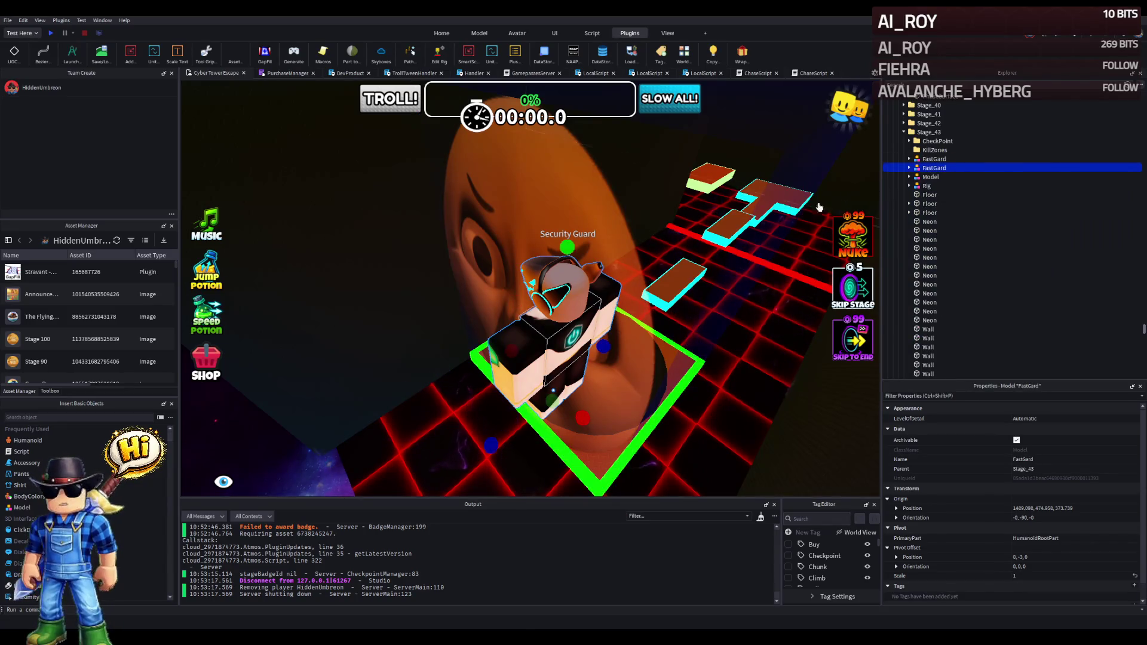
ctrl+click(762, 179)
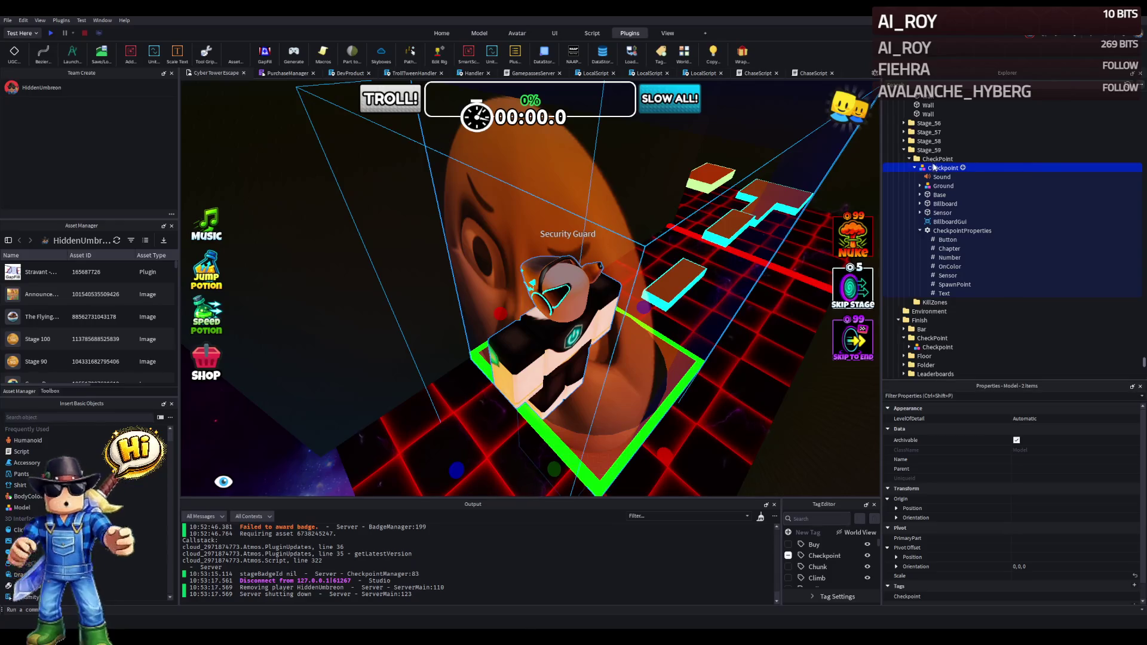
drag(933, 169, 931, 161)
ctrl+click(943, 159)
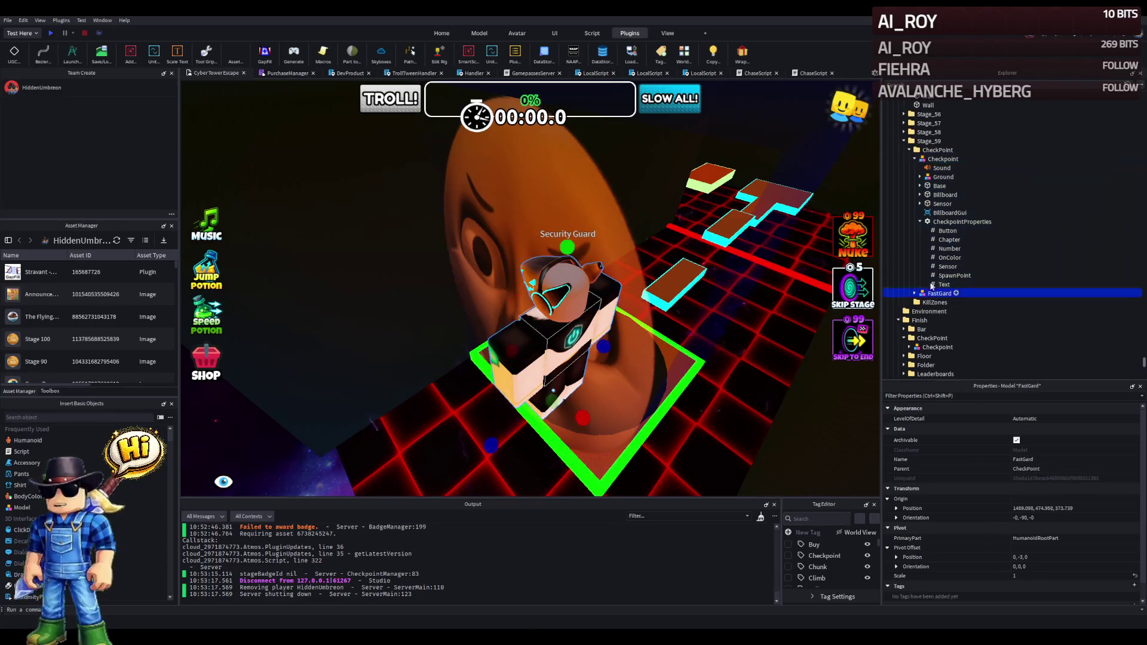
click(909, 150)
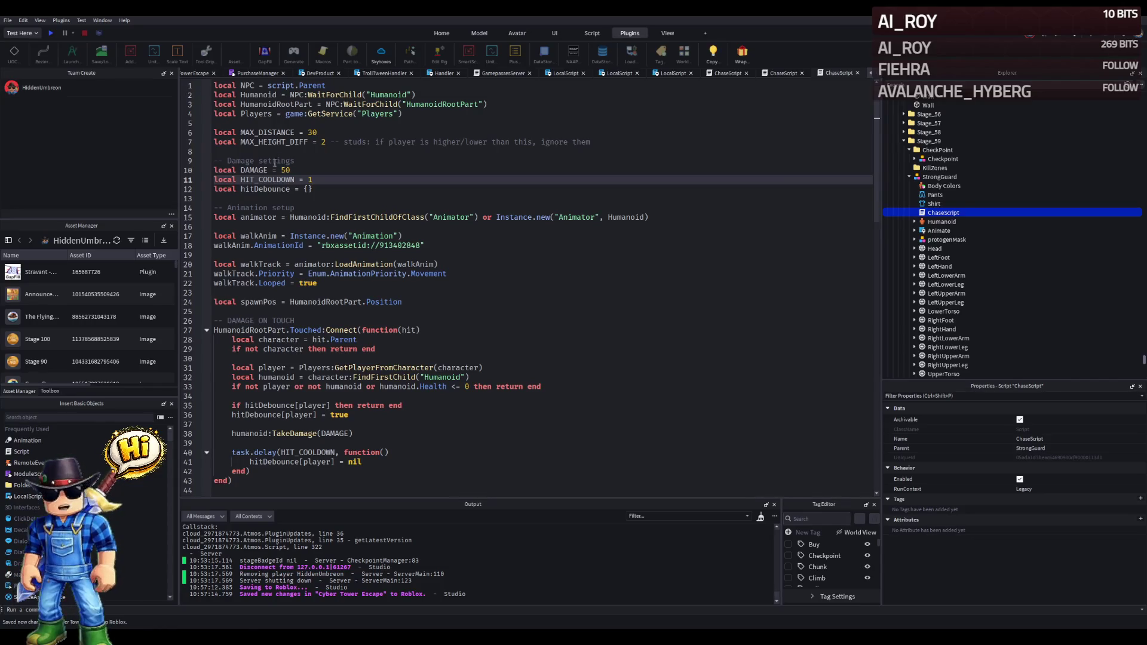
Set the guard Humanoid's WalkSpeed to 11, then switch to the Cyber Tower Escape tab.
click(941, 221)
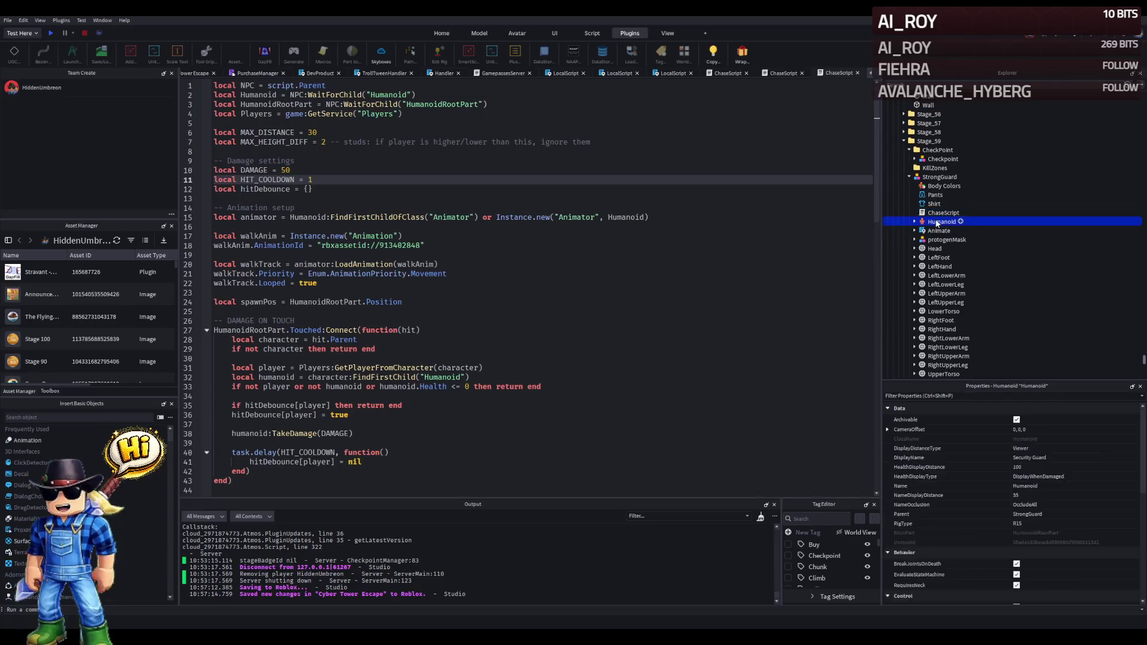
scroll(1064, 505, down, 6)
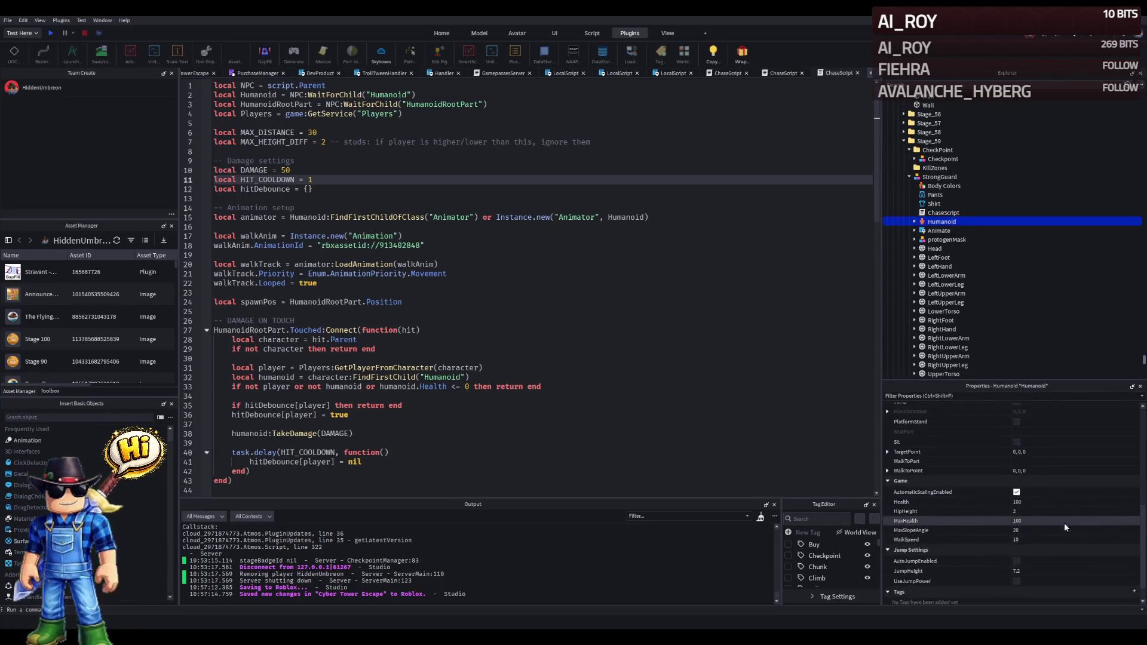
click(1036, 540)
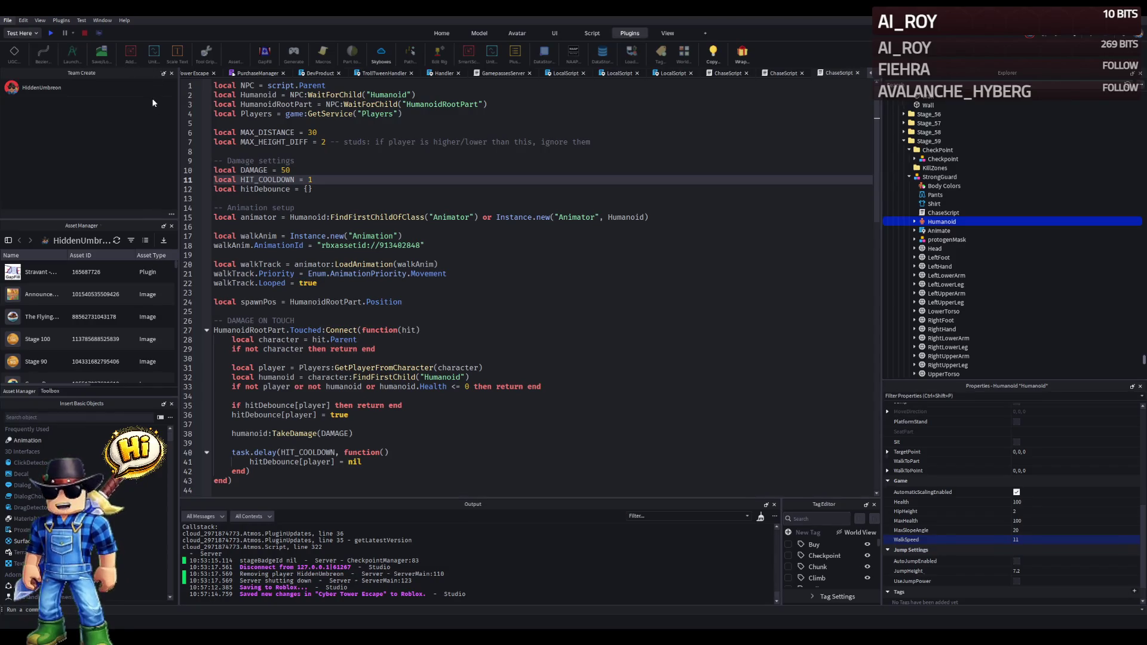
click(199, 73)
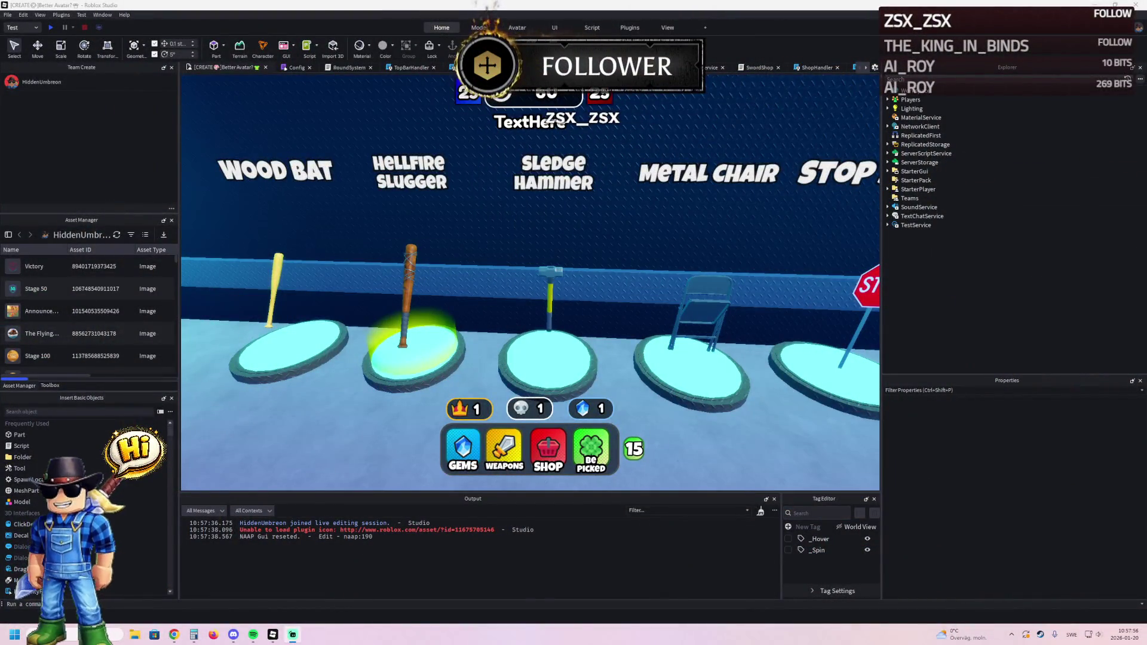
Fly past the weapon stands to the sword wall and select the Ice Sword showcase, Showcase14.
key(d)
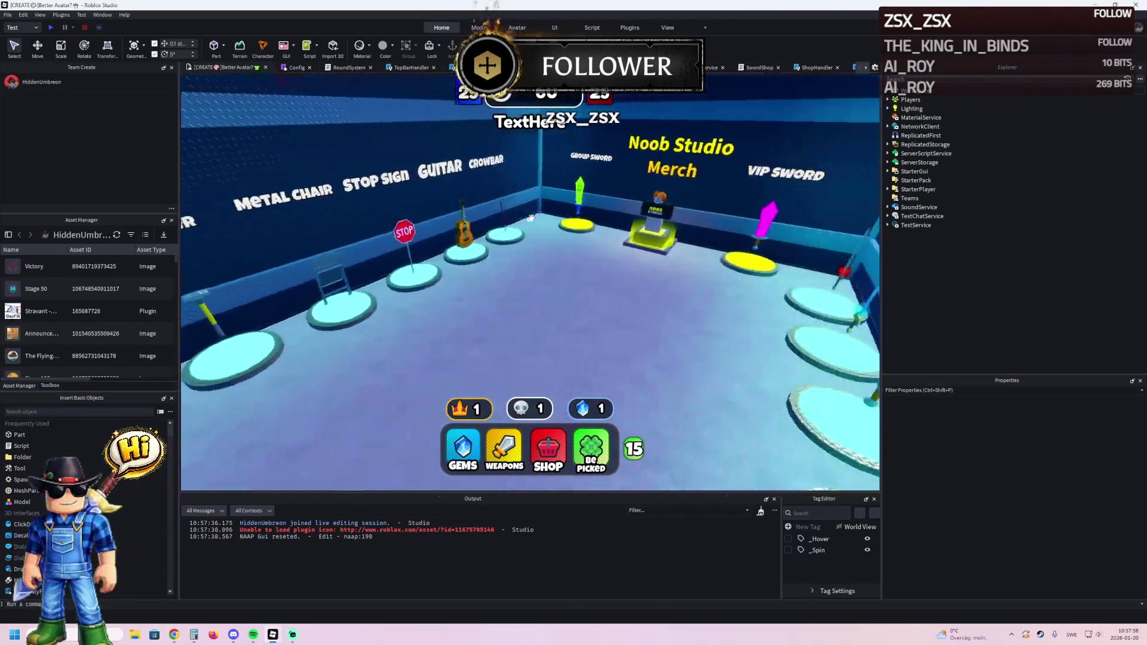
key(a)
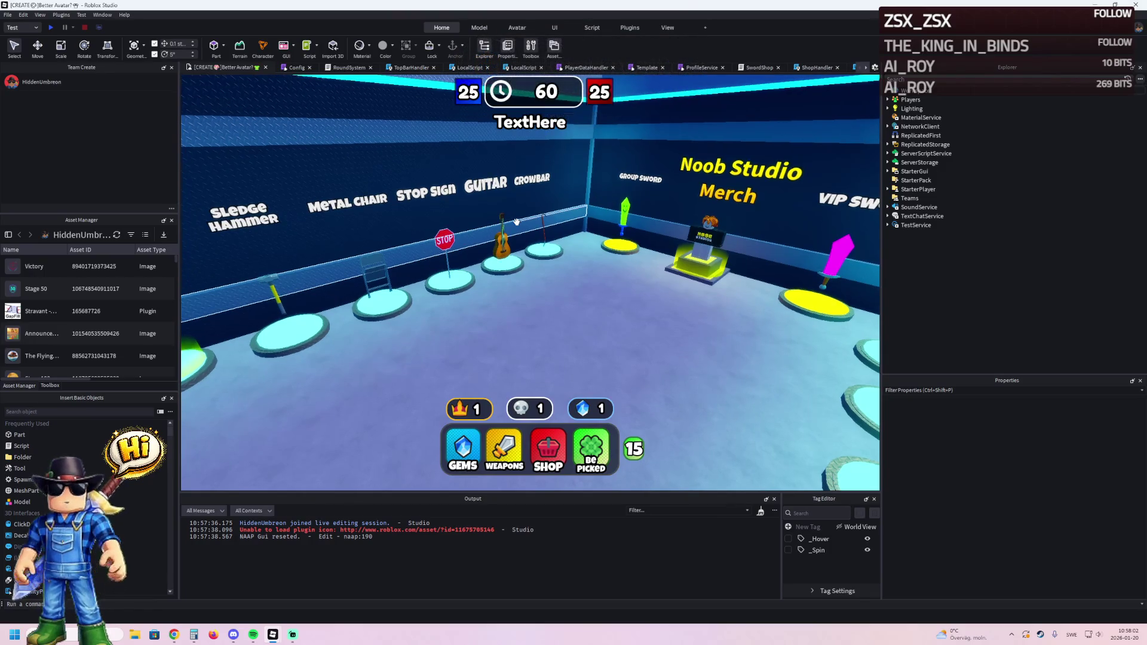
key(a)
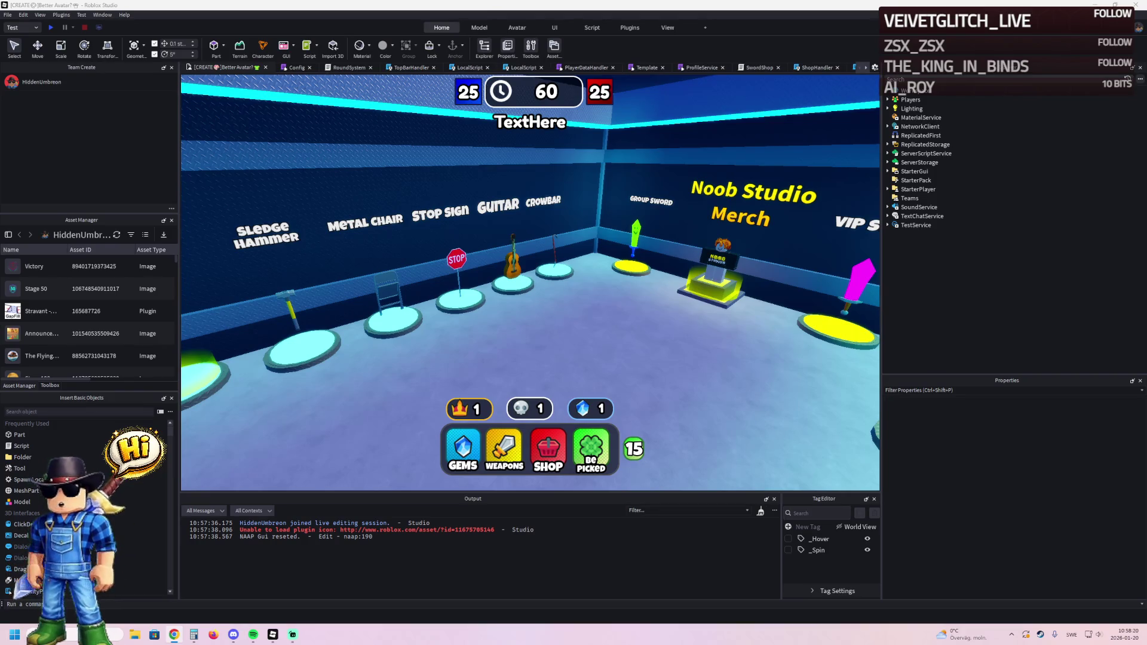
drag(298, 347, 317, 343)
key(d)
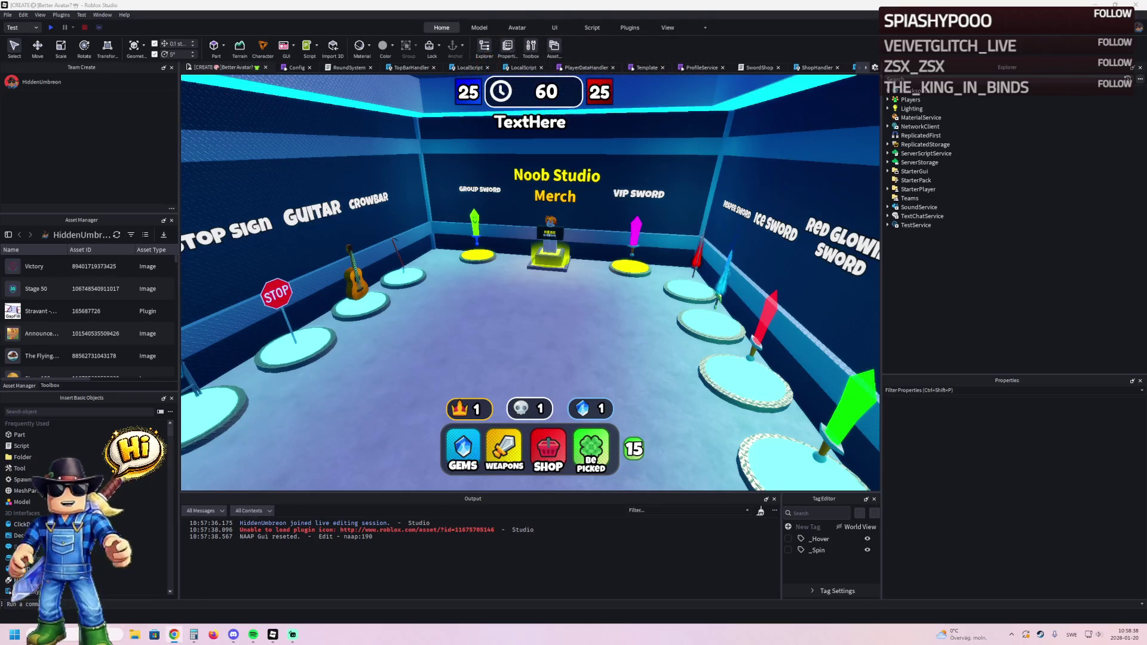
key(a)
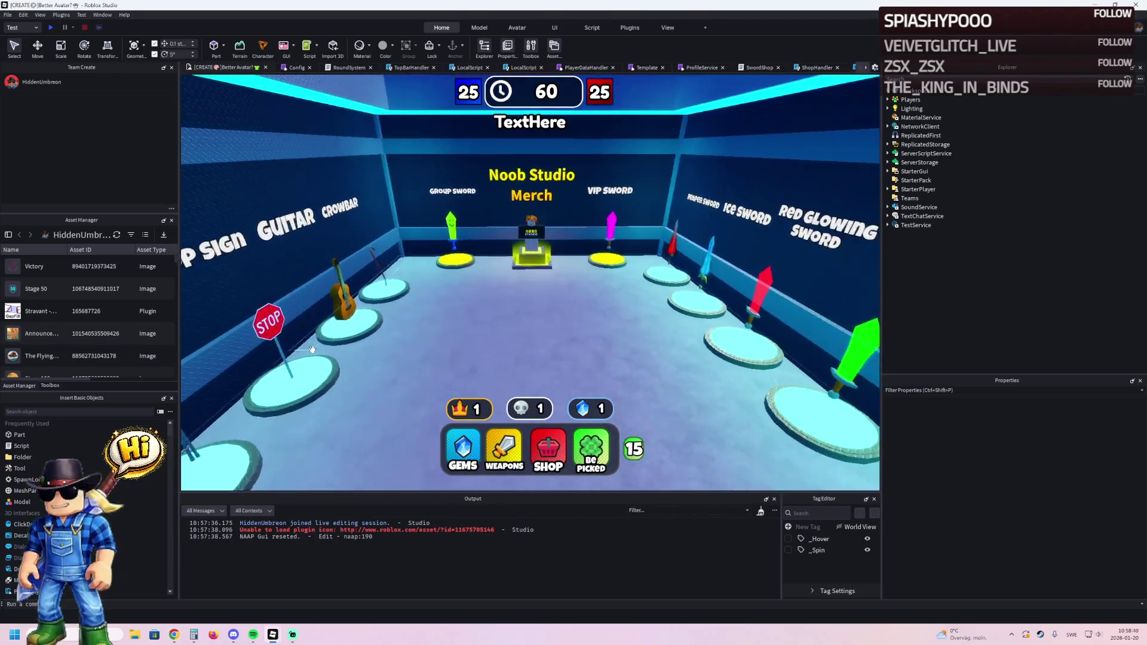
key(d)
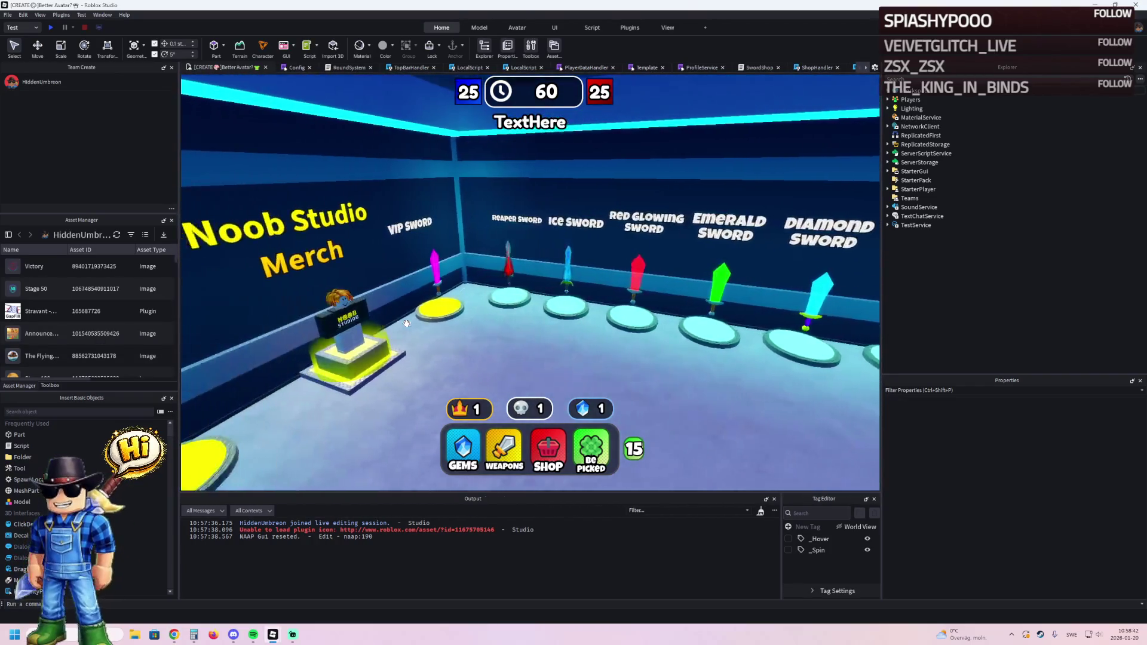
key(w)
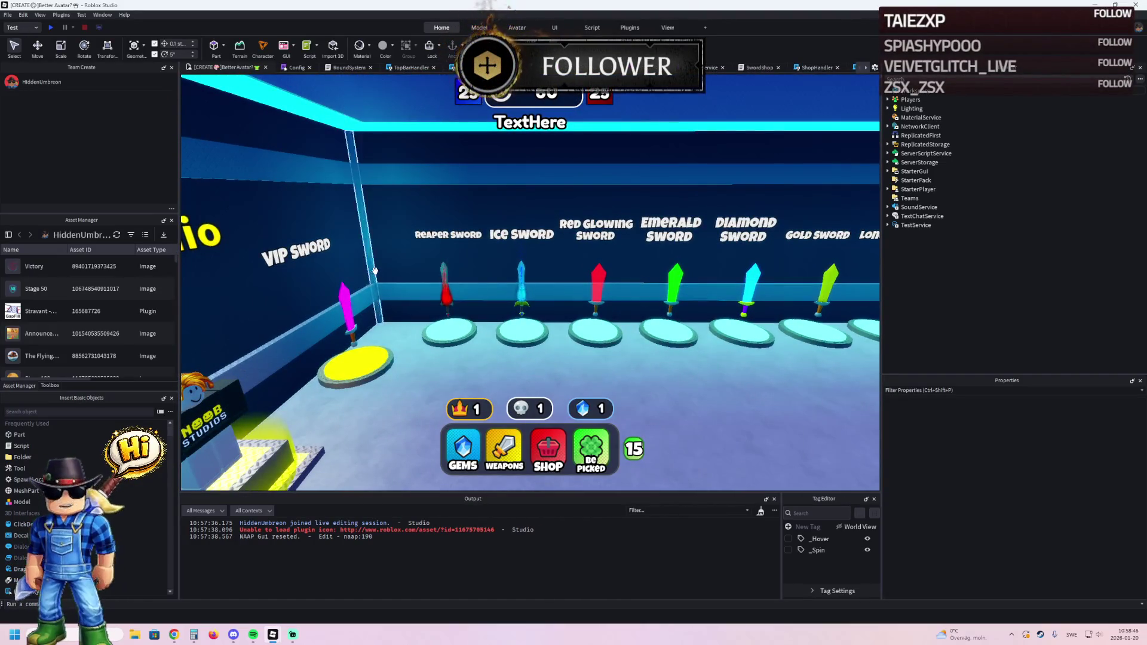
key(w)
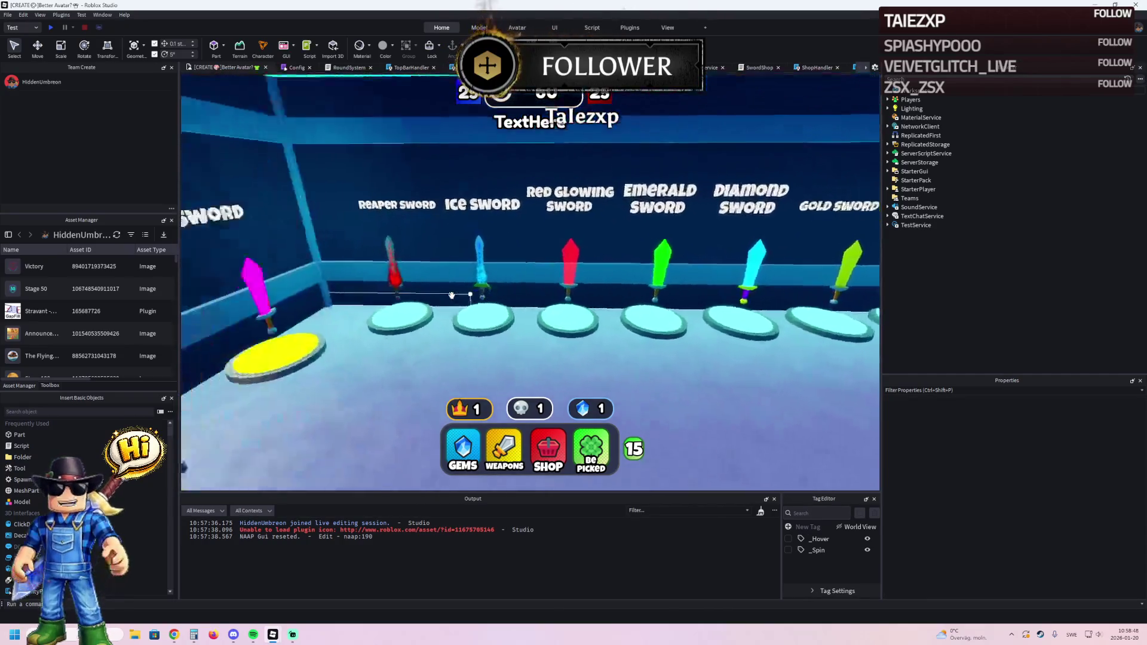
key(w)
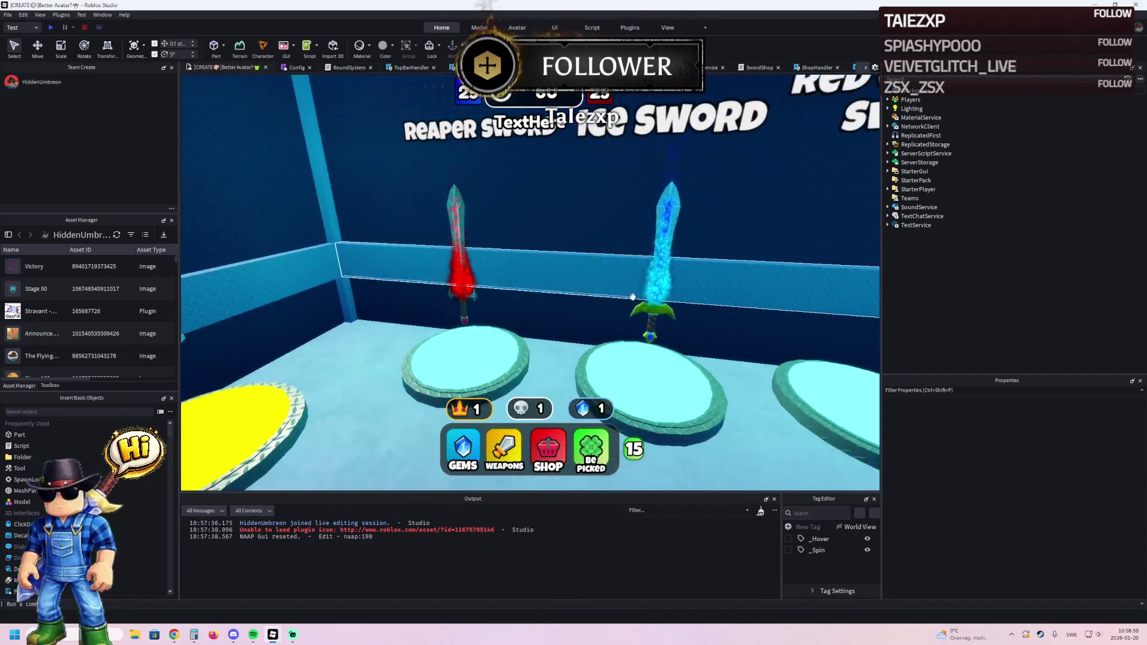
click(655, 304)
key(e)
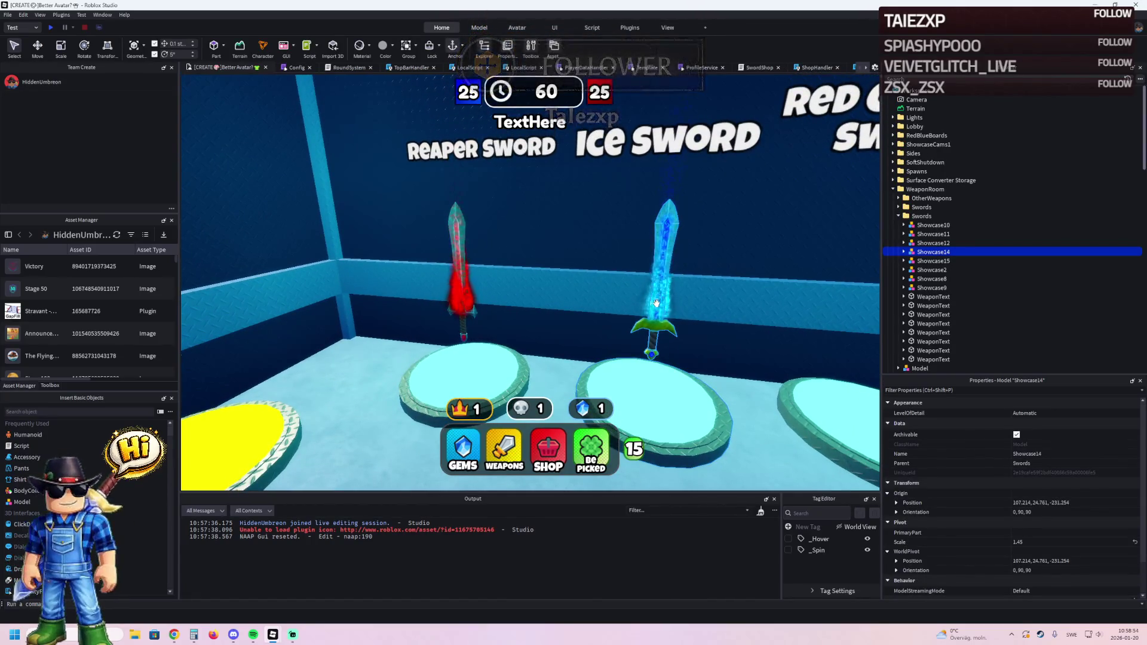
key(s)
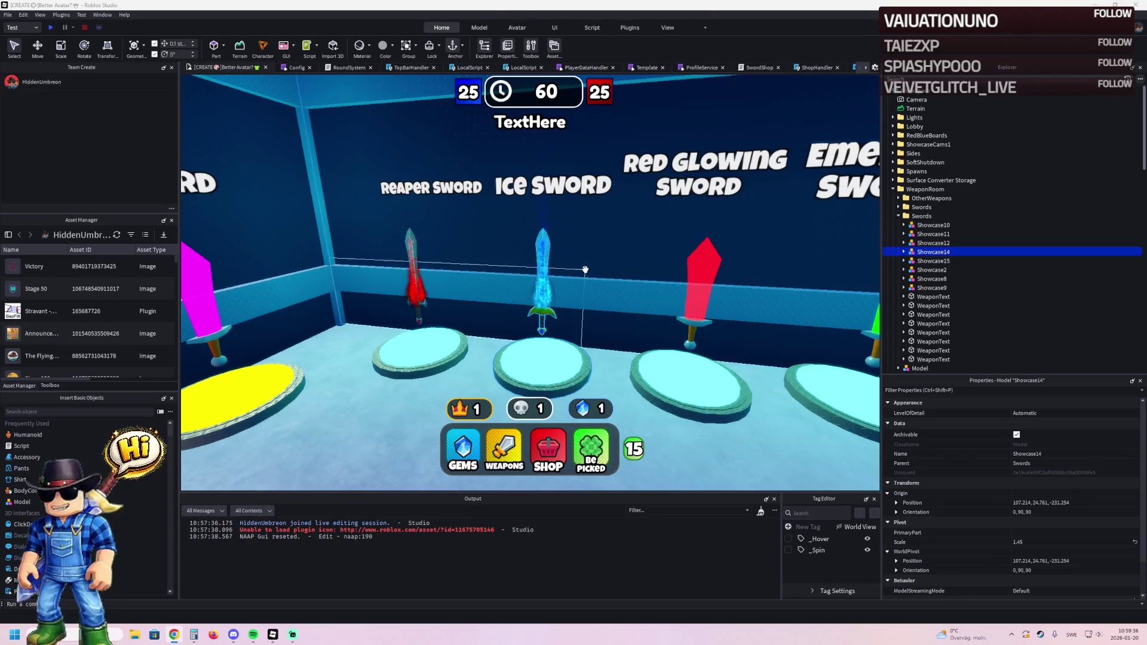
key(d)
key(d)
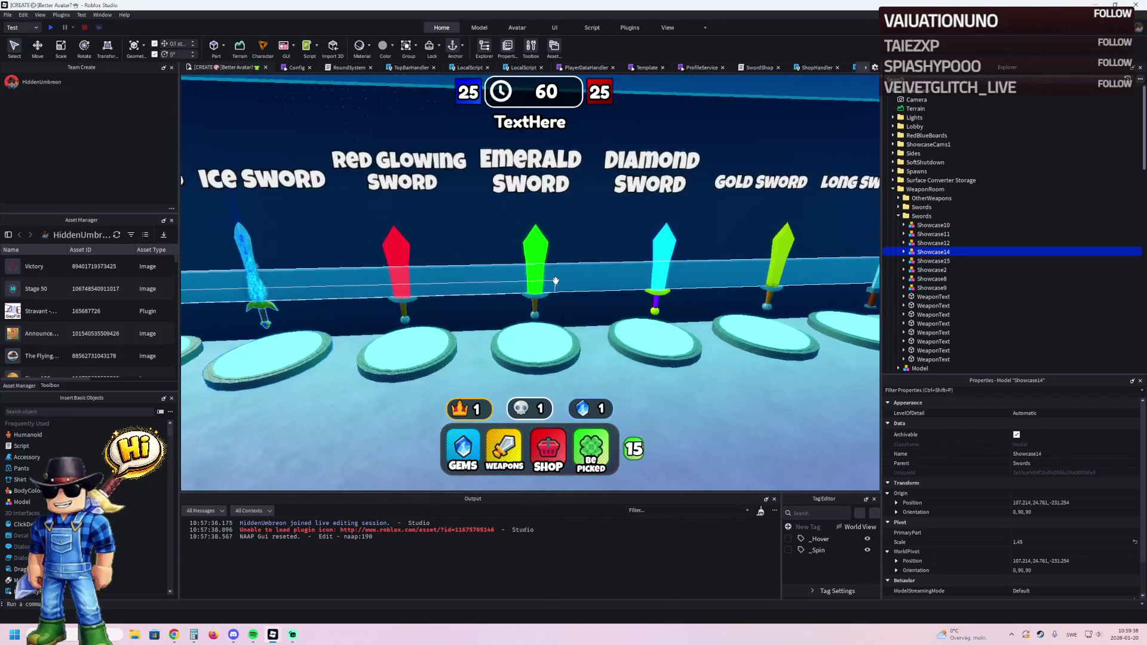
key(a)
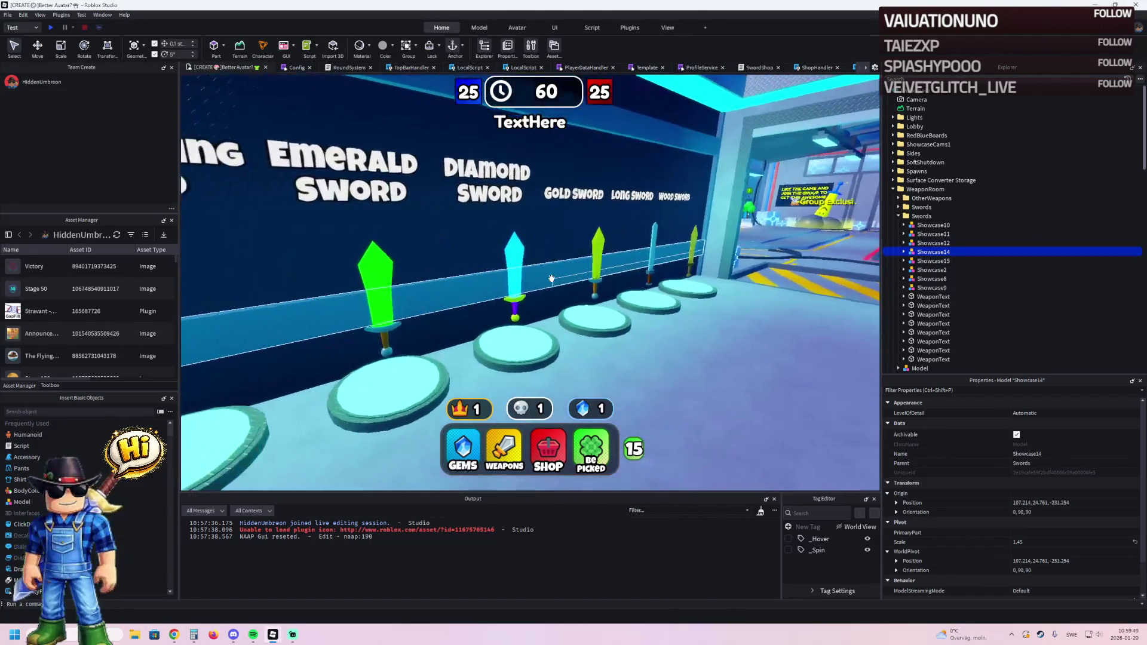
key(a)
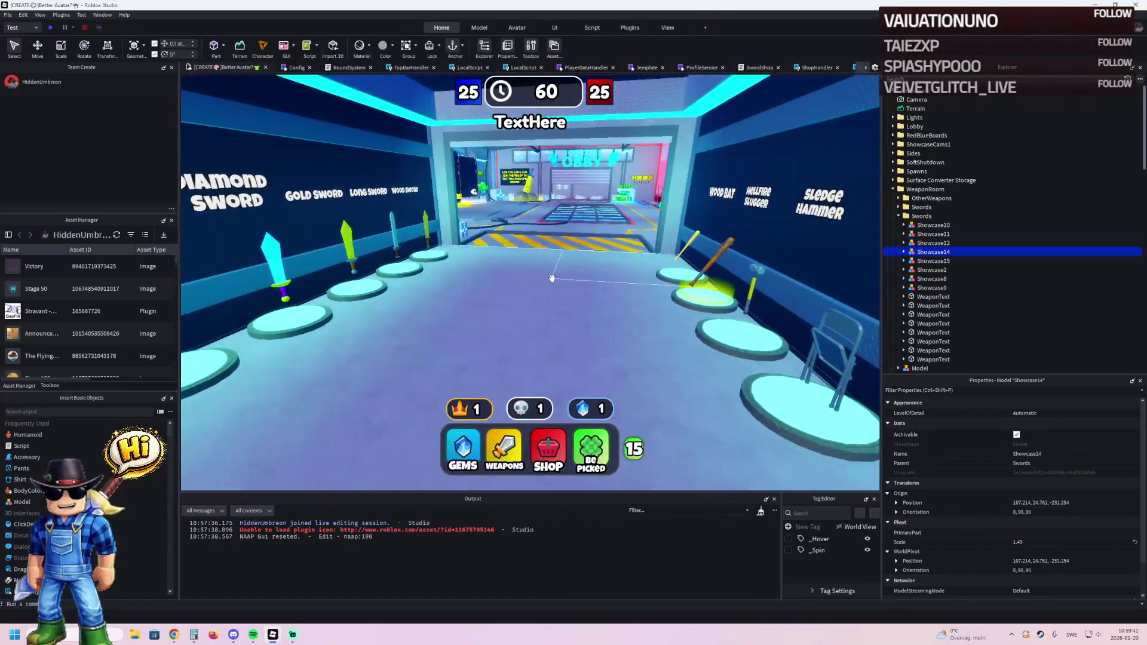
key(a)
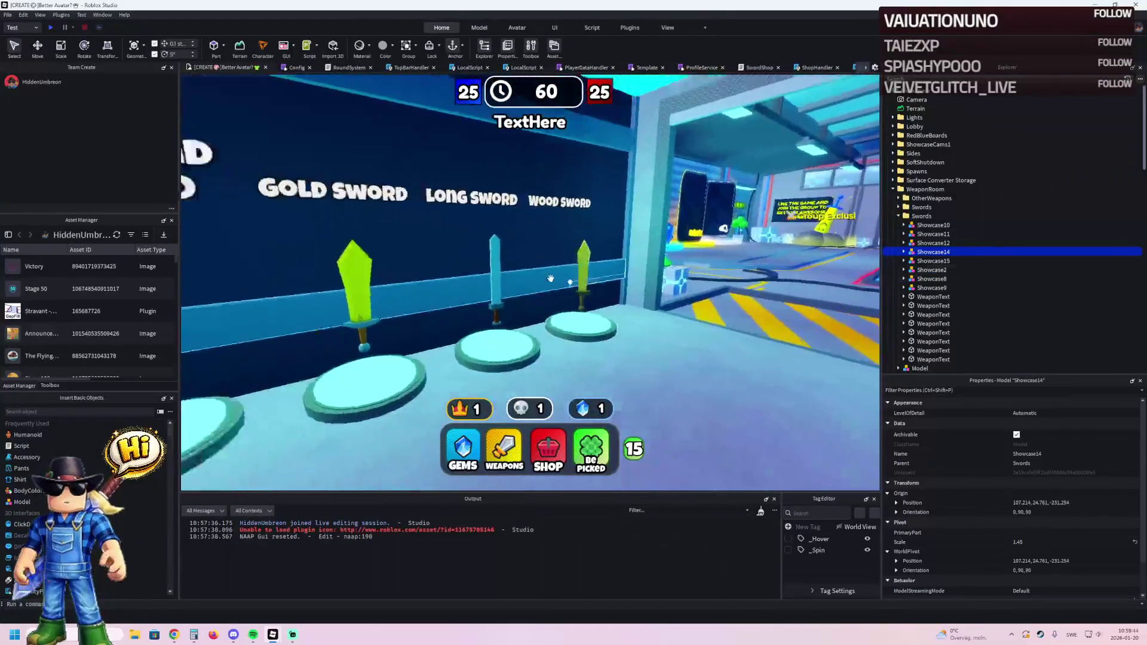
key(s)
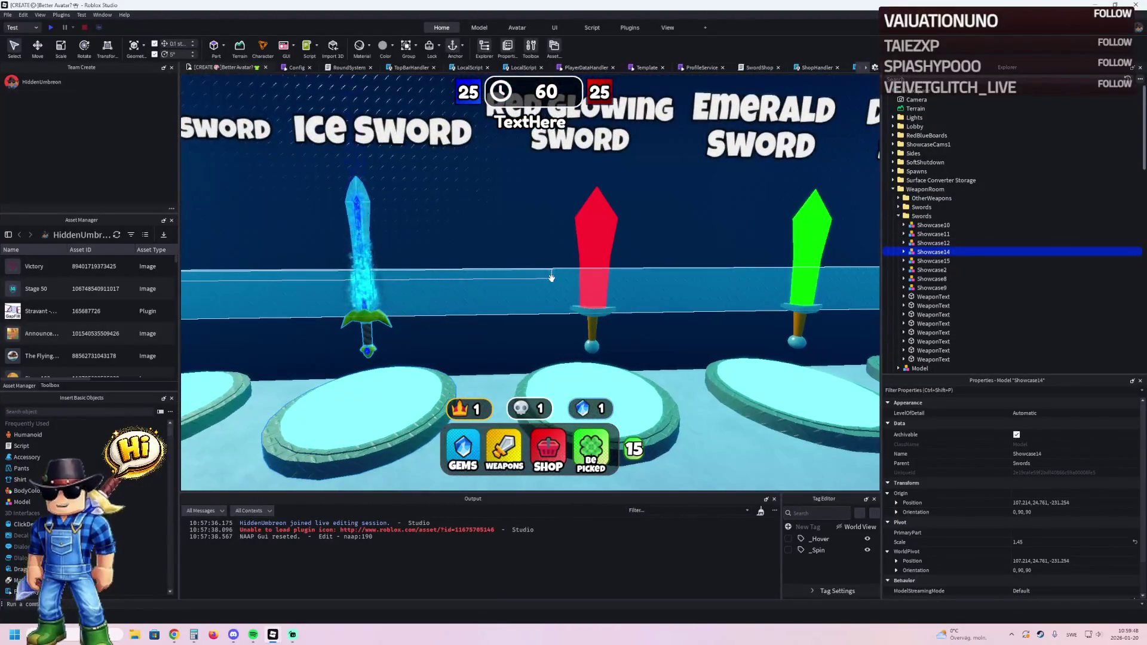
key(s)
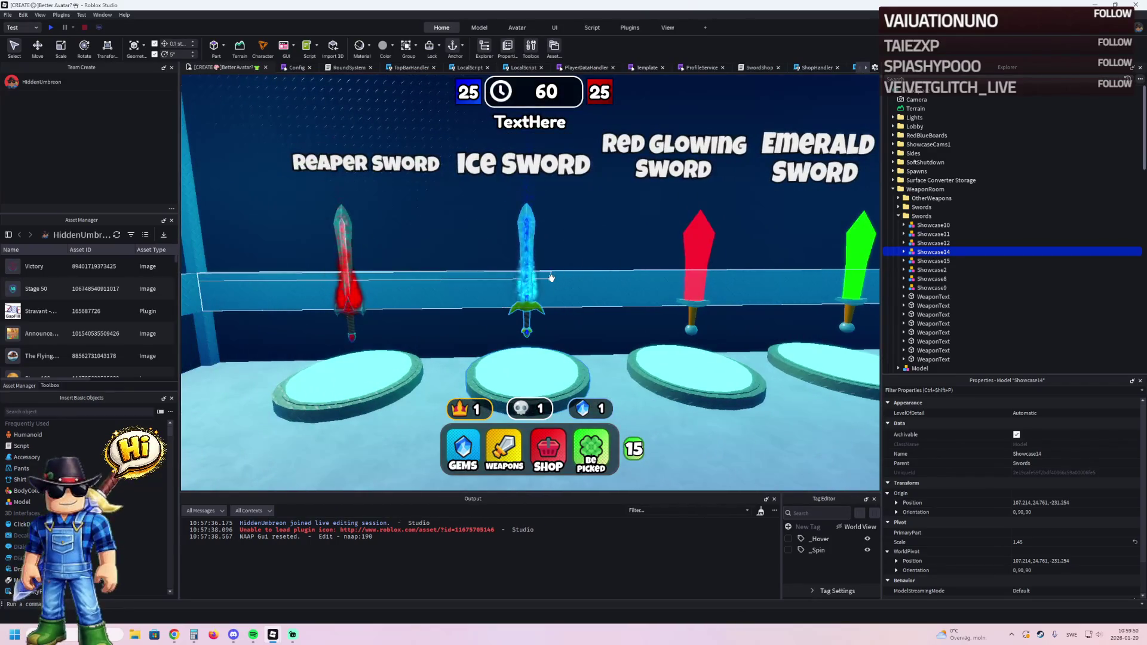
key(Left)
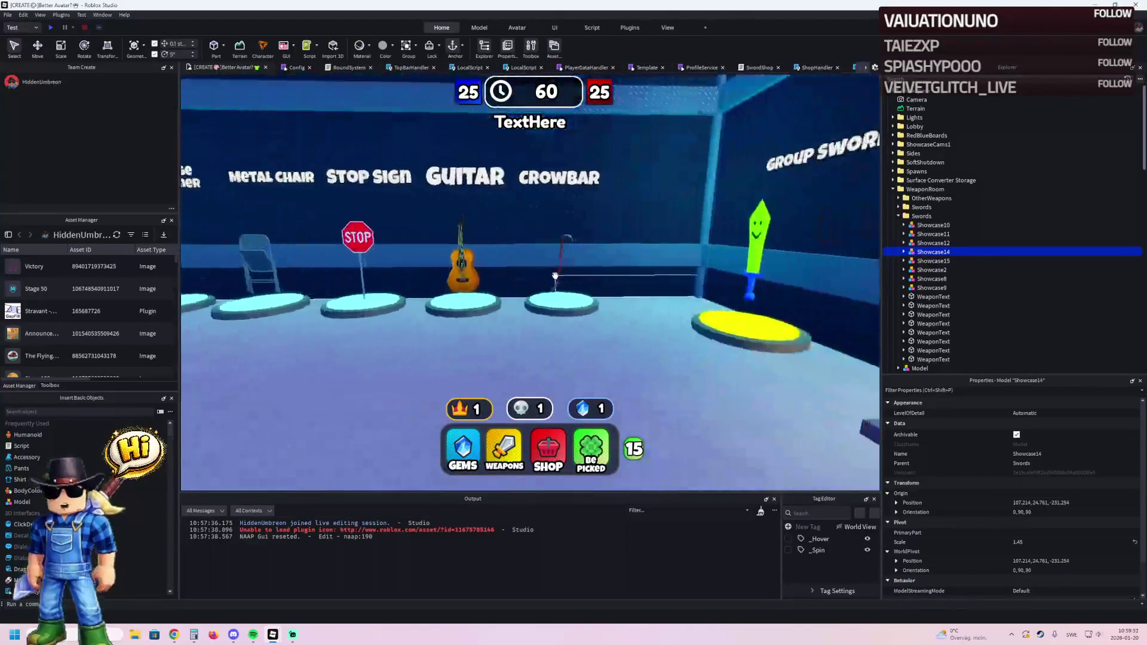
key(f)
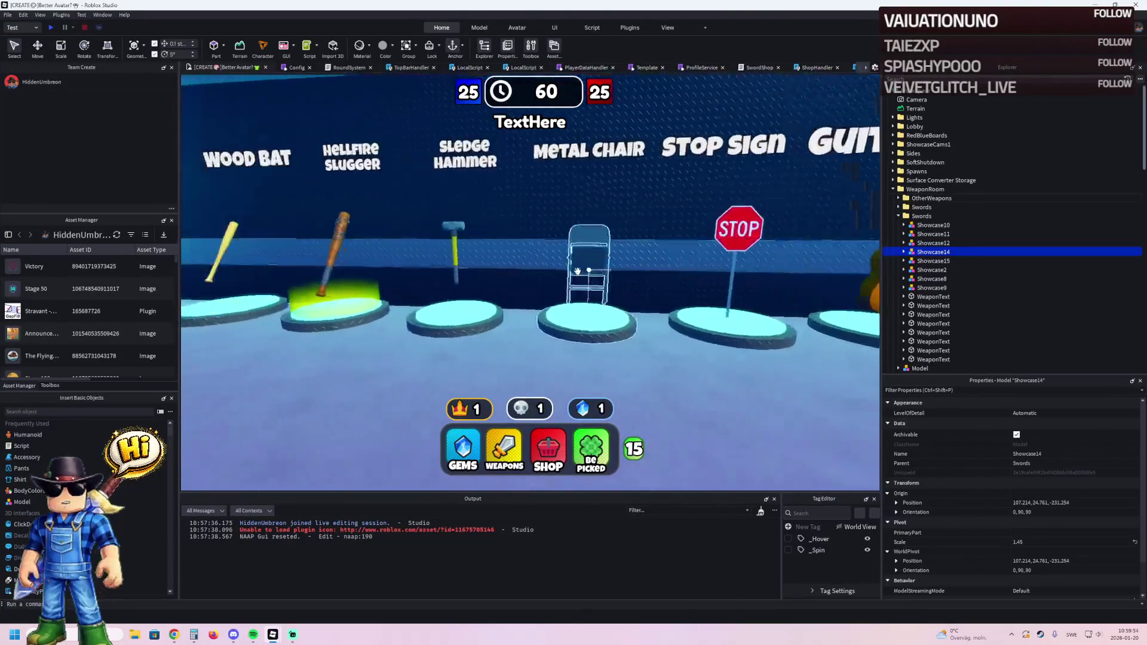
key(d)
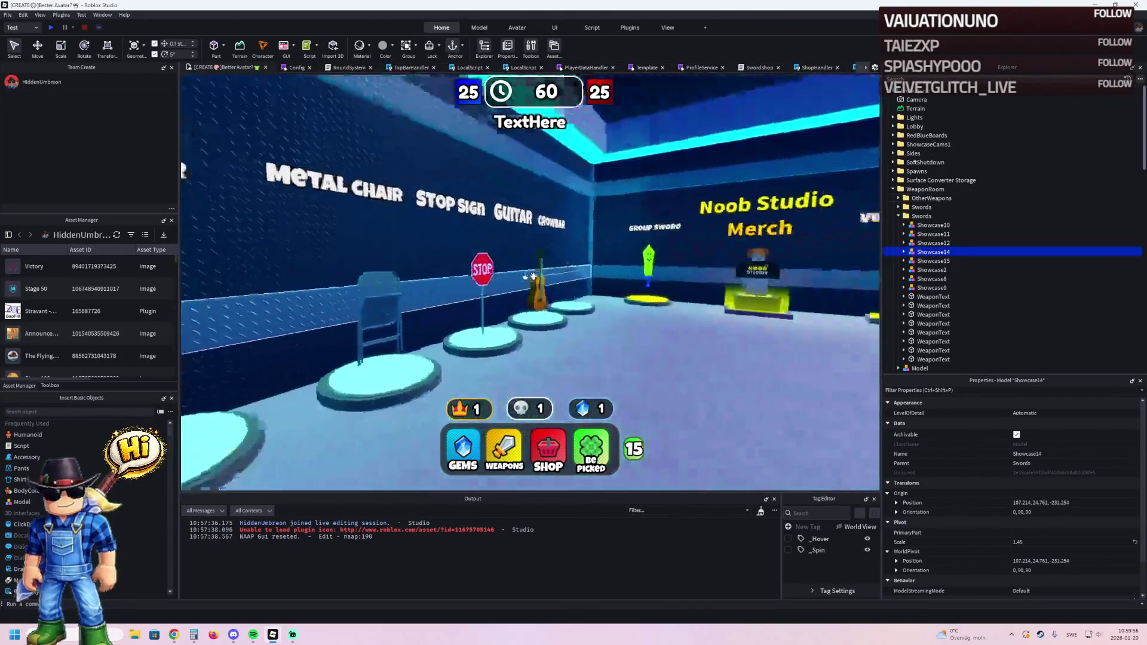
key(d)
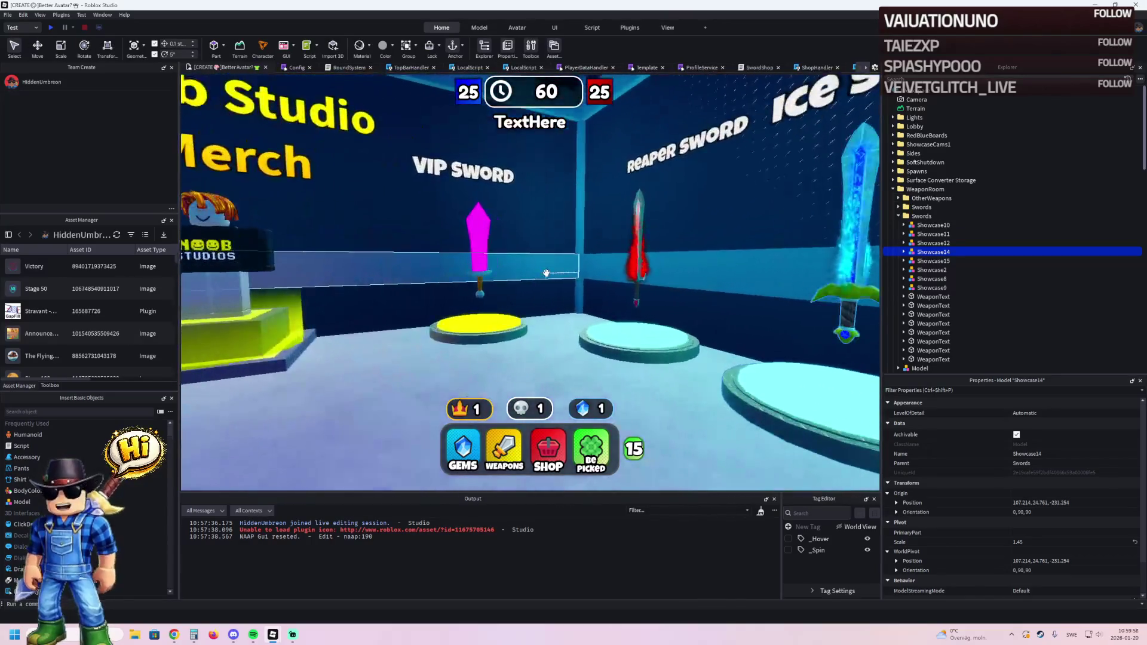
key(d)
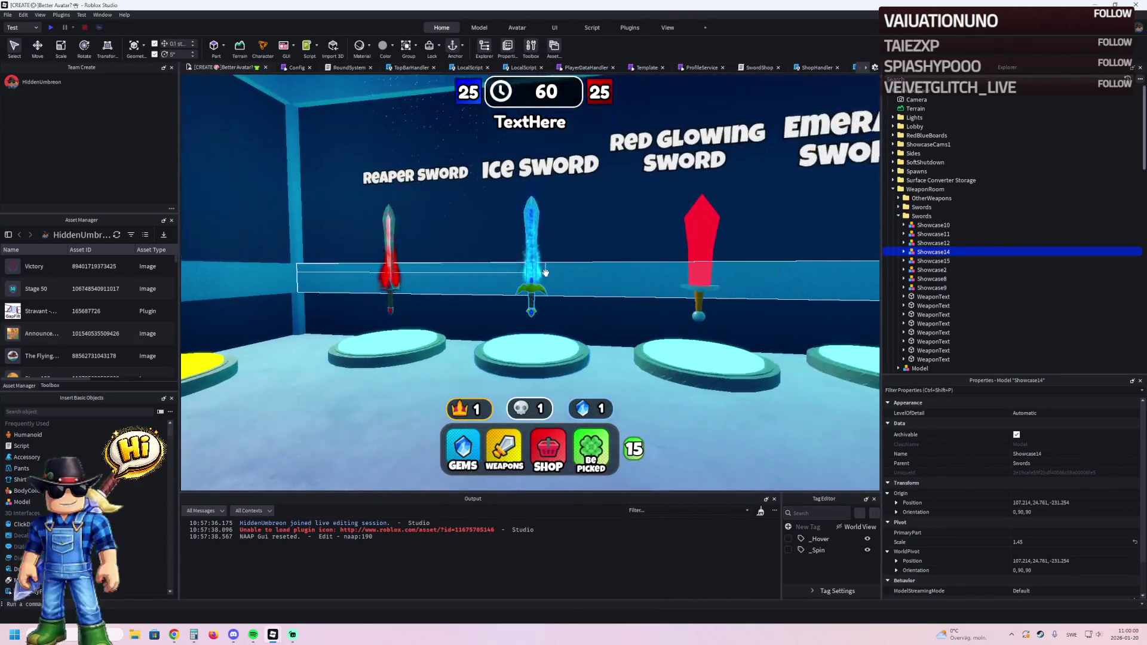
key(d)
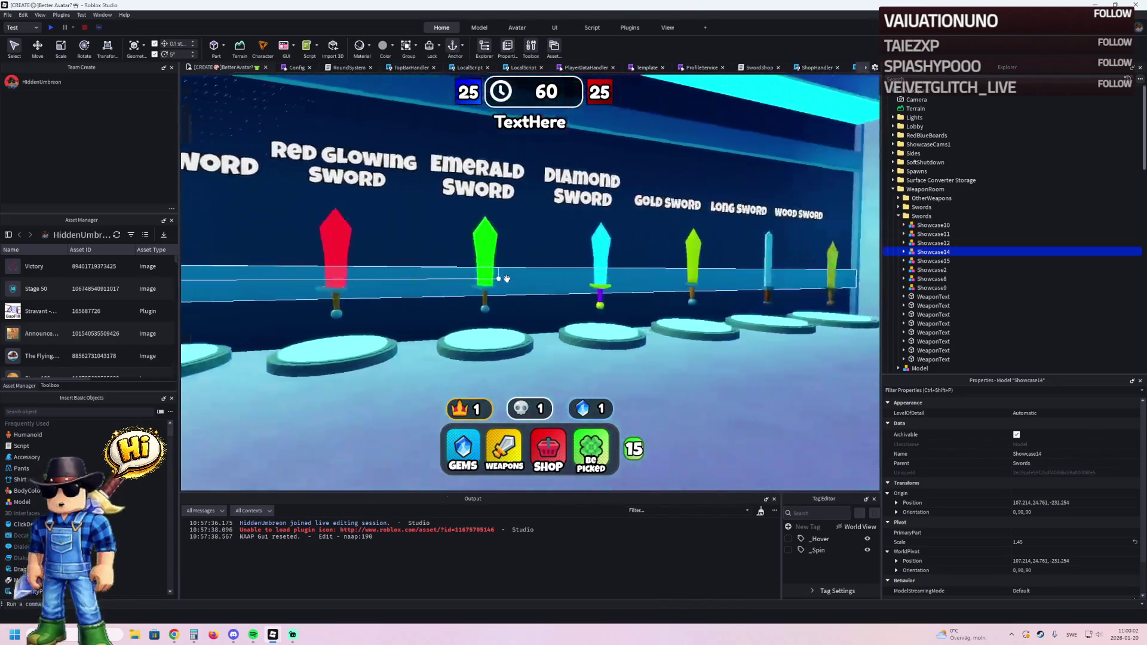
key(a)
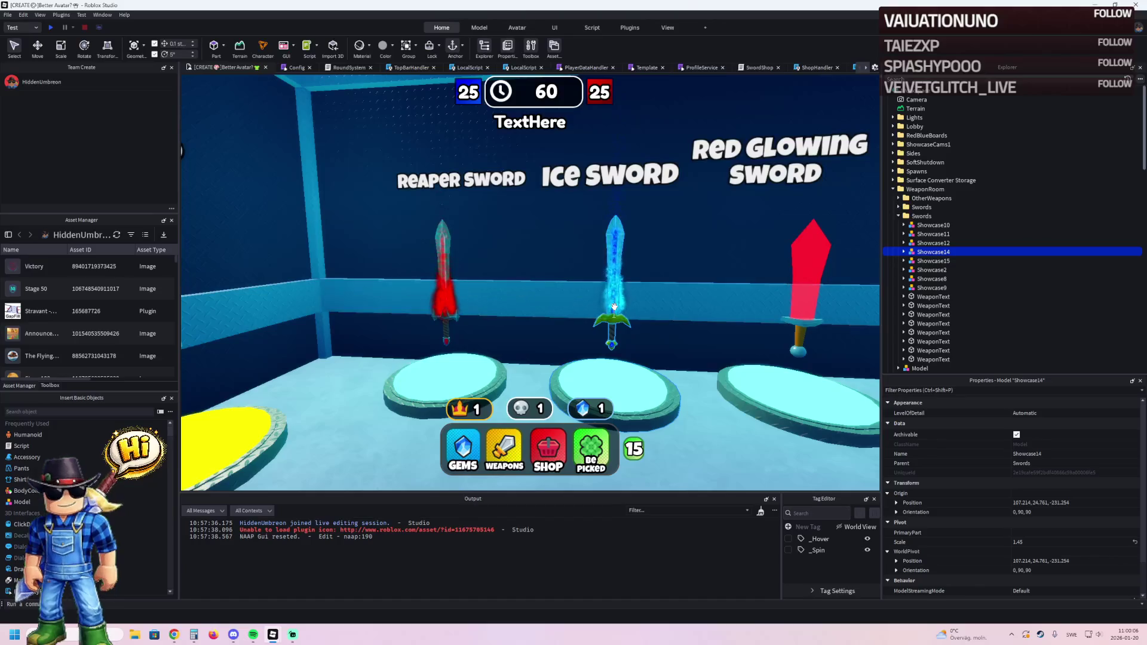
key(d)
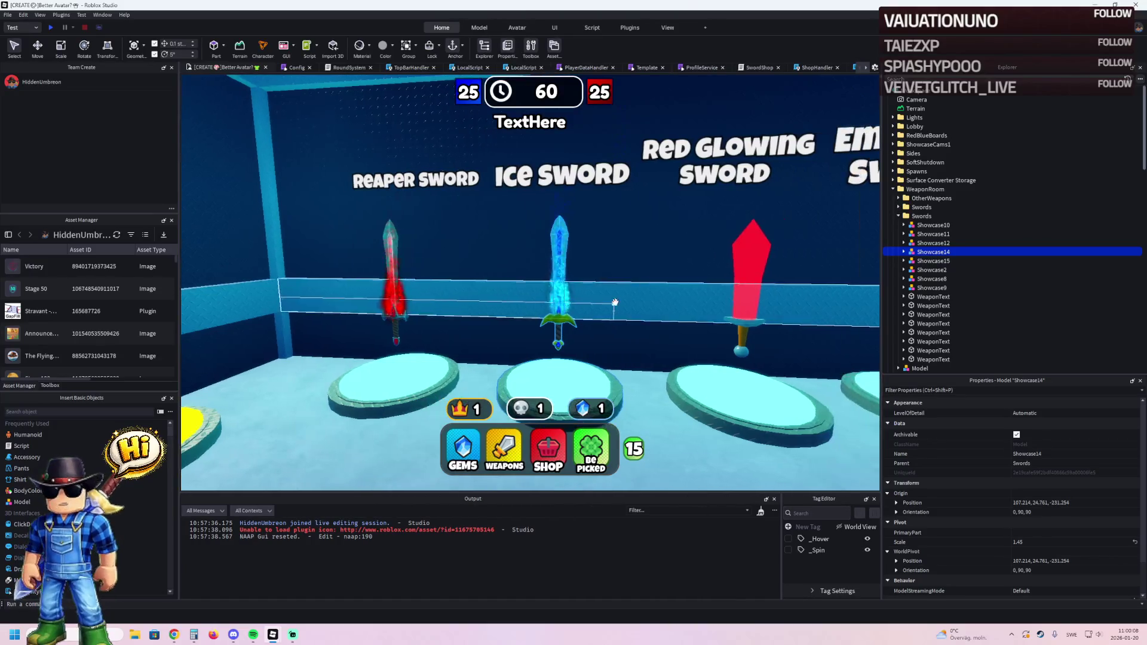
Expand ReplicatedStorage and ServerStorage, open the Swords folder and select Ice Sword.
click(912, 180)
click(914, 189)
scroll(919, 251, down, 10)
double_click(921, 280)
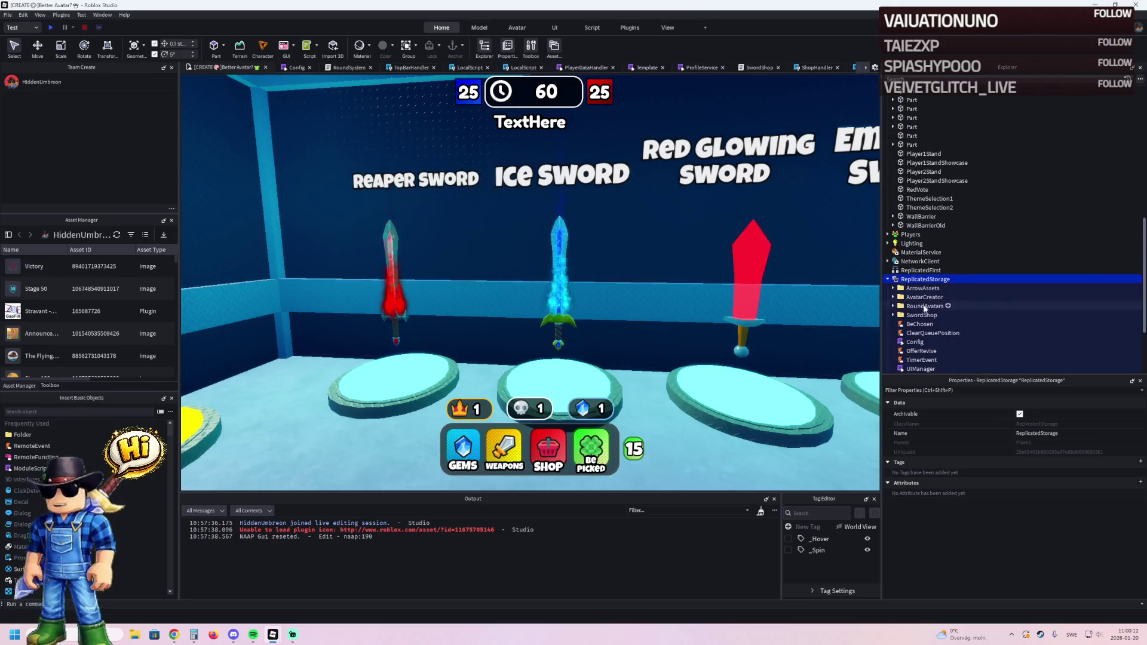
scroll(925, 333, down, 3)
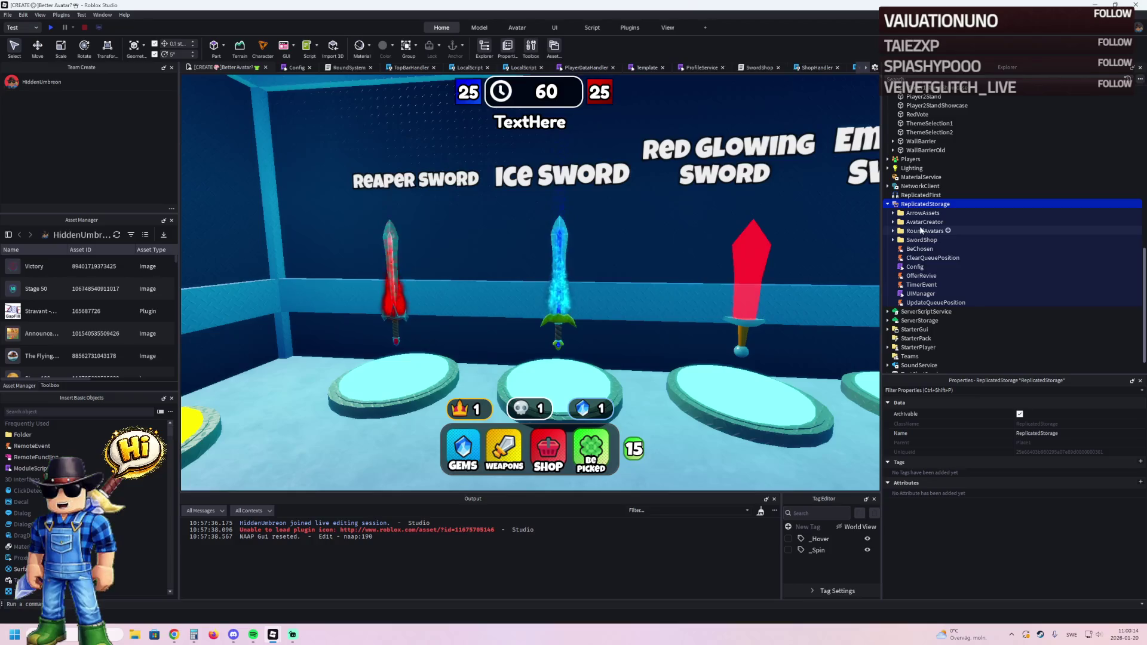
double_click(910, 324)
scroll(920, 320, down, 2)
double_click(916, 289)
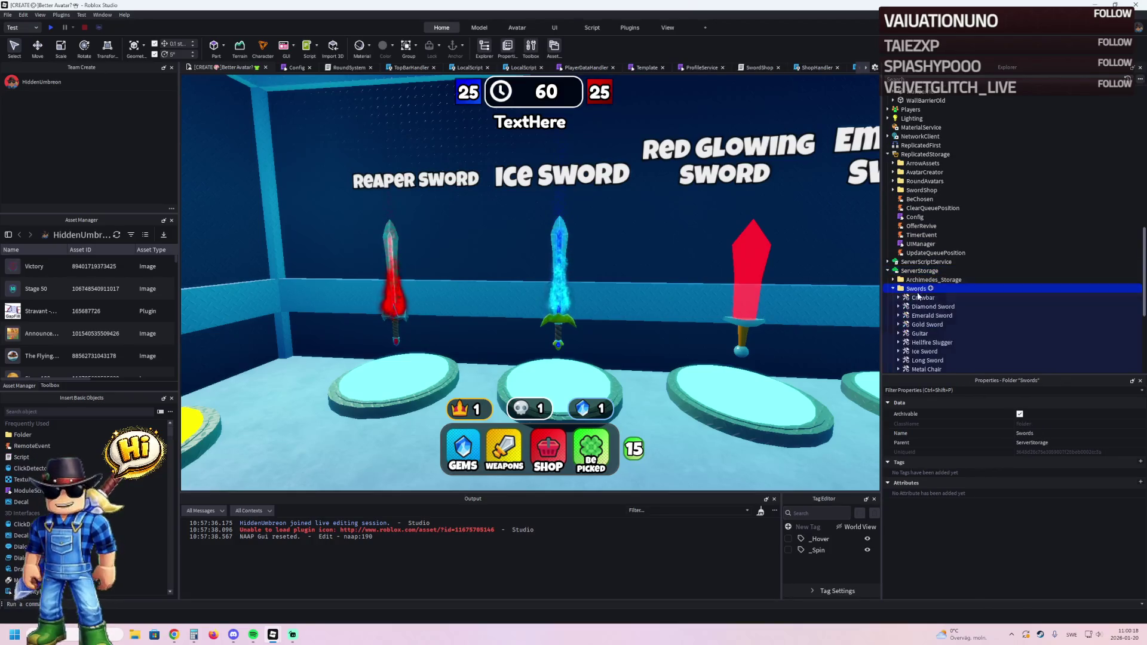
scroll(938, 303, down, 2)
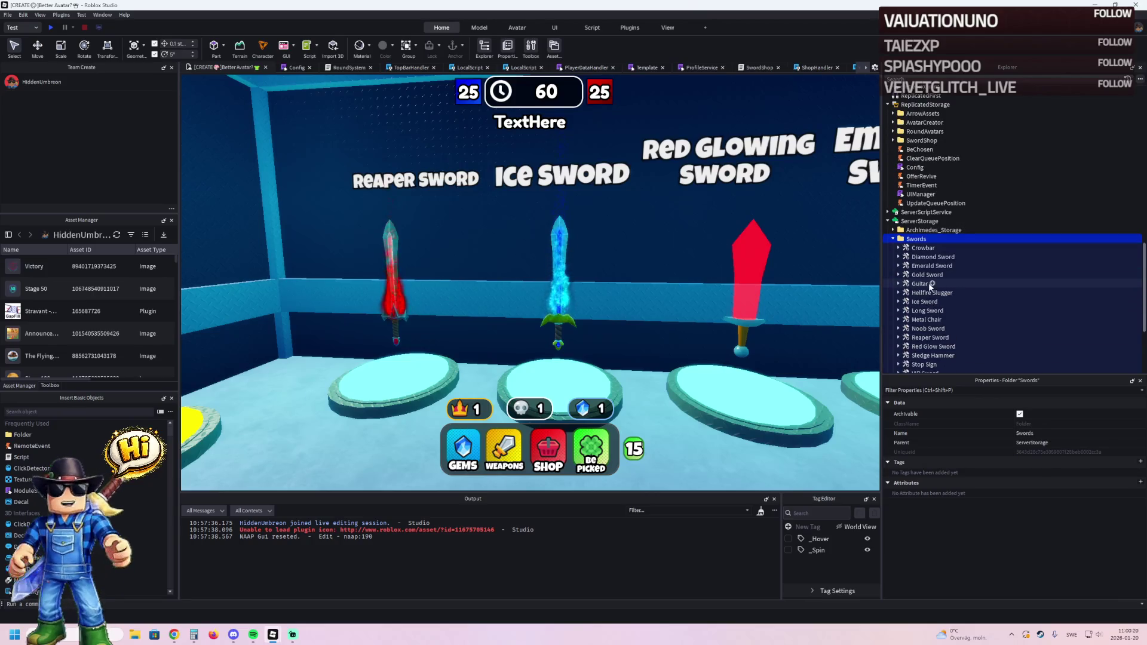
click(923, 302)
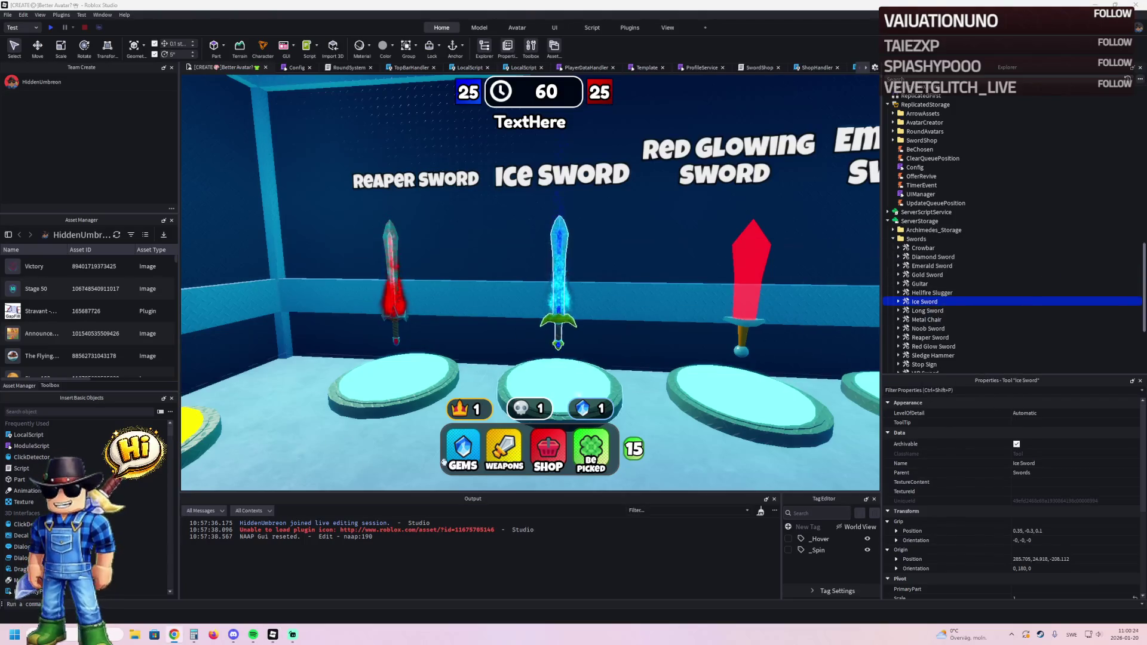
In Cyber Tower Escape, paste the Ice Sword into the StrongGuard model and inspect the armed guard.
mouse_move(272, 641)
click(328, 588)
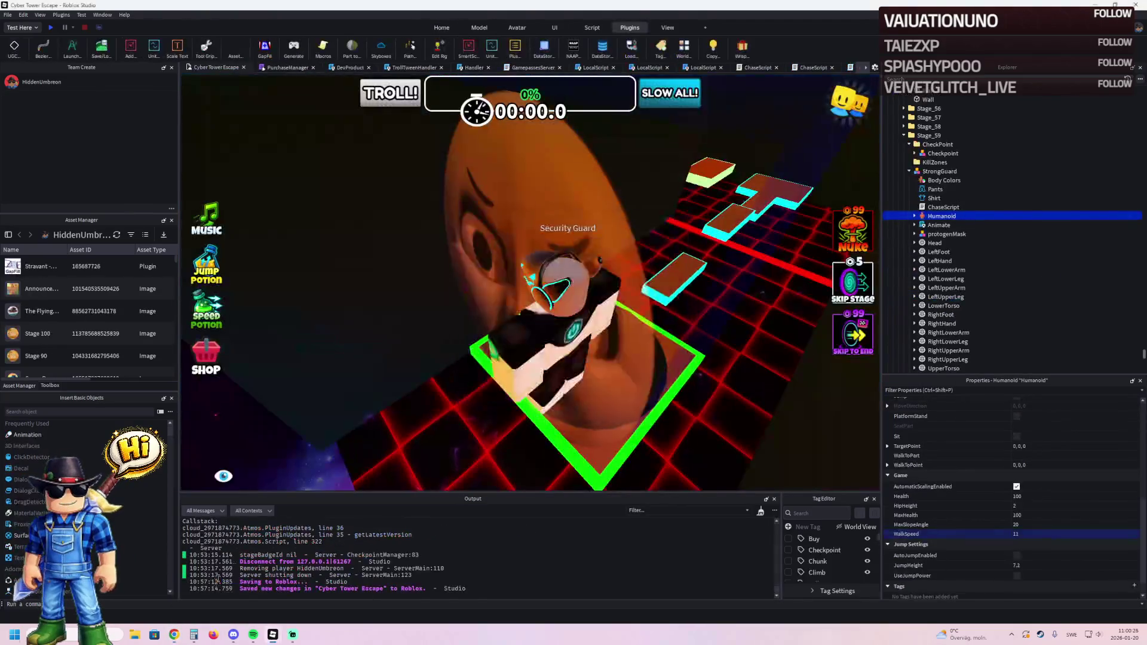
right_click(932, 171)
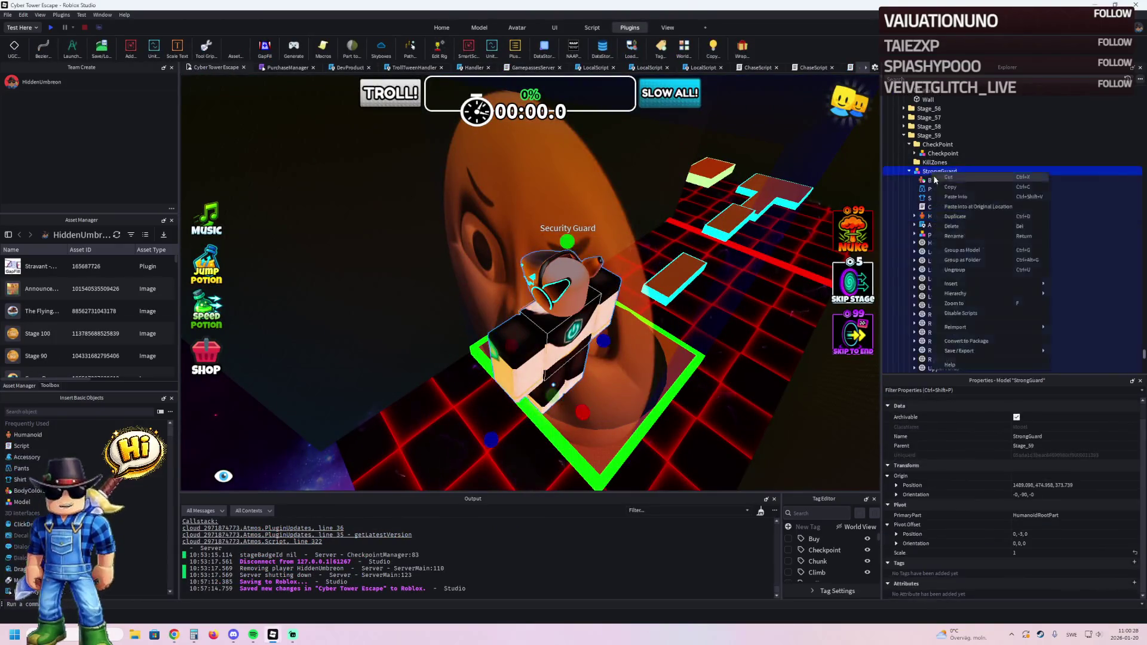
click(955, 197)
key(f)
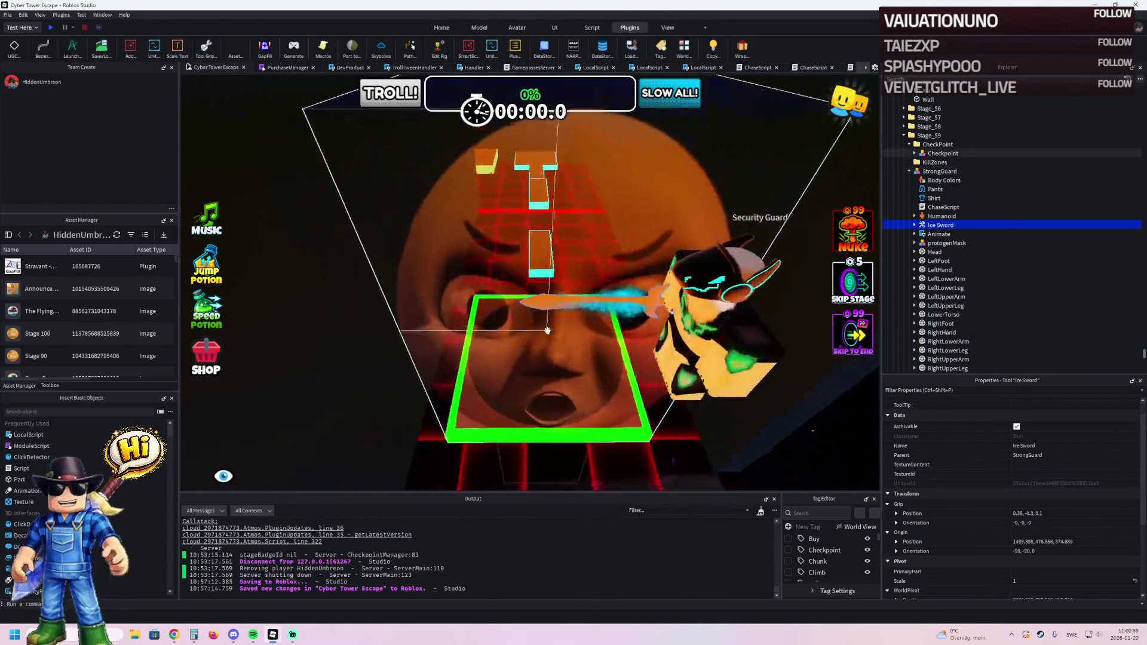
scroll(182, 351, down, 5)
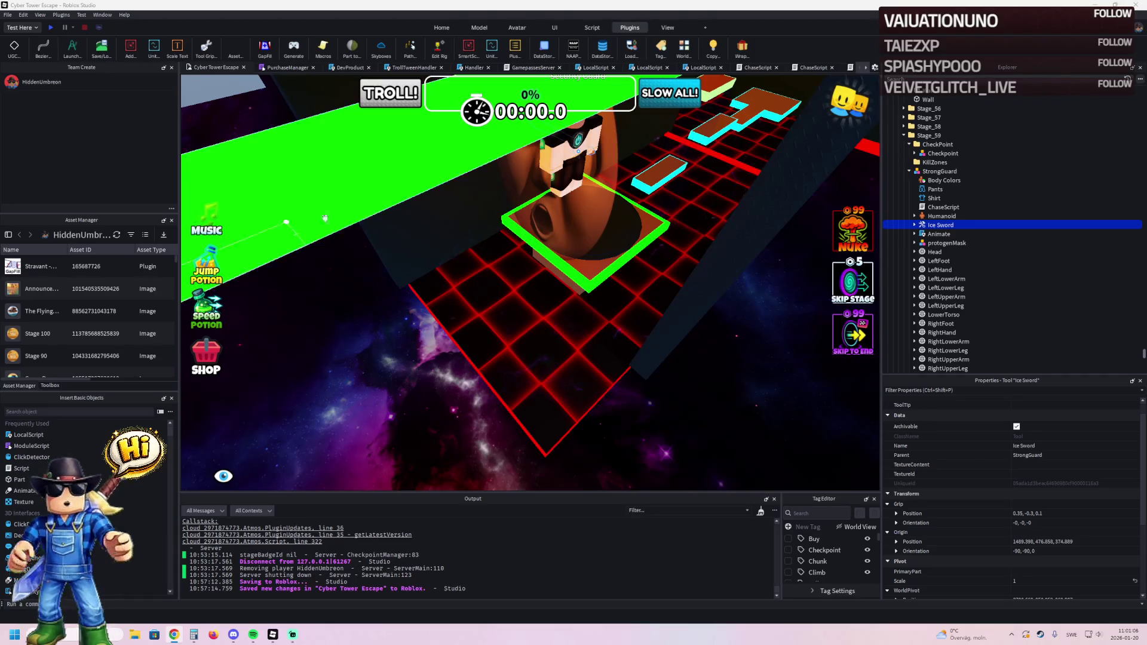
key(f)
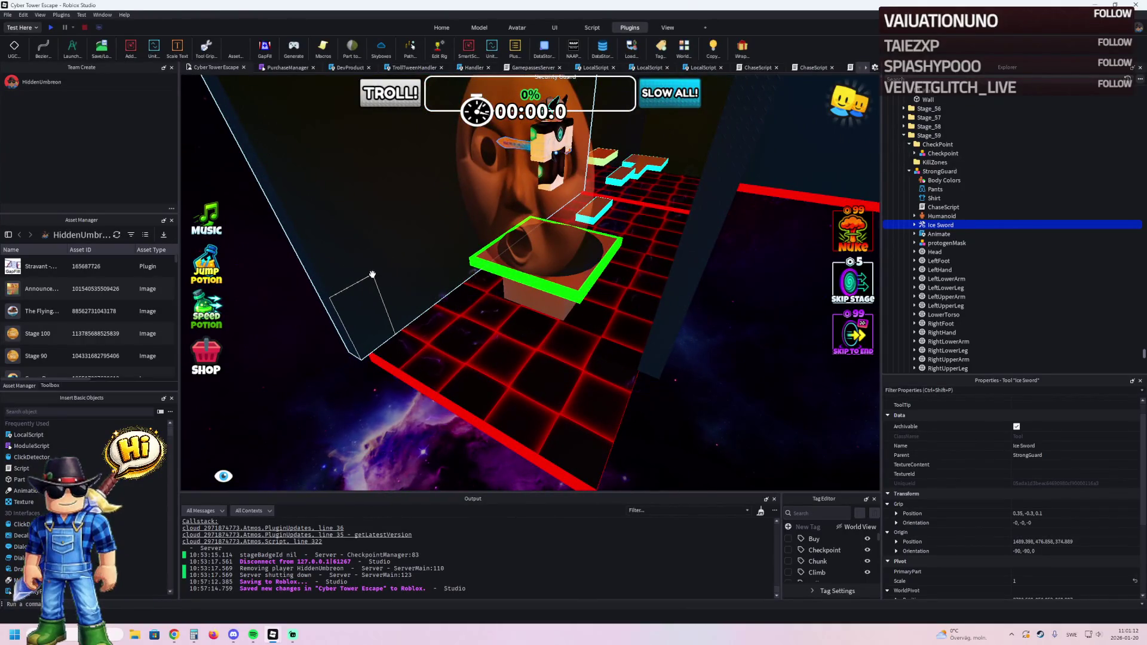
drag(270, 309, 555, 288)
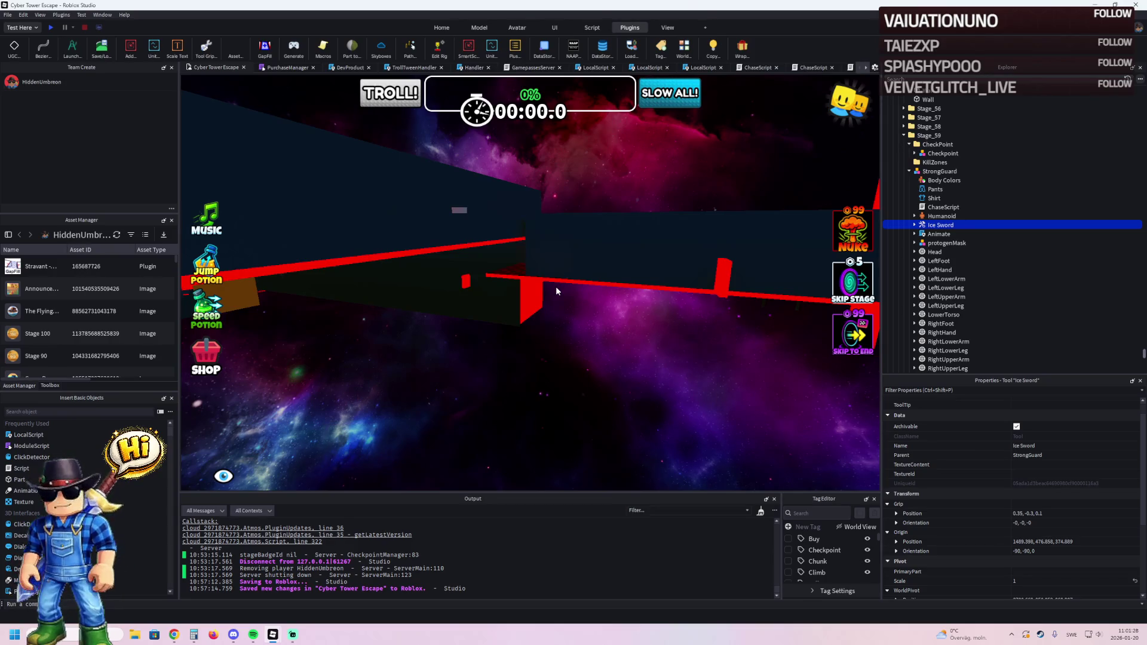
scroll(555, 285, up, 5)
scroll(496, 307, up, 10)
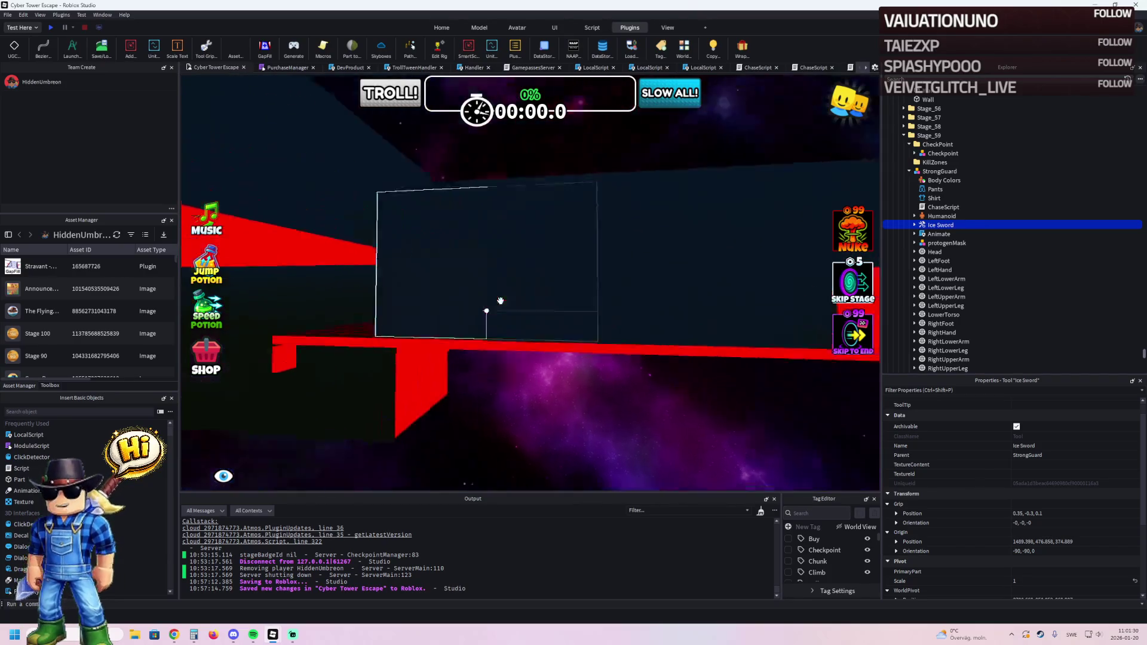
scroll(490, 323, up, 10)
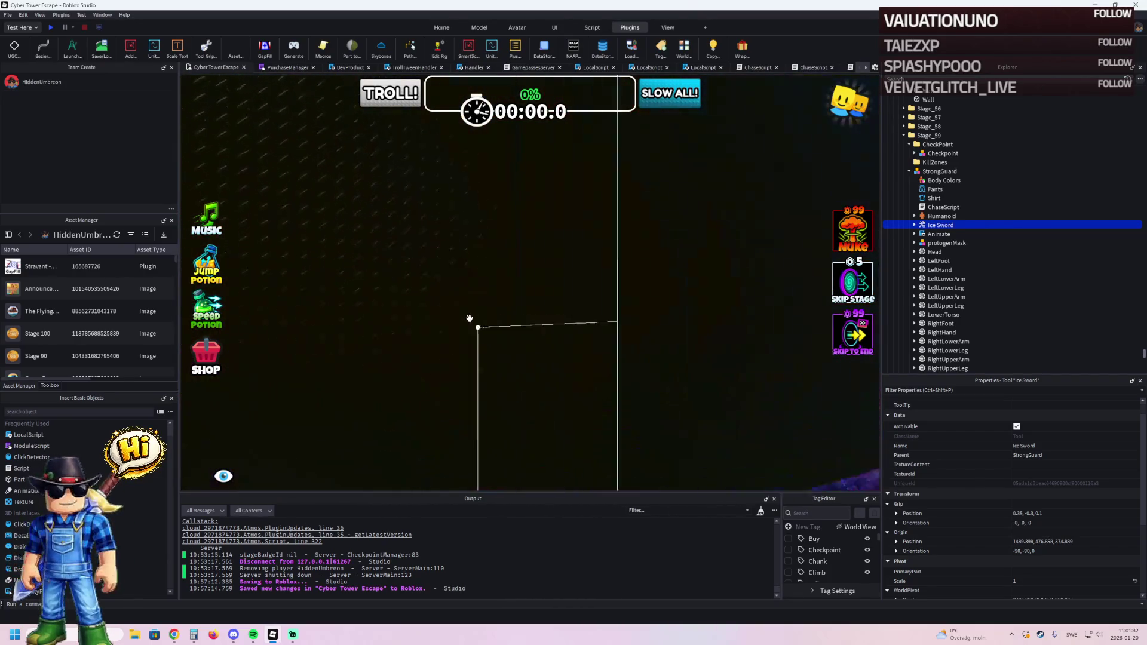
Duplicate a diamond-plate Floor part and drag the copy into place.
click(502, 334)
key(ctrl+d)
mouse_move(504, 330)
mouse_down()
mouse_move(551, 315)
mouse_move(550, 328)
mouse_move(550, 307)
mouse_move(526, 321)
mouse_move(647, 290)
mouse_move(599, 331)
mouse_move(558, 333)
mouse_move(534, 280)
mouse_up()
click(903, 152)
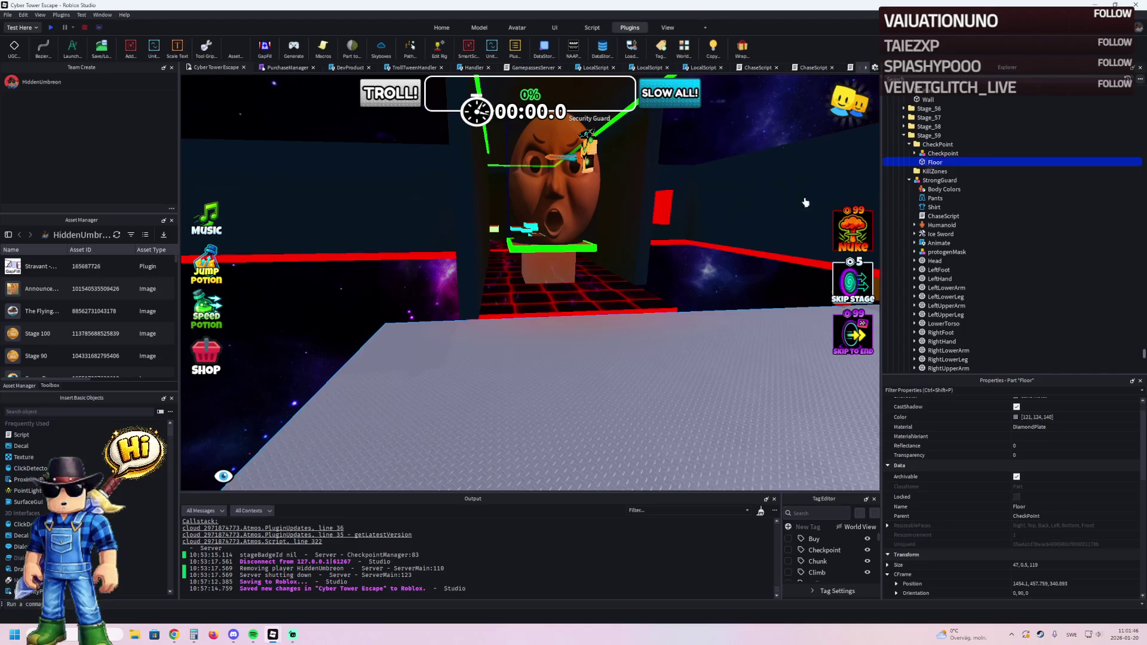
Shrink the red grid kill zone part to 46.1 studs wide.
key(f)
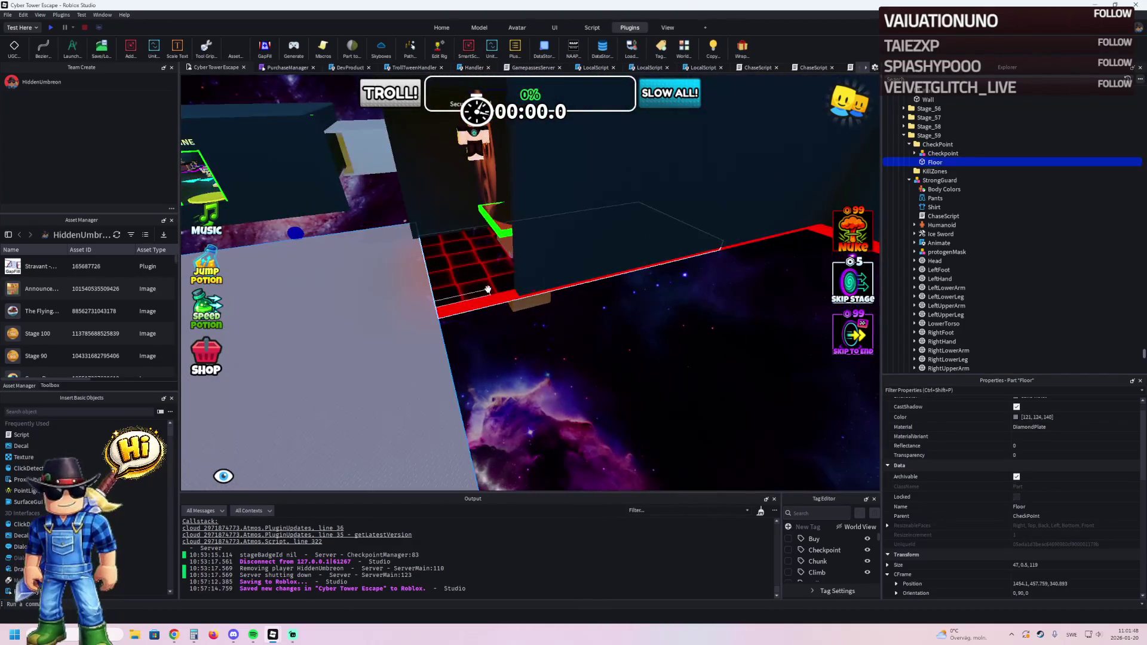
click(488, 289)
key(f)
drag(484, 271, 570, 270)
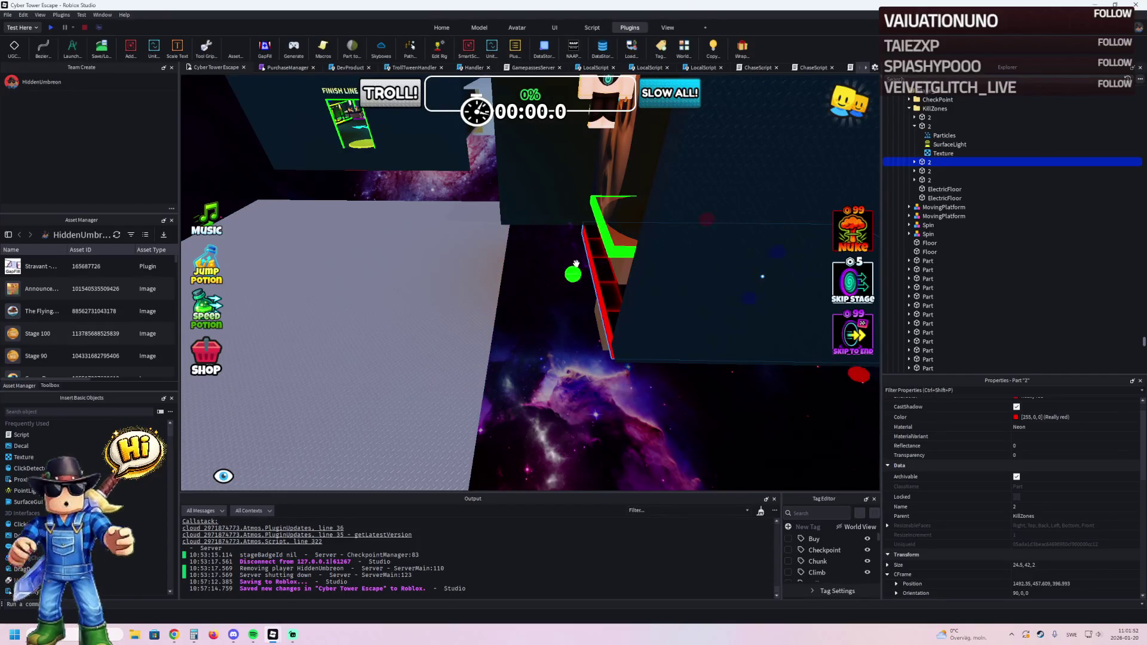
Shorten a black wall part from 69.1 to 62.7 studs.
click(504, 200)
key(f)
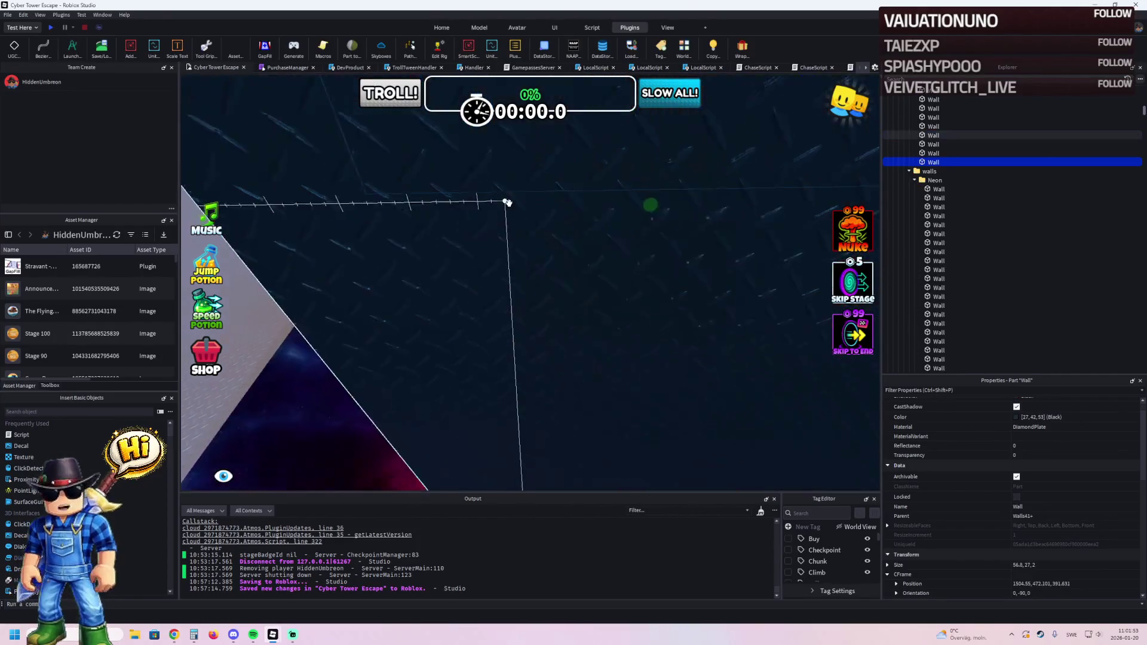
scroll(479, 300, down, 5)
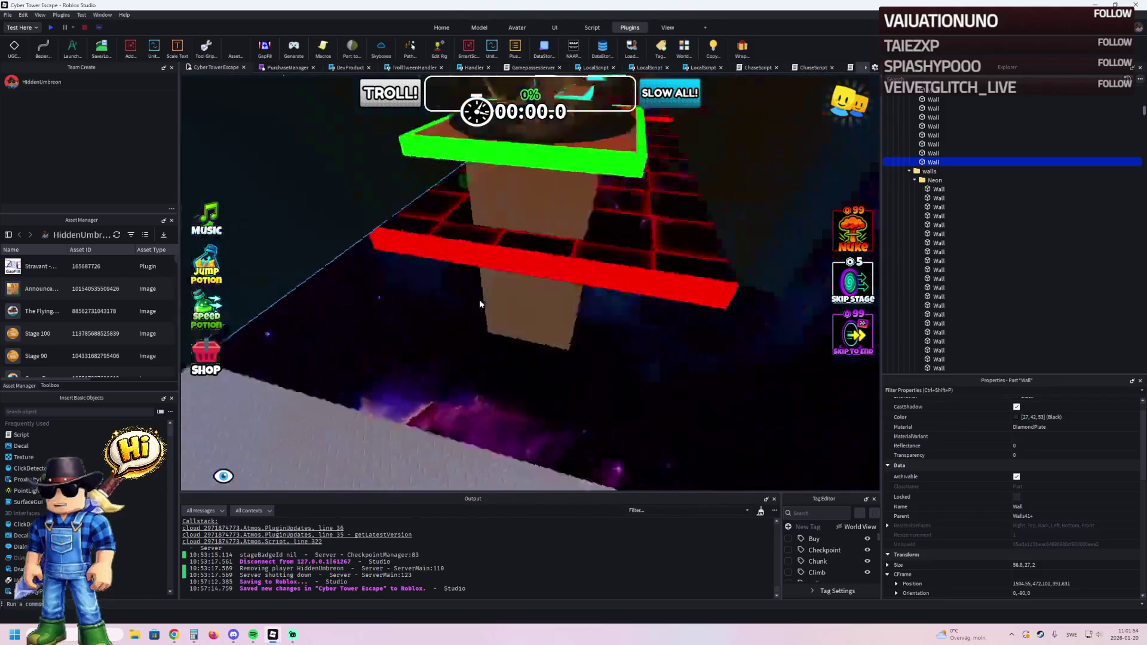
click(478, 299)
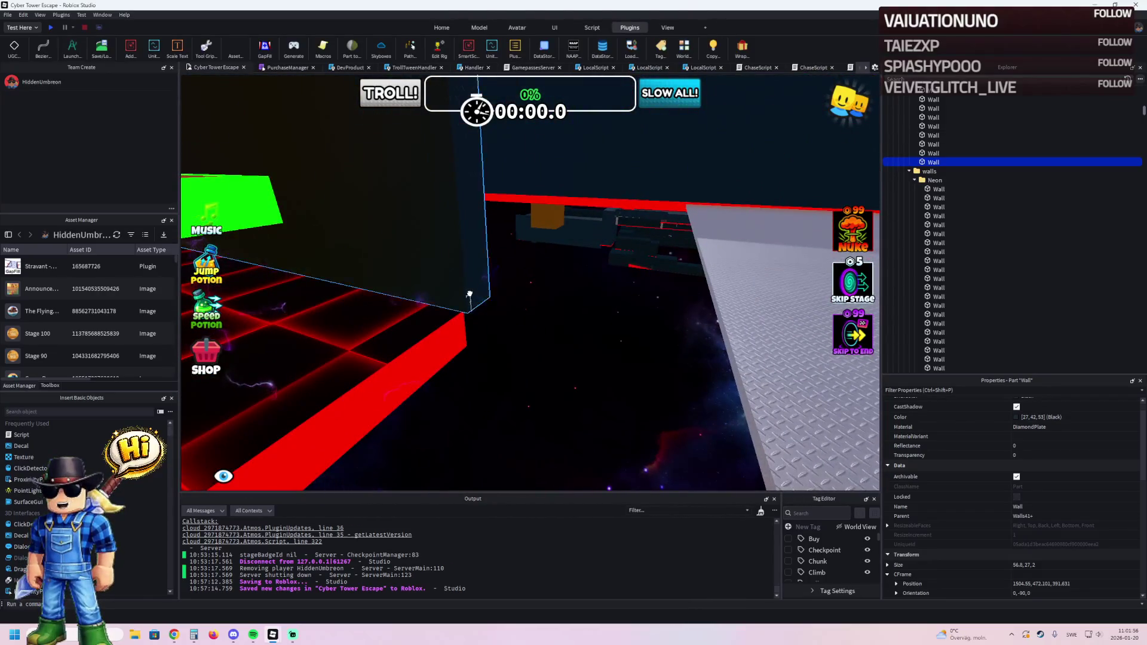
key(f)
scroll(468, 293, down, 5)
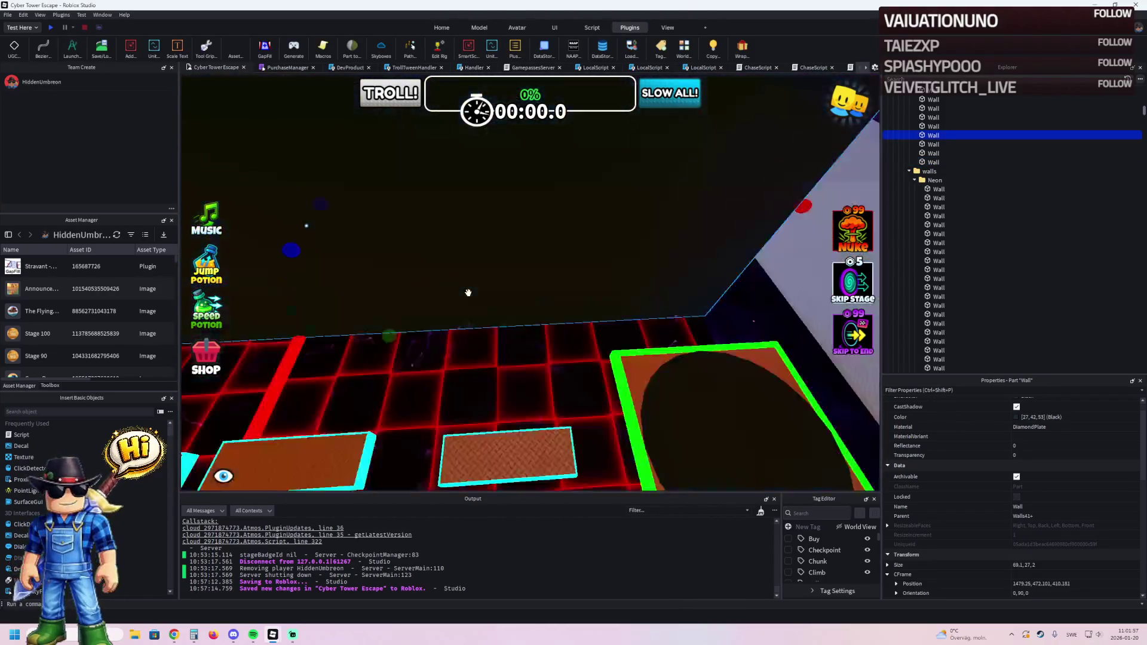
scroll(469, 293, down, 3)
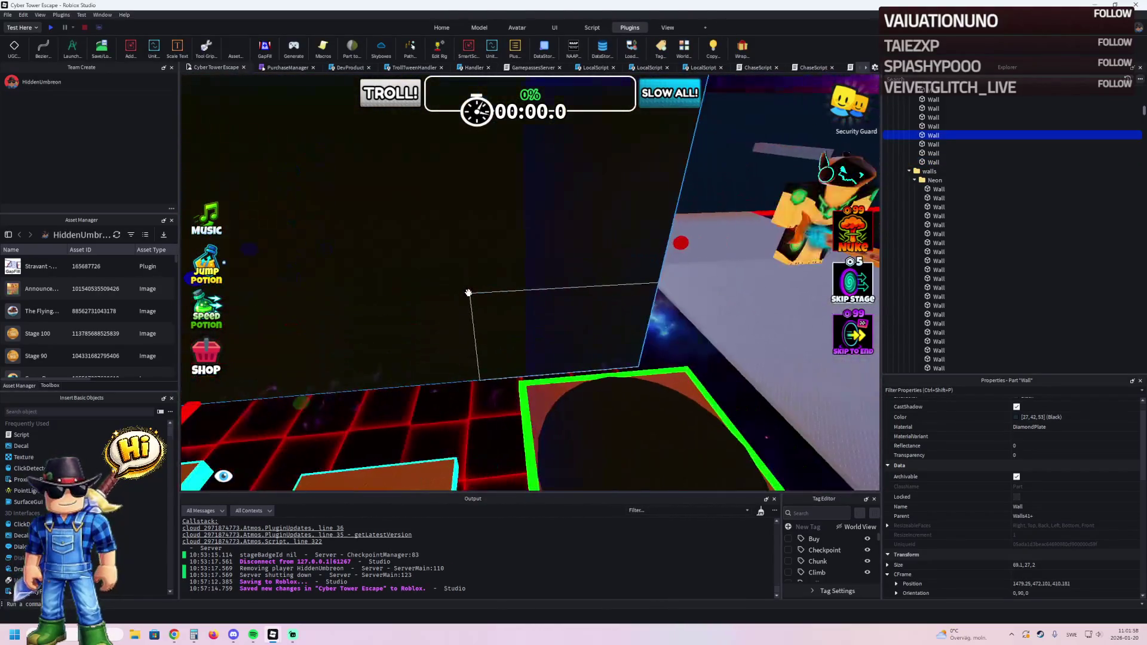
scroll(468, 293, up, 5)
scroll(468, 293, down, 5)
scroll(469, 293, up, 5)
scroll(469, 293, down, 5)
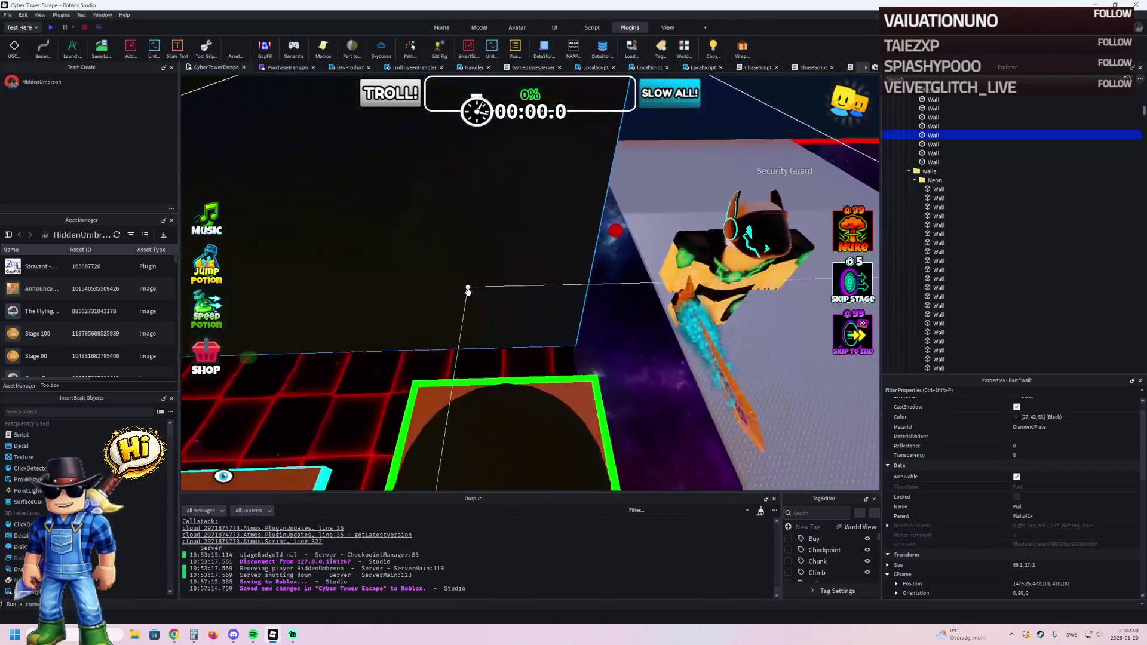
mouse_move(615, 233)
mouse_down()
mouse_move(524, 245)
mouse_move(519, 257)
mouse_up()
Nudge the red kill-zone strip a few studs, then select the nearby walls and YellowFloor pillar.
click(520, 257)
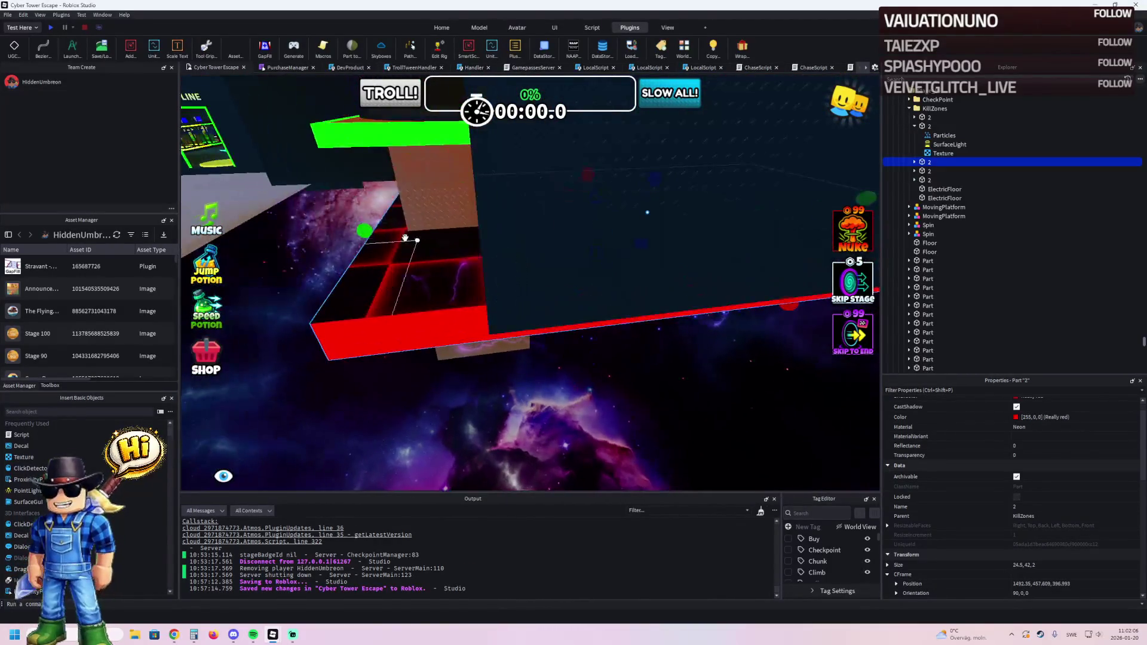
mouse_move(448, 231)
mouse_down()
mouse_move(525, 251)
mouse_move(540, 280)
mouse_move(537, 220)
mouse_move(671, 232)
mouse_move(621, 256)
mouse_move(567, 232)
mouse_move(468, 255)
mouse_up()
click(608, 241)
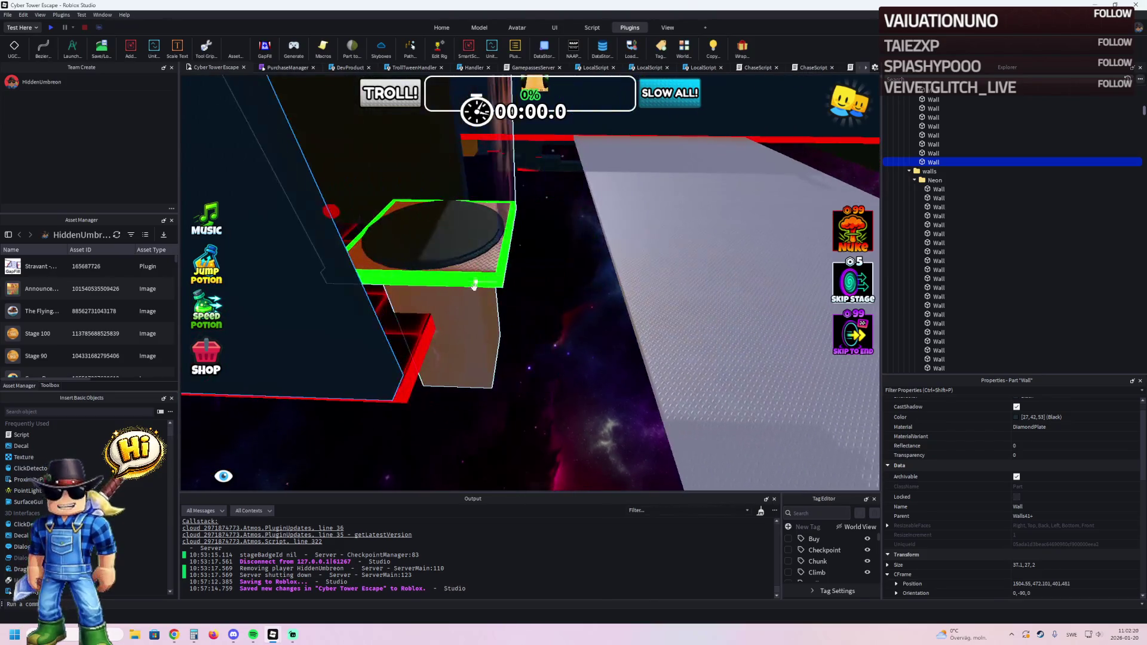
click(469, 322)
scroll(469, 322, down, 5)
click(582, 273)
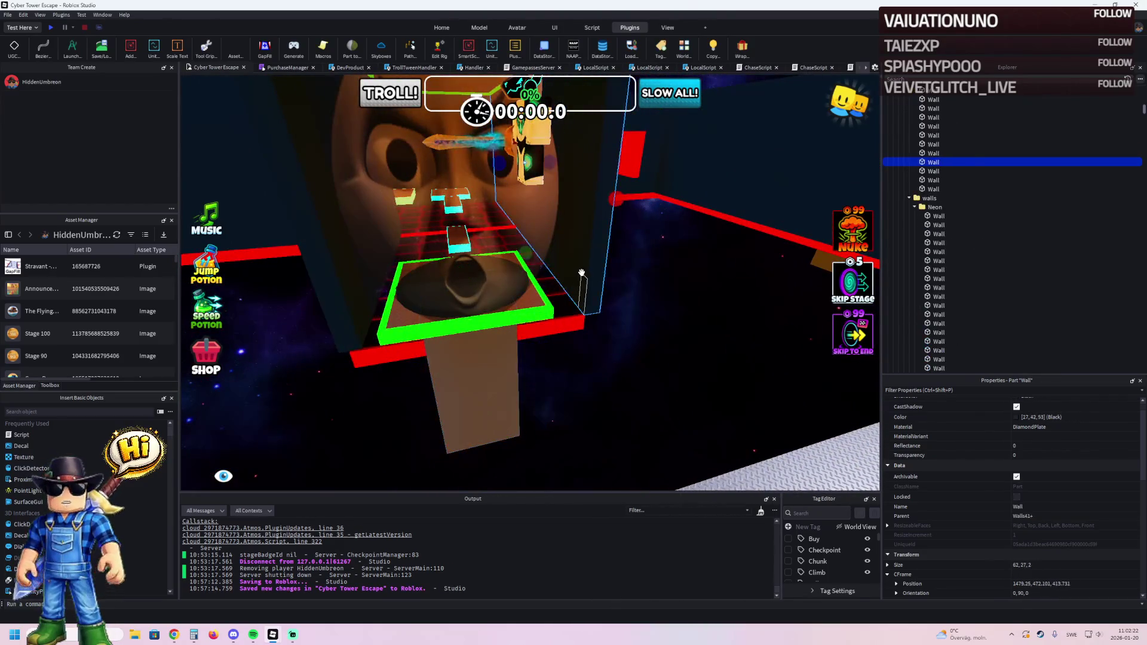
scroll(582, 273, up, 4)
scroll(581, 273, down, 5)
click(585, 334)
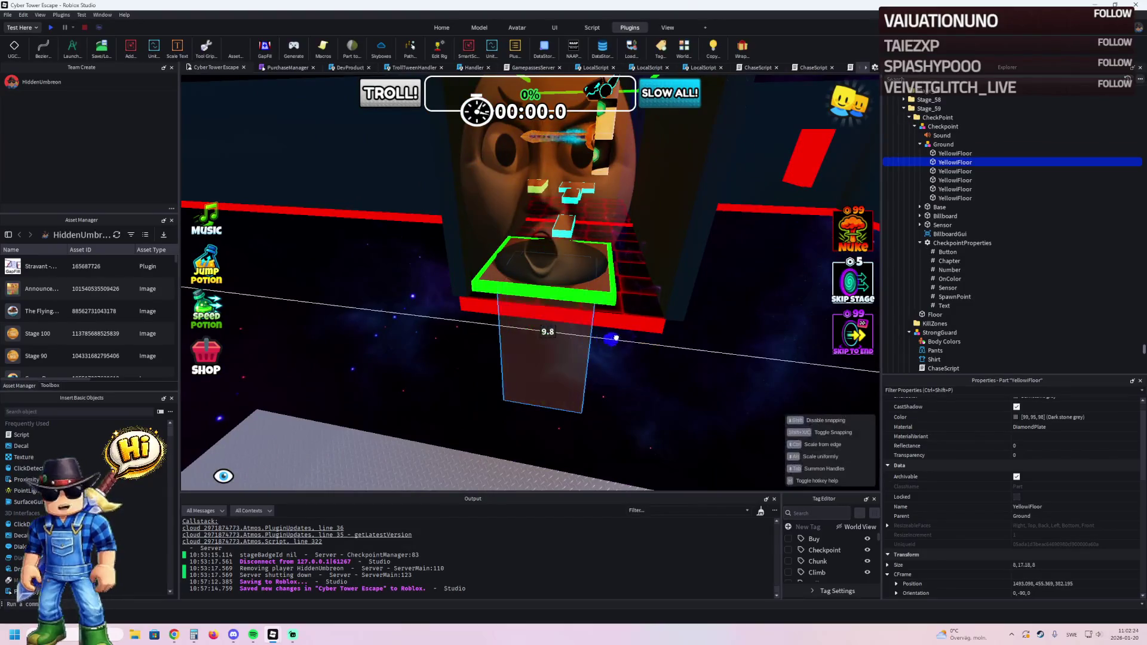
Scale the YellowFloor pillar to 12 × 17.18 × 13 studs.
drag(622, 339, 633, 334)
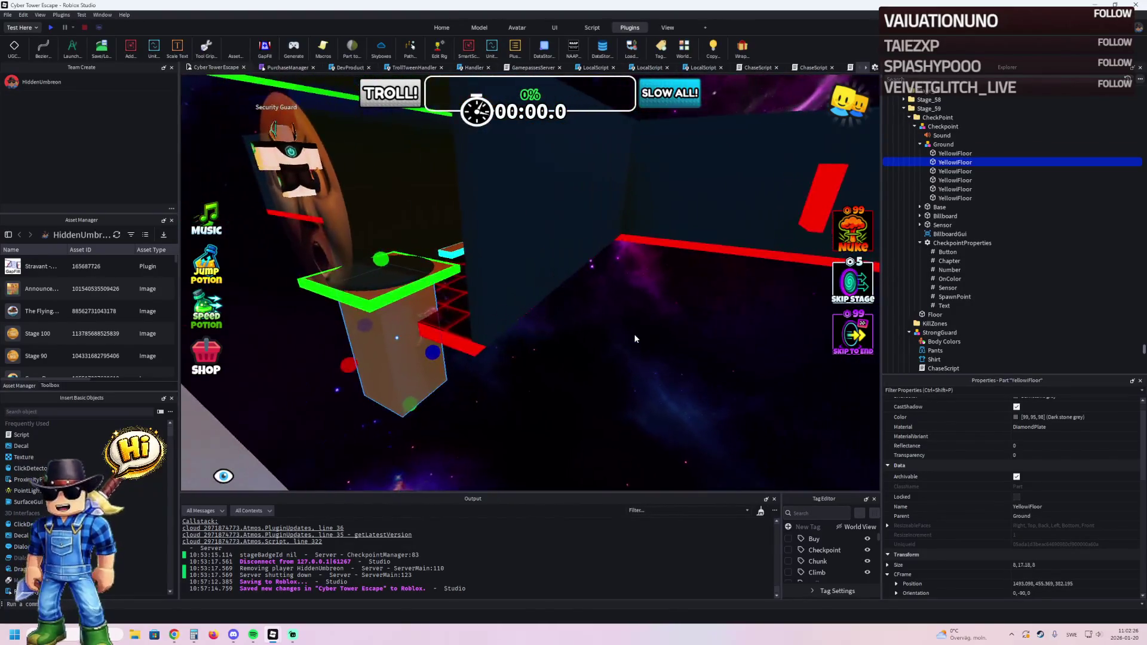
scroll(636, 339, down, 3)
drag(523, 324, 561, 323)
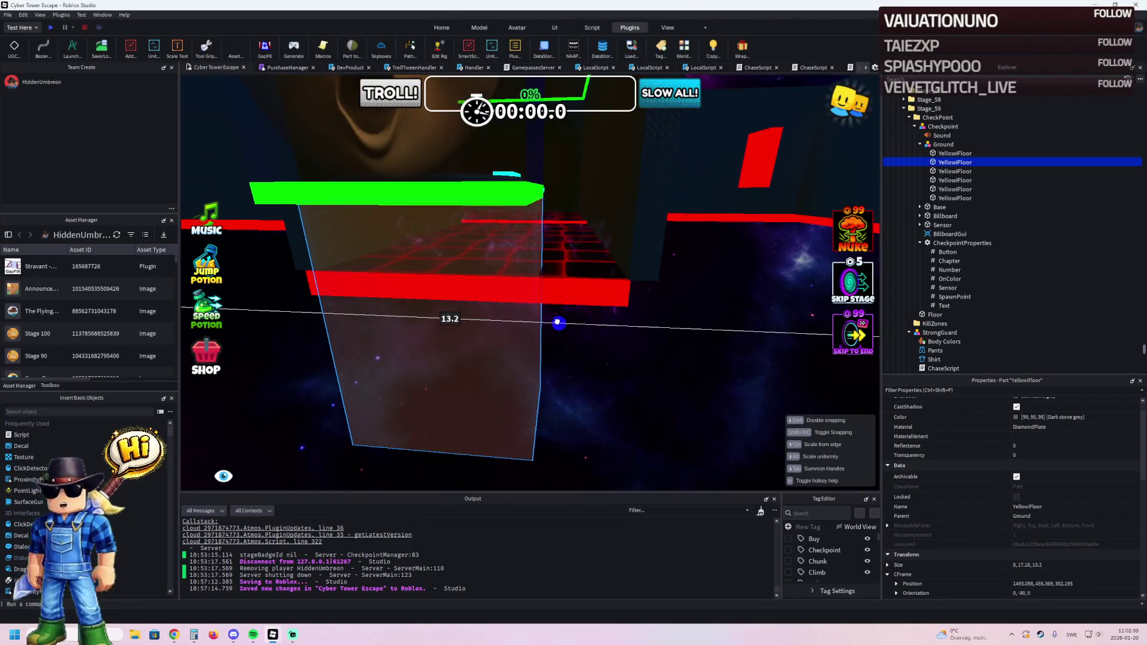
scroll(546, 321, up, 5)
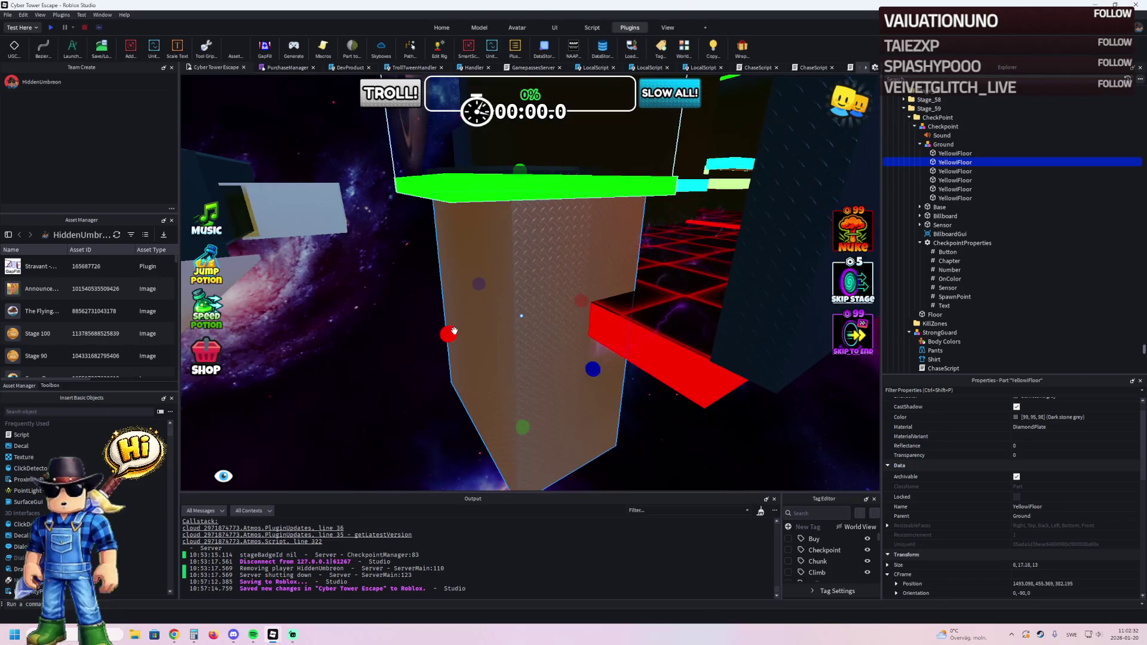
drag(454, 331, 422, 340)
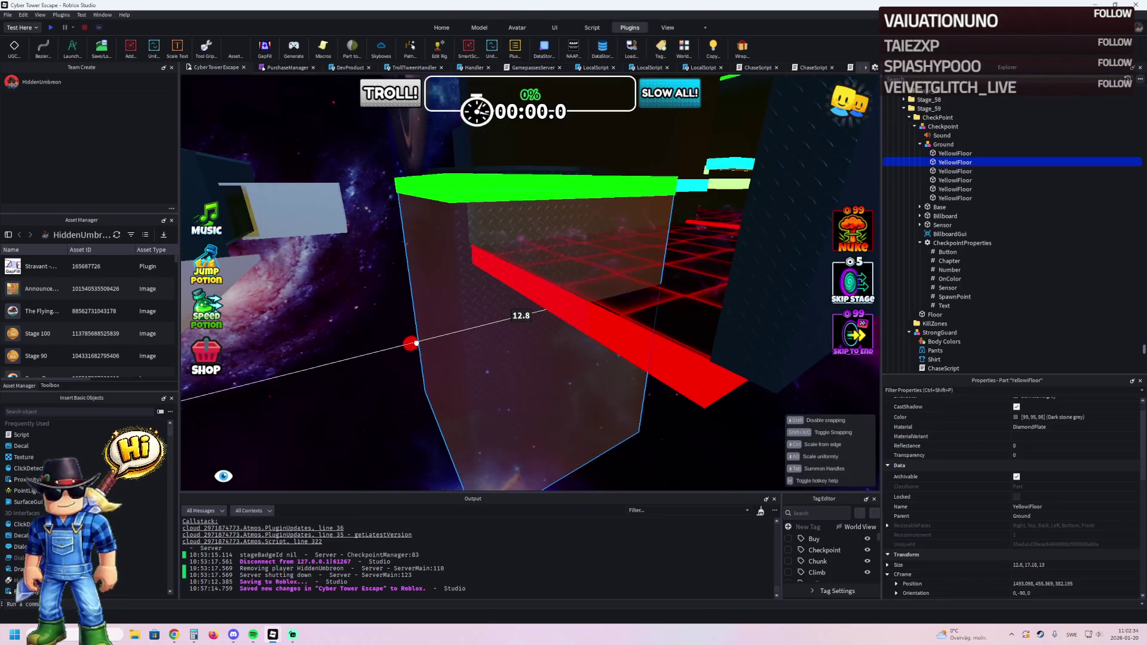
Move a black Wall 30 studs along Z toward the platform and shorten it to 38.3 studs.
click(608, 310)
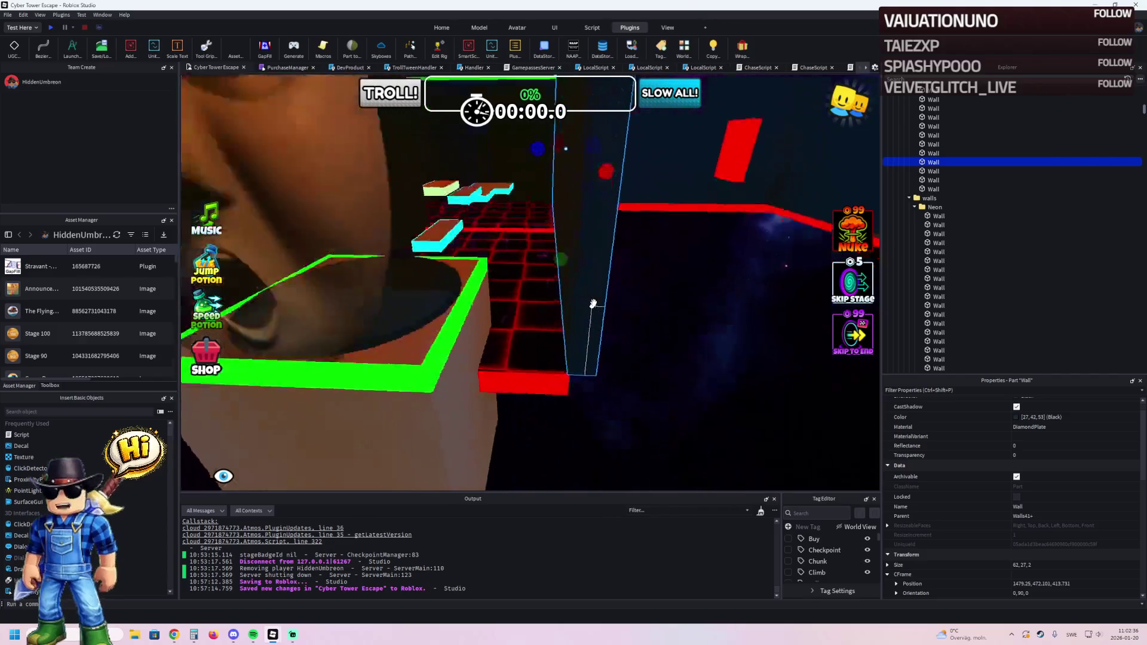
click(604, 304)
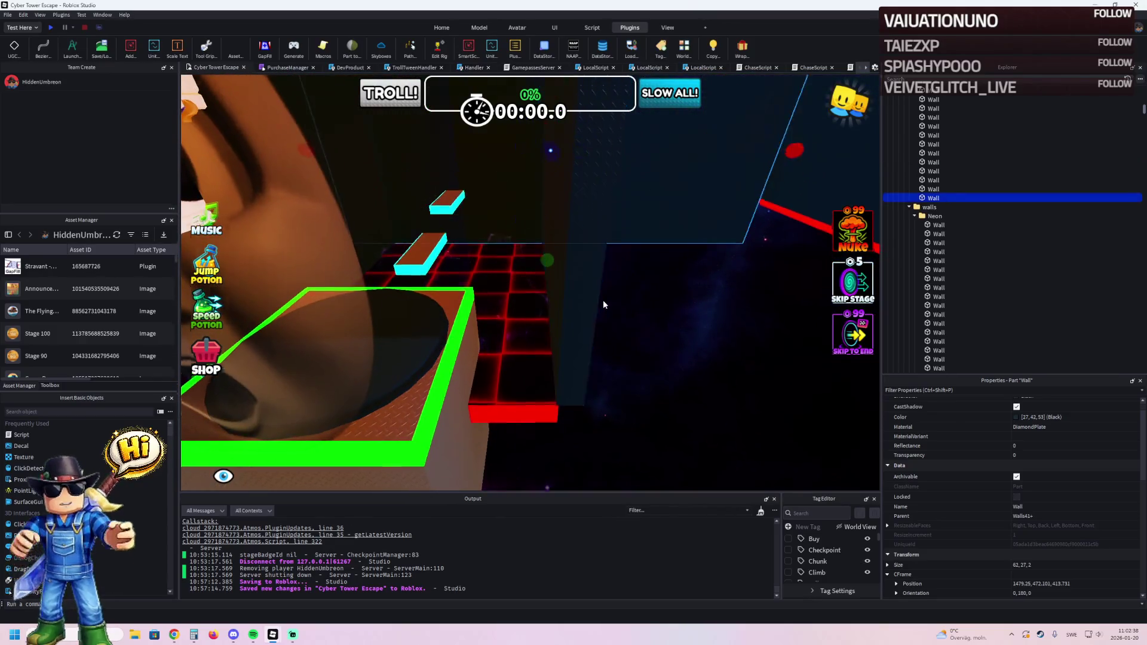
drag(635, 227, 489, 289)
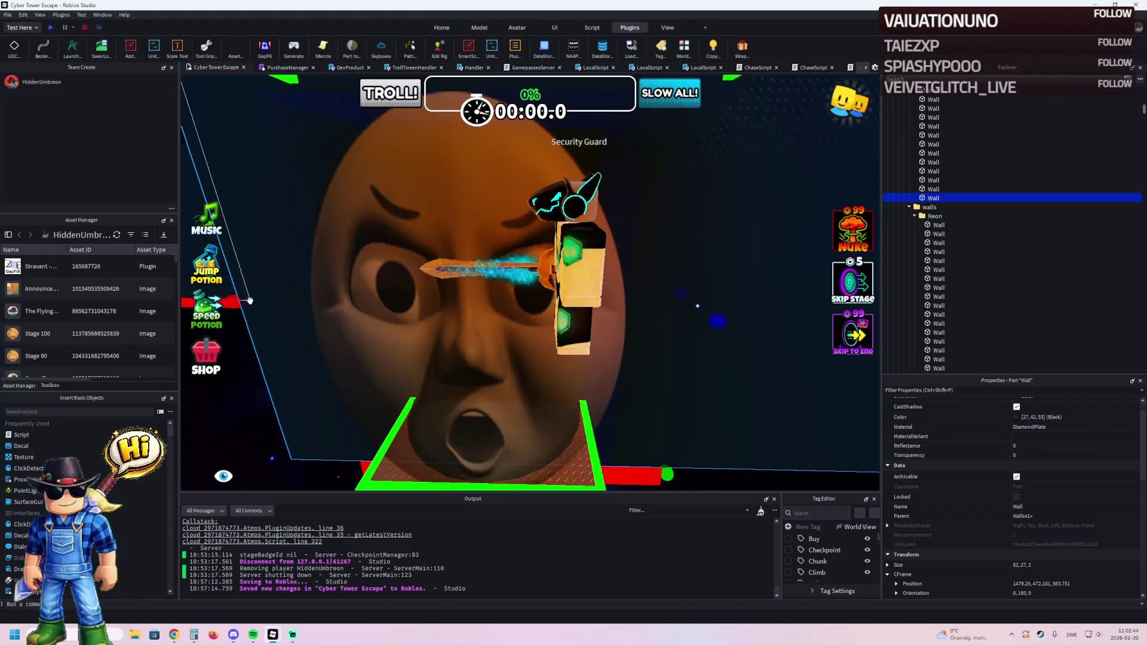
mouse_move(242, 302)
mouse_down()
mouse_move(488, 294)
mouse_move(593, 271)
mouse_move(428, 299)
mouse_move(322, 239)
mouse_up()
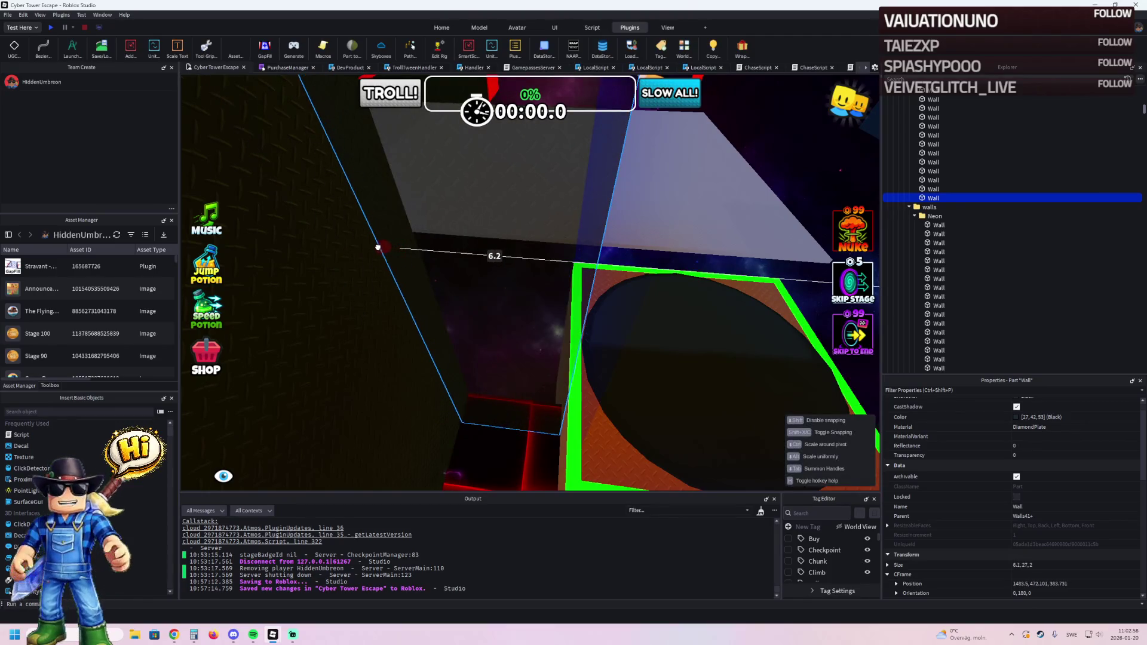
Slide the black wall about 17 studs sideways with the Move tool.
key(ctrl+2)
drag(528, 277, 526, 280)
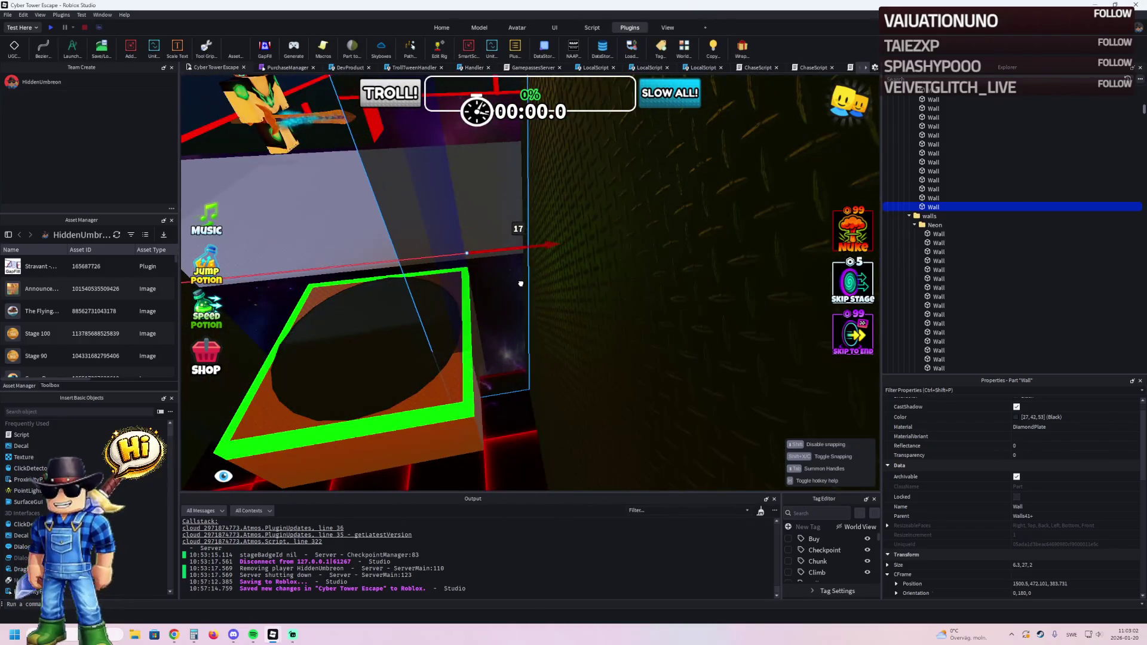
key(s)
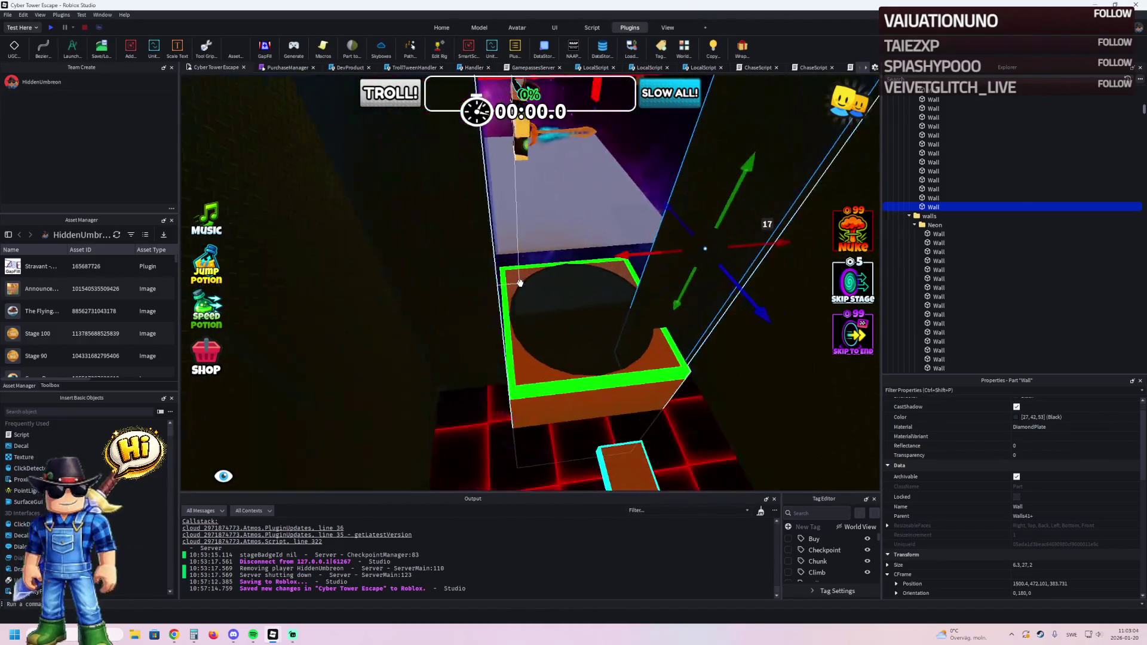
key(d)
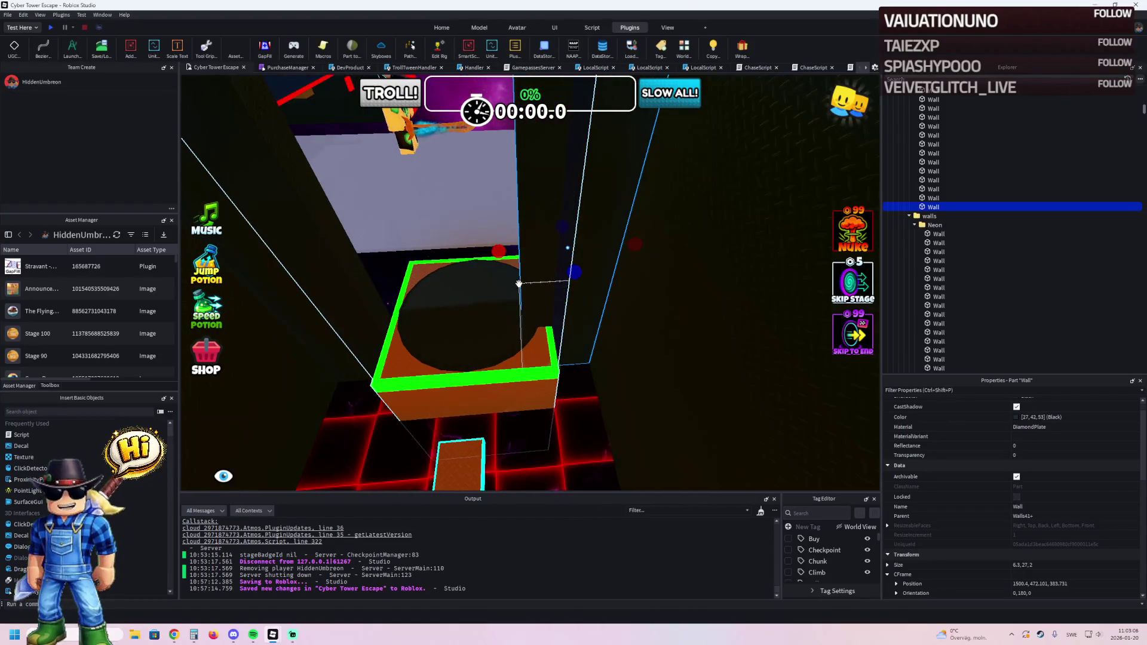
Thicken the wall piece to 2.8 studs and slide it 17.3 studs back.
drag(453, 253, 486, 254)
key(q)
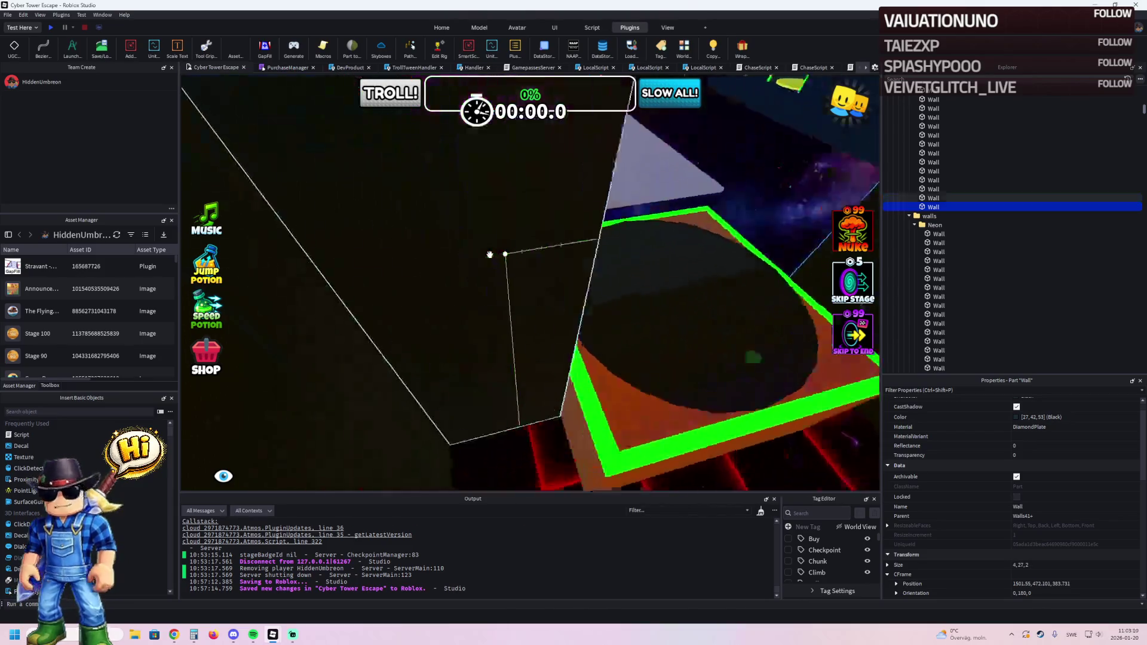
key(d)
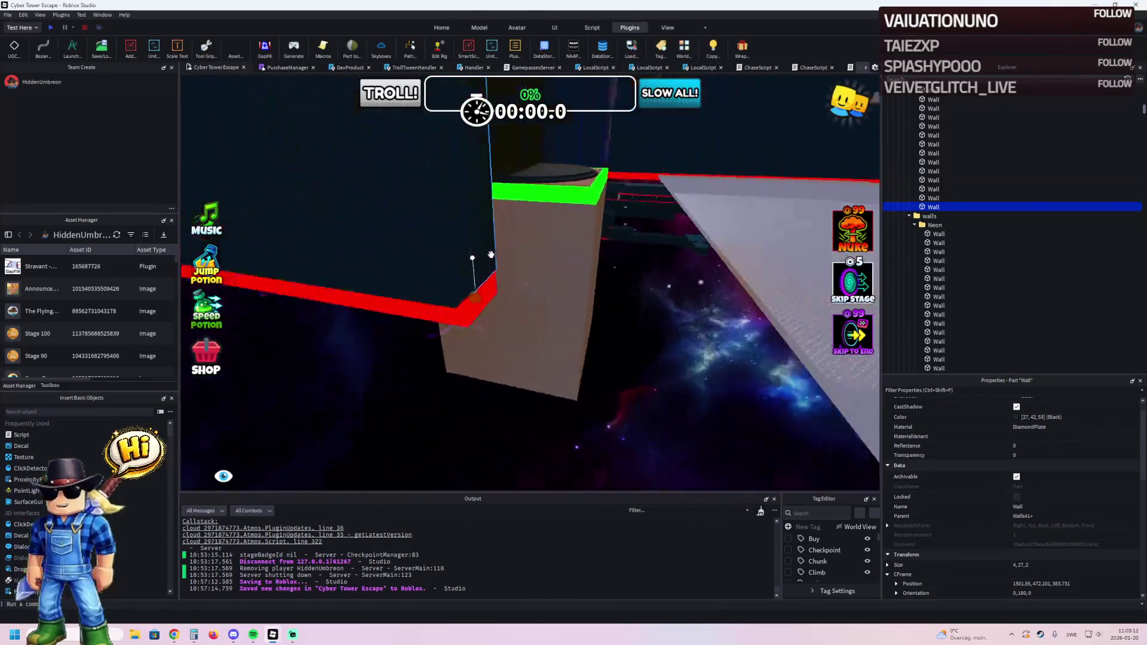
key(w)
key(q)
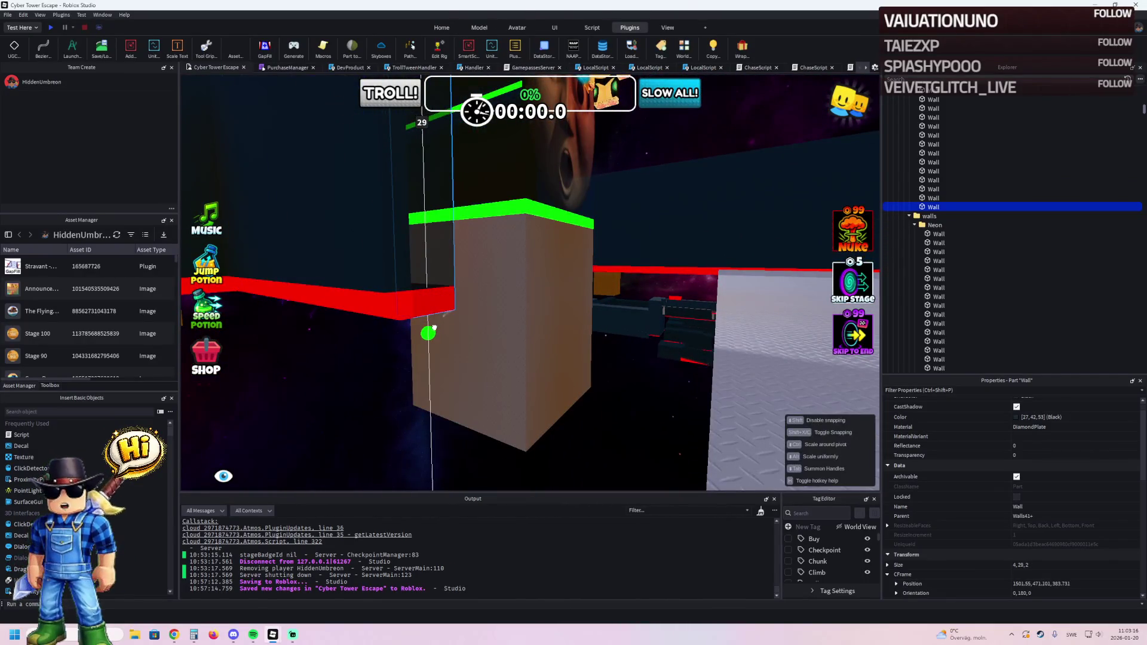
drag(389, 248, 412, 256)
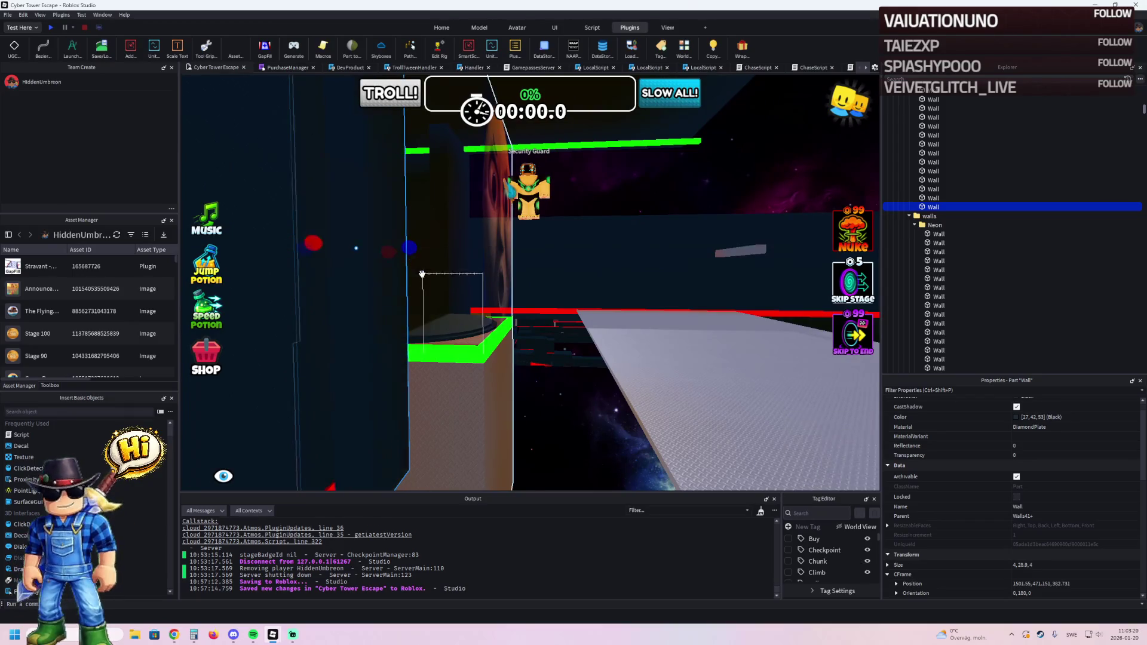
key(w)
scroll(422, 274, down, 5)
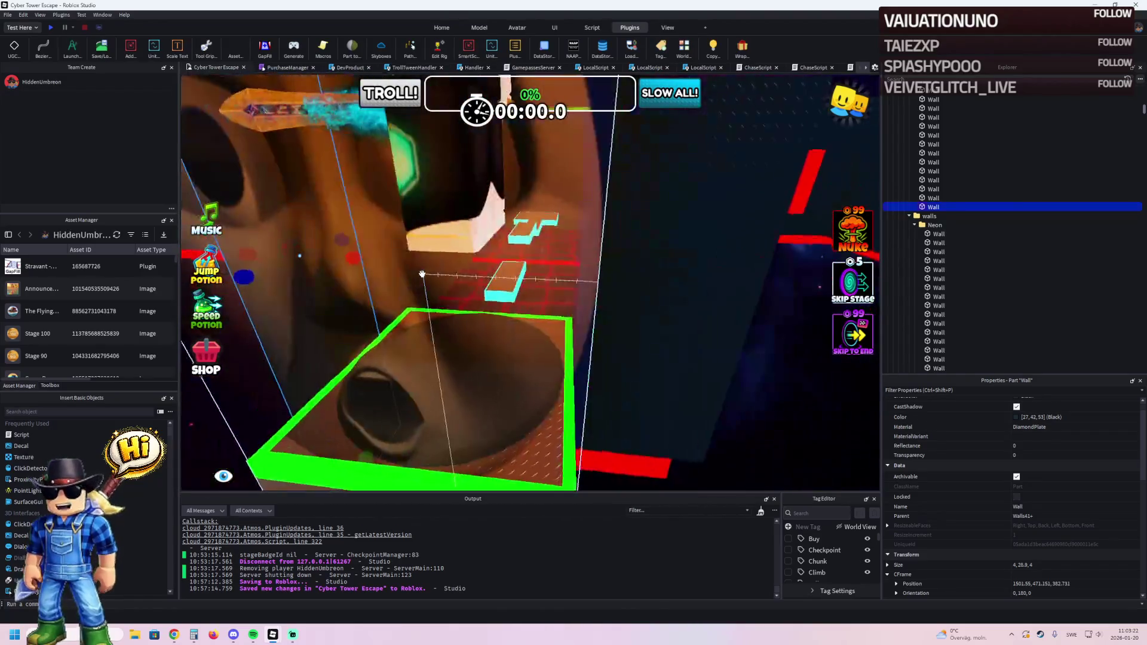
mouse_move(354, 255)
mouse_down()
mouse_move(494, 253)
mouse_move(576, 267)
mouse_up()
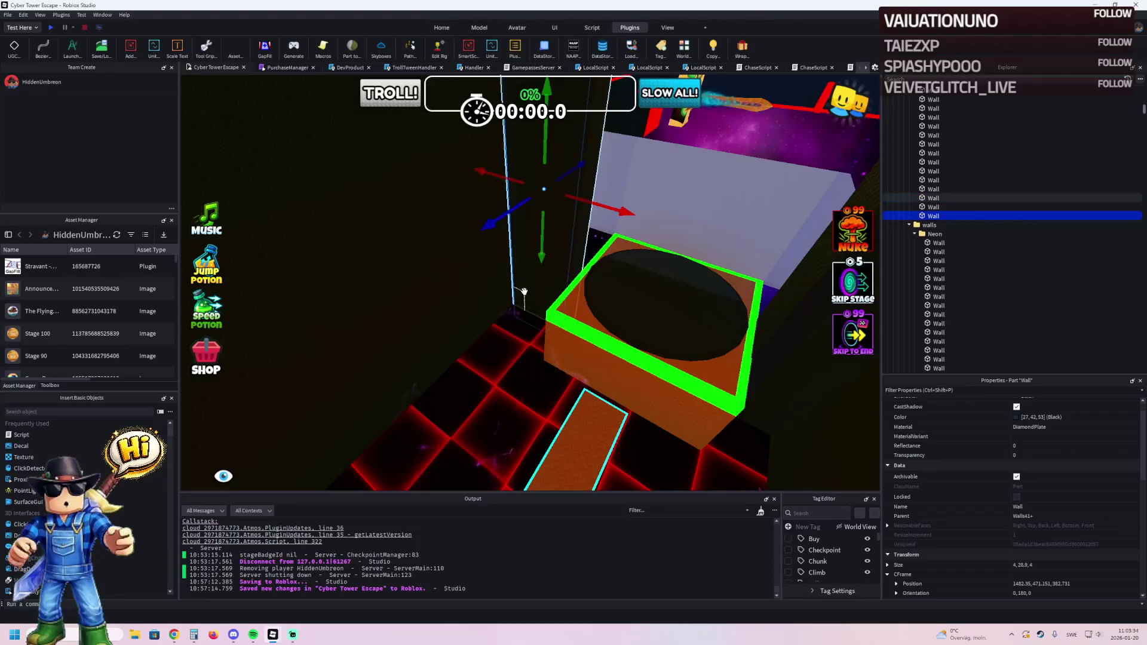
Delete the extra wall piece and inspect the remaining wall pieces.
key(f)
key(Delete)
click(544, 277)
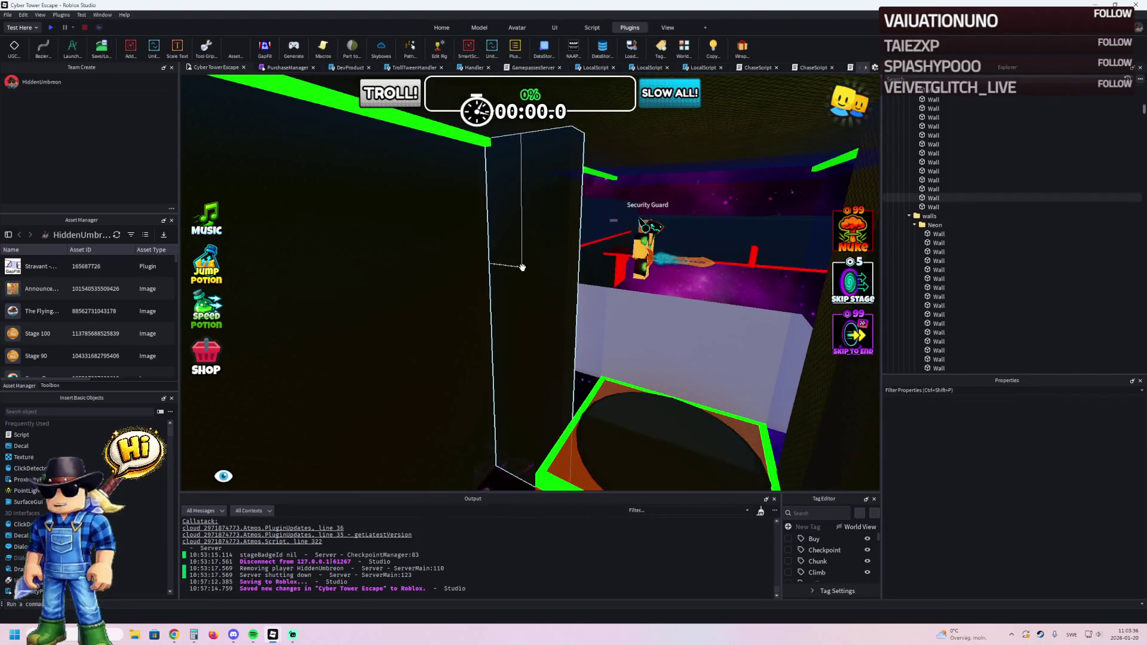
key(f)
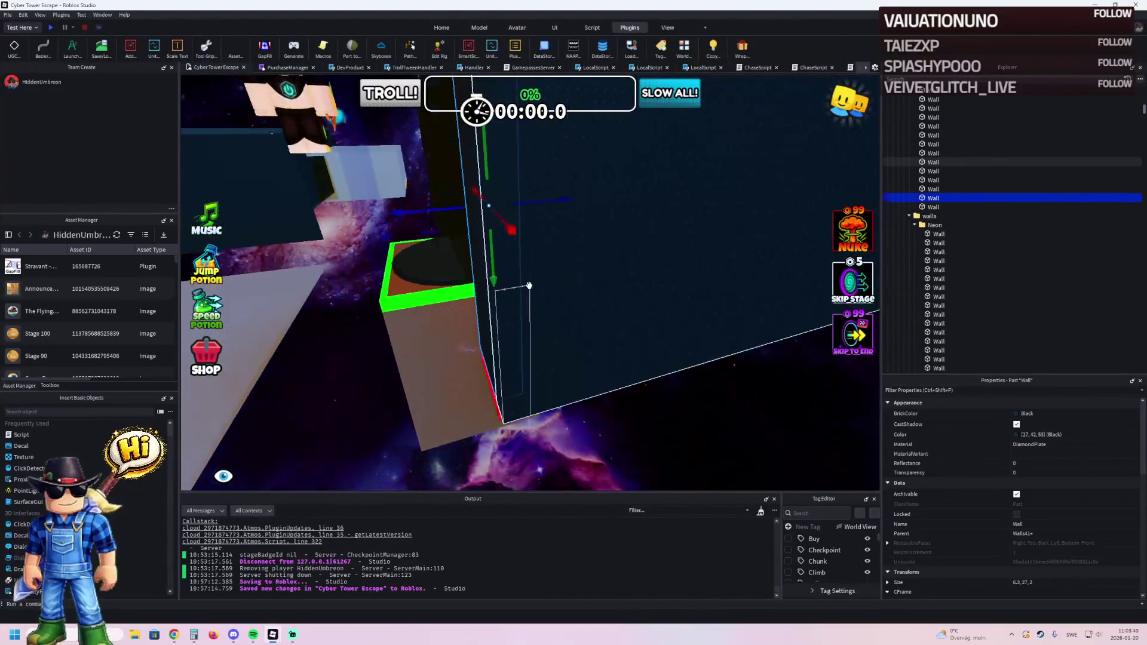
click(521, 298)
key(f)
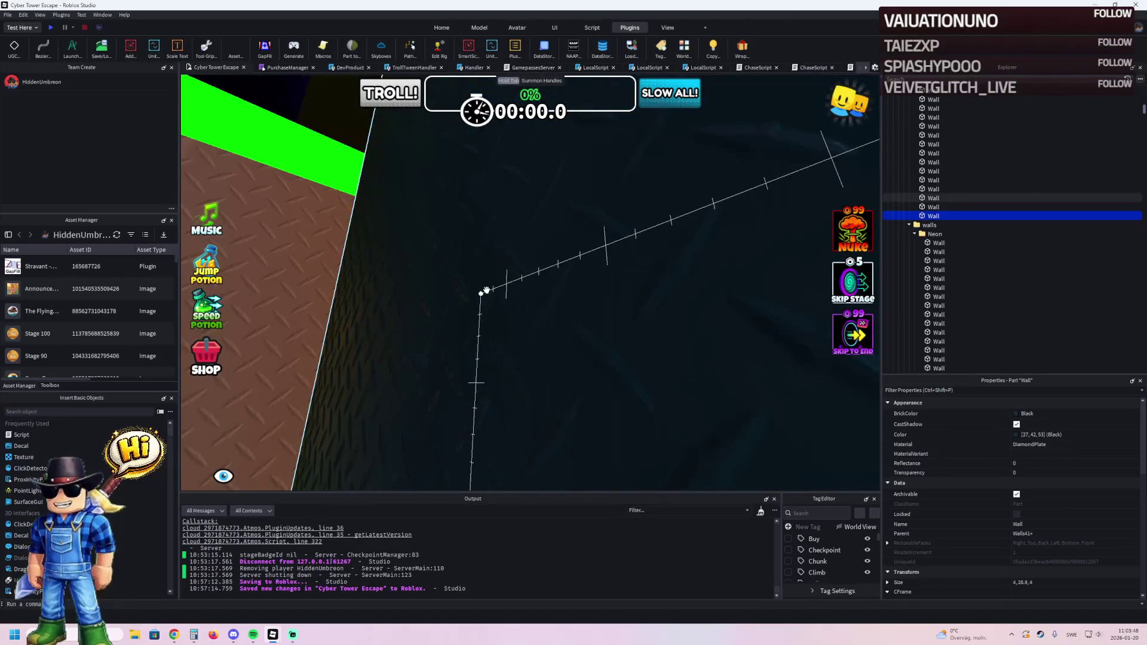
click(491, 289)
click(661, 346)
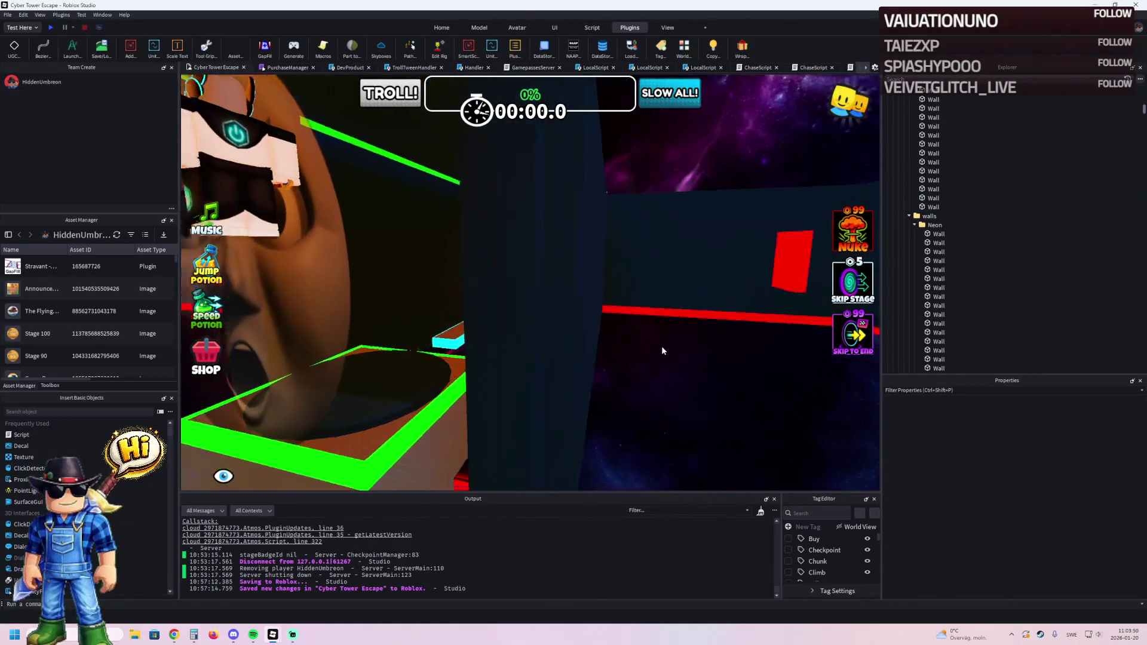
Widen the wall beside the platform to 6.3, then 6.9 studs.
click(554, 340)
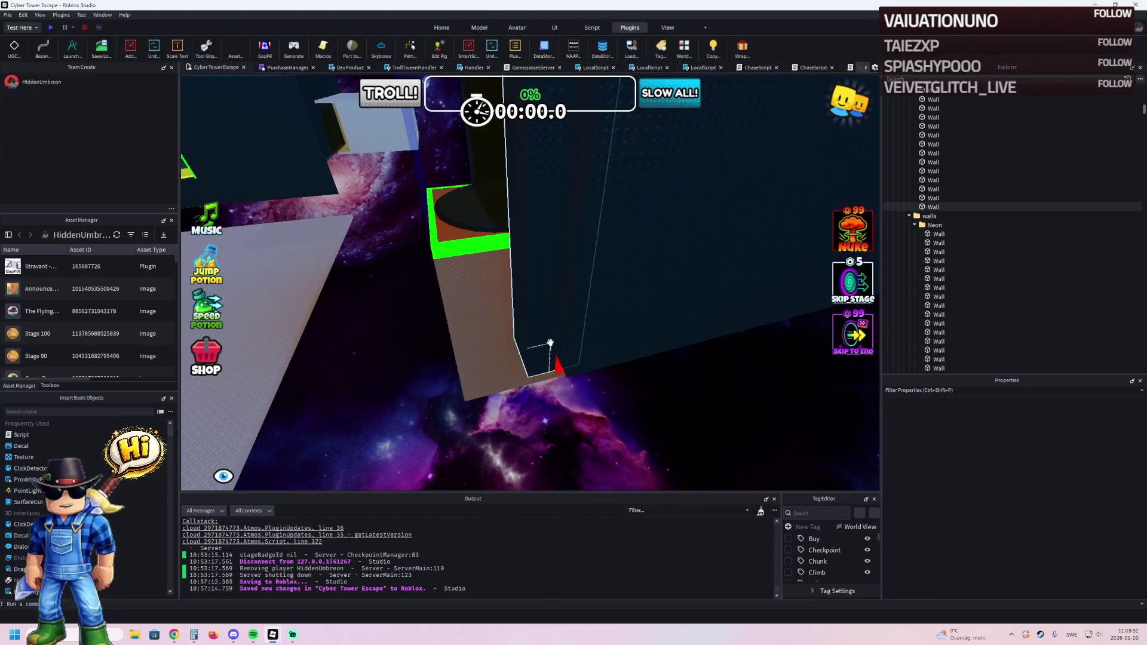
scroll(554, 339, down, 5)
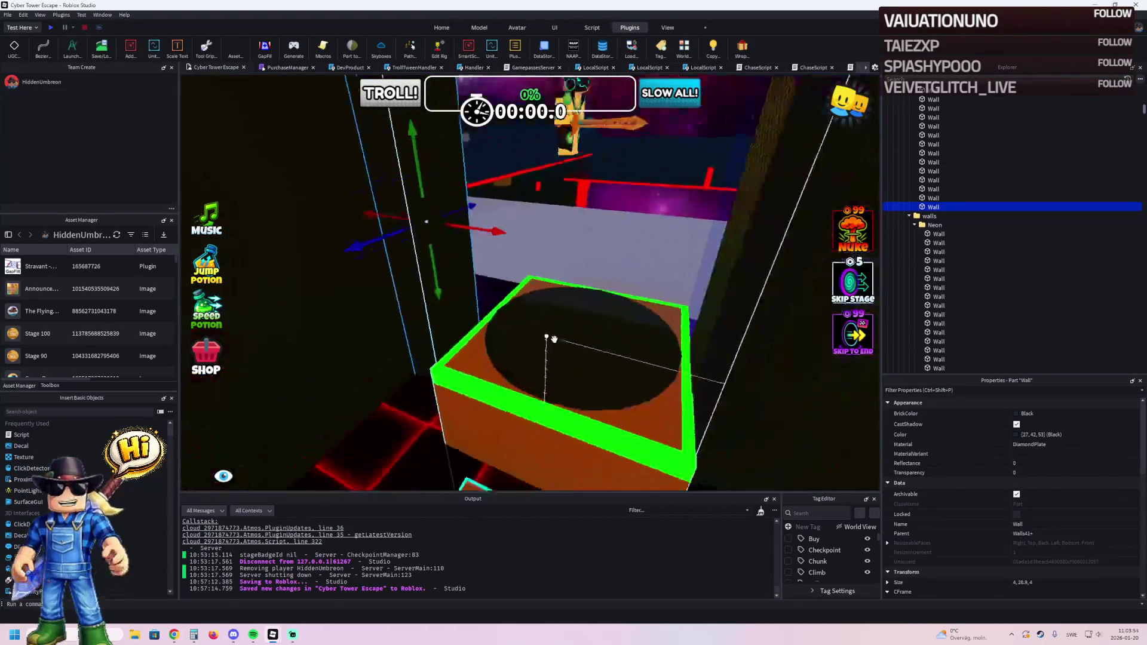
key(ctrl+3)
drag(507, 279, 543, 279)
right_click(544, 279)
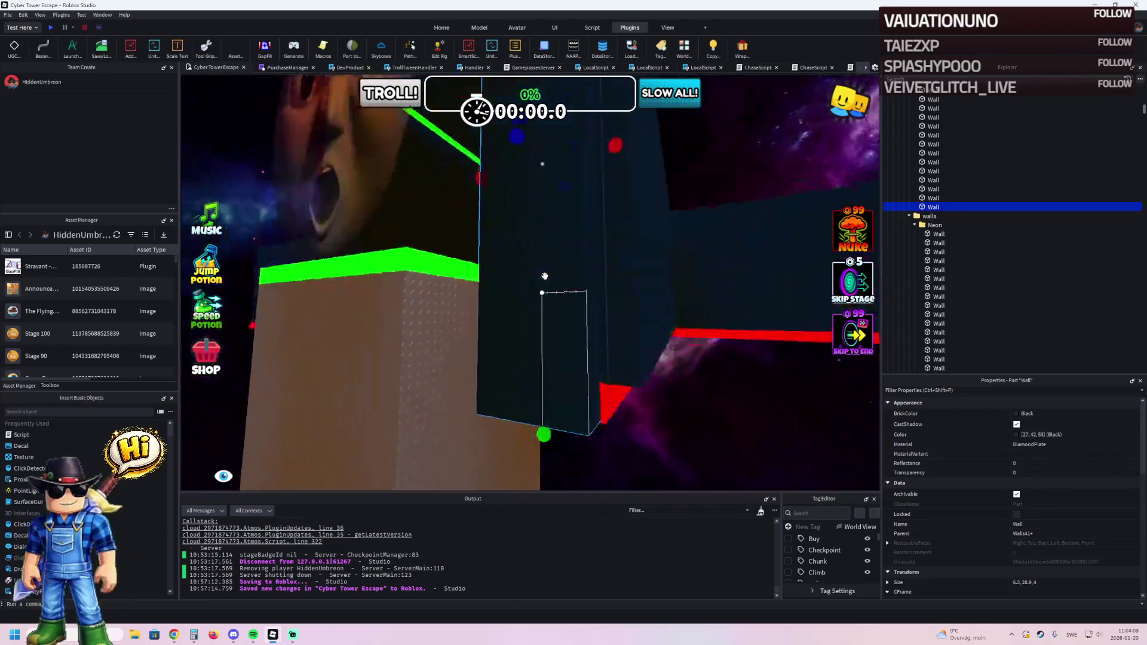
drag(555, 219, 568, 215)
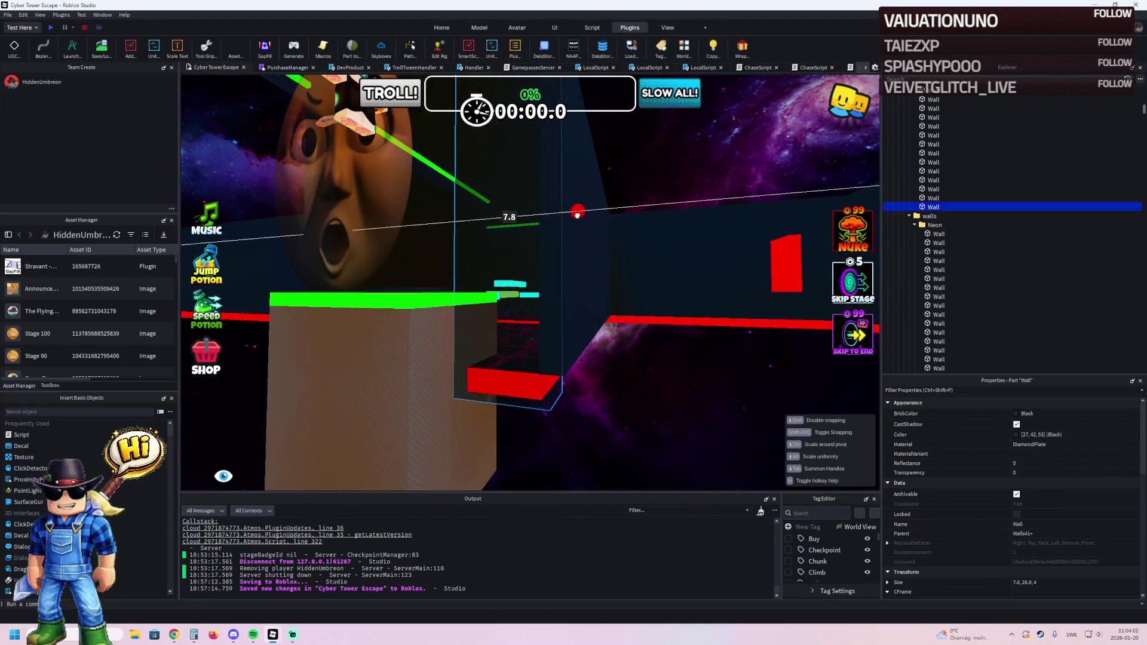
right_click(578, 213)
Widen the neighbouring wall piece to 5.2 studs.
click(556, 180)
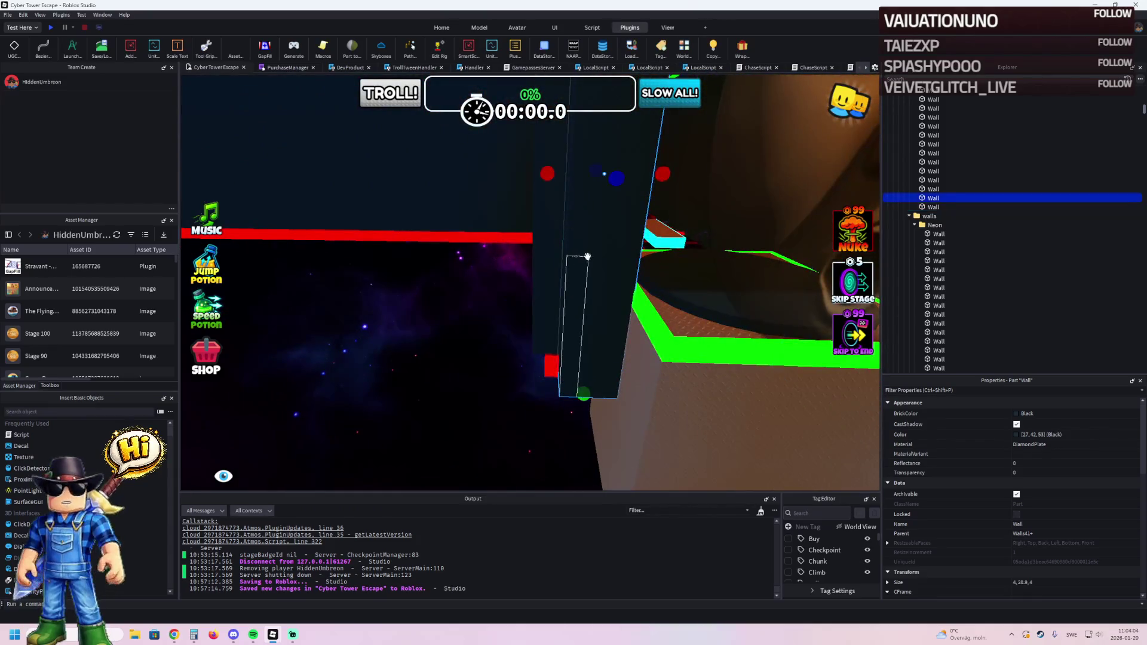
drag(548, 174, 525, 176)
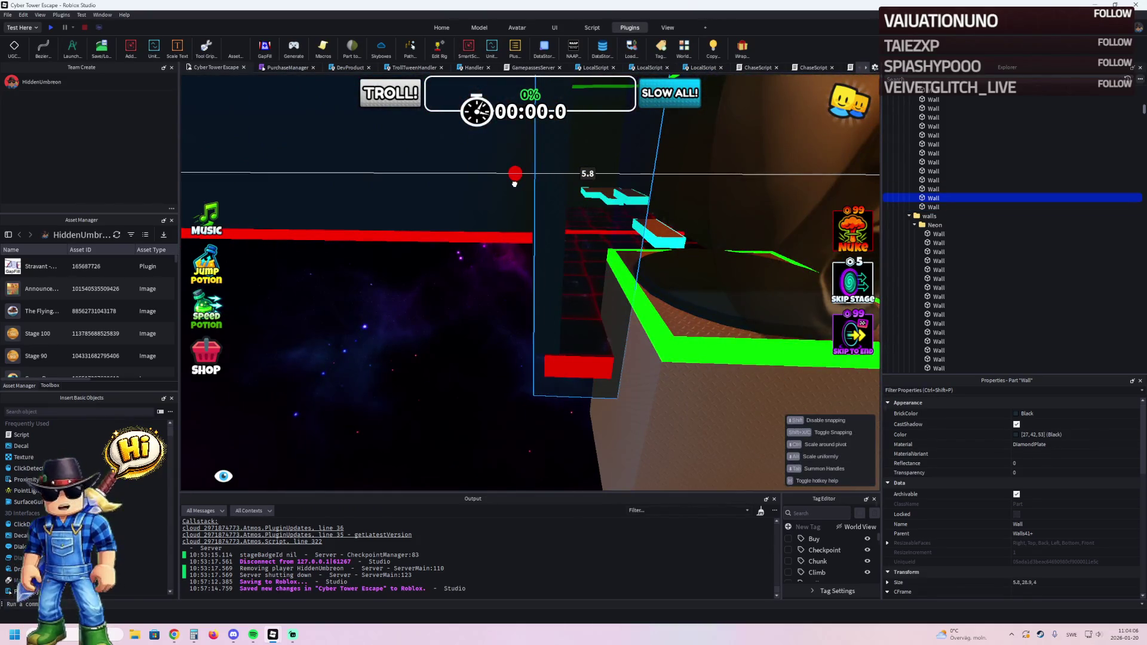
right_click(512, 185)
click(514, 184)
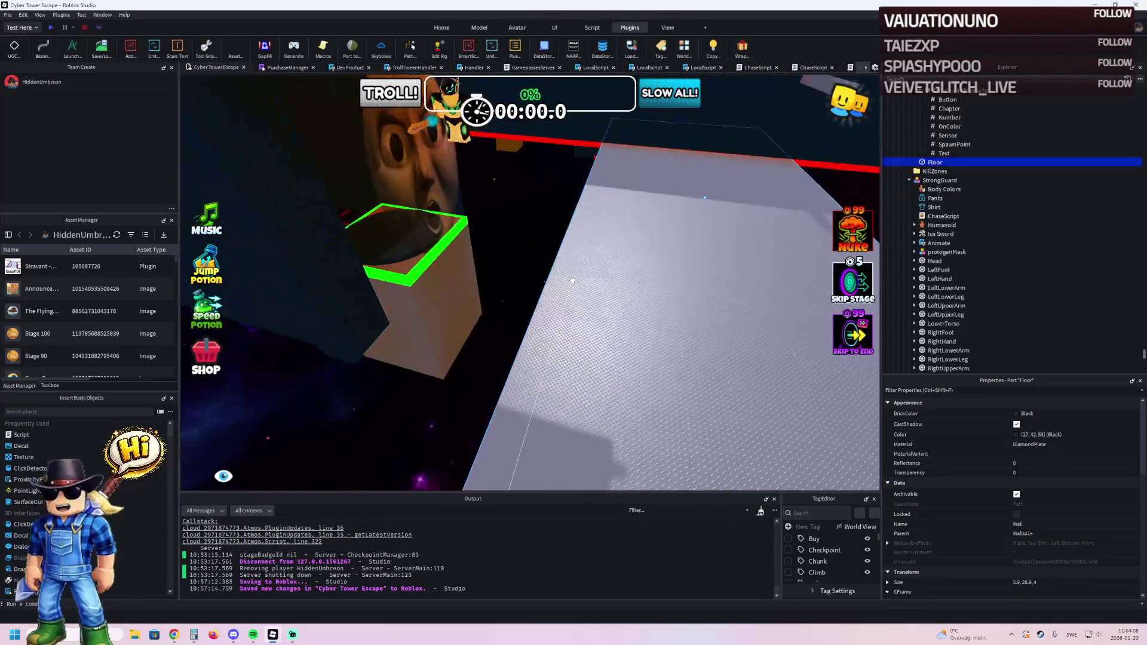
Undo a trial handle resize, then set the Floor's Size to 40, 0.5, 40.
right_click(573, 280)
right_click(572, 281)
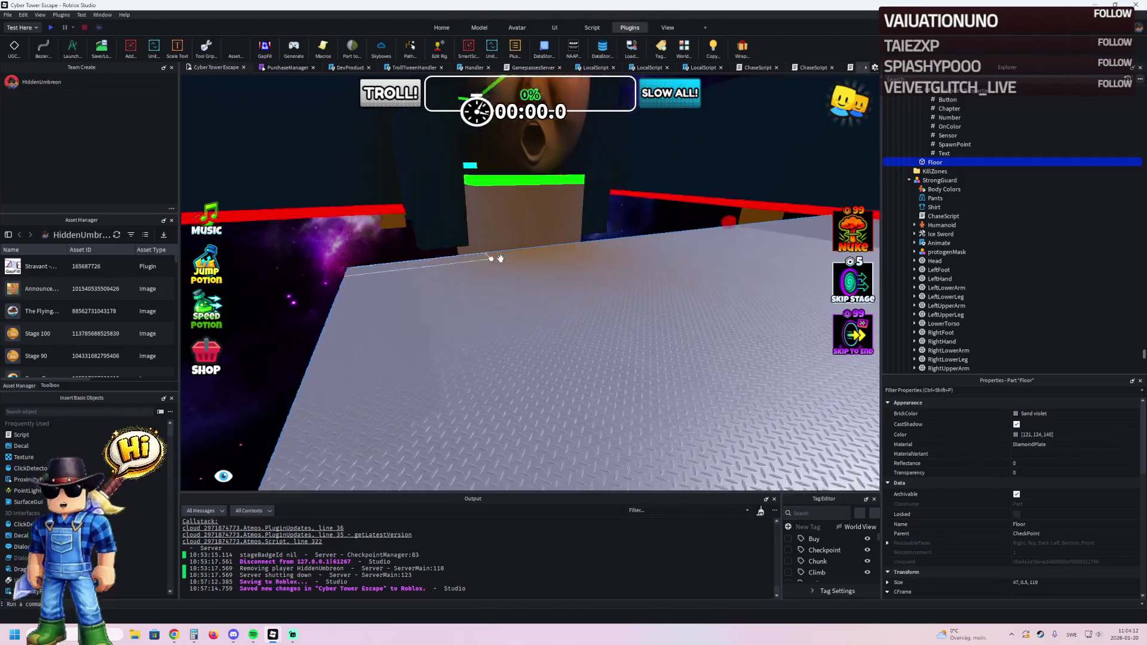
right_click(499, 256)
drag(654, 227, 518, 252)
key(ctrl+z)
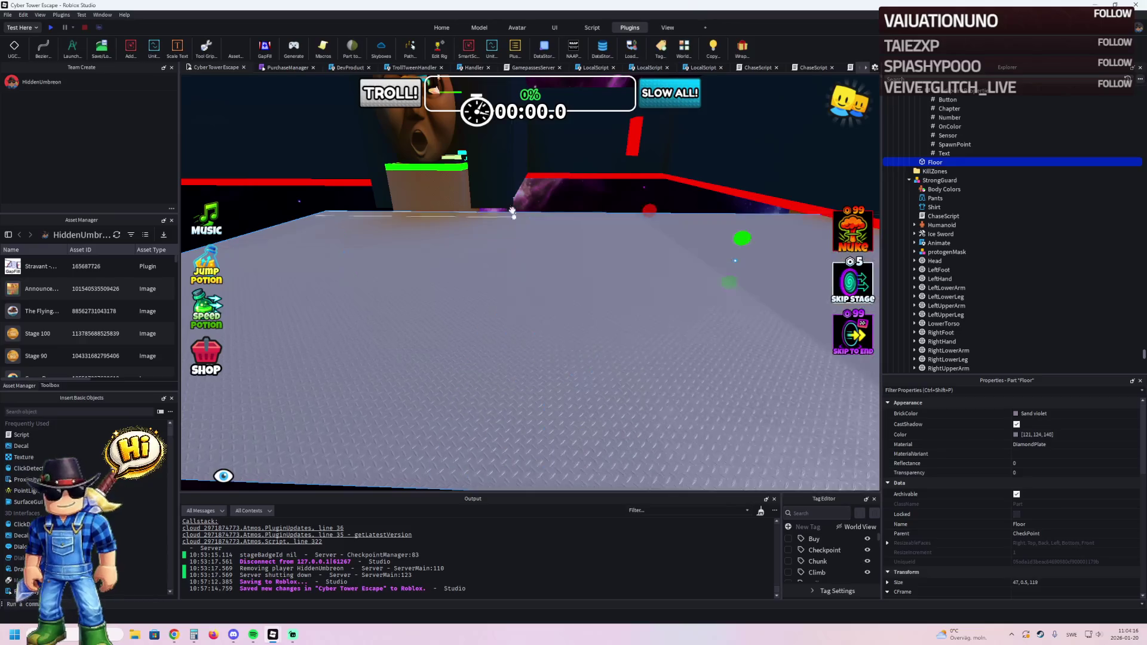
right_click(451, 199)
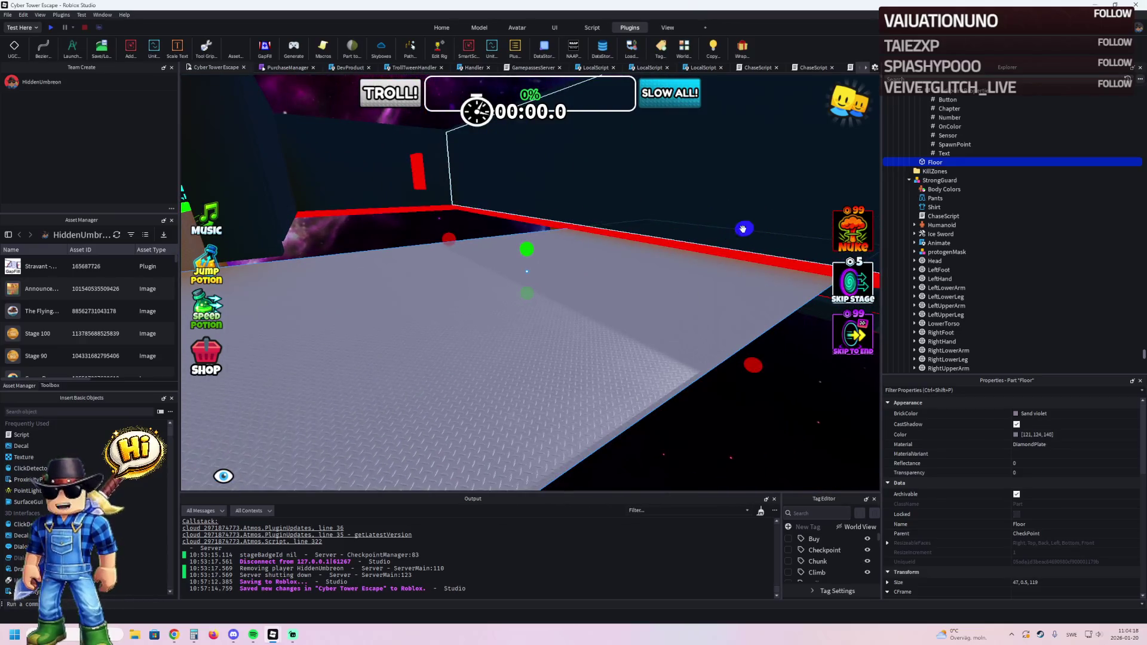
drag(743, 229, 514, 273)
click(1100, 584)
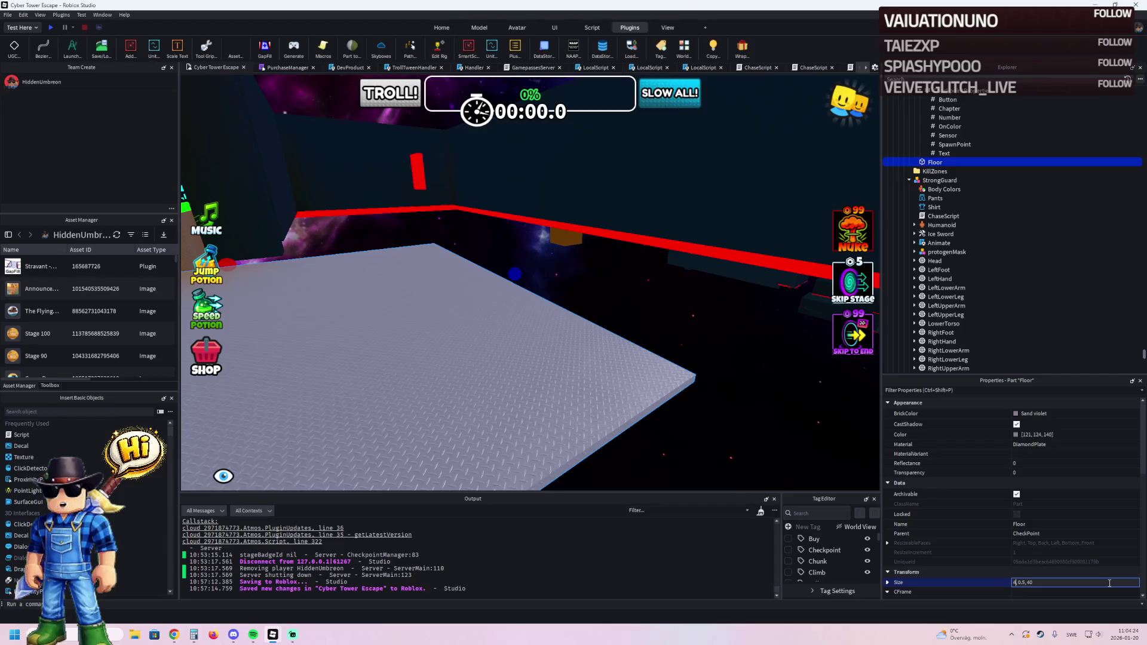
text(0)
key(Return)
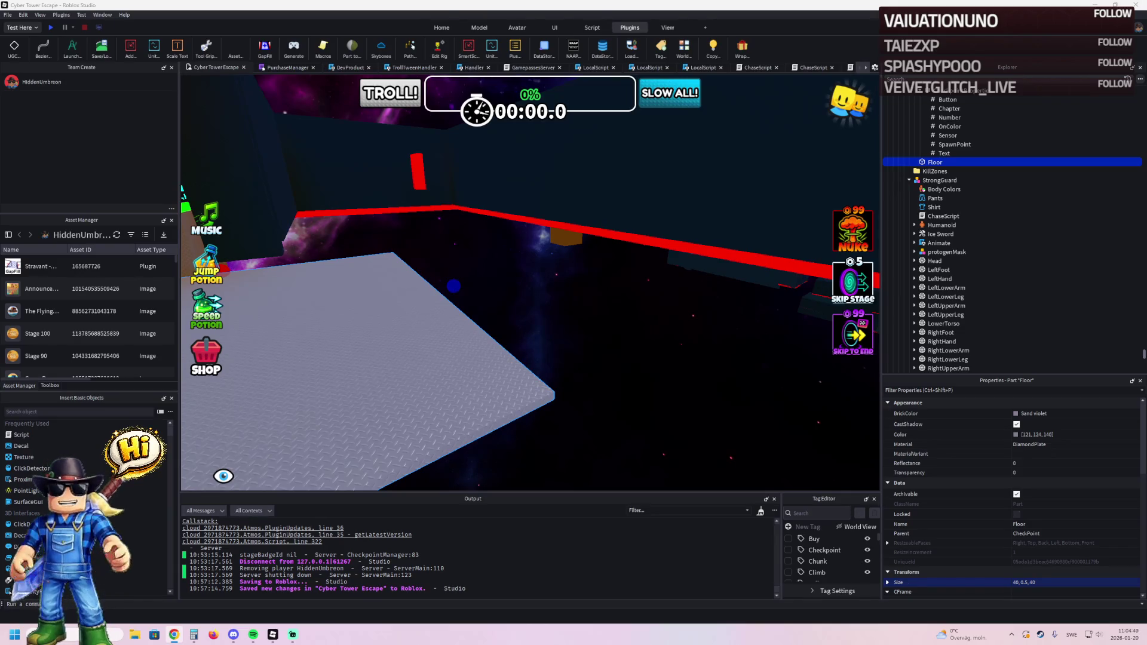
scroll(428, 277, up, 5)
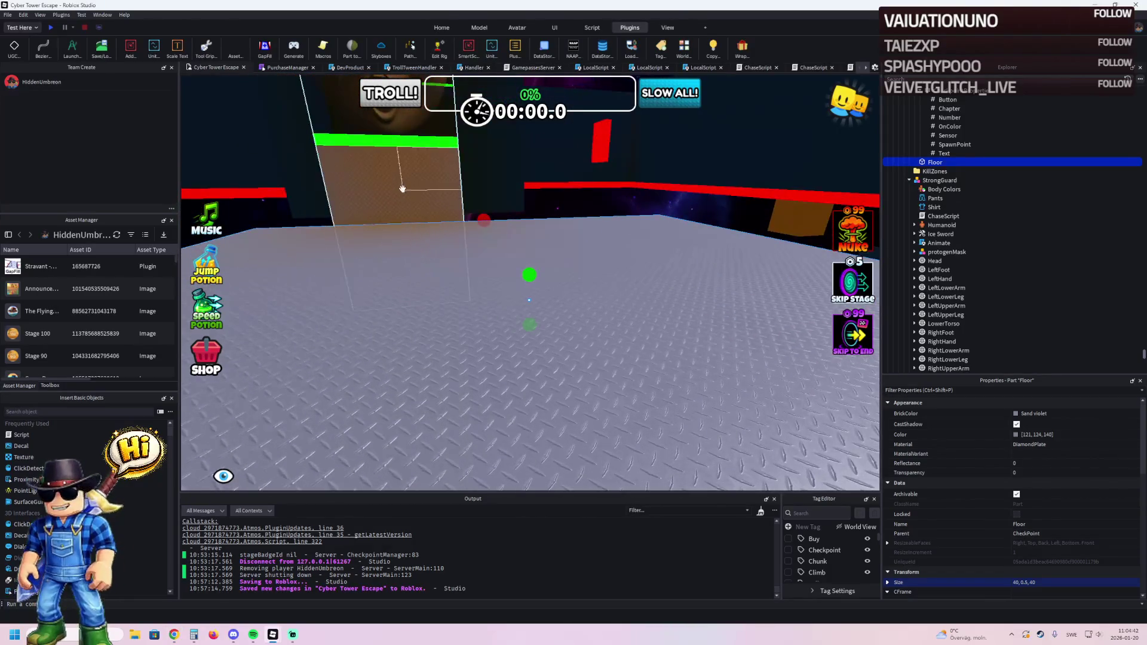
Paste a new Floor position, then lower it and slide it toward the face block.
click(686, 396)
scroll(1056, 436, down, 2)
click(1084, 537)
text(1493.098, 464.959, 382.195)
key(Return)
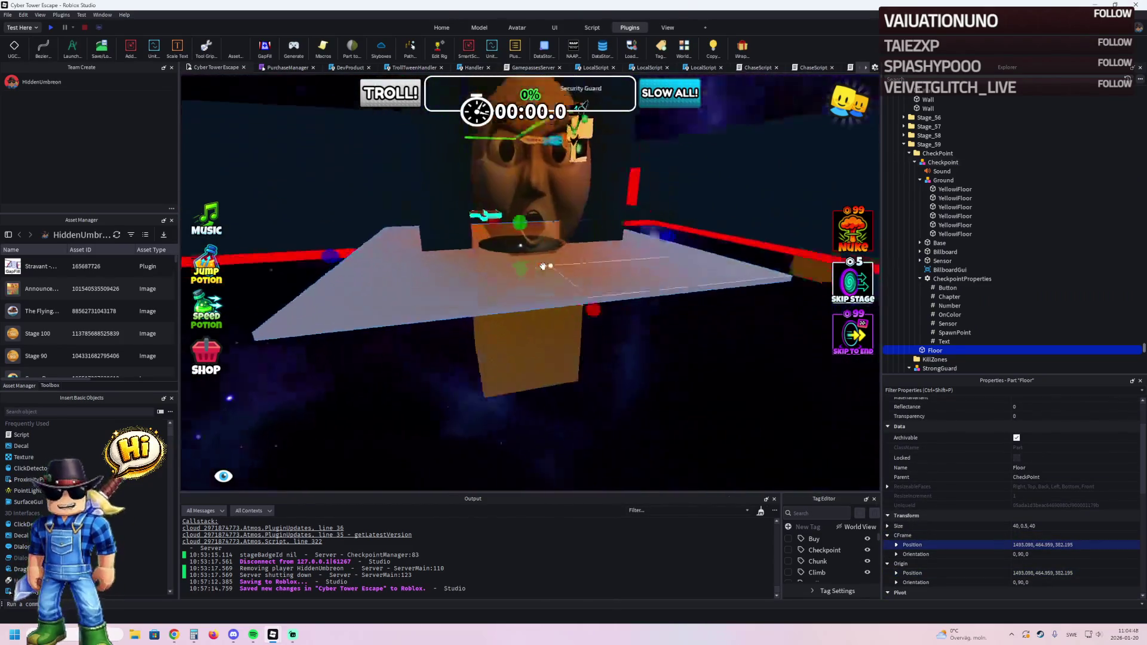
drag(558, 245, 577, 326)
drag(561, 287, 771, 299)
Widen the Floor to about 46 studs and drag the Security Guard onto it.
scroll(651, 306, up, 5)
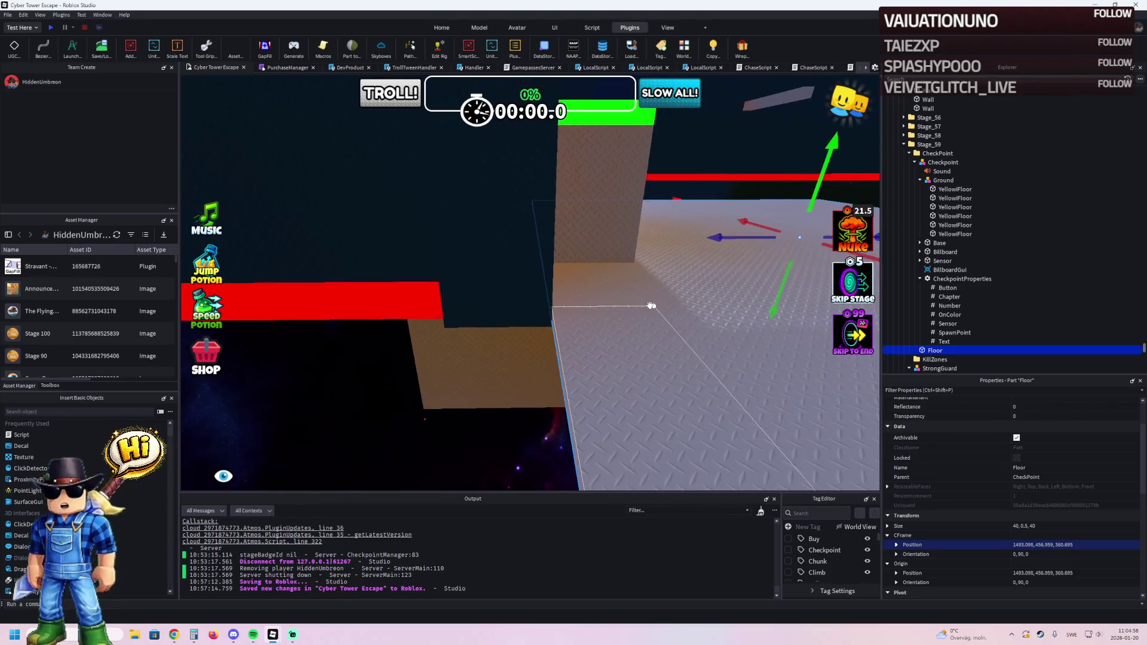
scroll(699, 273, up, 3)
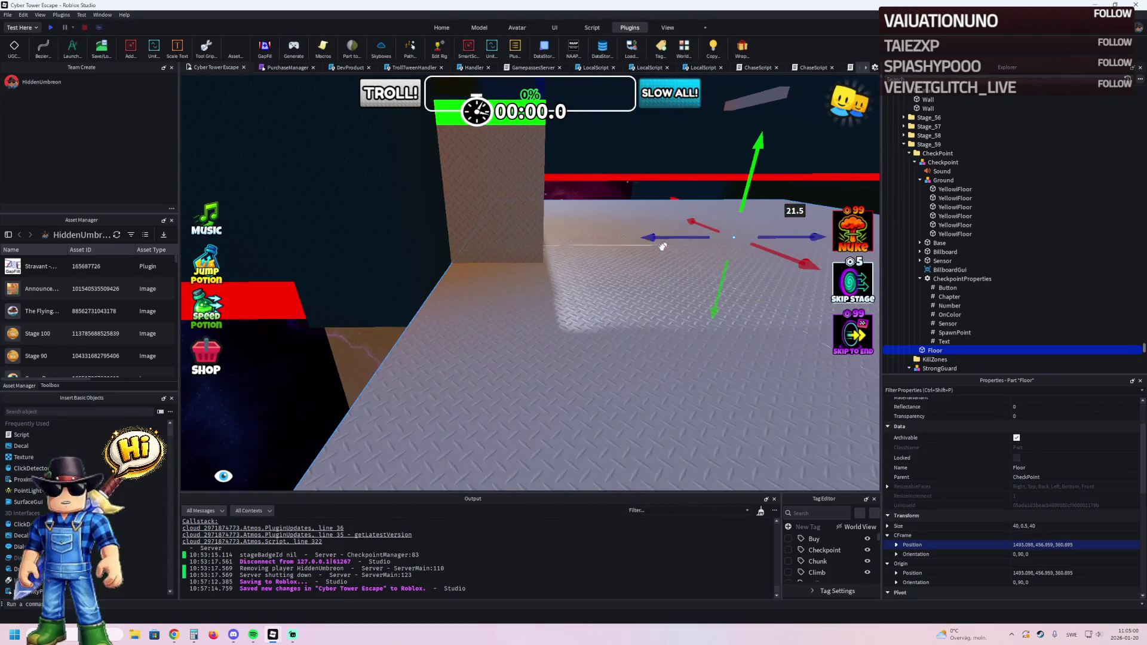
scroll(665, 243, down, 3)
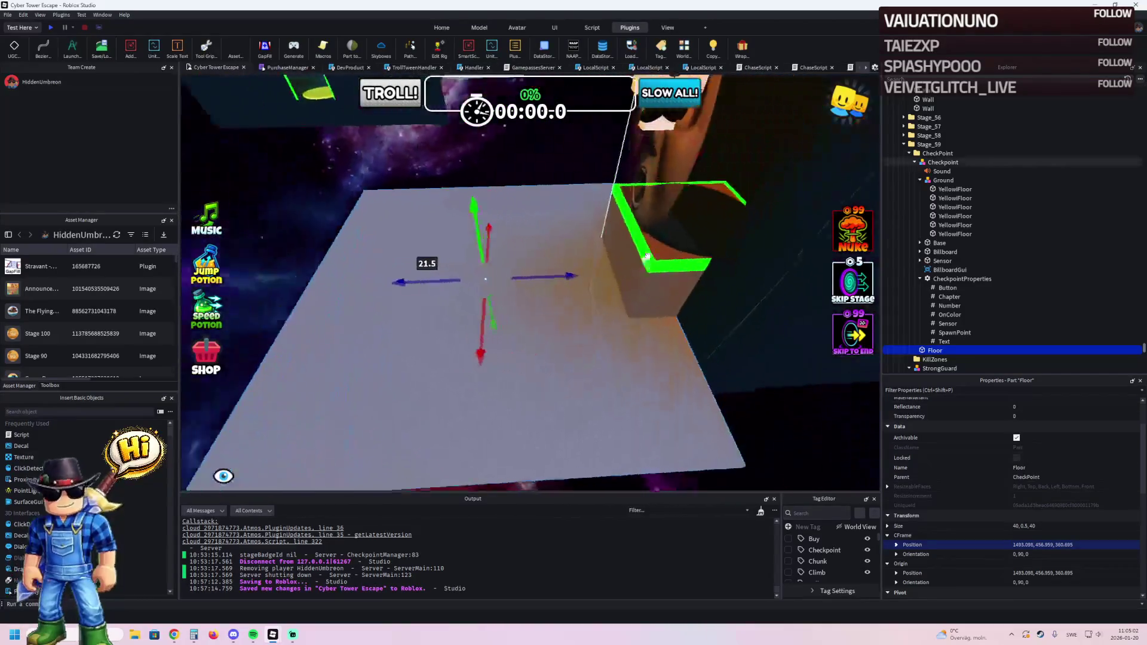
scroll(647, 257, down, 3)
key(ctrl+3)
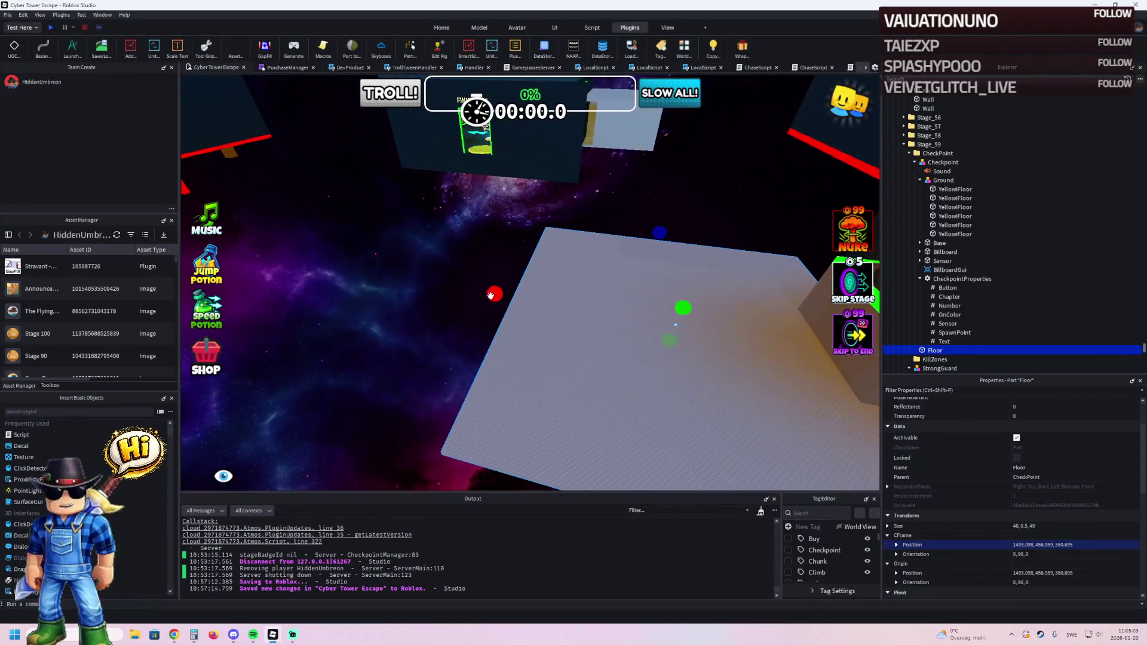
drag(491, 296, 419, 307)
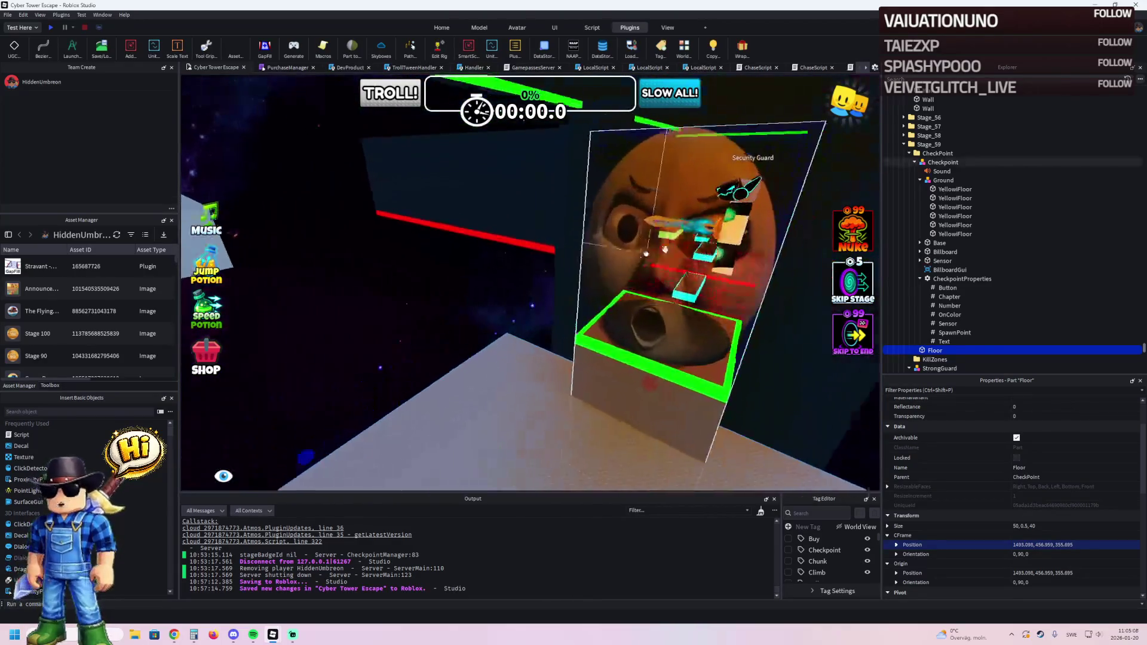
click(513, 373)
mouse_move(513, 373)
mouse_down()
mouse_move(486, 307)
mouse_move(435, 375)
mouse_up()
Move the Security Guard model to the Floor's centre and focus the view on it.
key(Left)
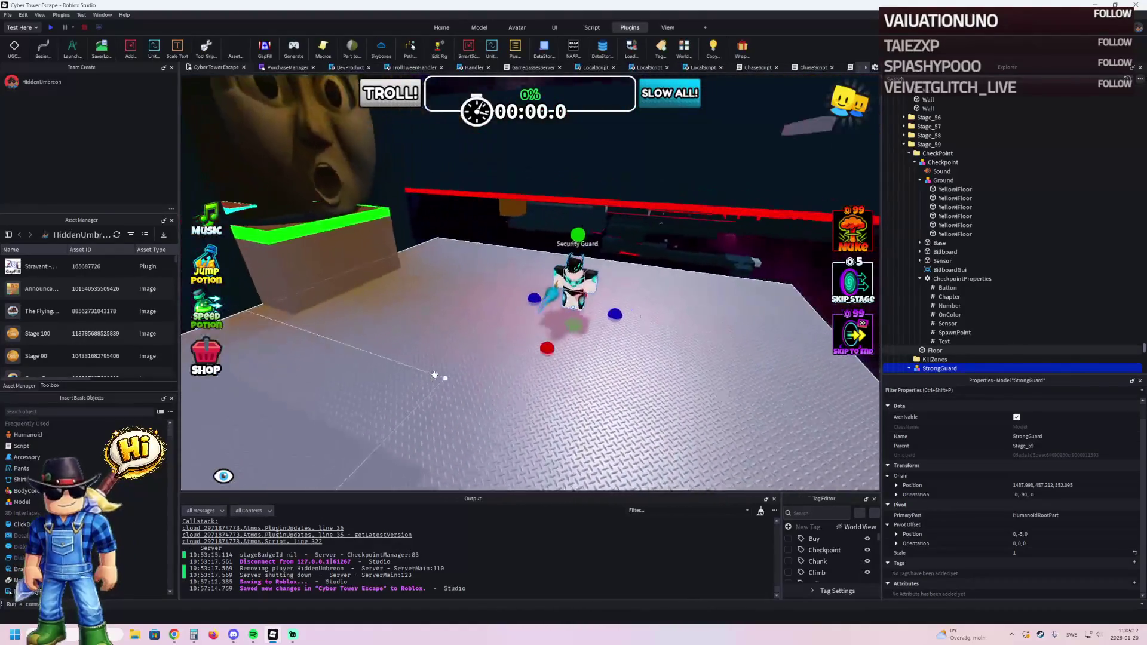
key(Left)
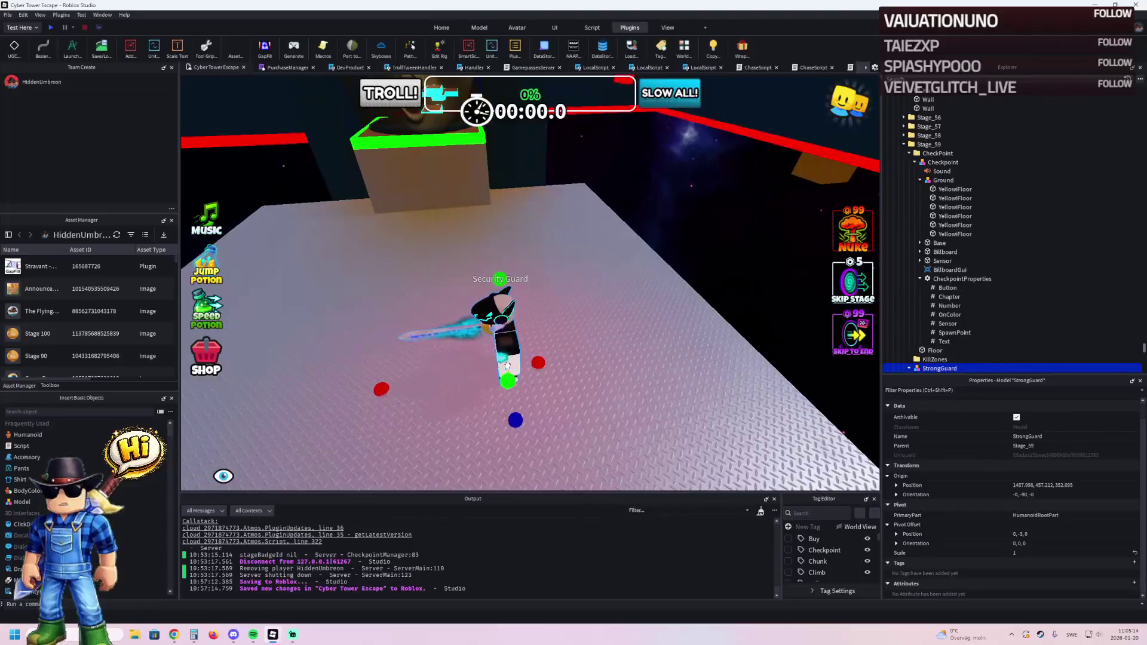
click(511, 348)
click(1042, 583)
click(962, 368)
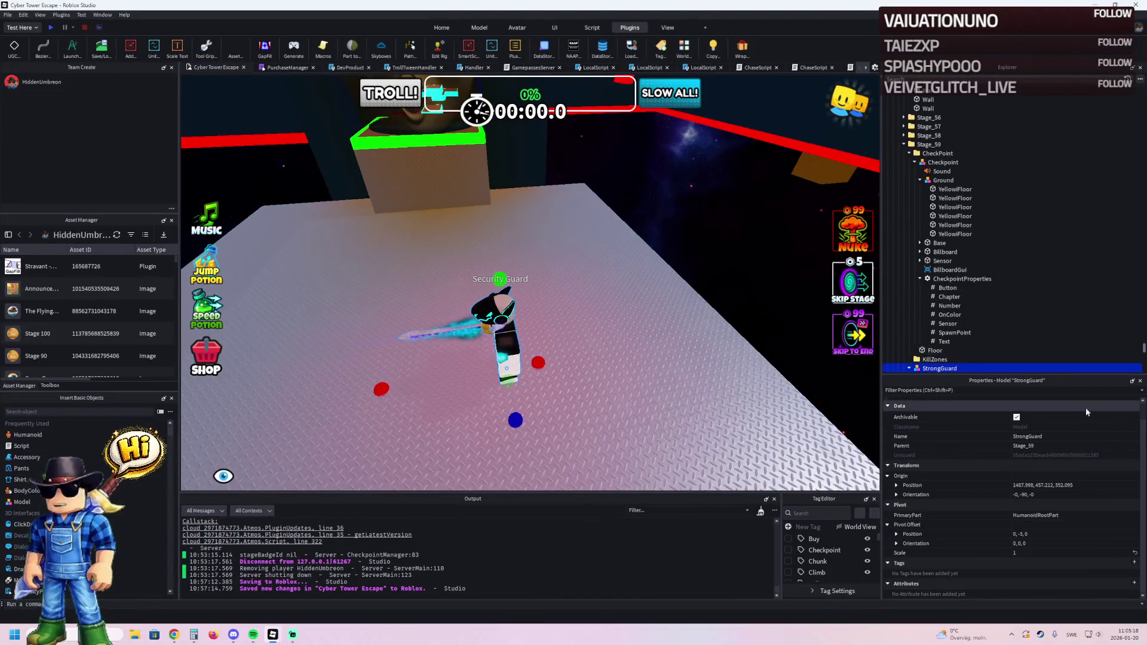
click(1091, 485)
mouse_move(501, 335)
mouse_down()
mouse_move(358, 320)
mouse_move(559, 330)
mouse_up()
key(f)
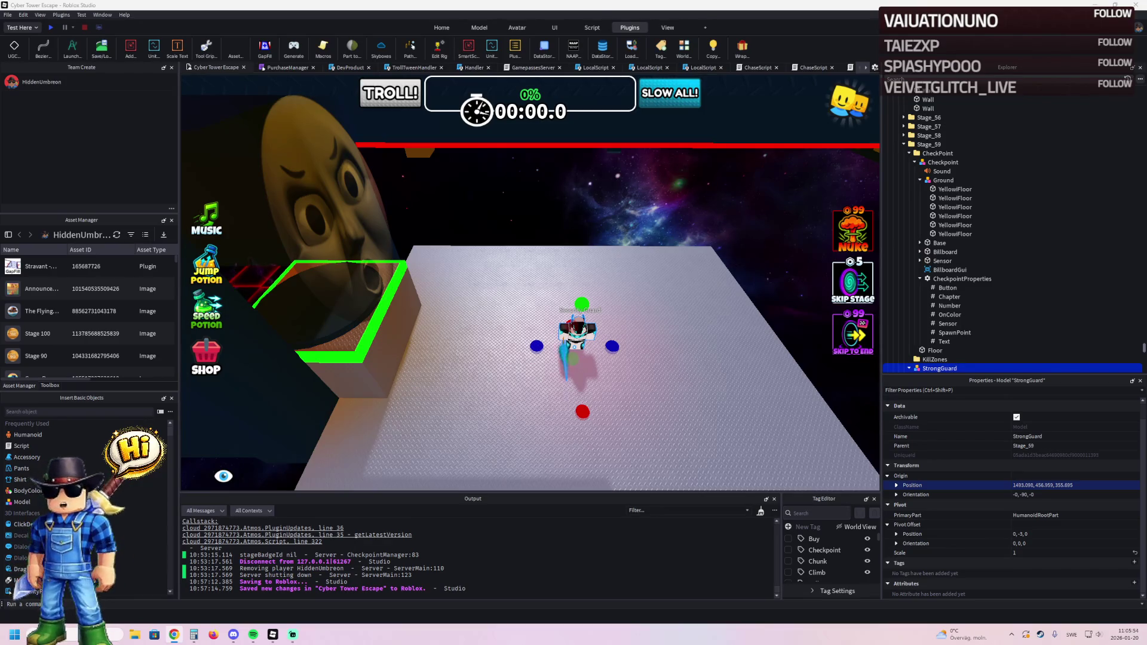
Duplicate a wall, align it with the floor edge, and shorten it to about 28.7 studs.
key(a)
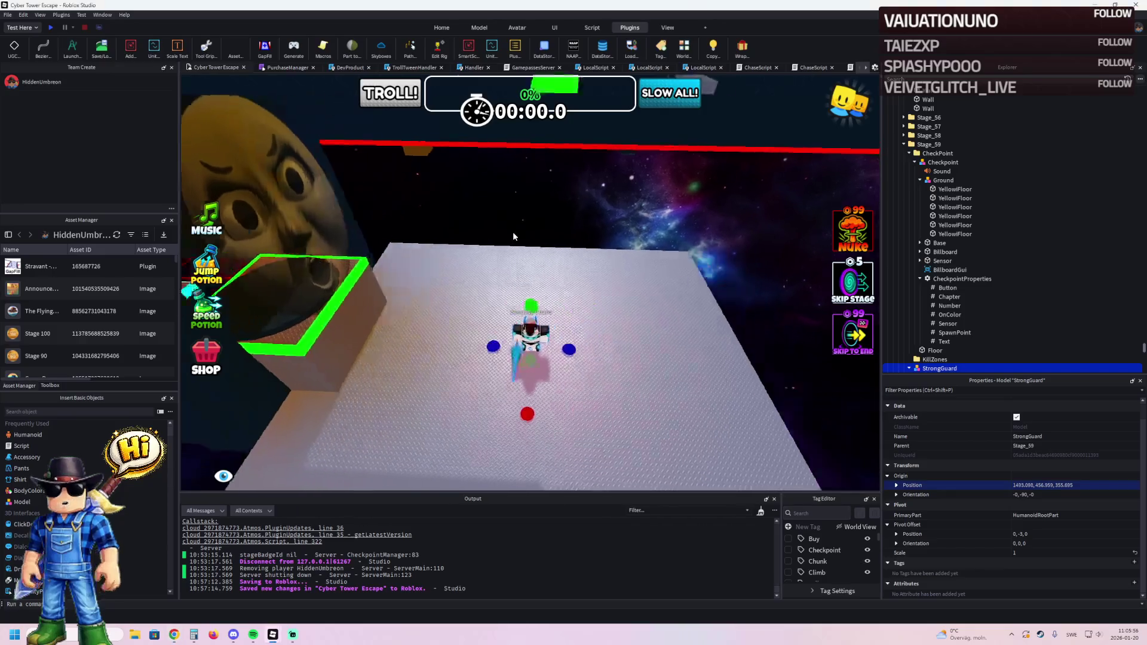
key(a)
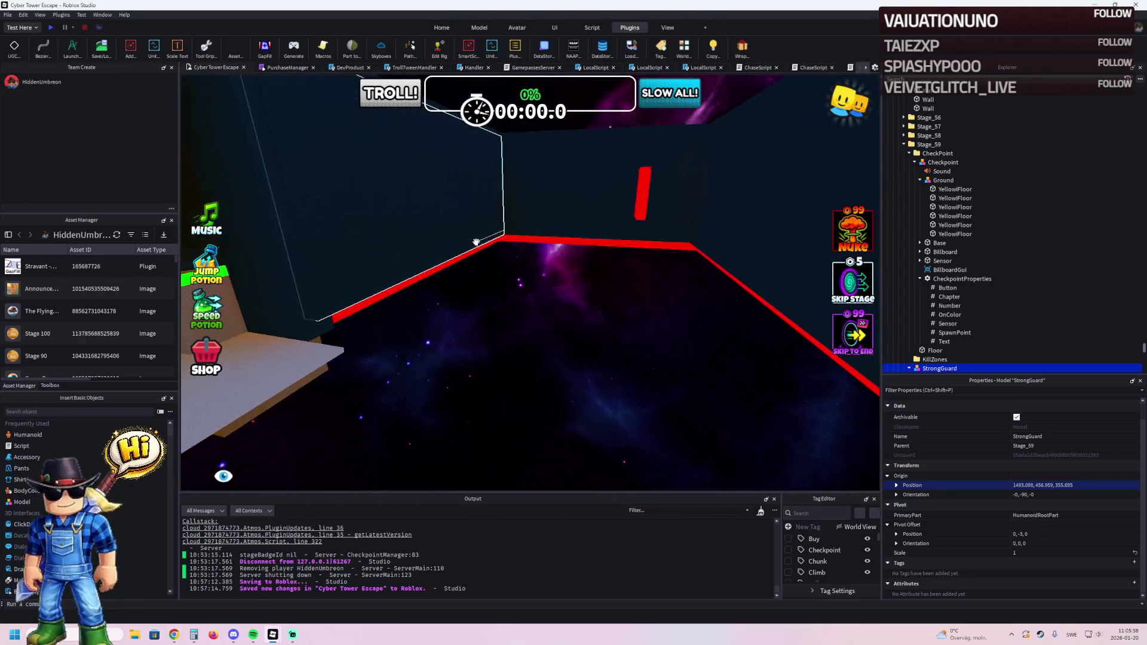
click(404, 248)
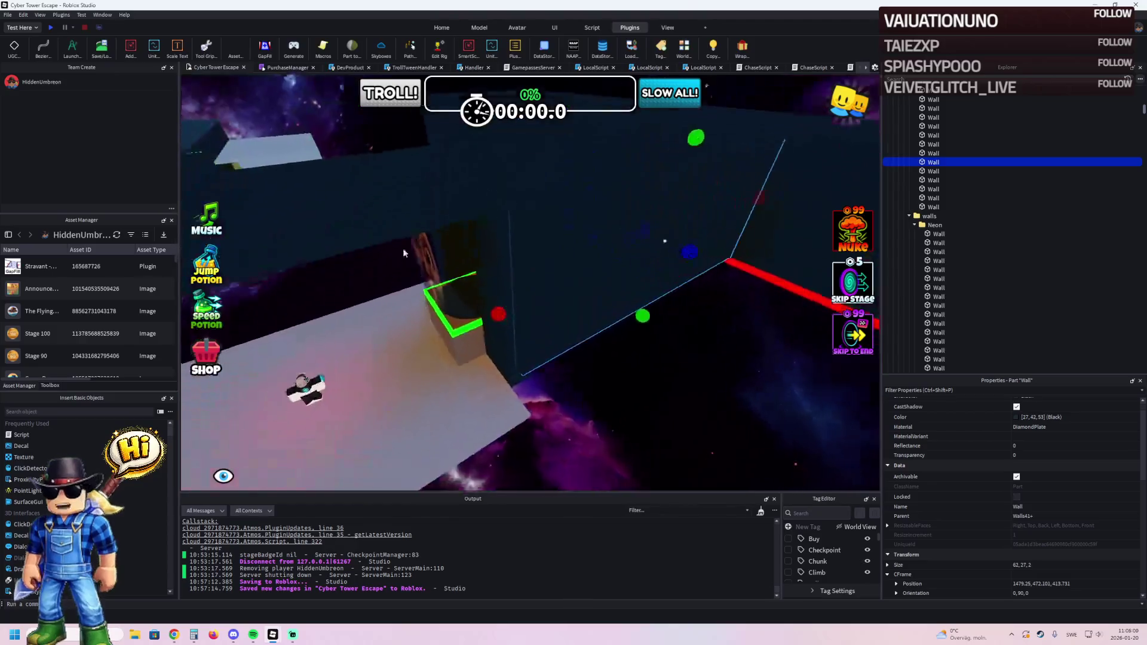
key(ctrl+d)
drag(550, 289, 448, 333)
key(w)
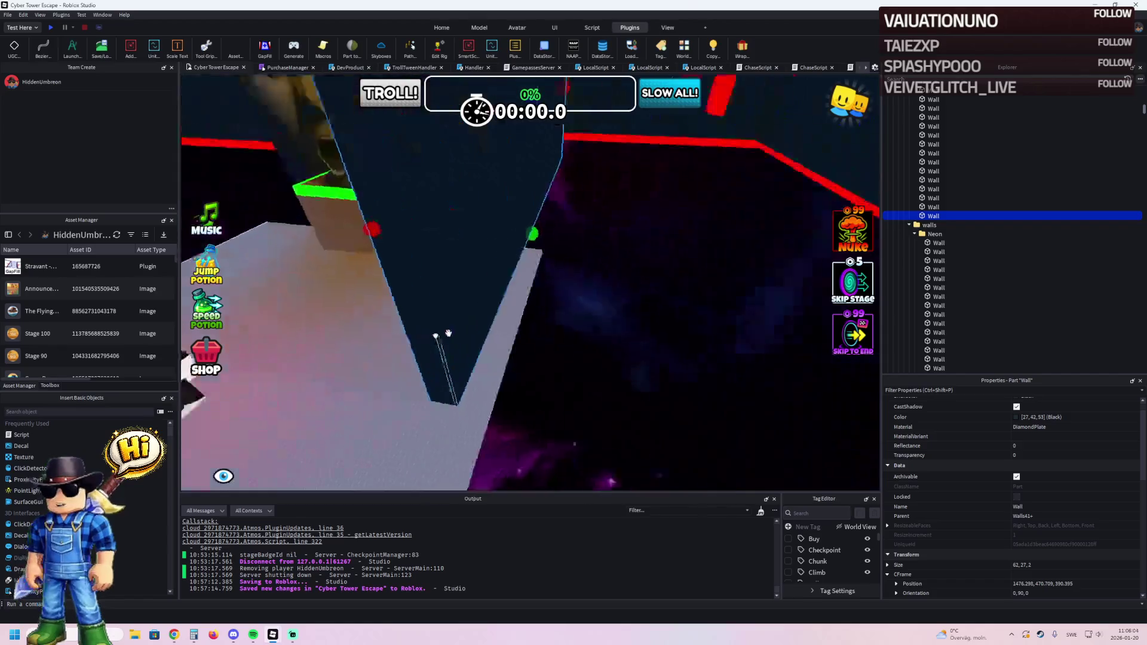
mouse_move(445, 190)
mouse_down()
mouse_move(478, 197)
mouse_move(504, 227)
mouse_up()
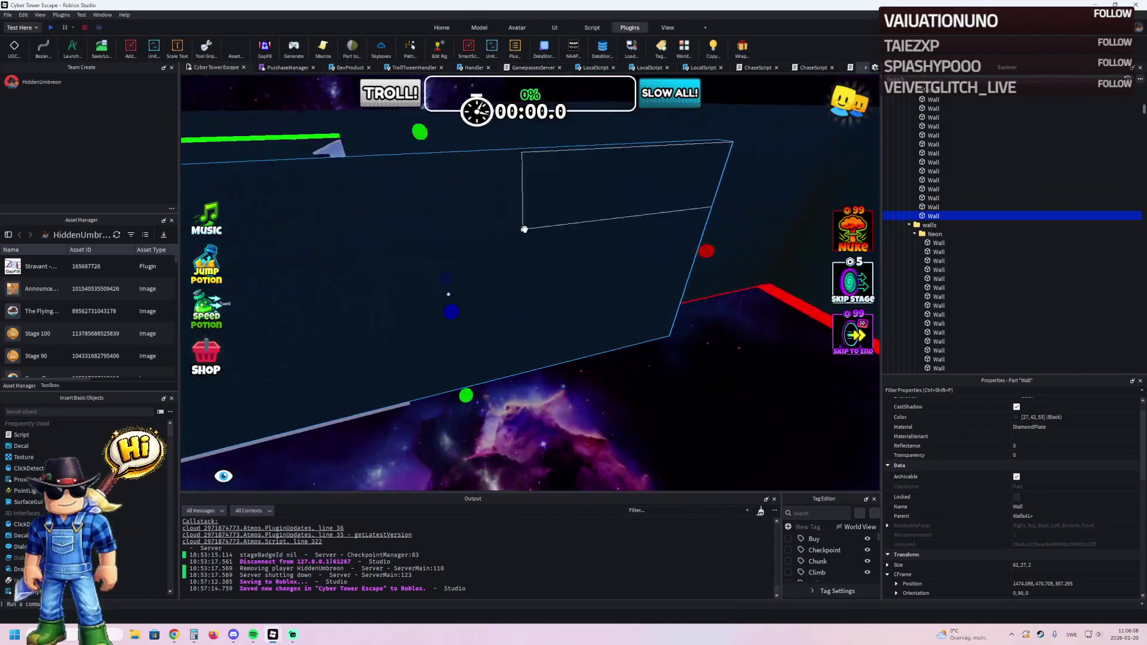
mouse_move(529, 256)
mouse_down()
mouse_move(527, 267)
mouse_move(537, 264)
mouse_up()
Widen neighbouring wall pieces to close gaps, making thin walls 11.5 and about 13 studs.
scroll(537, 264, up, 5)
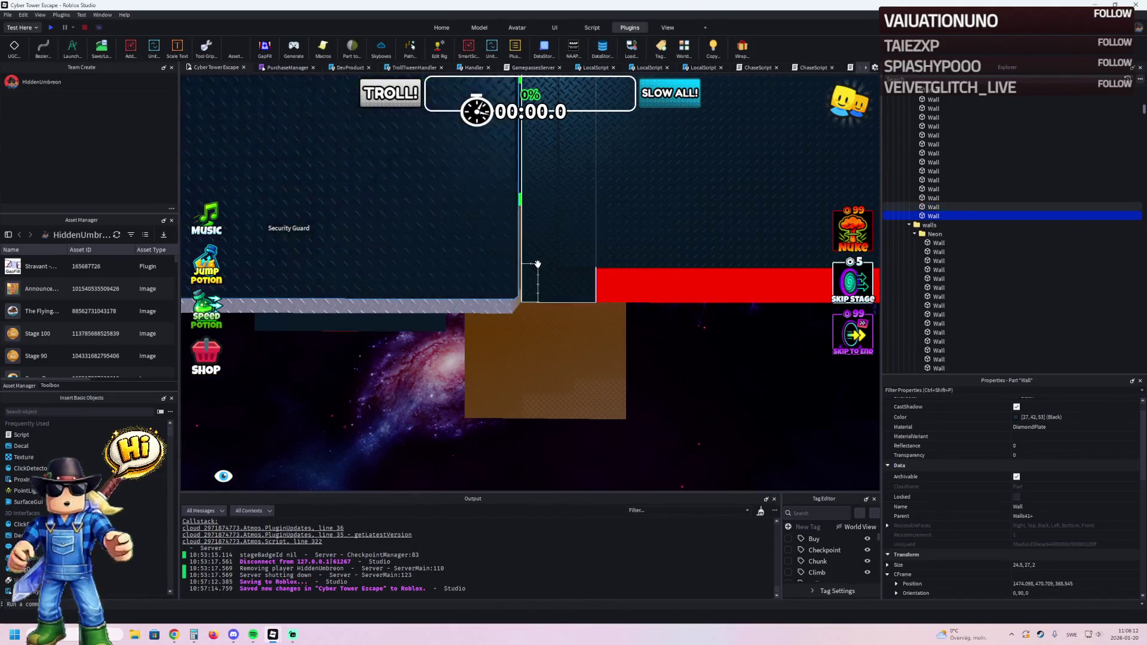
key(d)
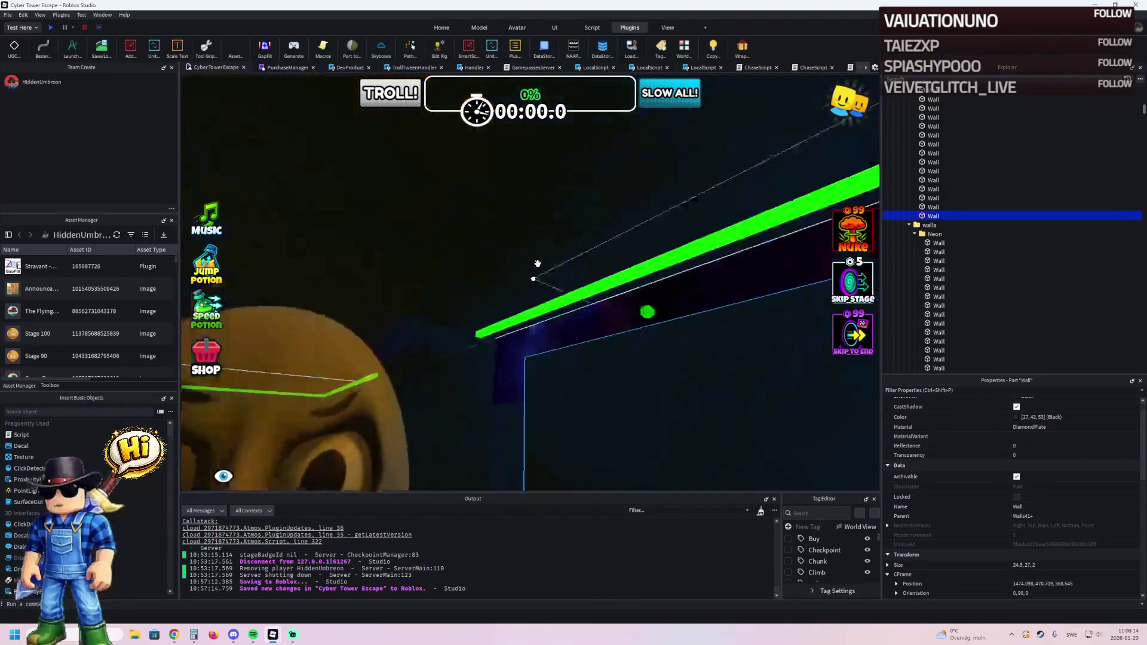
click(395, 318)
drag(462, 229, 475, 228)
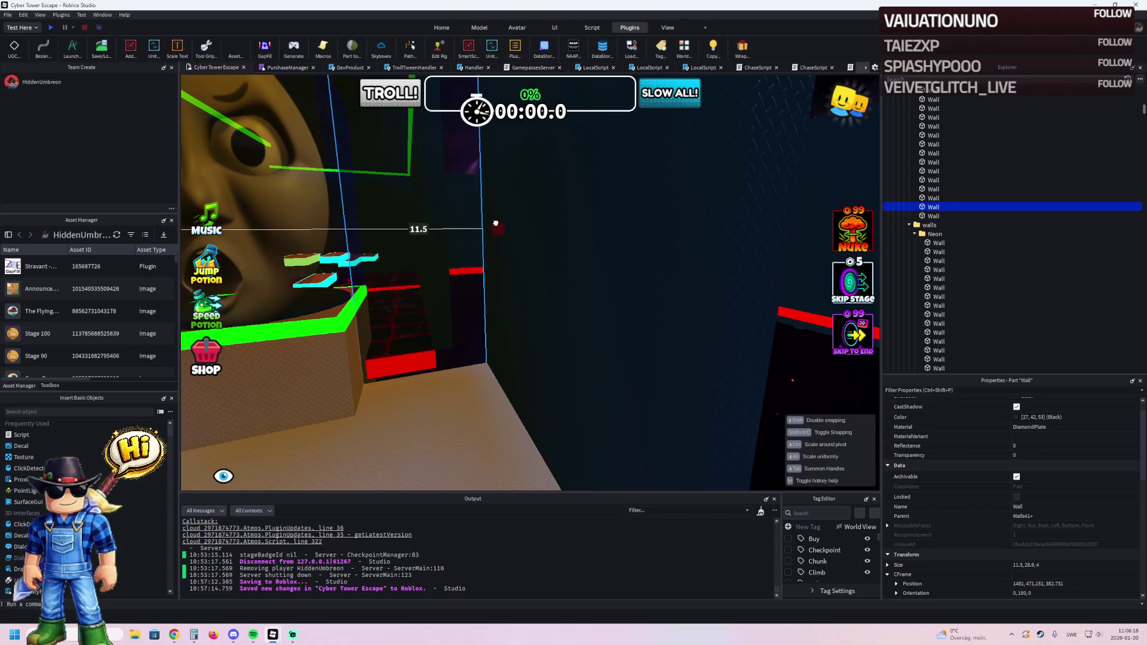
click(562, 228)
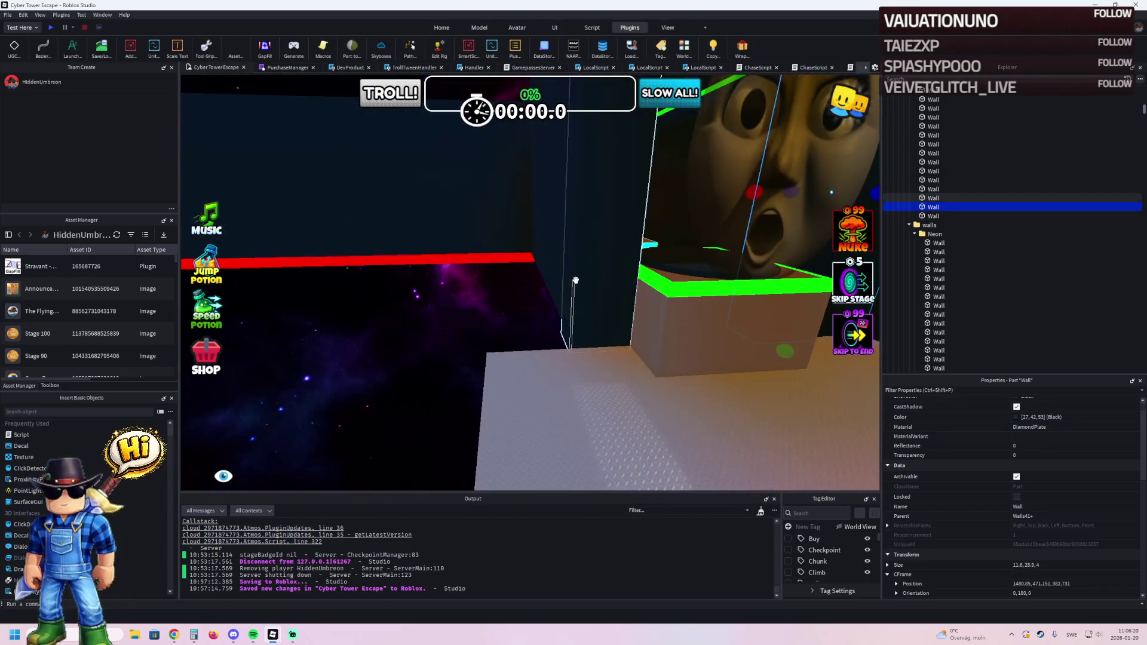
drag(562, 229, 467, 225)
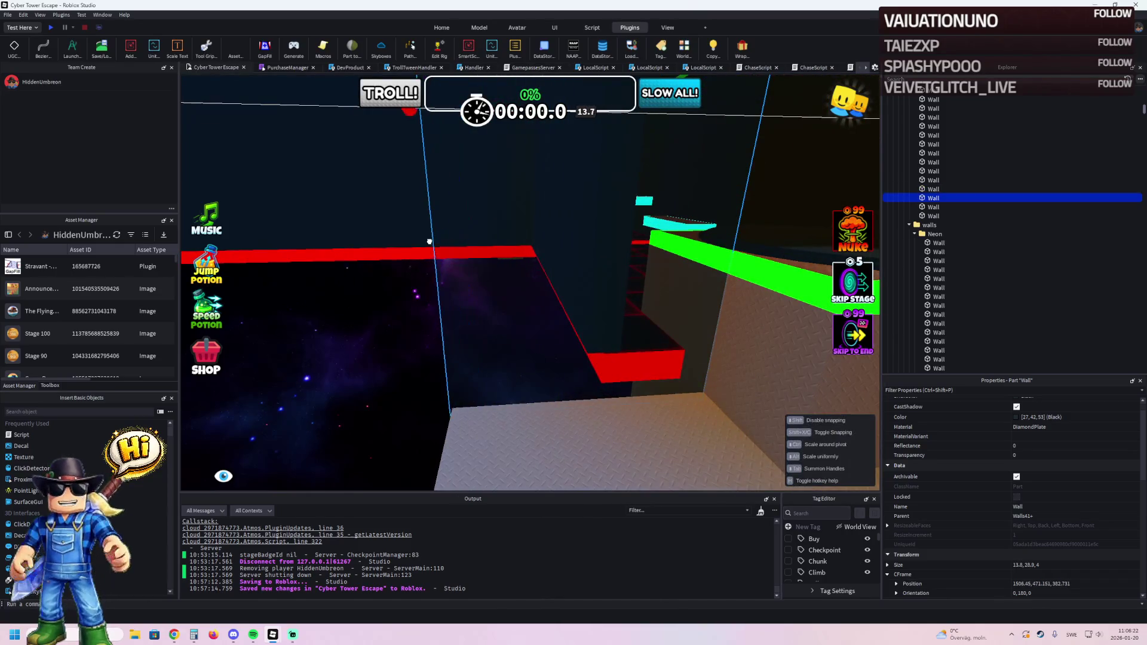
click(402, 328)
click(403, 327)
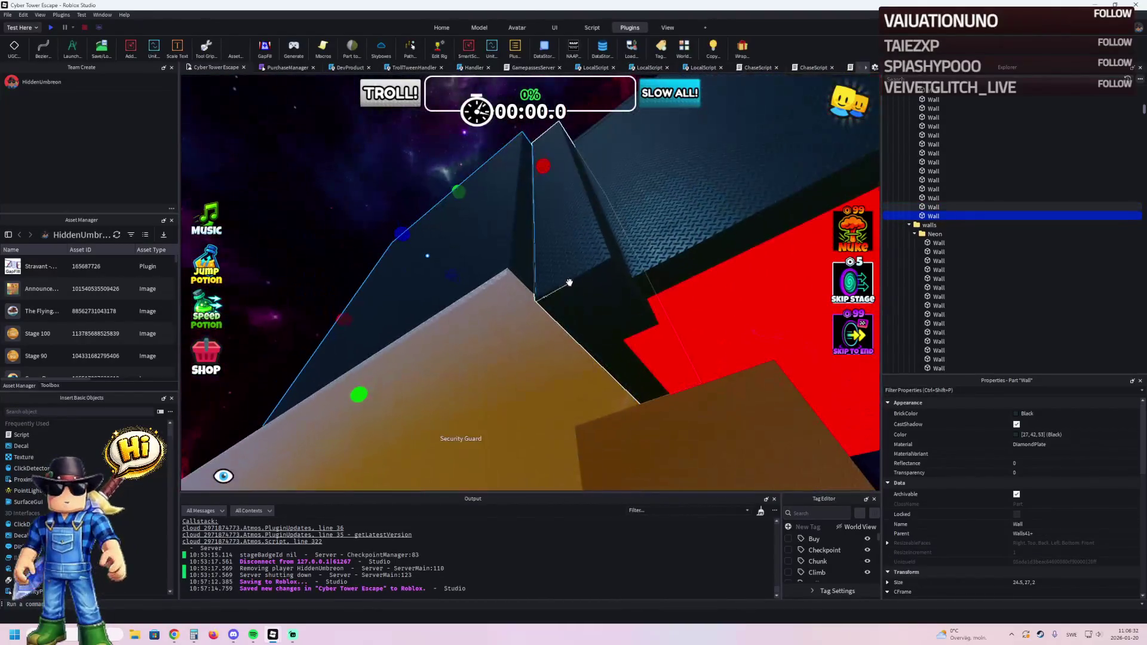
click(524, 212)
drag(541, 203, 508, 210)
Stretch the next wall to about 50 studs along the floor.
click(486, 199)
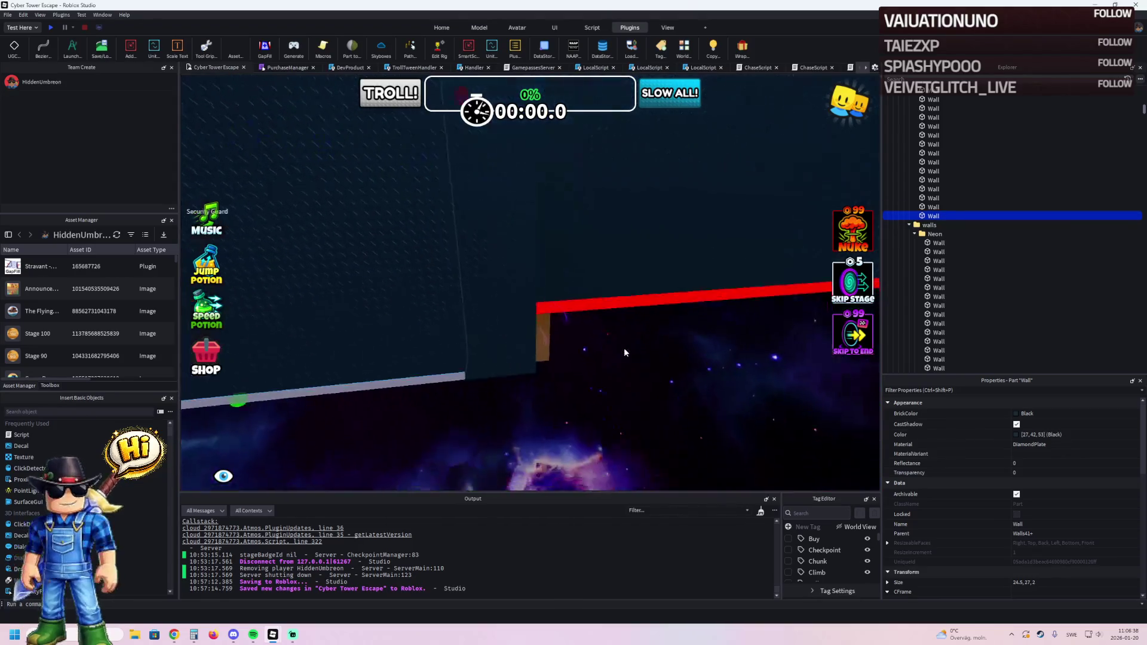
key(a)
key(w)
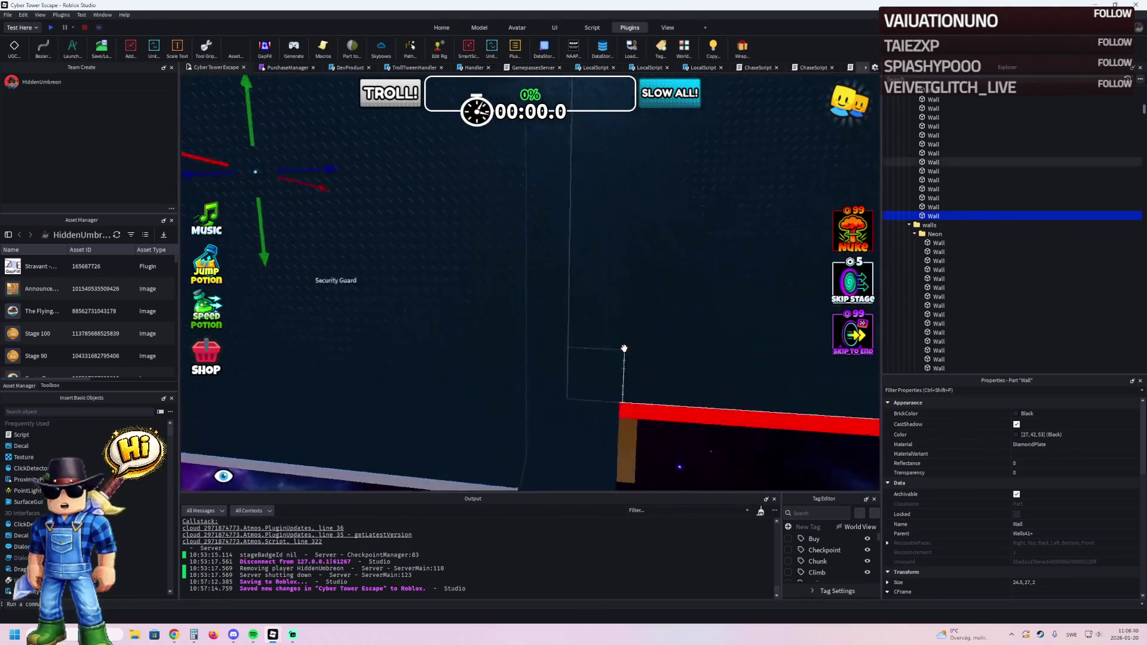
key(s)
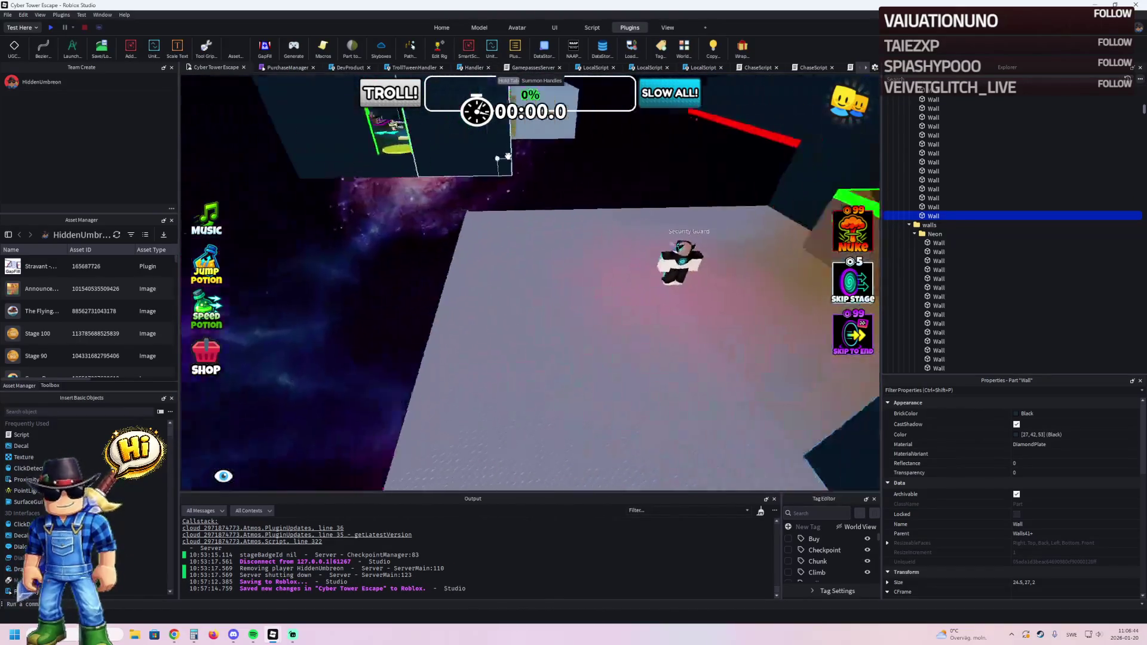
key(d)
mouse_move(688, 279)
mouse_down()
mouse_move(634, 215)
mouse_move(537, 280)
mouse_move(470, 296)
mouse_up()
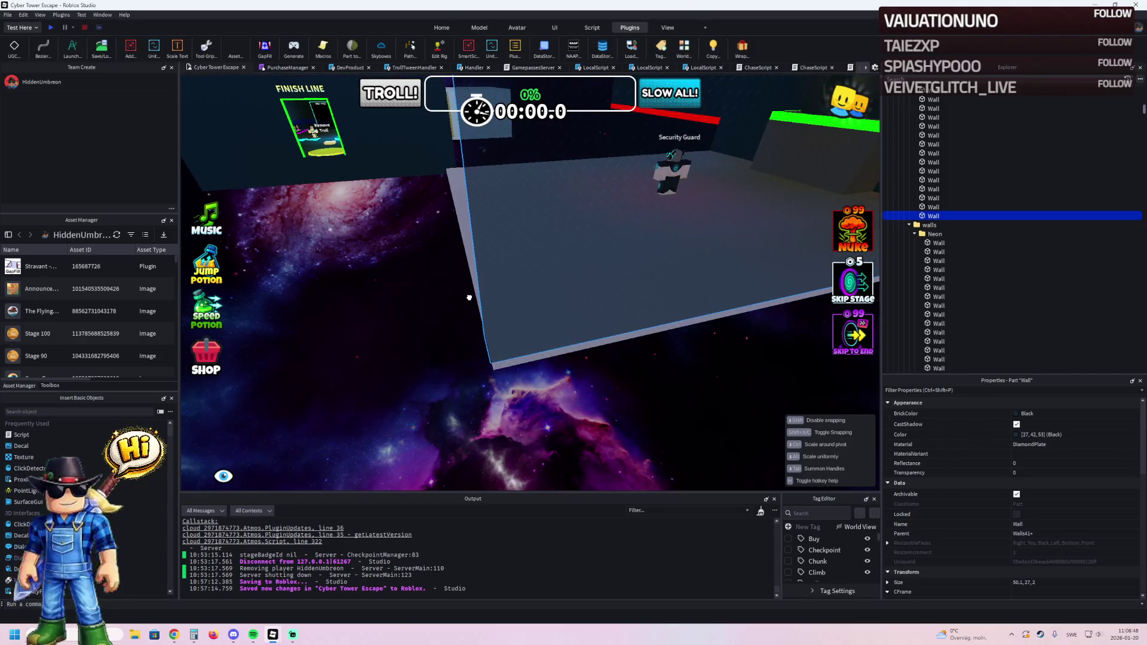
Slide the selected wall forward and raise its height to about 28.3 studs.
key(ctrl+2)
key(w)
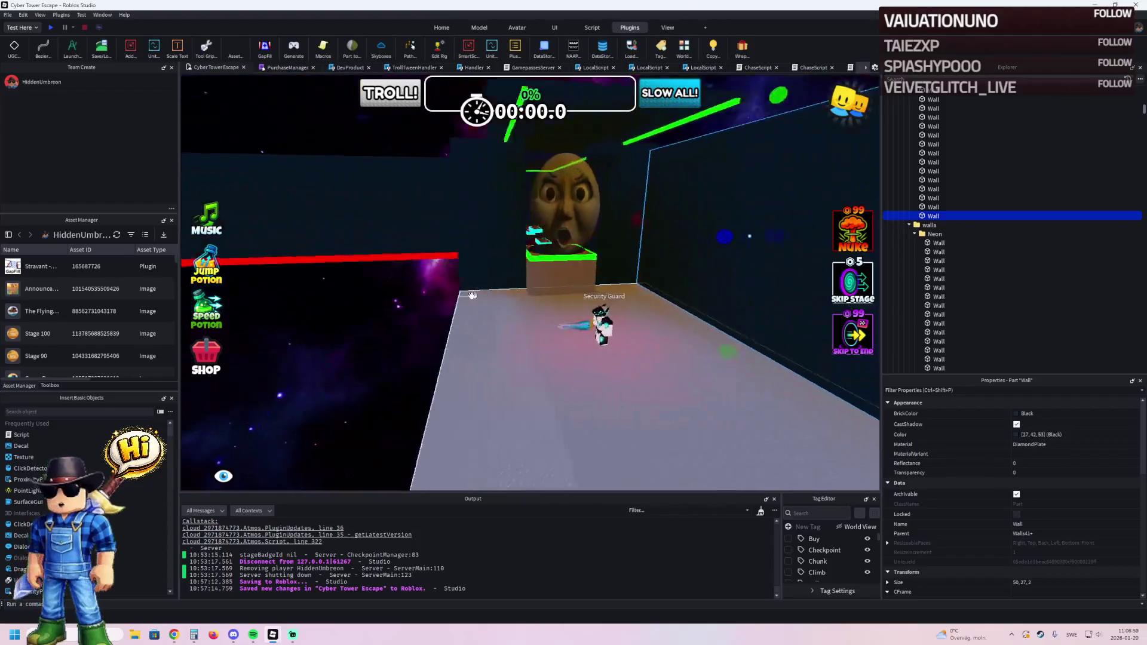
mouse_move(677, 244)
mouse_down()
mouse_move(478, 254)
mouse_move(437, 286)
mouse_up()
drag(693, 157, 693, 158)
mouse_move(799, 206)
mouse_down()
mouse_move(801, 182)
mouse_move(788, 191)
mouse_up()
Raise another room wall to match the others' height.
click(527, 303)
scroll(456, 289, up, 5)
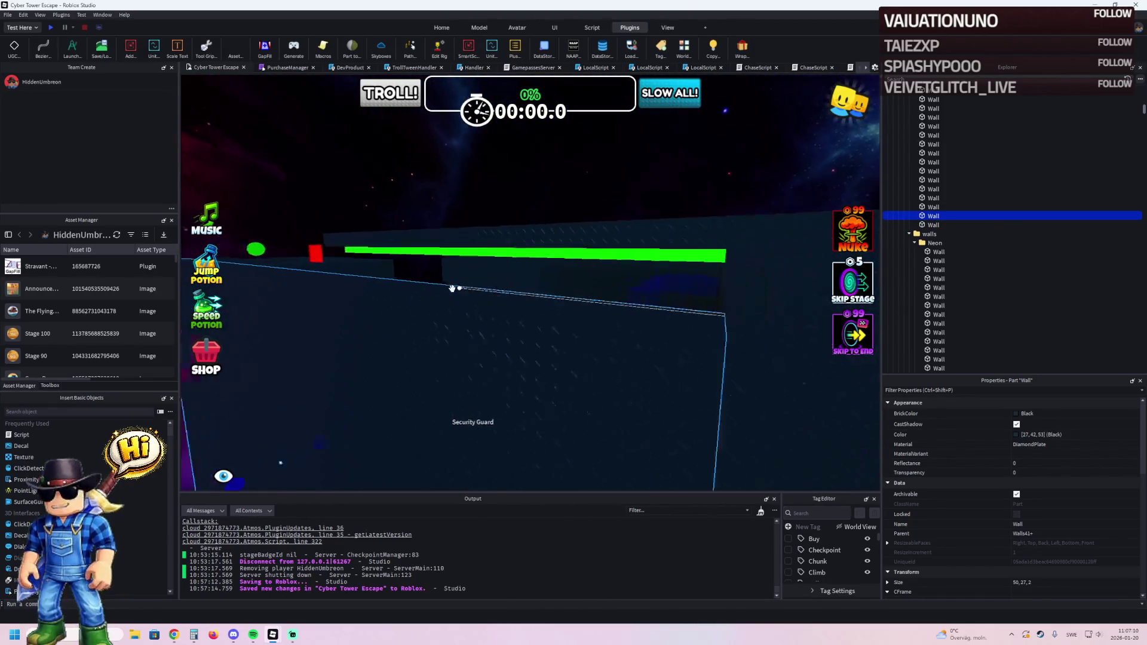
scroll(451, 284, up, 8)
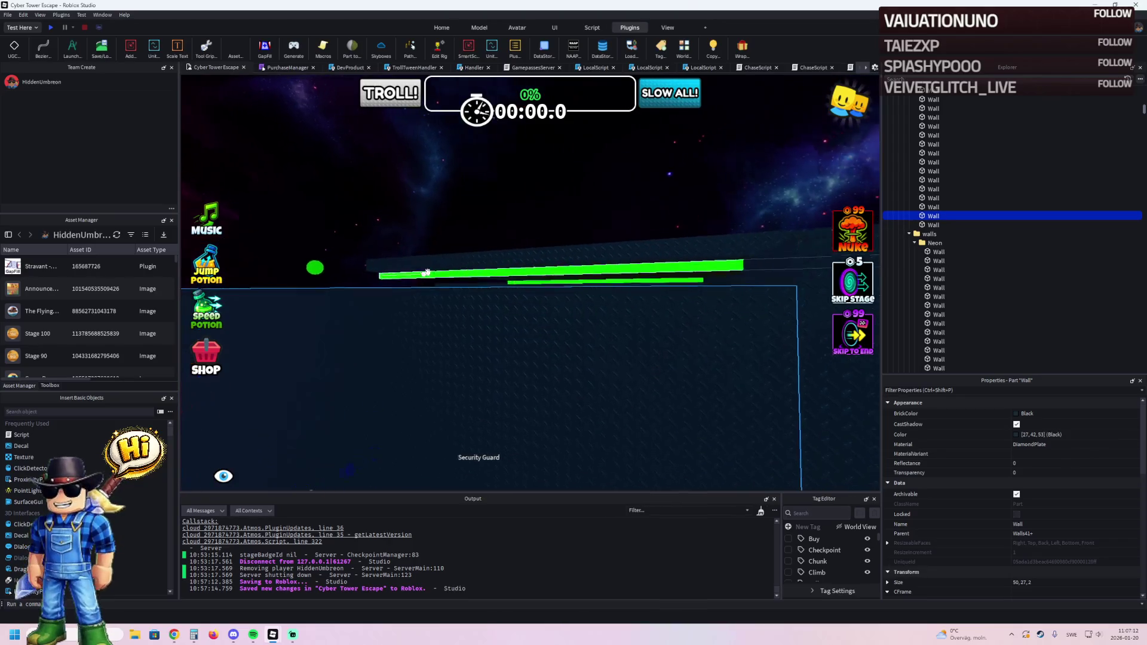
drag(328, 270, 319, 258)
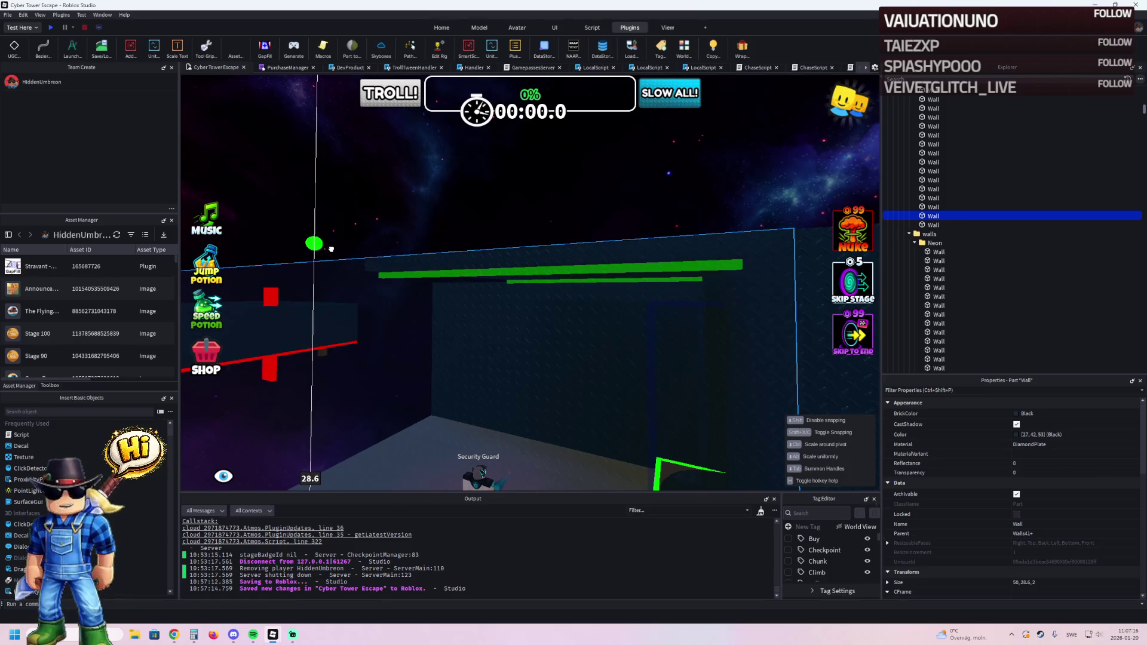
scroll(439, 242, up, 10)
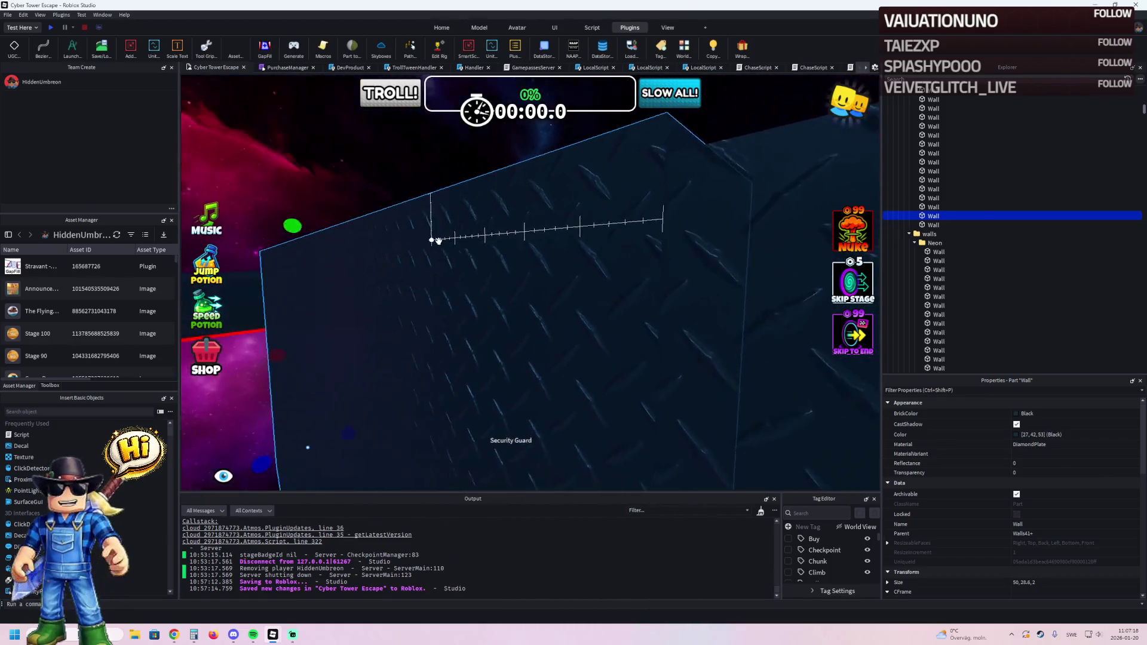
scroll(439, 241, down, 5)
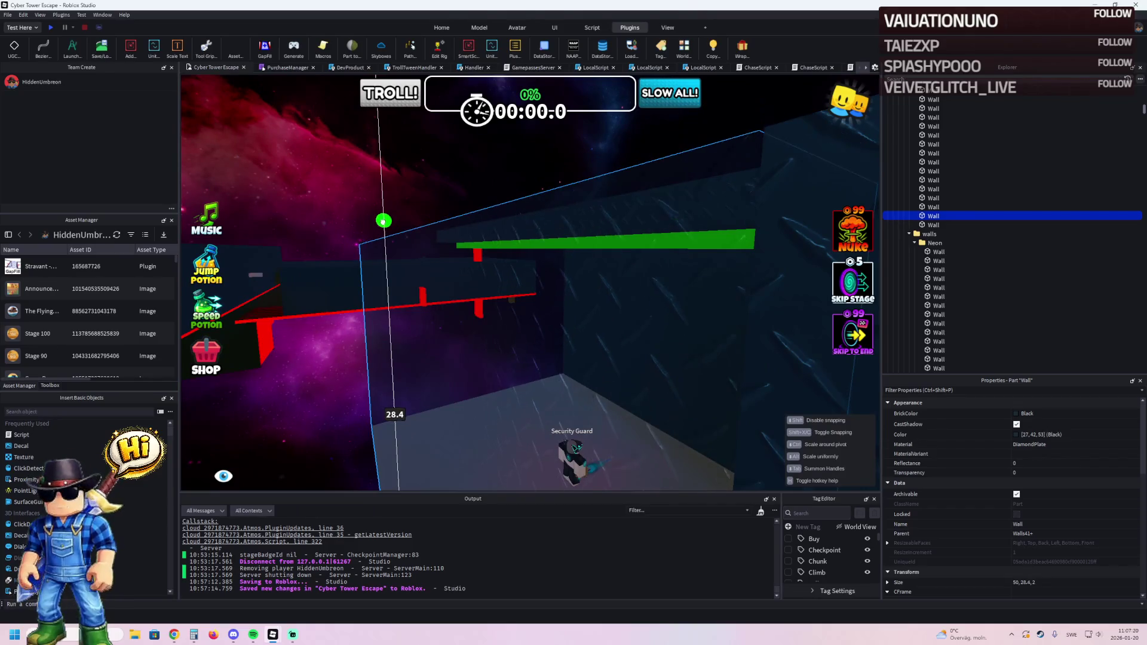
scroll(383, 221, up, 8)
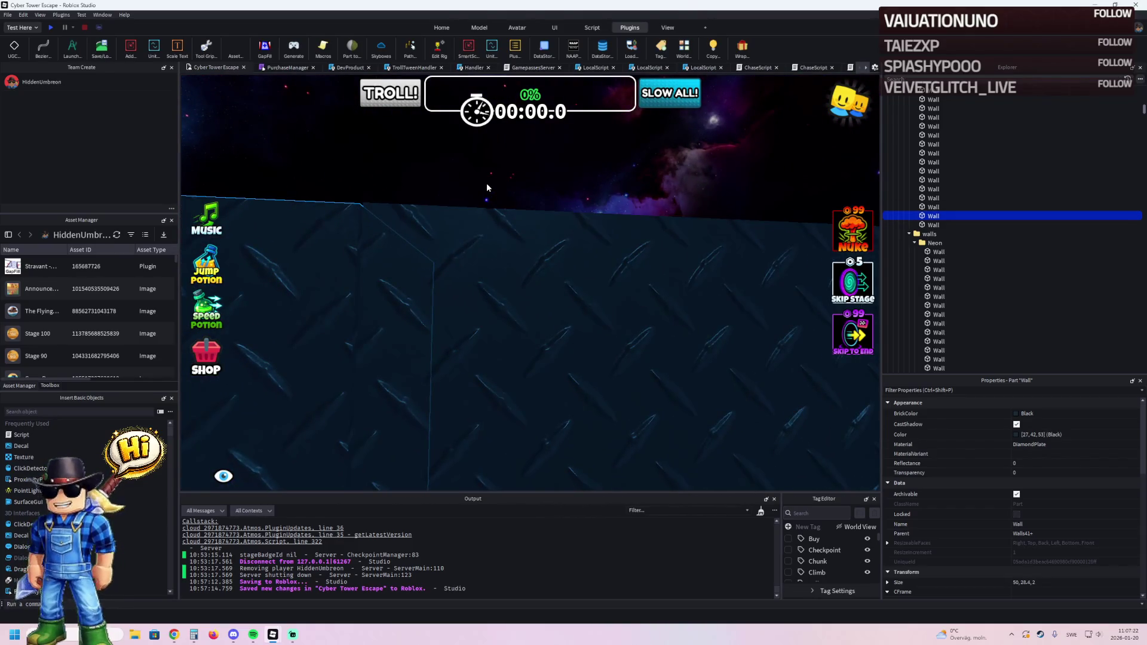
click(486, 186)
scroll(486, 186, down, 6)
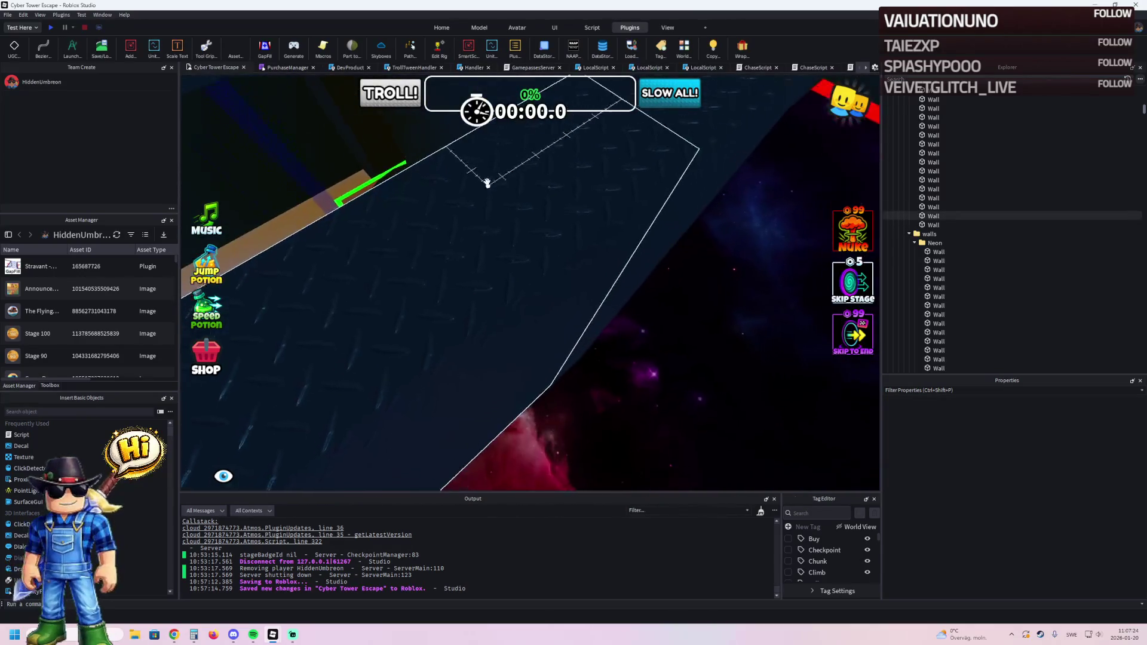
scroll(487, 183, up, 5)
click(574, 136)
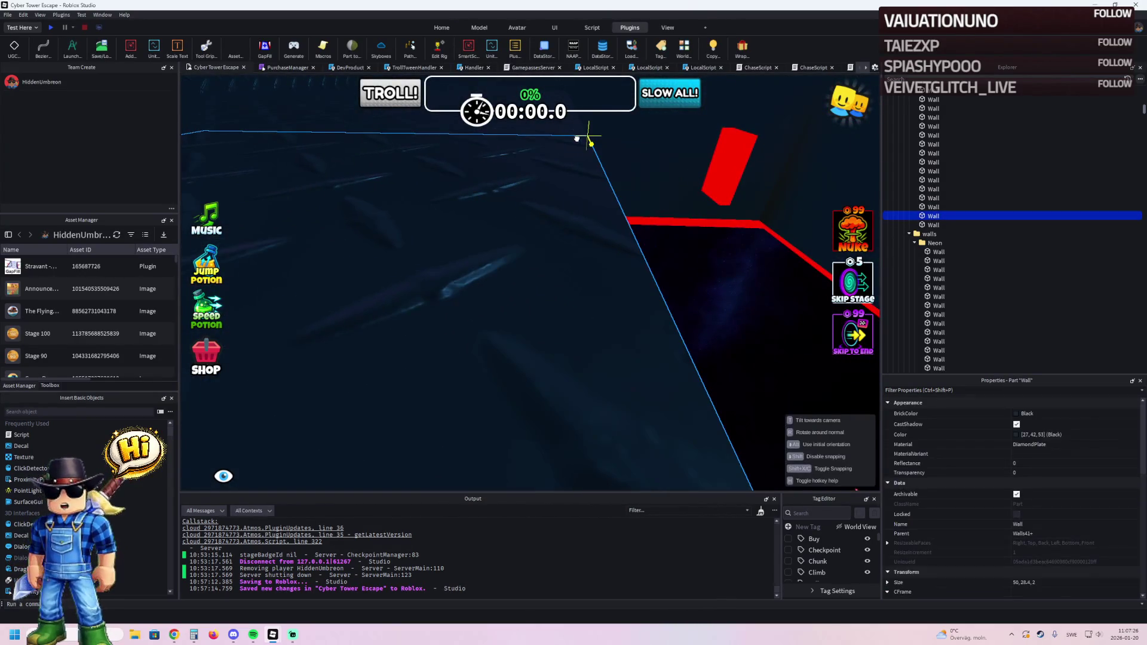
key(f)
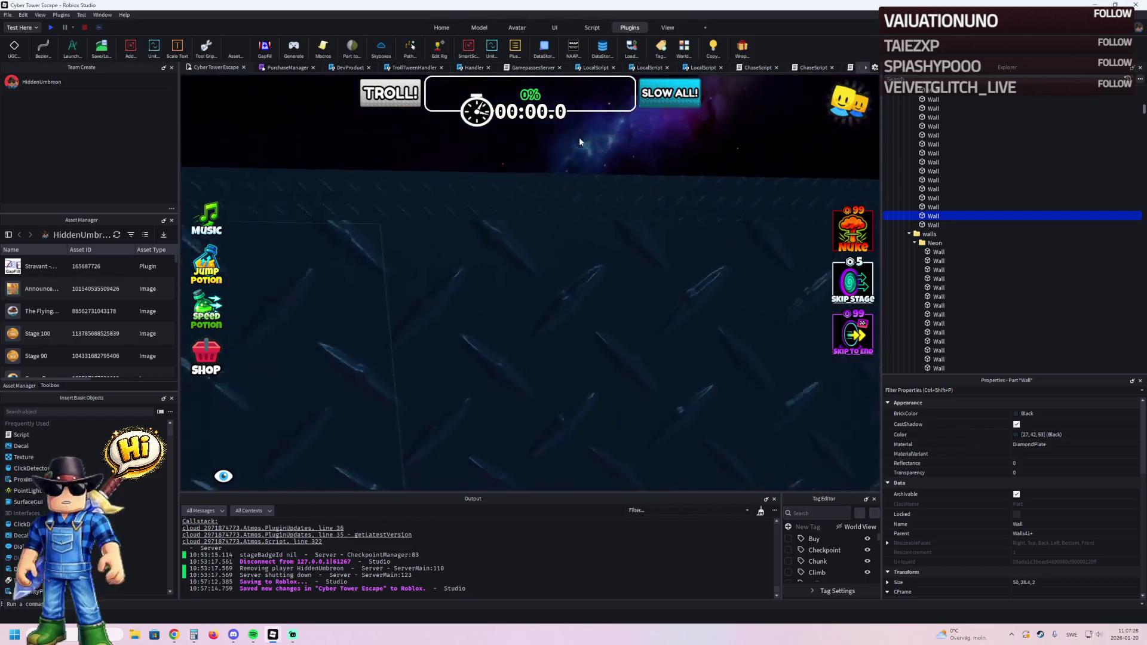
click(557, 153)
scroll(558, 153, down, 5)
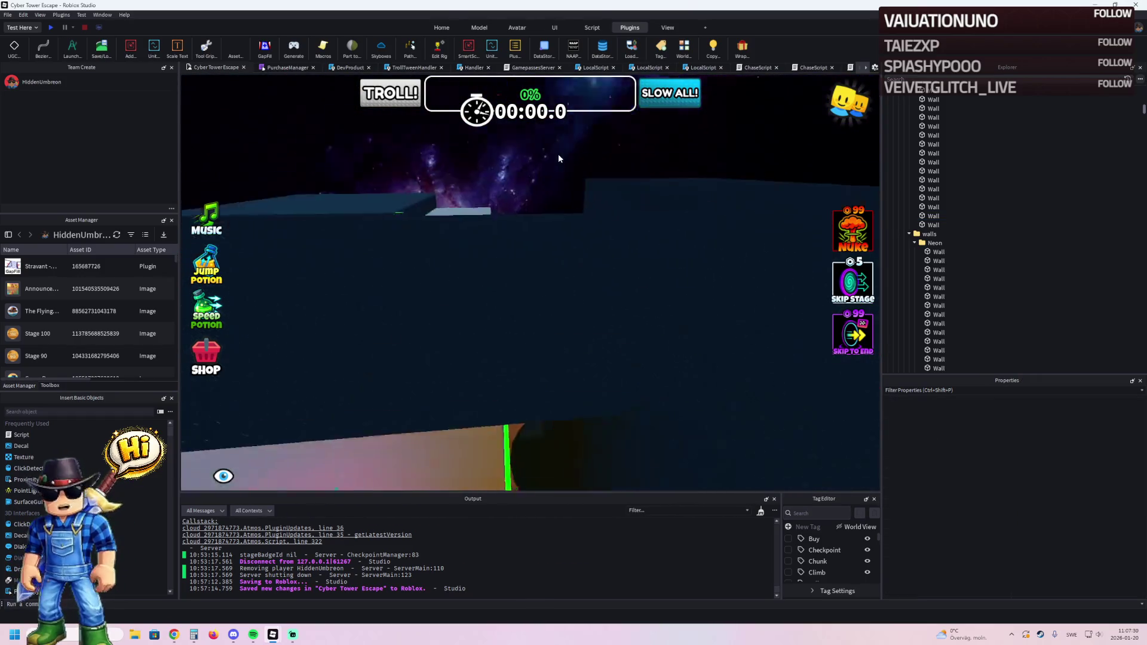
Shrink the Roof width from 62.8 to 35.8 and shift it over the room.
click(559, 210)
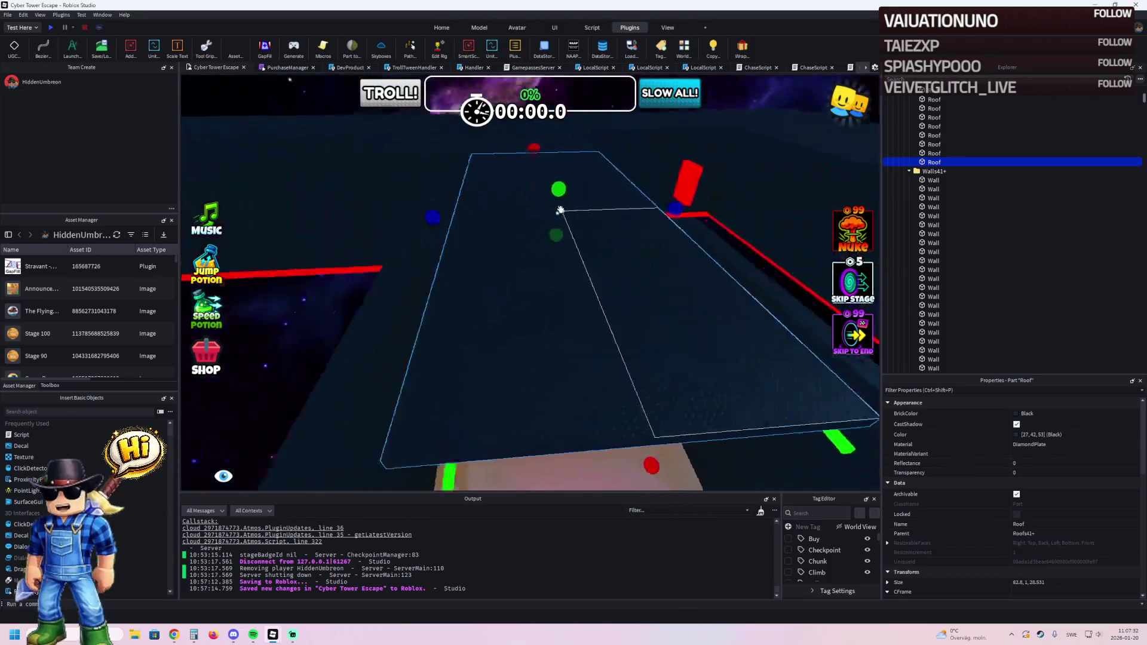
key(f)
drag(615, 202, 388, 235)
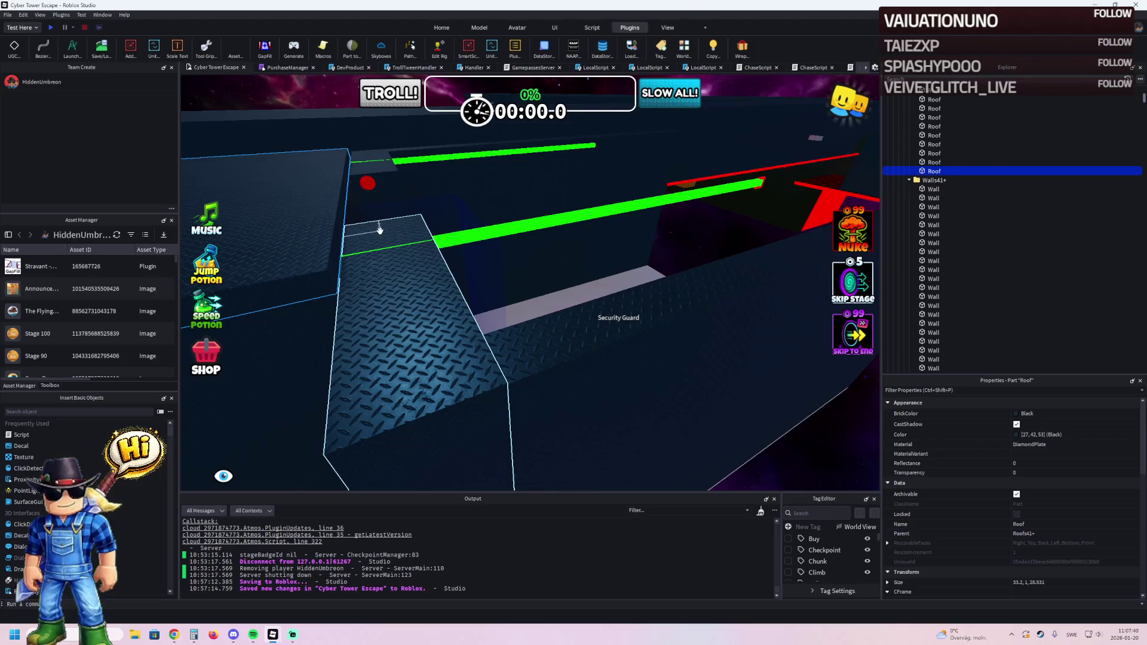
scroll(378, 230, up, 3)
drag(406, 178, 419, 216)
key(s)
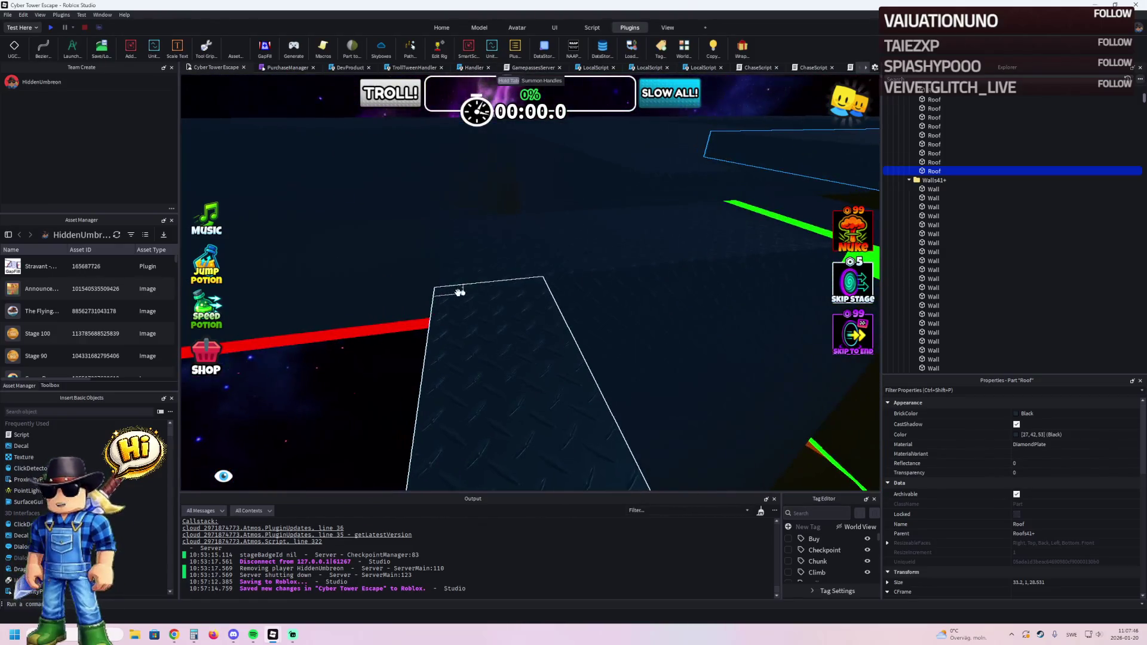
Move a room wall so it snaps into the corner.
click(459, 290)
key(s)
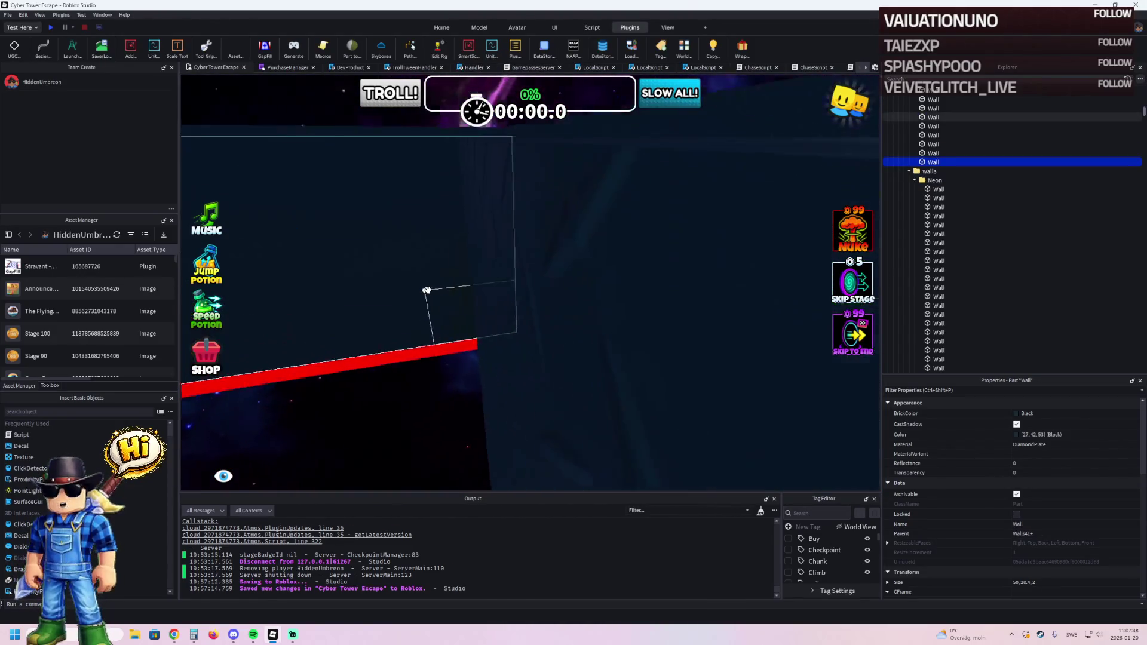
scroll(429, 291, up, 5)
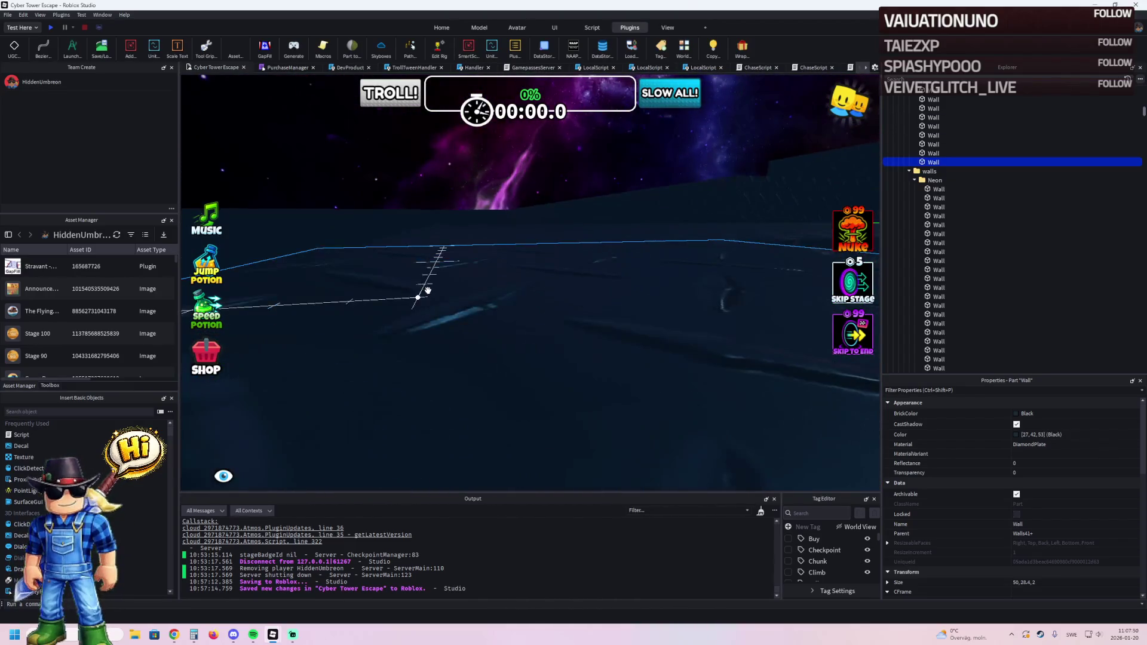
drag(435, 288, 561, 220)
click(472, 145)
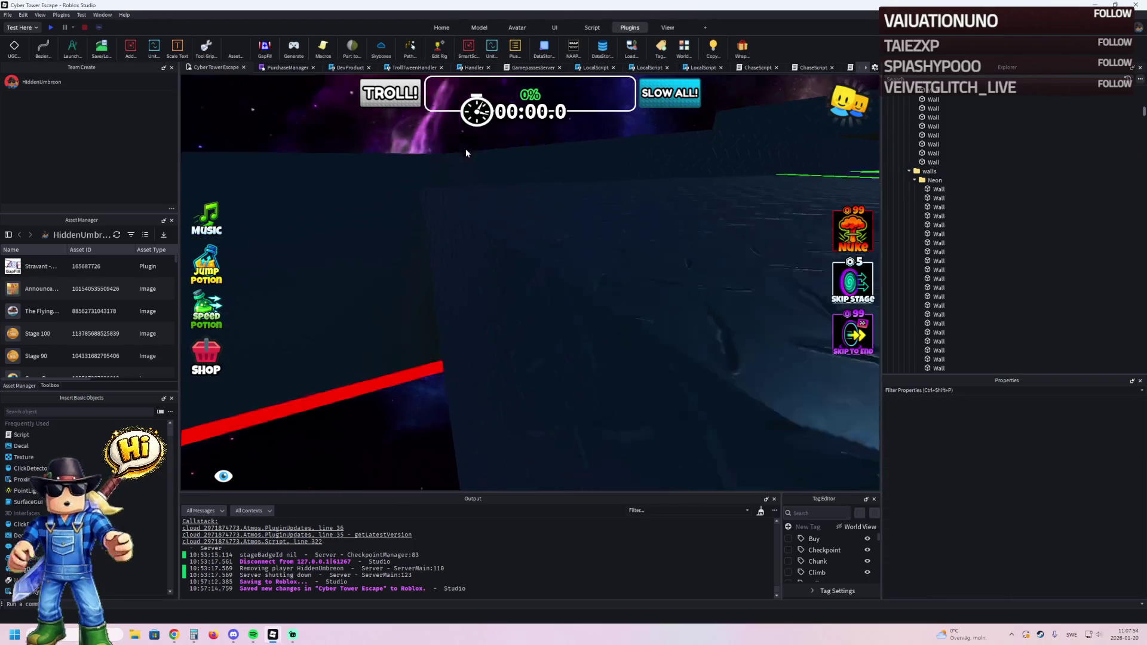
Snap a Roof part into place and resize it to 40 by 1 by 54 studs.
click(536, 187)
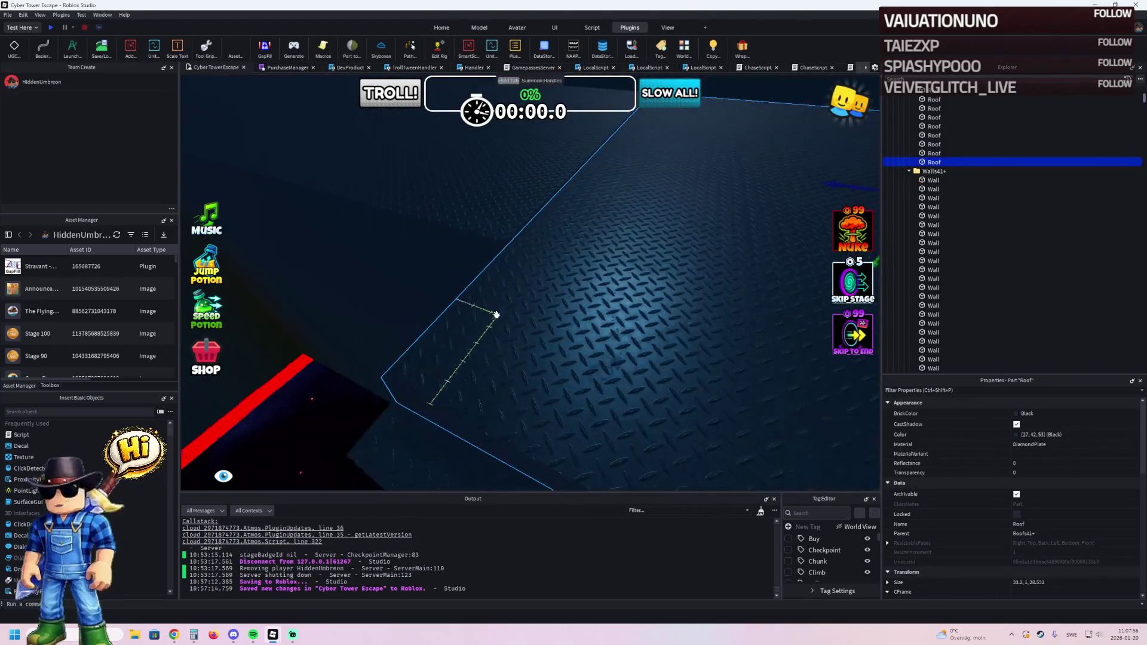
mouse_move(496, 314)
mouse_down()
mouse_move(463, 263)
mouse_move(458, 384)
mouse_move(431, 398)
mouse_up()
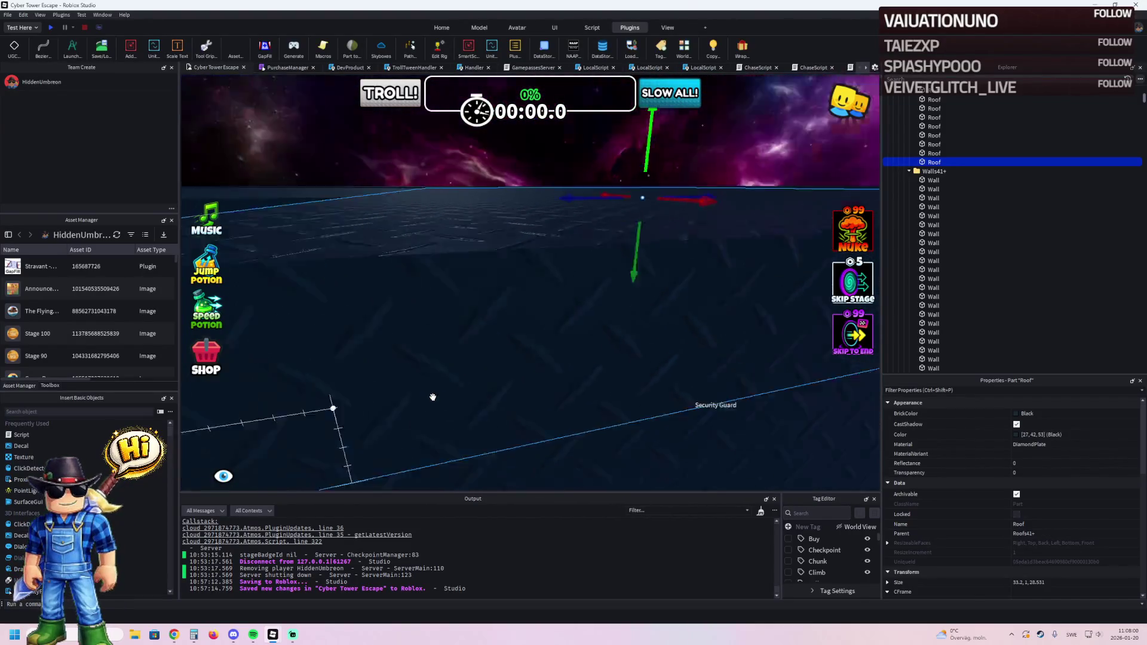
key(ctrl+3)
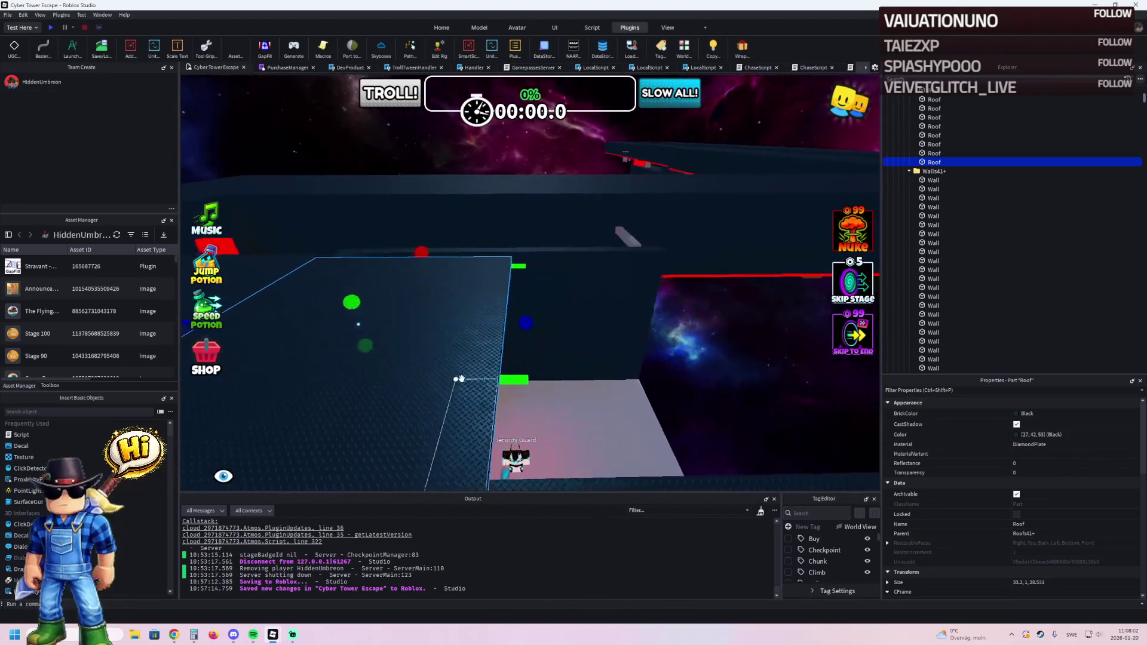
mouse_move(500, 327)
mouse_down()
mouse_move(478, 329)
mouse_move(541, 322)
mouse_up()
key(s)
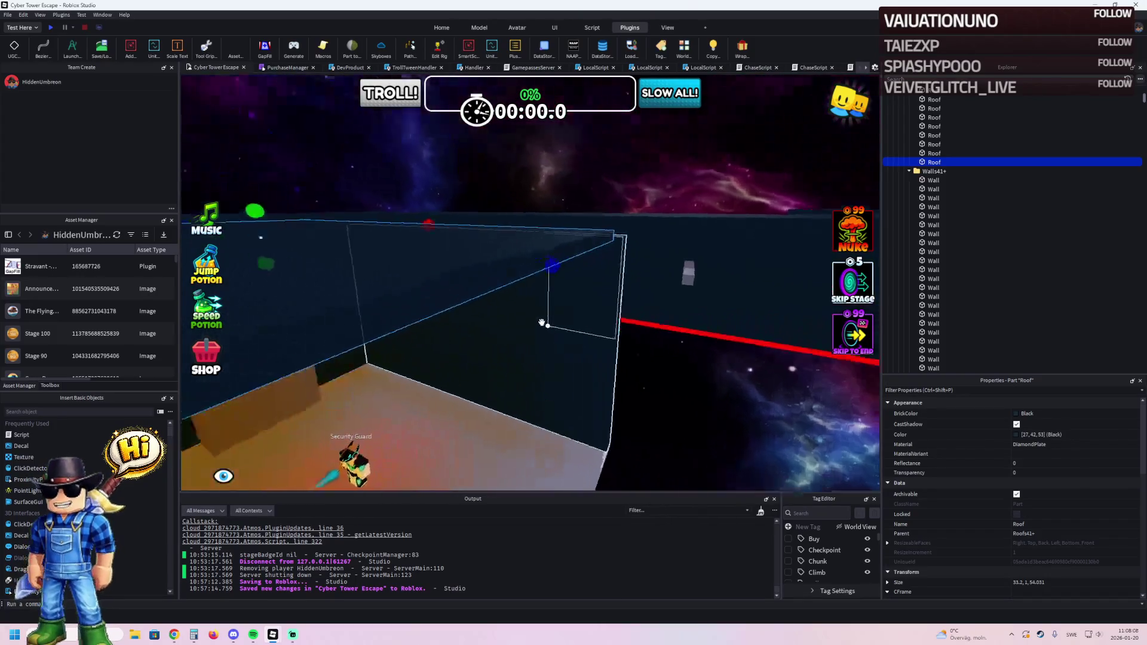
mouse_move(542, 323)
mouse_down()
mouse_move(508, 354)
mouse_move(560, 162)
mouse_move(603, 157)
mouse_up()
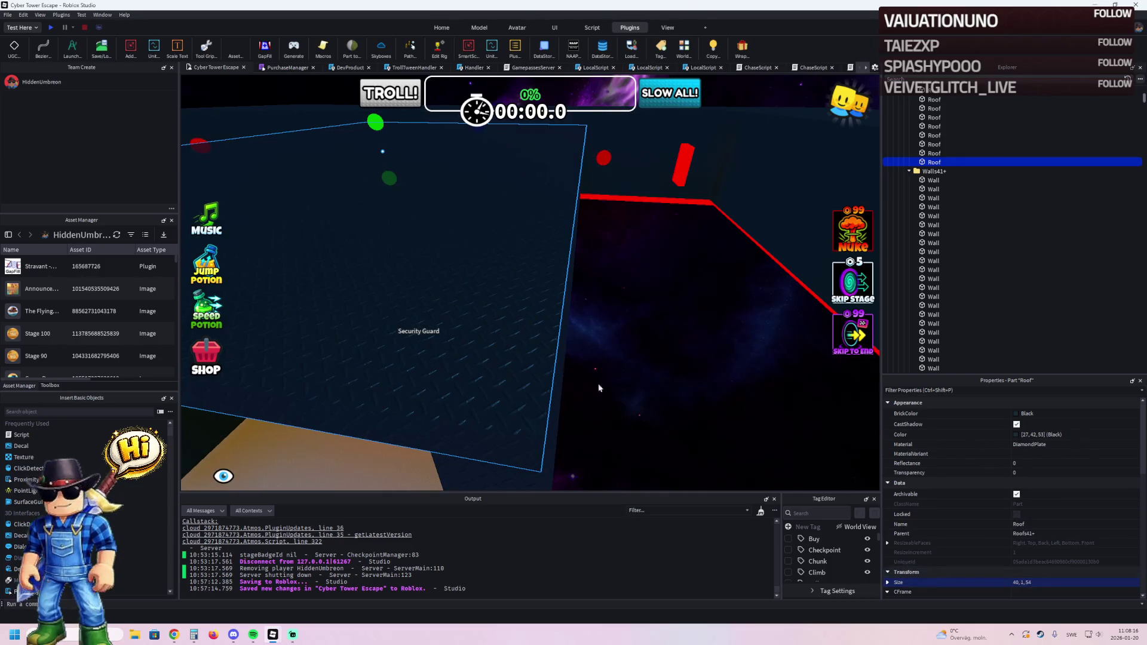
key(q)
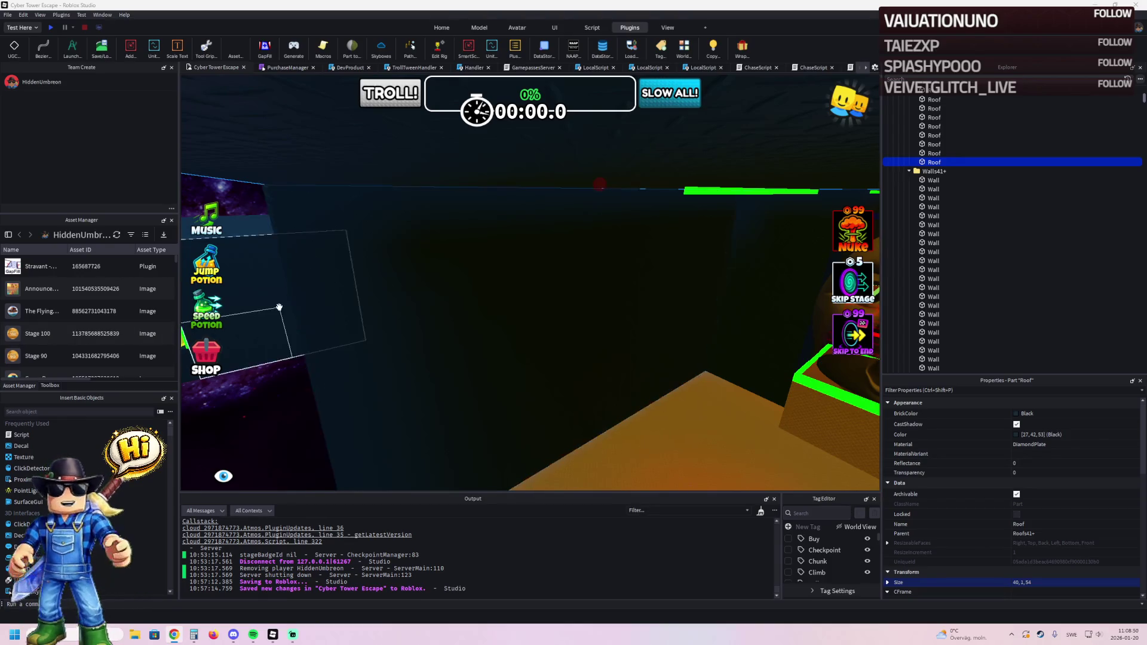
key(w)
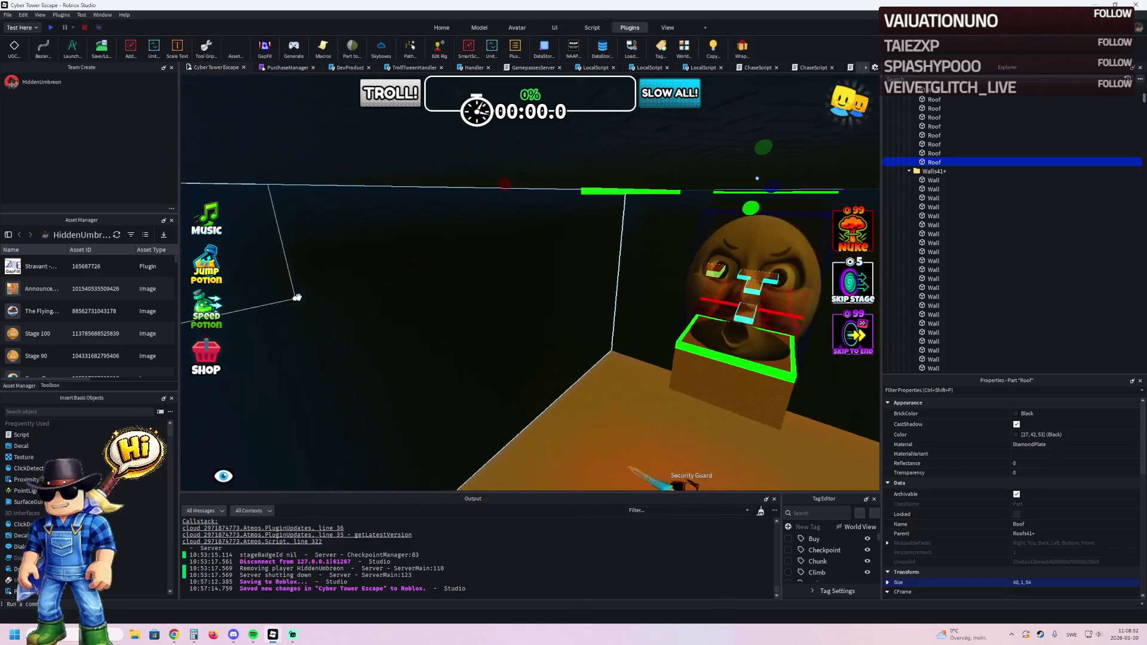
key(s)
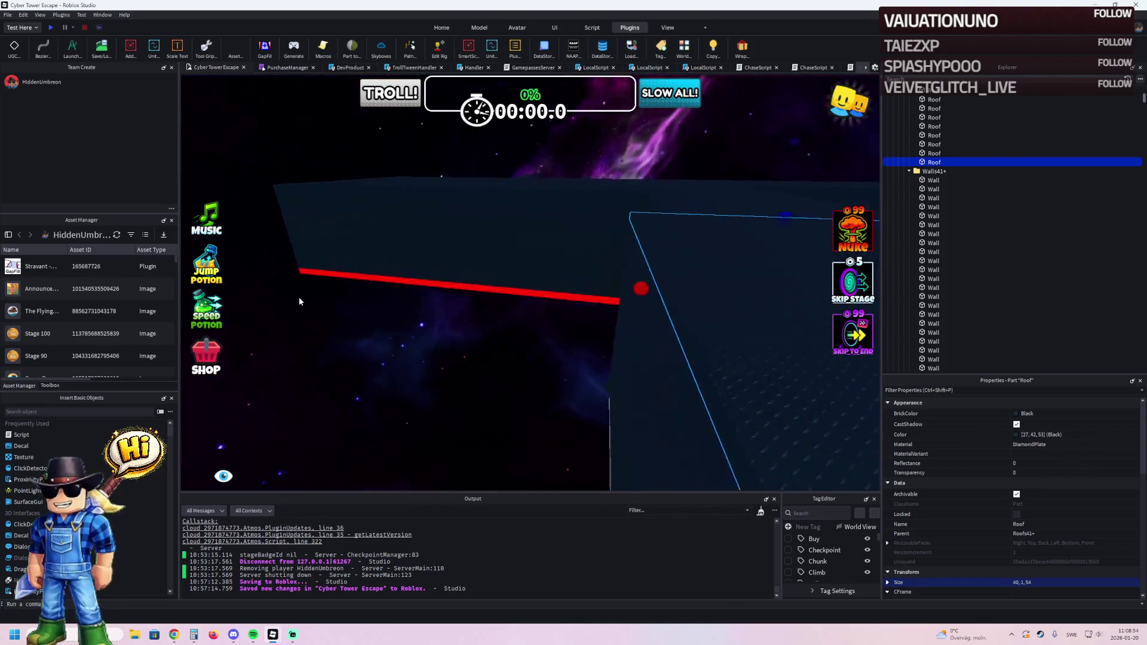
key(e)
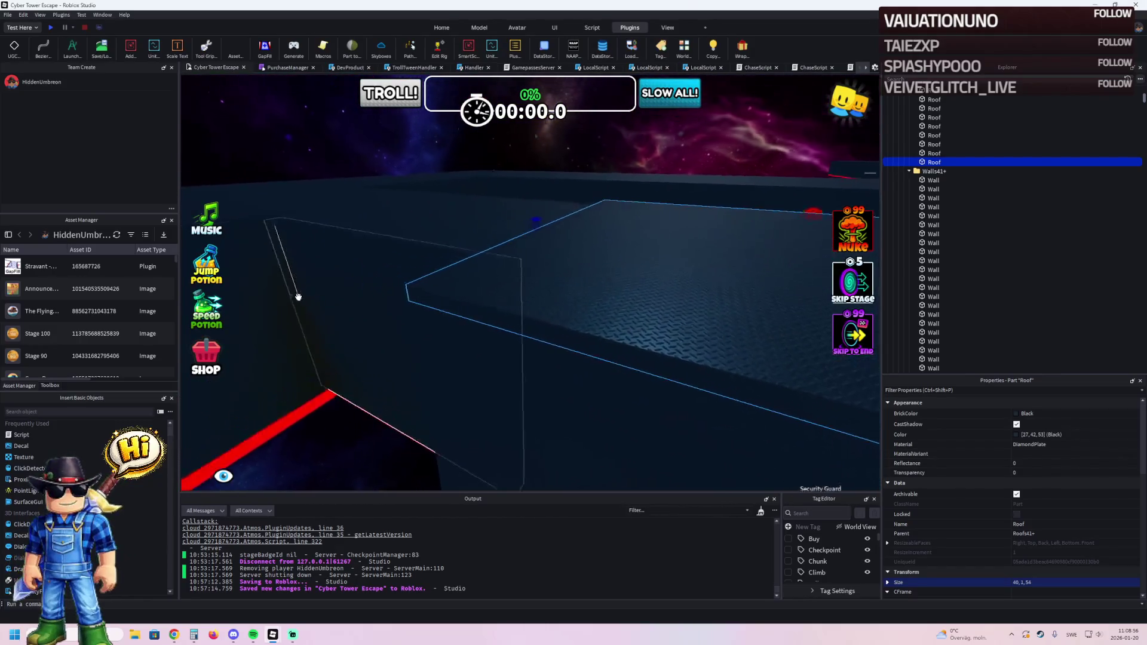
key(q)
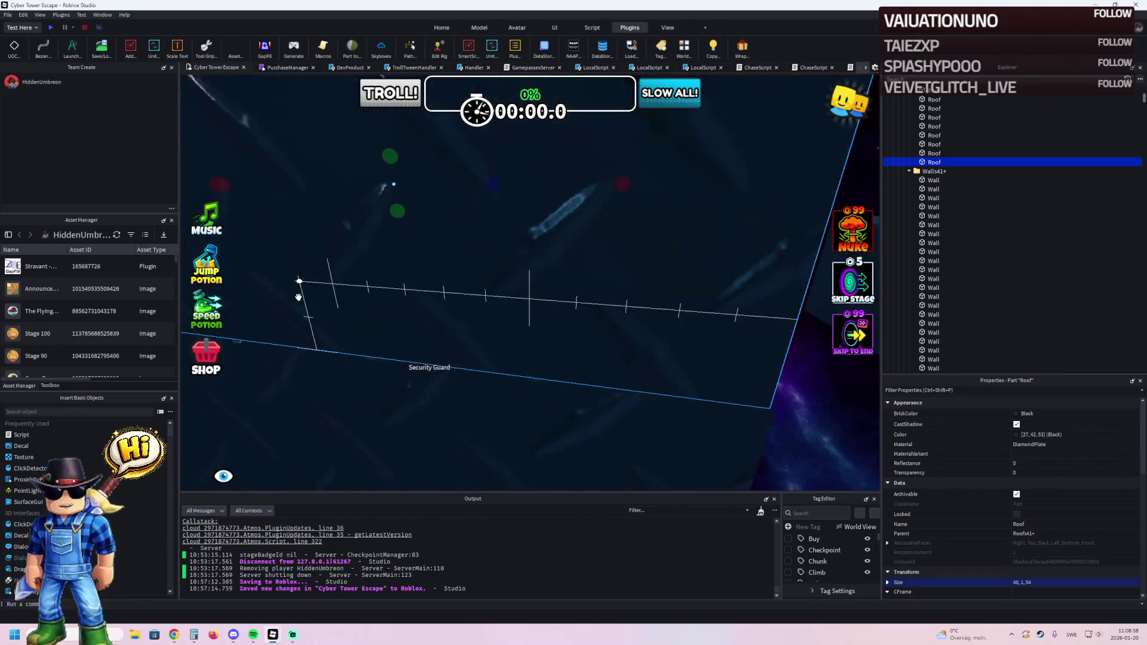
click(734, 334)
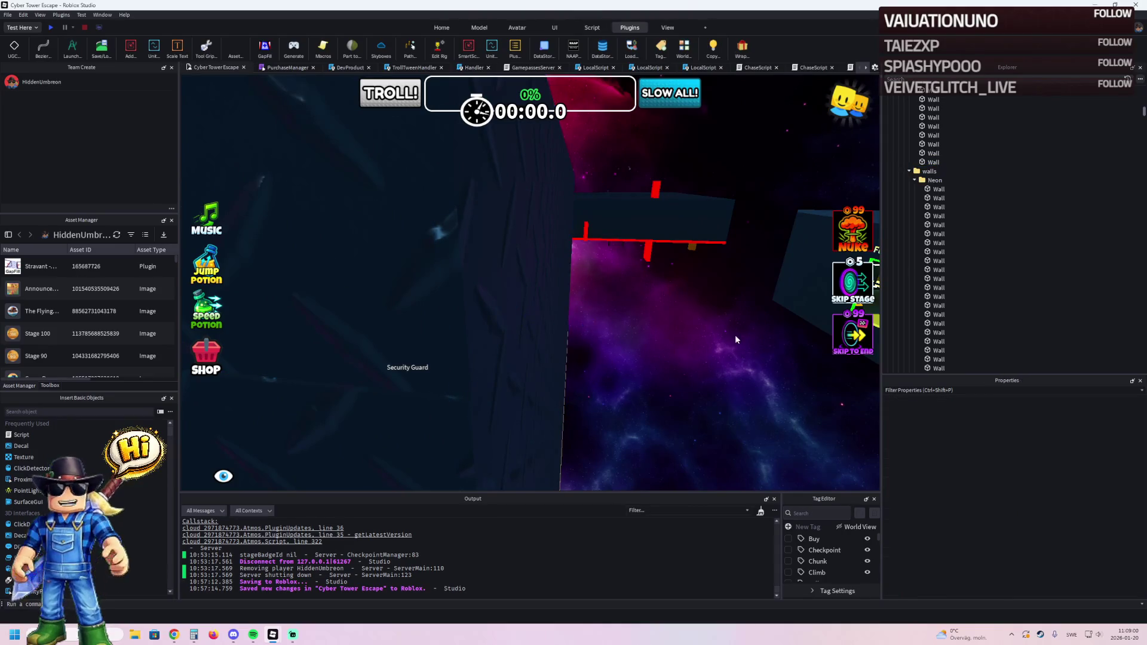
key(s)
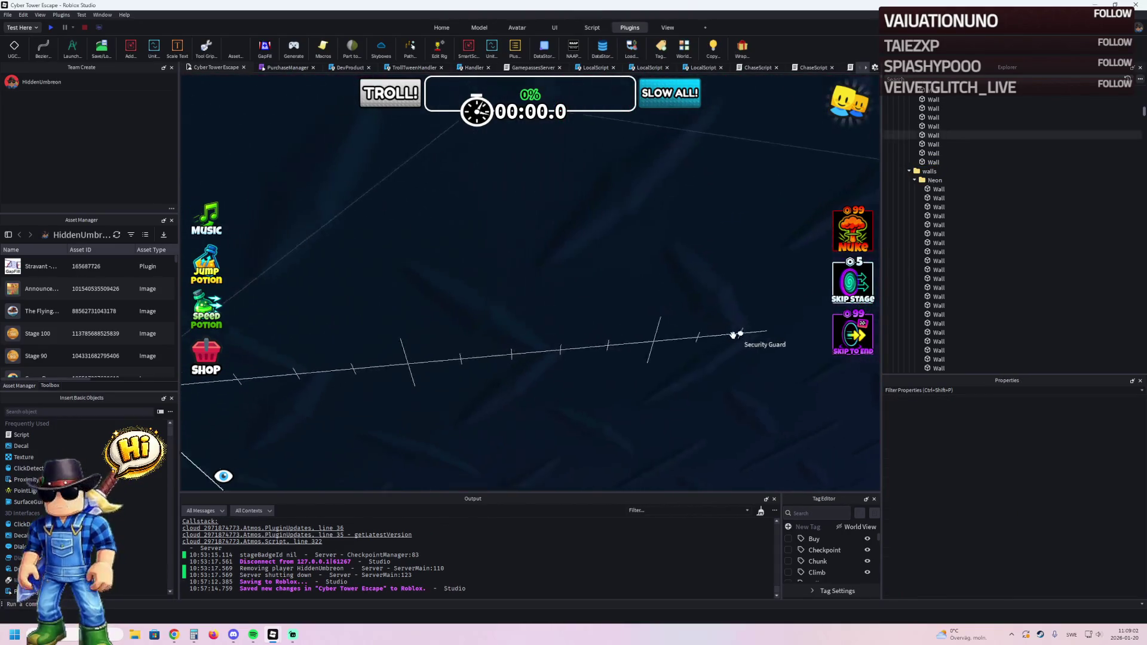
key(d)
click(328, 348)
key(f)
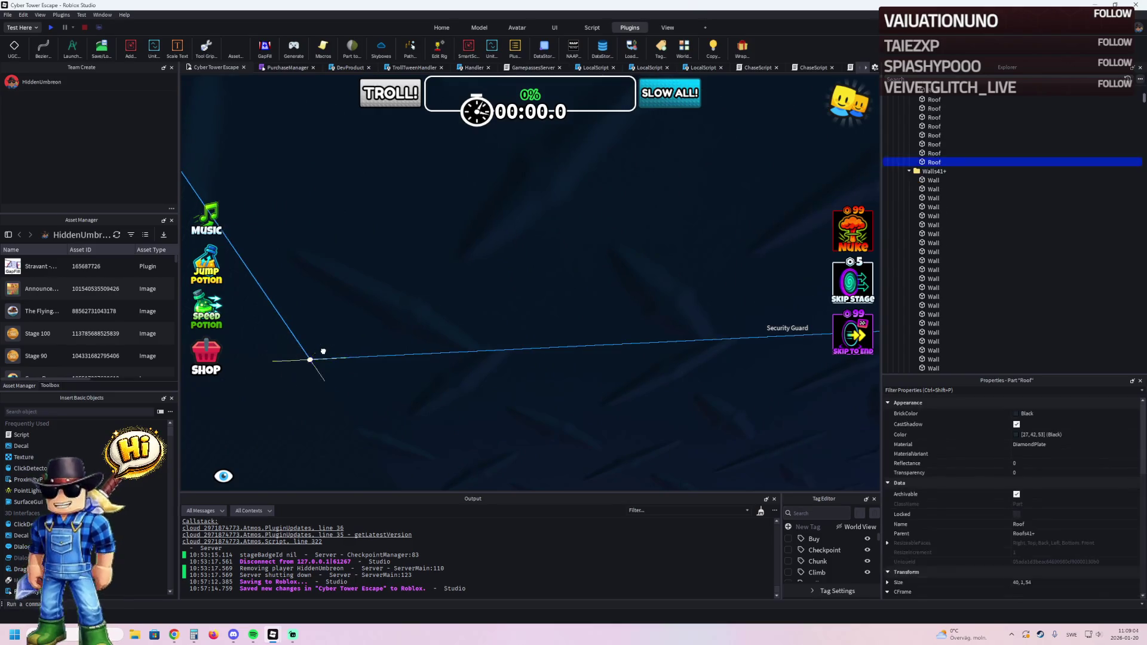
key(s)
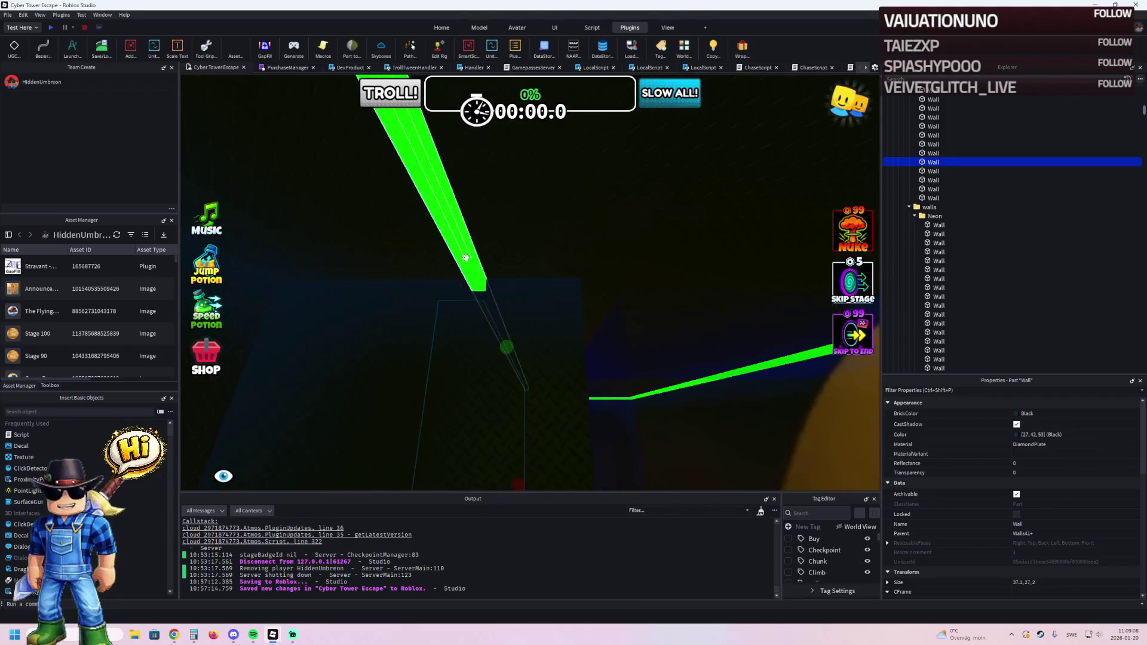
Shorten the long green neon trim beam to about 35 studs.
click(466, 258)
key(f)
drag(465, 257, 490, 259)
key(q)
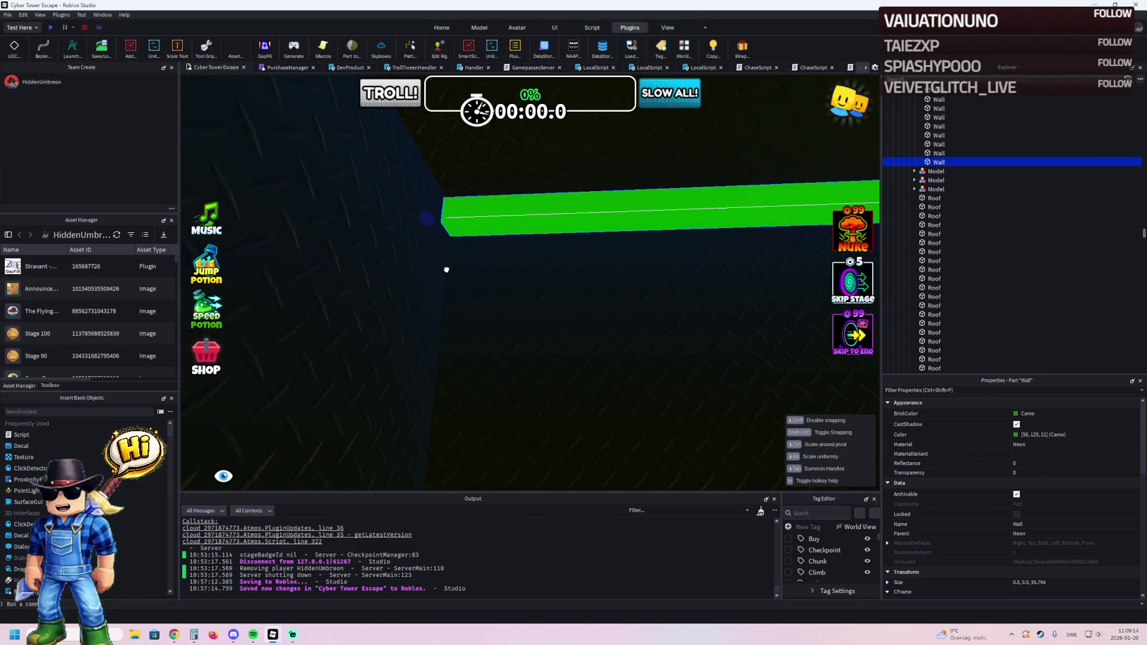
Duplicate the trim, slide the copy along the wall edge, and shrink it to a short stub.
key(ctrl+d)
key(ctrl+2)
mouse_move(616, 318)
mouse_down()
mouse_move(568, 292)
mouse_move(568, 307)
mouse_move(545, 313)
mouse_move(565, 281)
mouse_move(583, 284)
mouse_up()
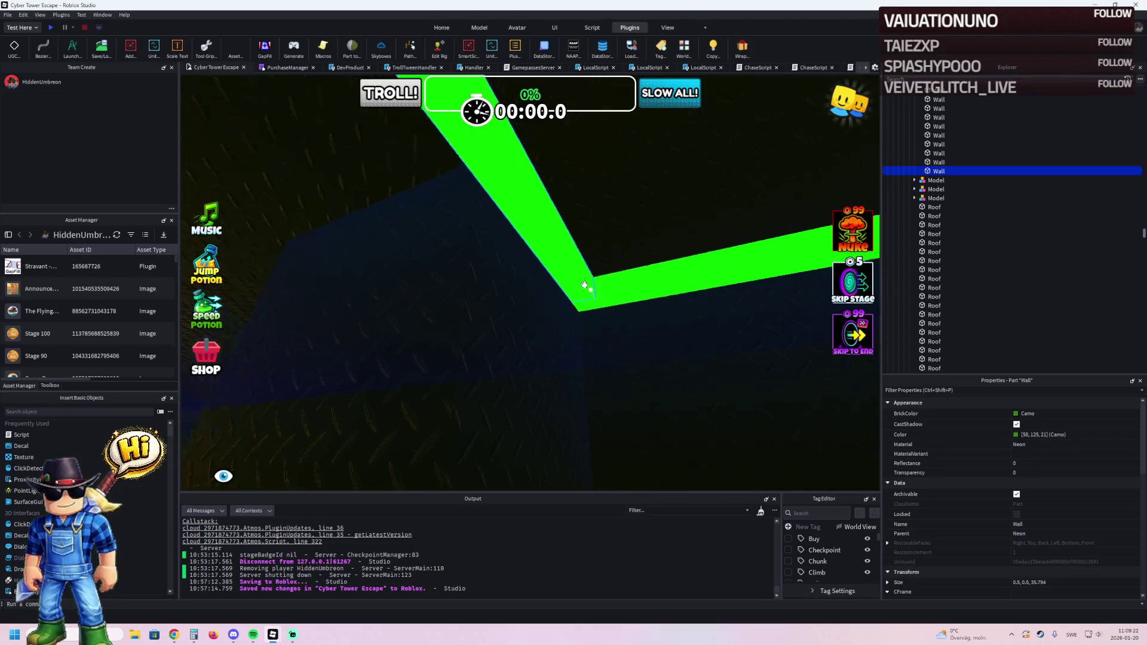
drag(375, 455, 434, 428)
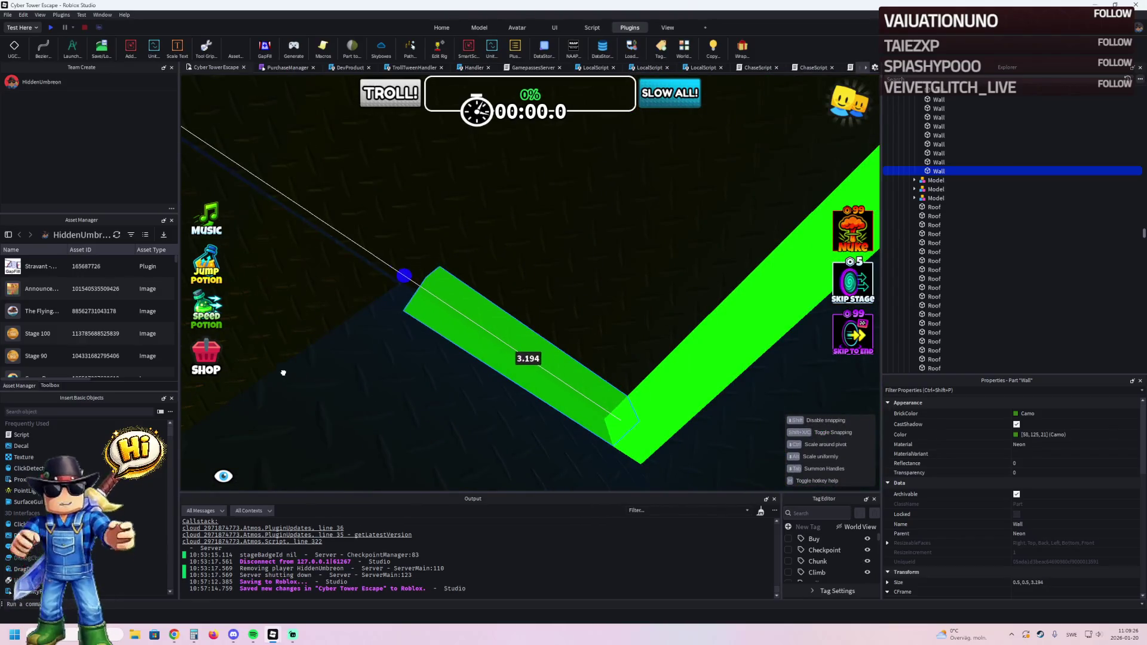
mouse_move(256, 371)
mouse_down()
mouse_move(346, 335)
mouse_move(346, 366)
mouse_move(600, 294)
mouse_up()
mouse_move(612, 221)
mouse_down()
mouse_move(550, 202)
mouse_move(466, 226)
mouse_up()
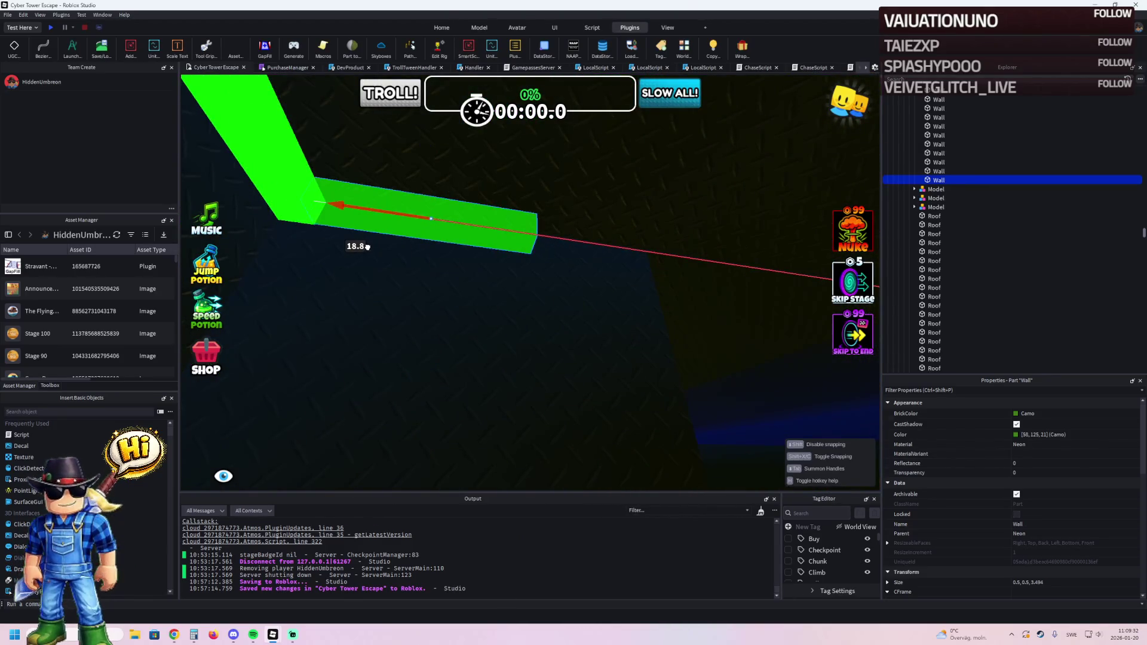
drag(367, 247, 366, 247)
mouse_move(555, 238)
mouse_down()
mouse_move(513, 236)
mouse_move(527, 235)
mouse_up()
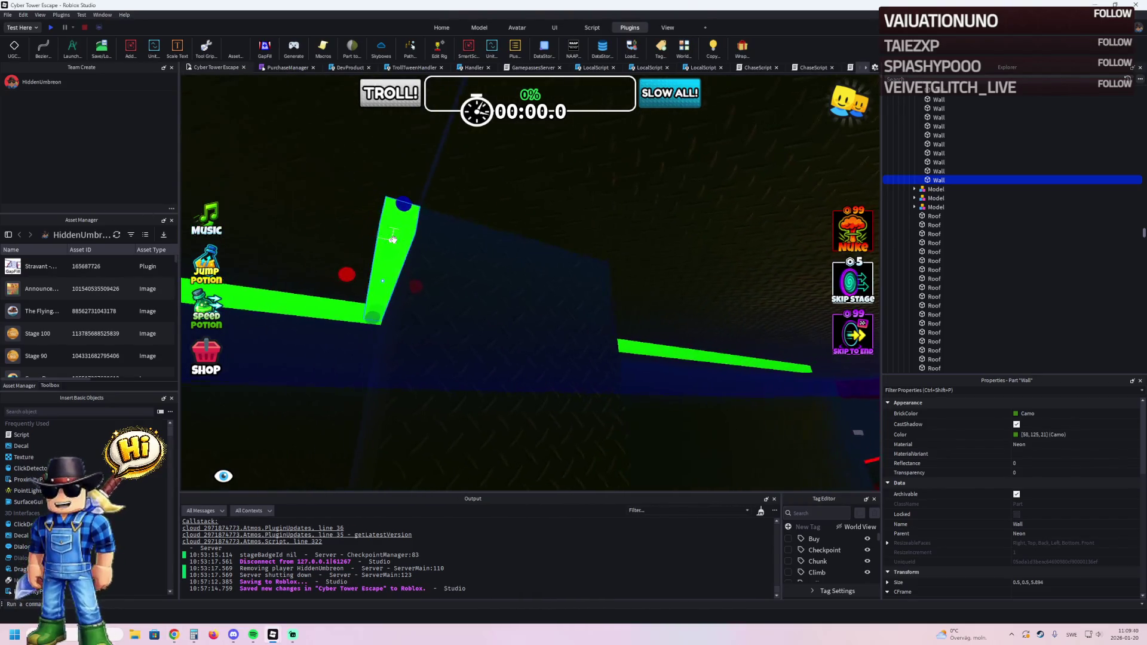
Duplicate the short trim piece and place the copy along the wall's top edge, bridging a corner.
key(a)
key(ctrl+d)
key(ctrl+r)
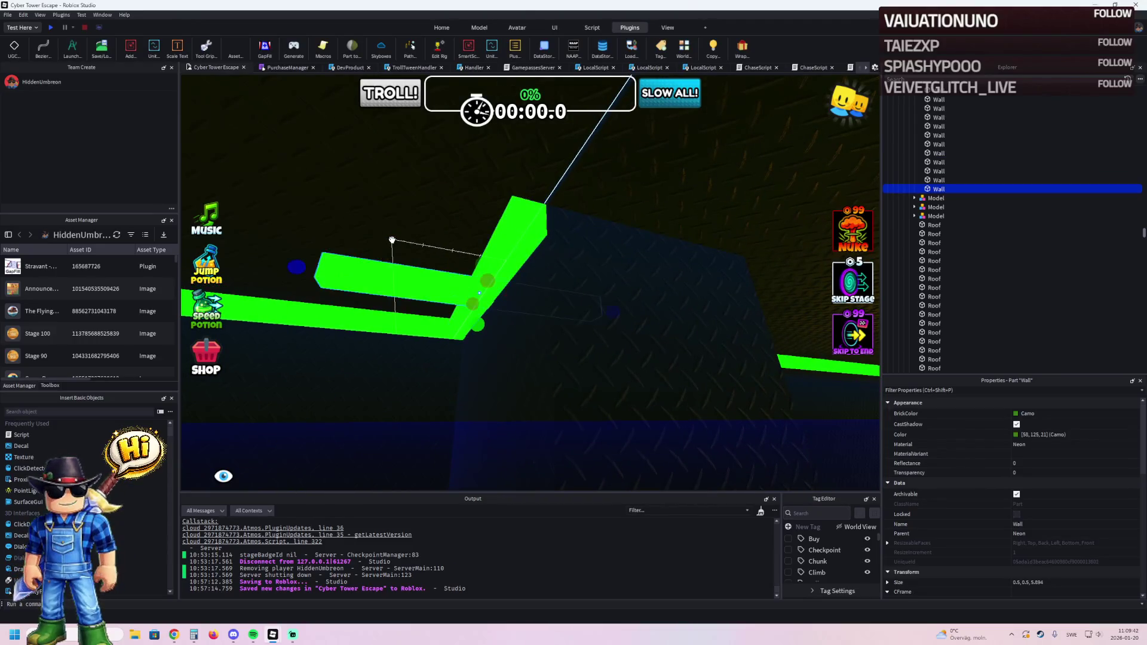
mouse_move(324, 267)
mouse_down()
mouse_move(532, 198)
mouse_move(516, 213)
mouse_up()
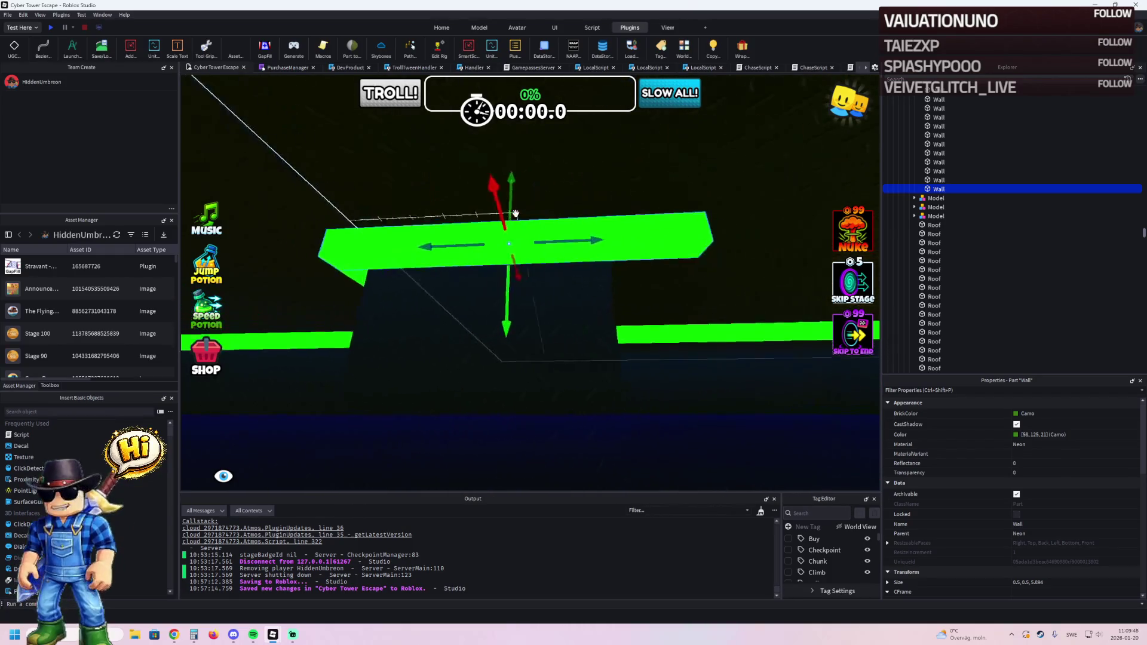
scroll(516, 213, up, 5)
drag(677, 199, 676, 199)
Shorten a green trim piece to about 4.5 studs along the wall.
key(w)
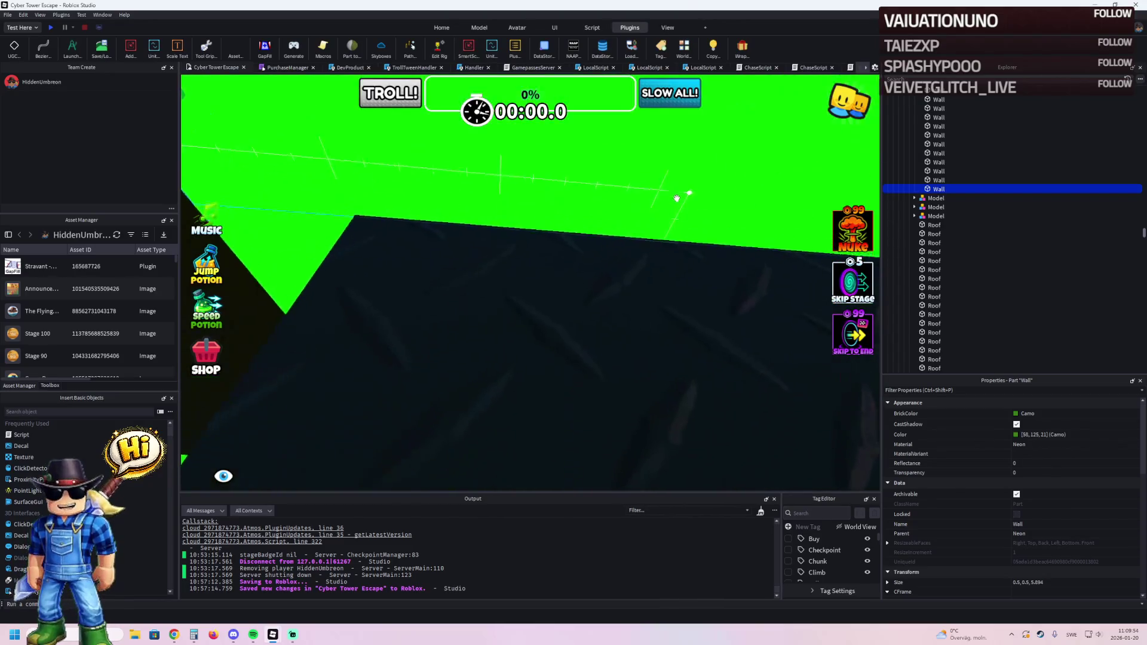
key(s)
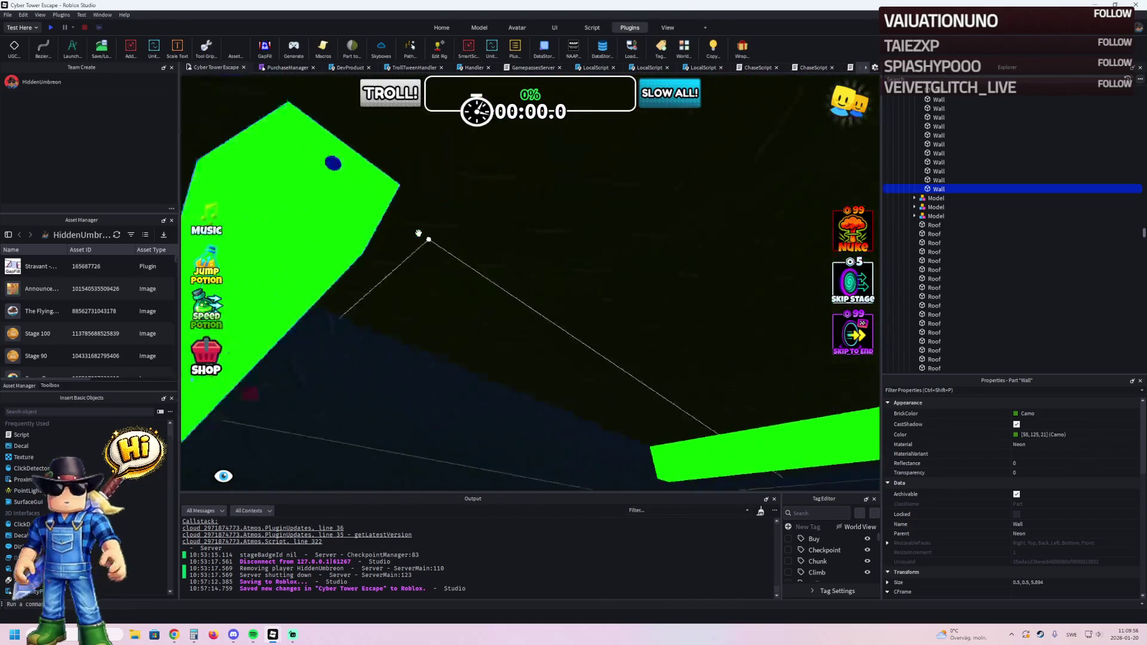
key(a)
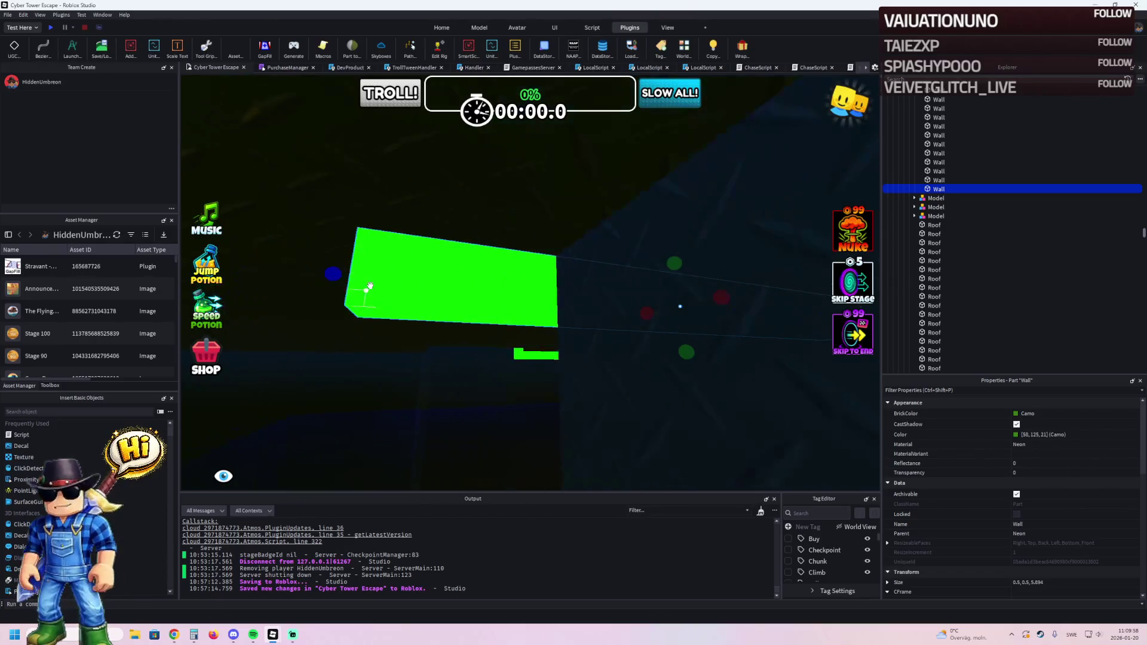
drag(328, 281, 526, 270)
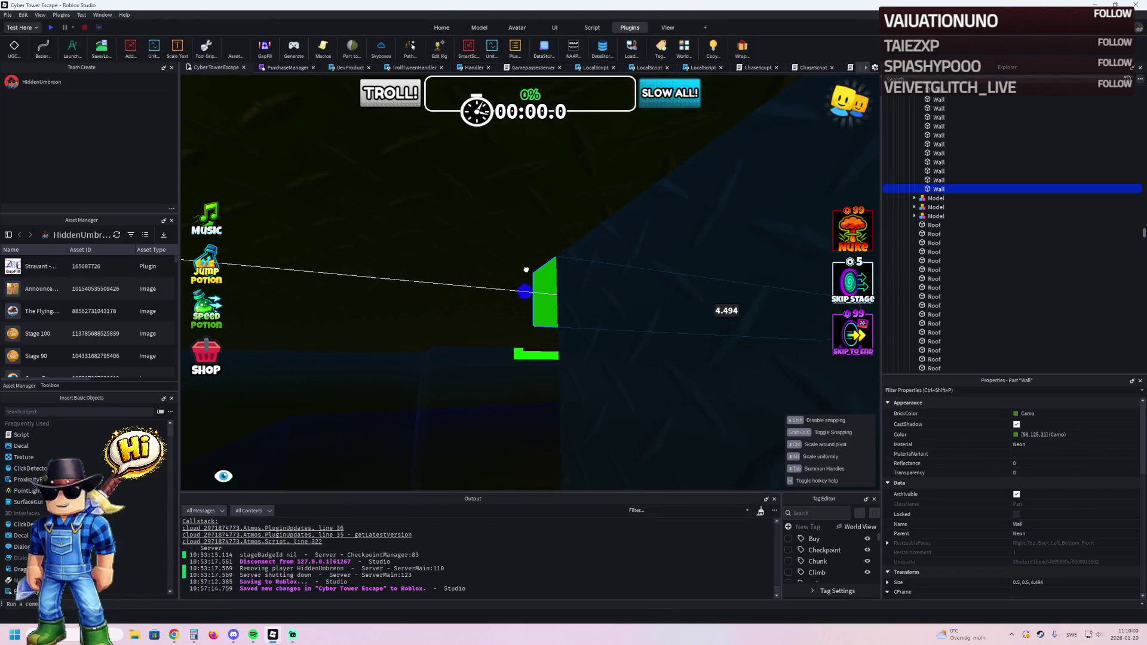
Resize the adjacent trim piece to fit the corner, undoing a wrong 6.1-stud resize first.
key(d)
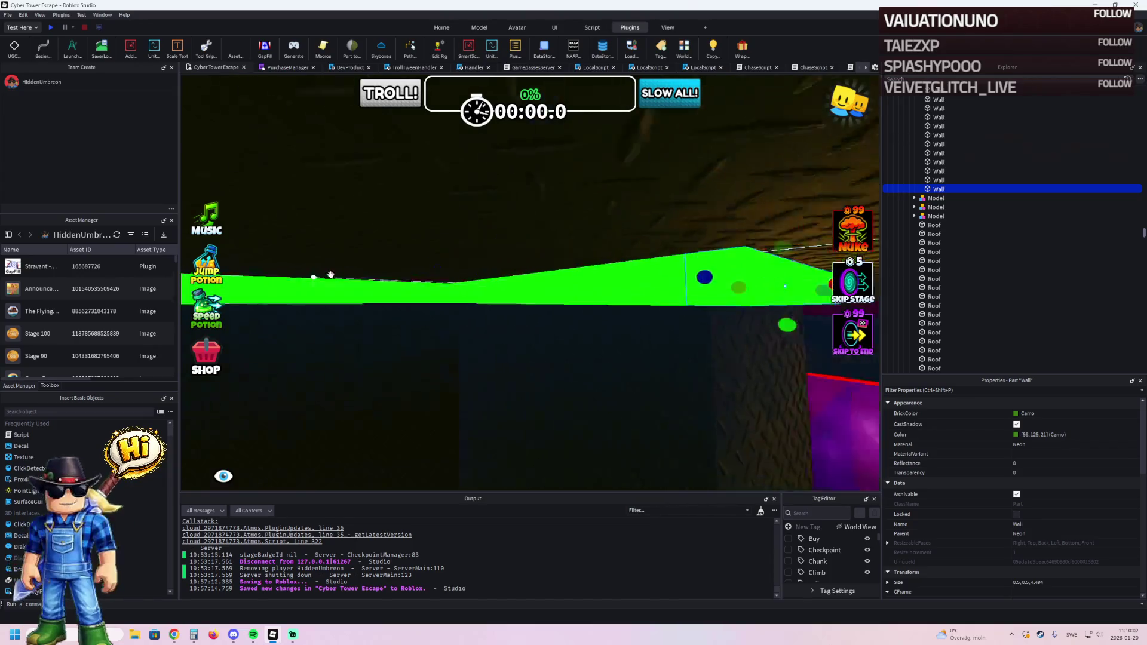
key(e)
key(q)
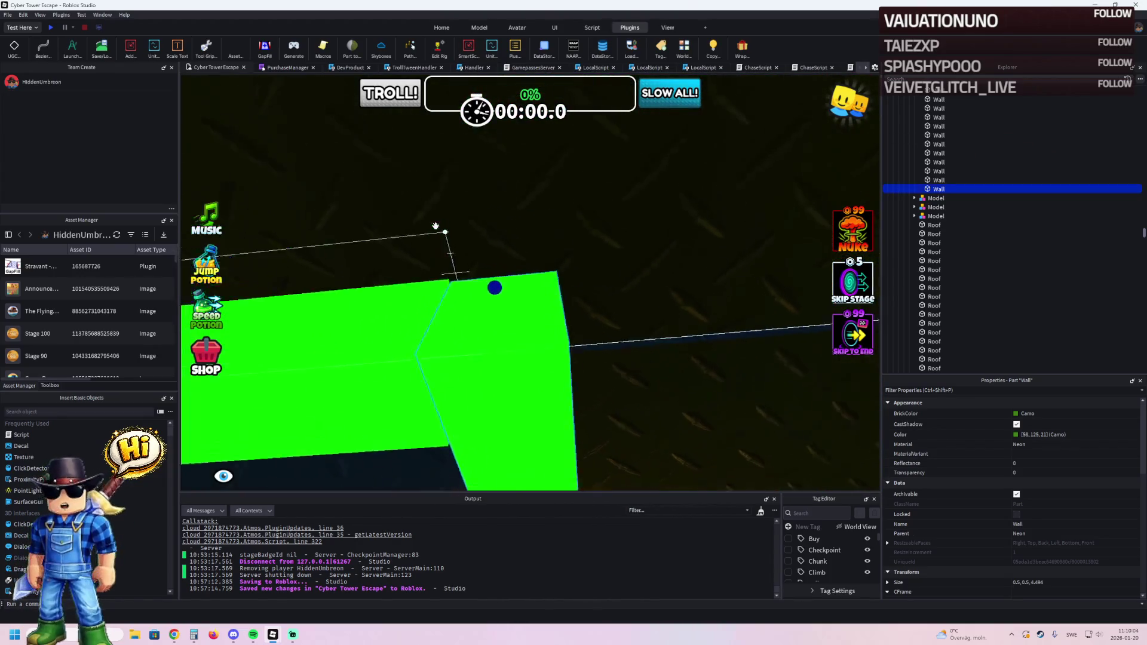
click(440, 217)
drag(476, 266, 525, 264)
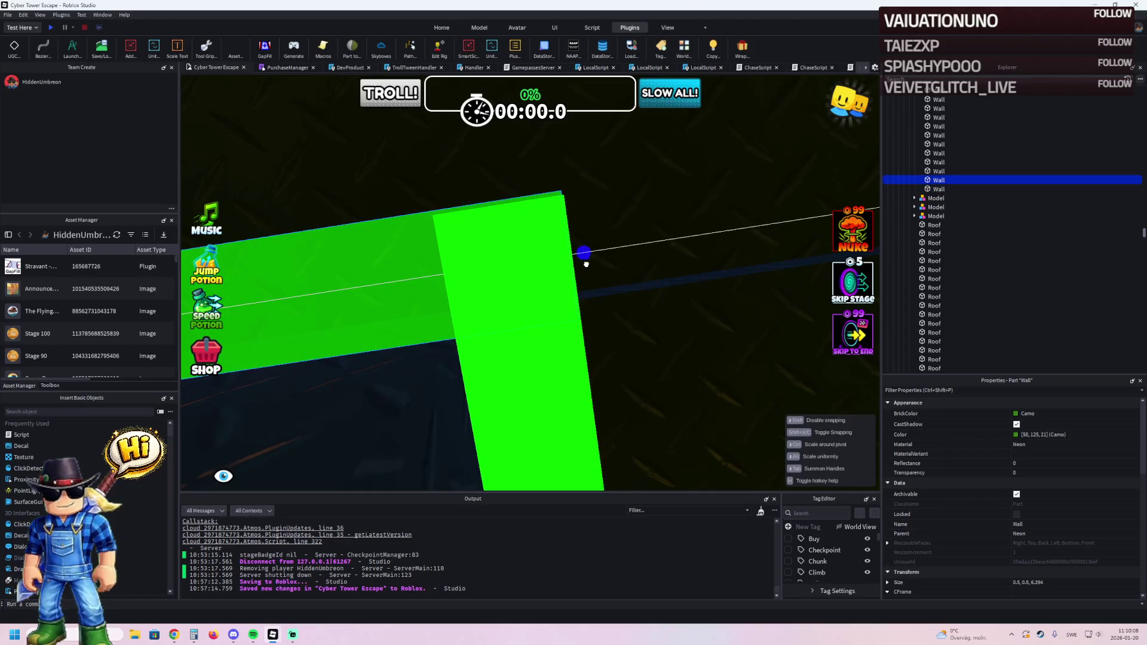
key(ctrl+z)
key(ctrl+z)
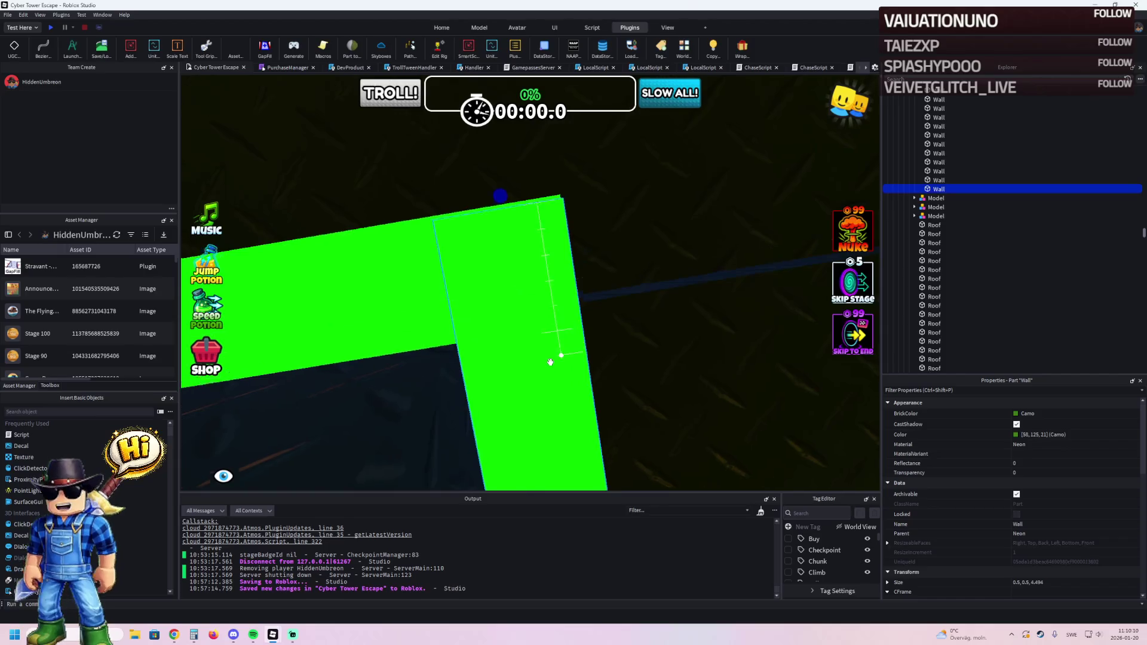
key(f)
scroll(512, 310, down, 5)
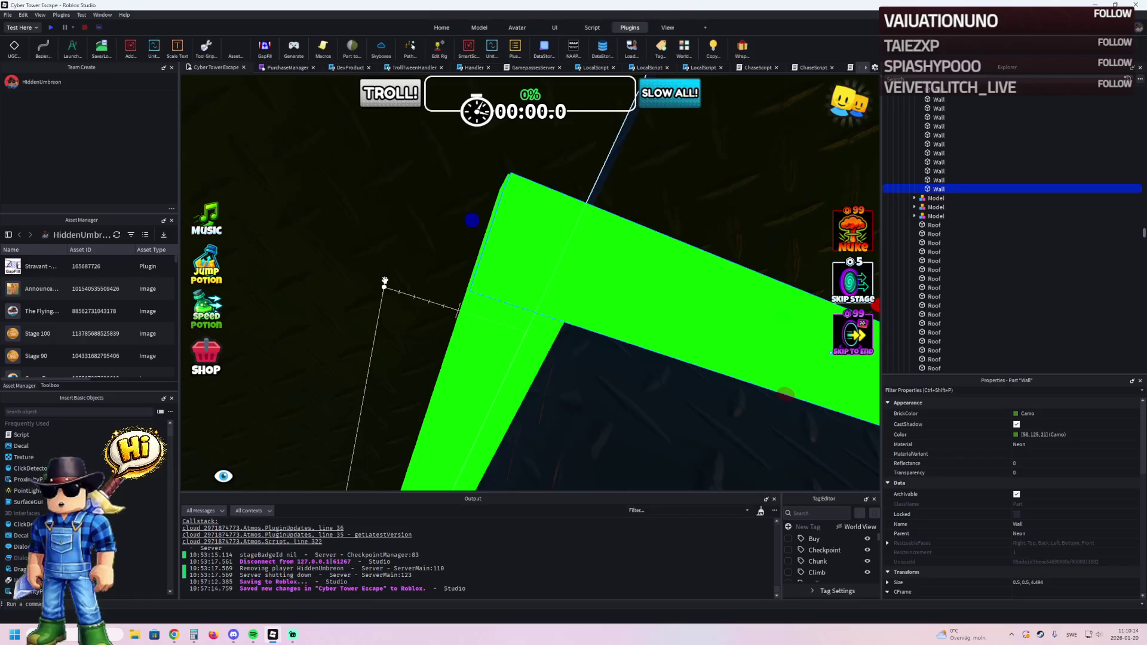
drag(766, 330, 661, 332)
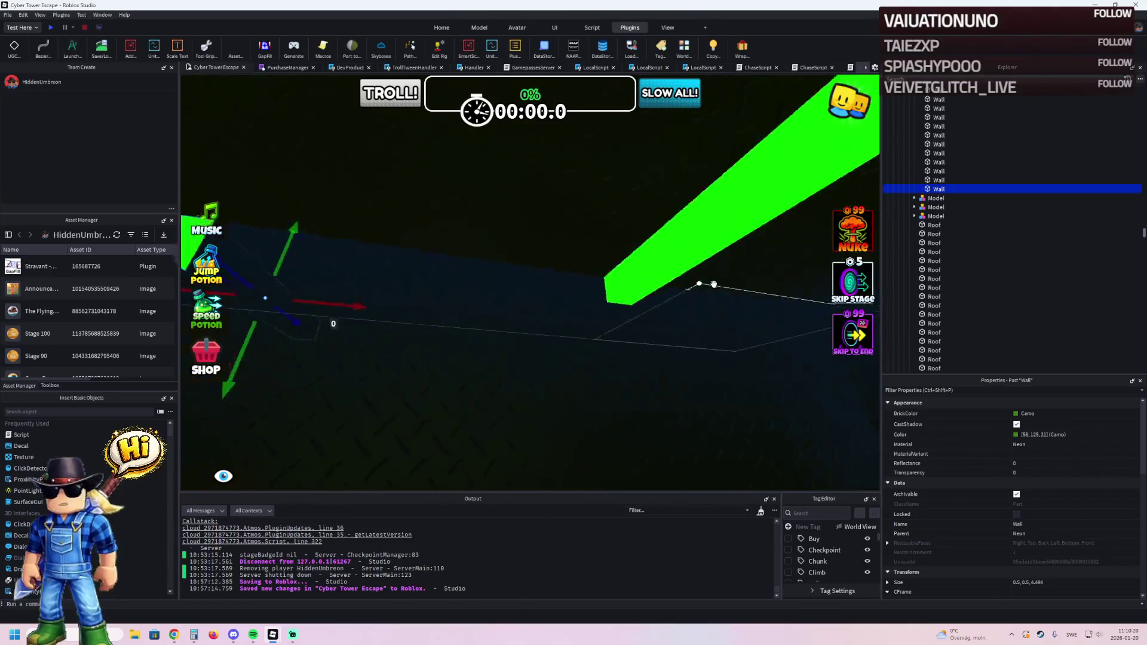
Stretch another trim piece along the wall edge and move a short trim piece into the corner.
click(624, 287)
mouse_move(616, 282)
mouse_down()
mouse_move(679, 264)
mouse_move(640, 264)
mouse_up()
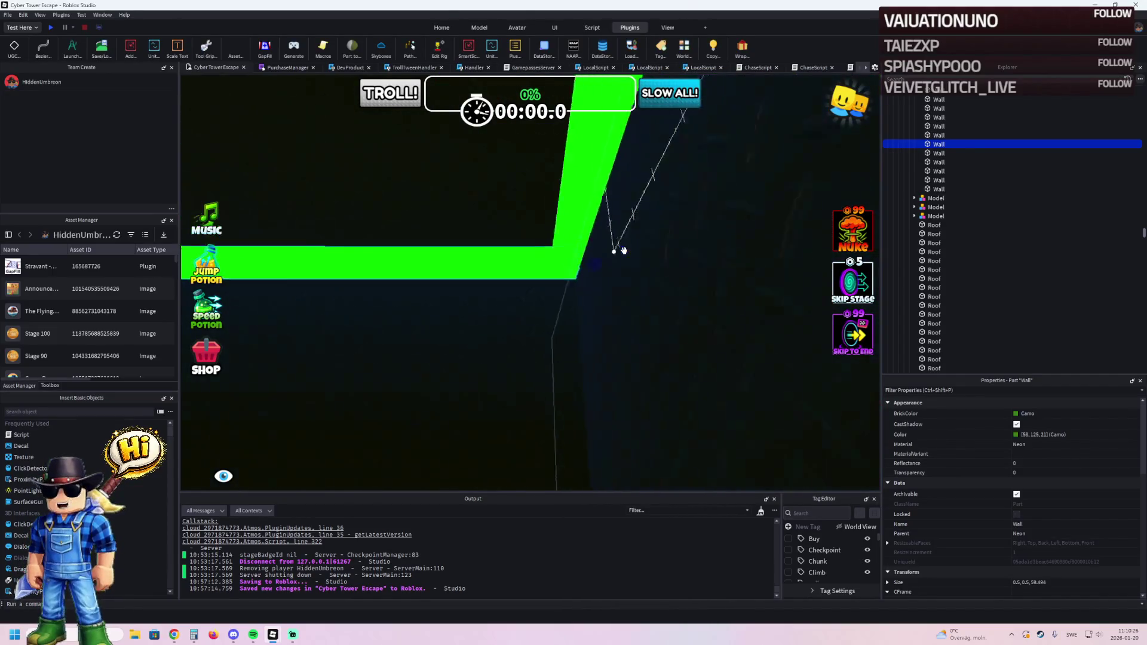
click(450, 171)
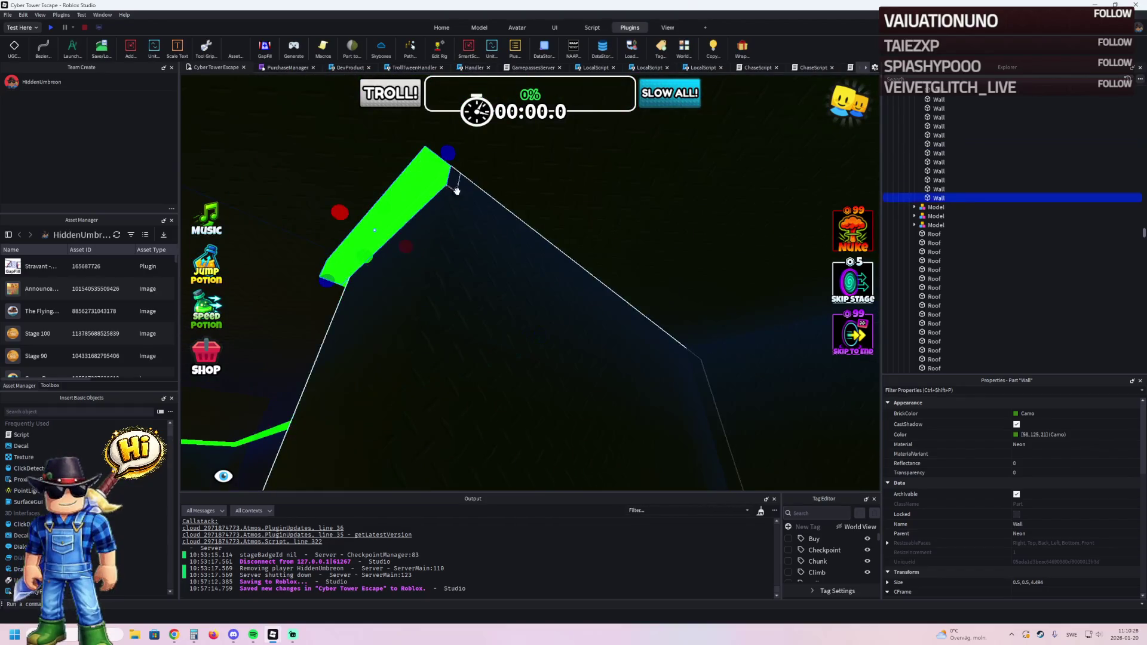
mouse_move(375, 260)
mouse_down()
mouse_move(536, 297)
mouse_move(468, 255)
mouse_move(430, 264)
mouse_move(553, 256)
mouse_up()
key(ctrl+3)
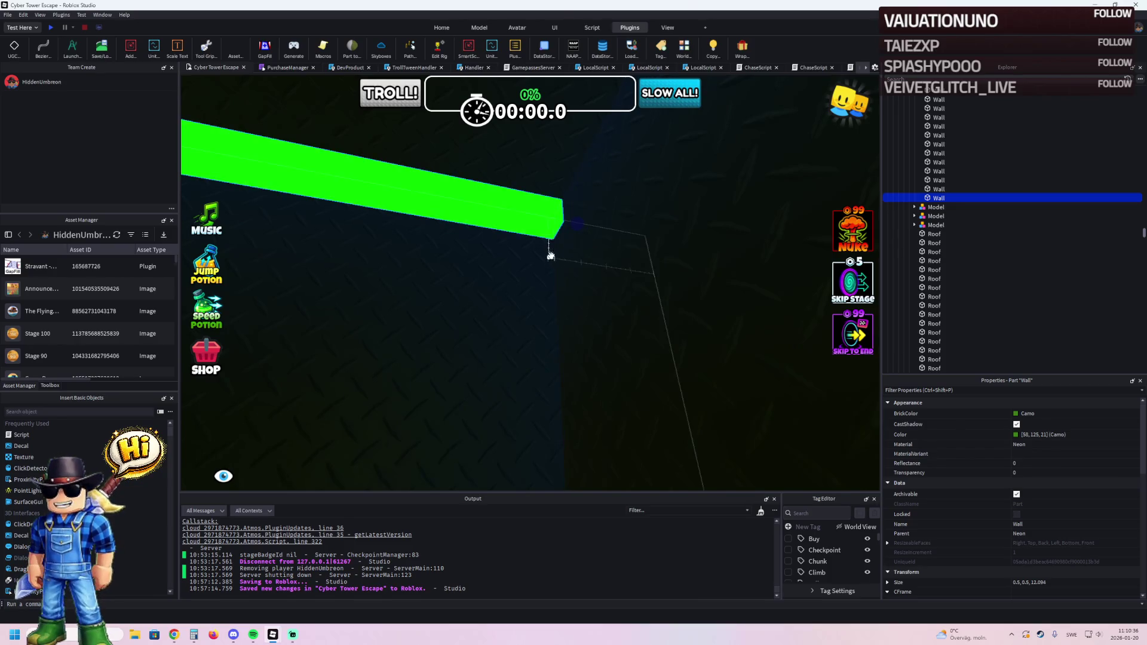
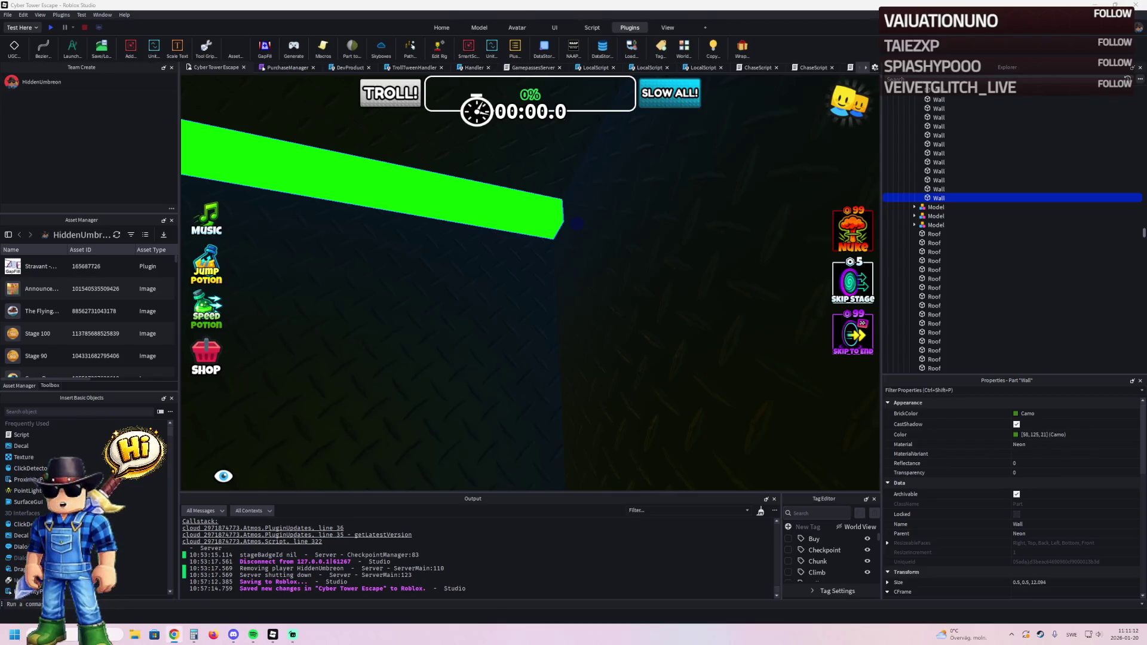
Fly to the green wall trims, then select and frame the next trim piece from above.
key(a)
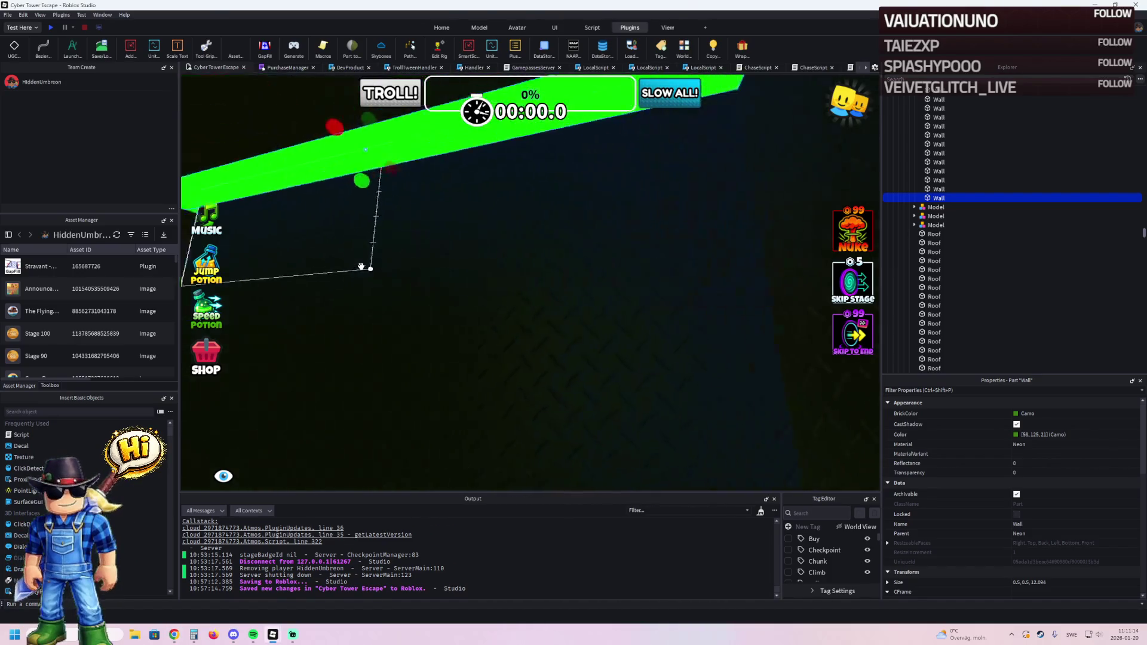
key(w)
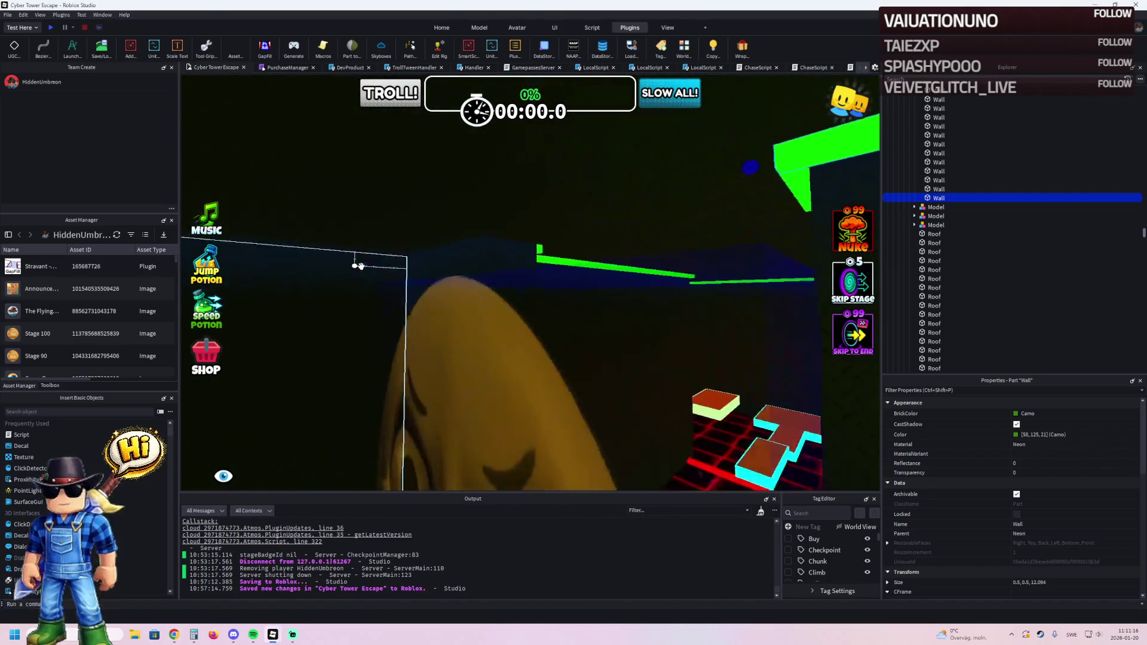
click(451, 332)
key(f)
click(451, 333)
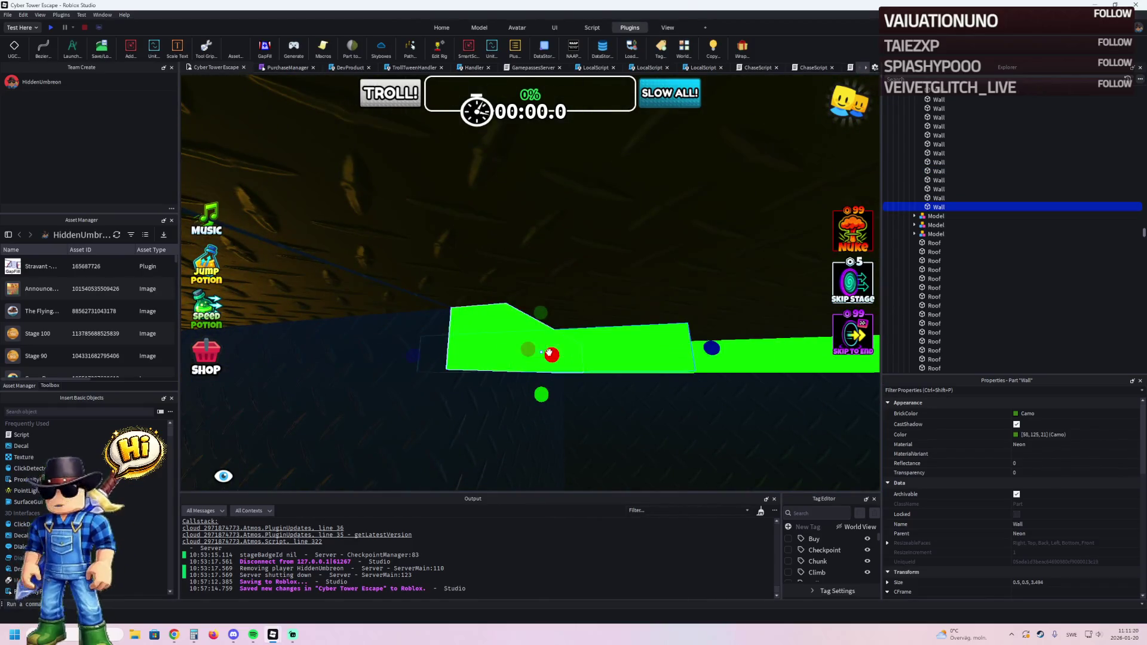
key(f)
mouse_move(563, 345)
mouse_down()
mouse_move(555, 148)
mouse_move(560, 163)
mouse_up()
Shift the green trim along the wall and stretch it leftward across the wall top.
drag(577, 206, 451, 228)
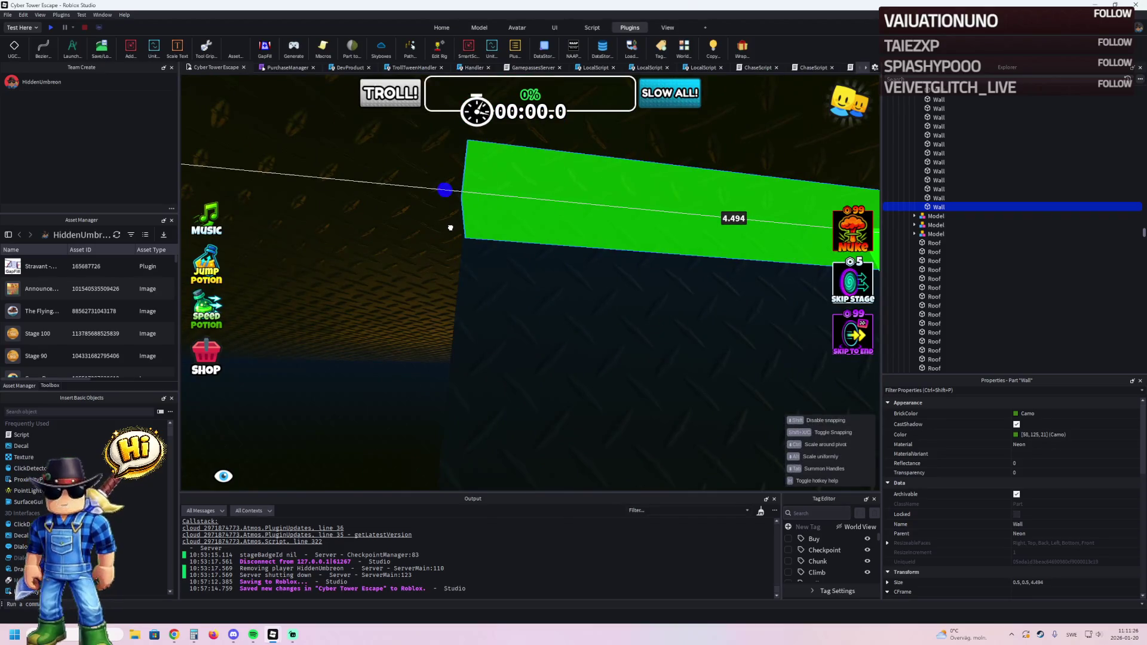
key(ctrl+z)
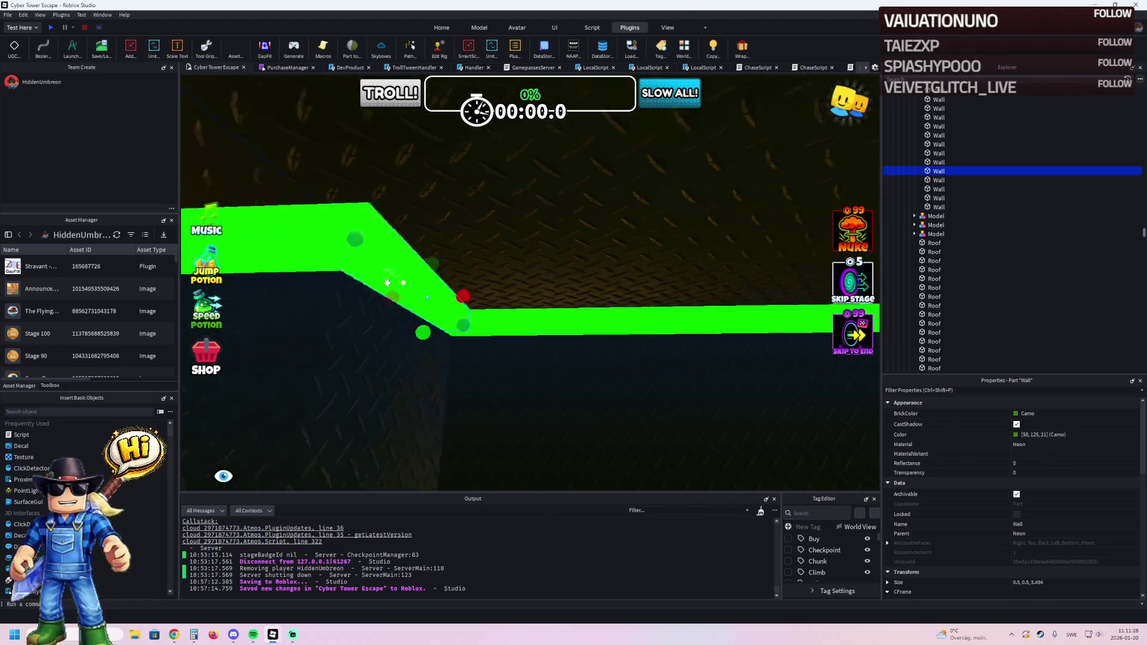
drag(626, 298, 620, 267)
mouse_move(632, 309)
mouse_down()
mouse_move(601, 227)
mouse_move(514, 297)
mouse_move(484, 297)
mouse_move(490, 361)
mouse_move(504, 357)
mouse_up()
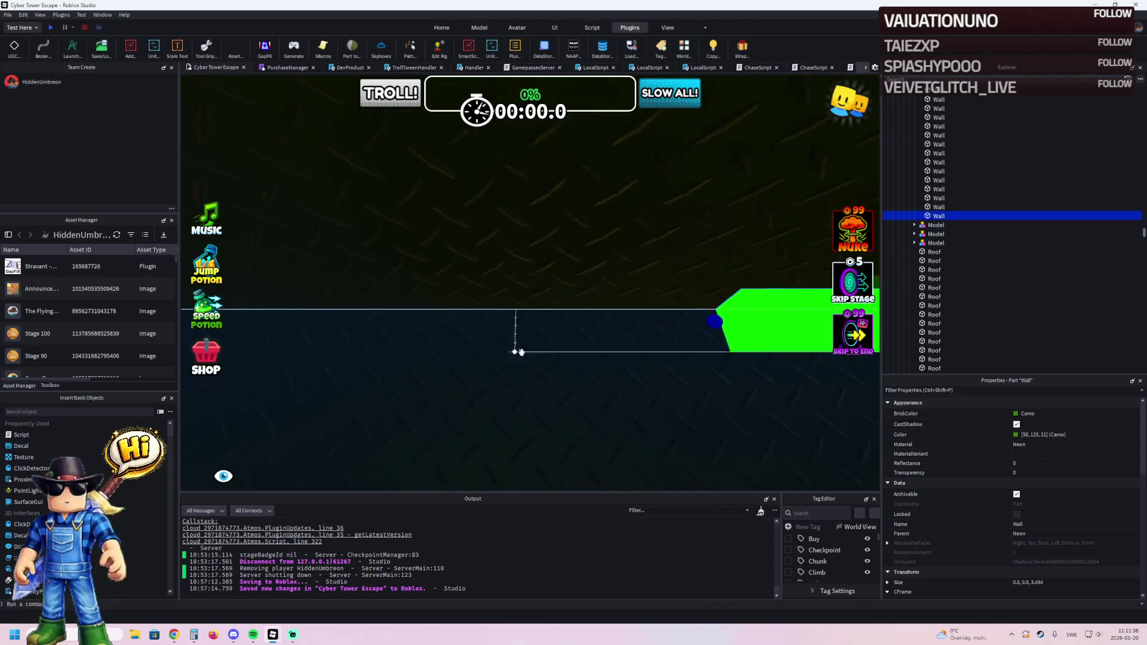
mouse_move(720, 323)
mouse_down()
mouse_move(357, 362)
mouse_move(393, 353)
mouse_up()
click(369, 361)
Slide the green neon trim toward the wall corner and shorten it.
click(516, 246)
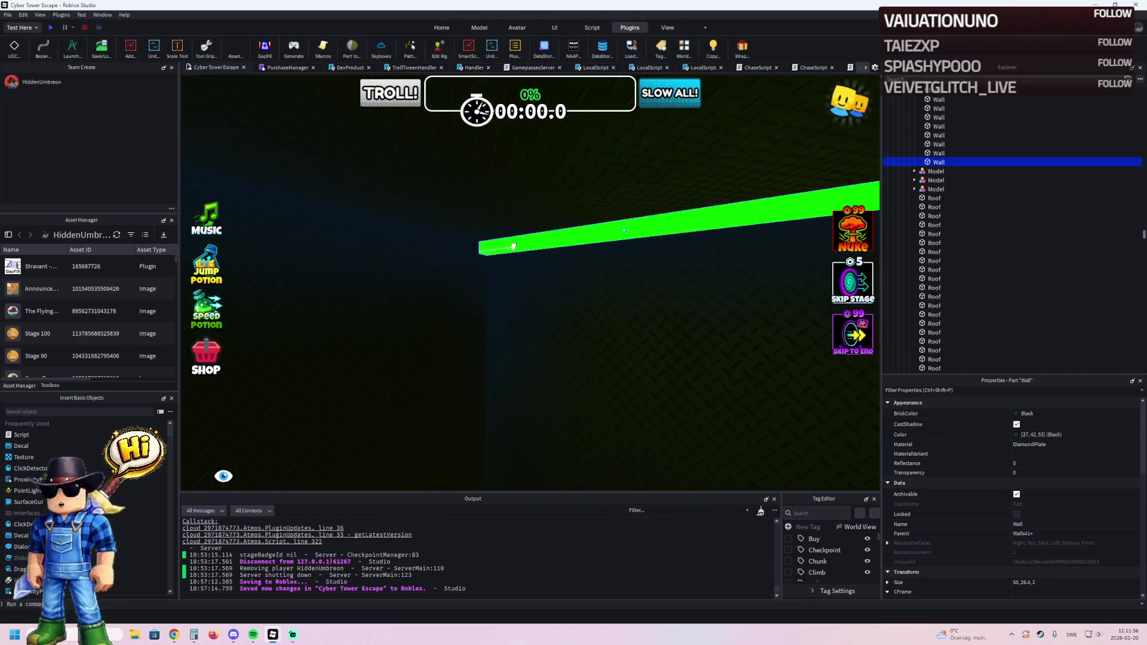
scroll(515, 246, up, 5)
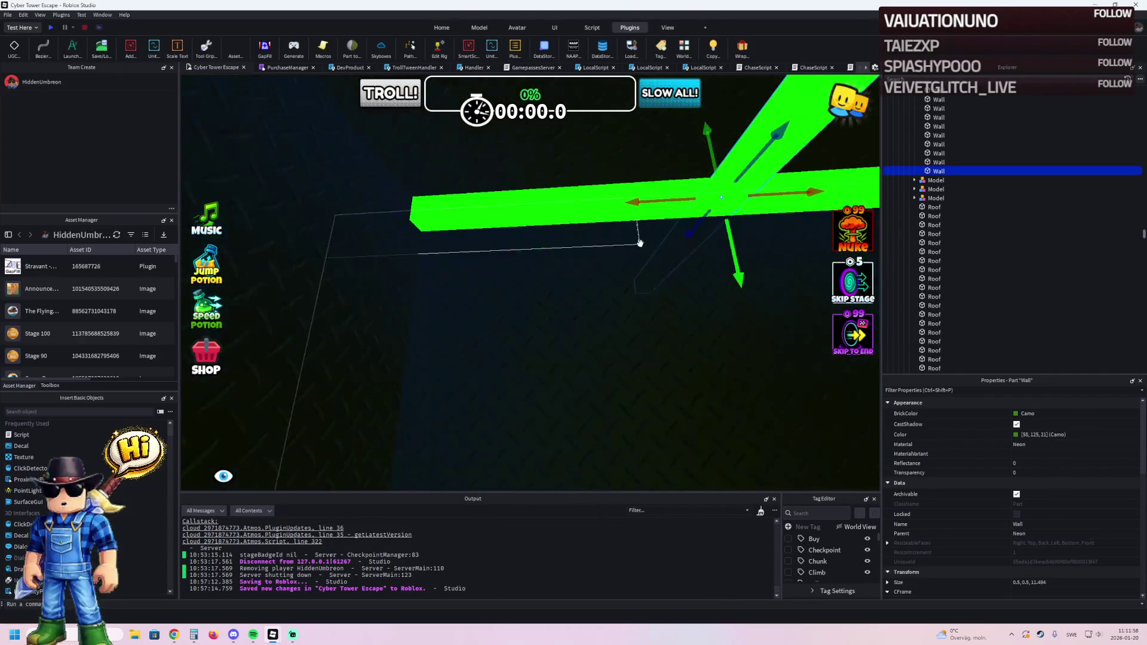
mouse_move(658, 201)
mouse_down()
mouse_move(635, 230)
mouse_move(468, 237)
mouse_move(544, 291)
mouse_up()
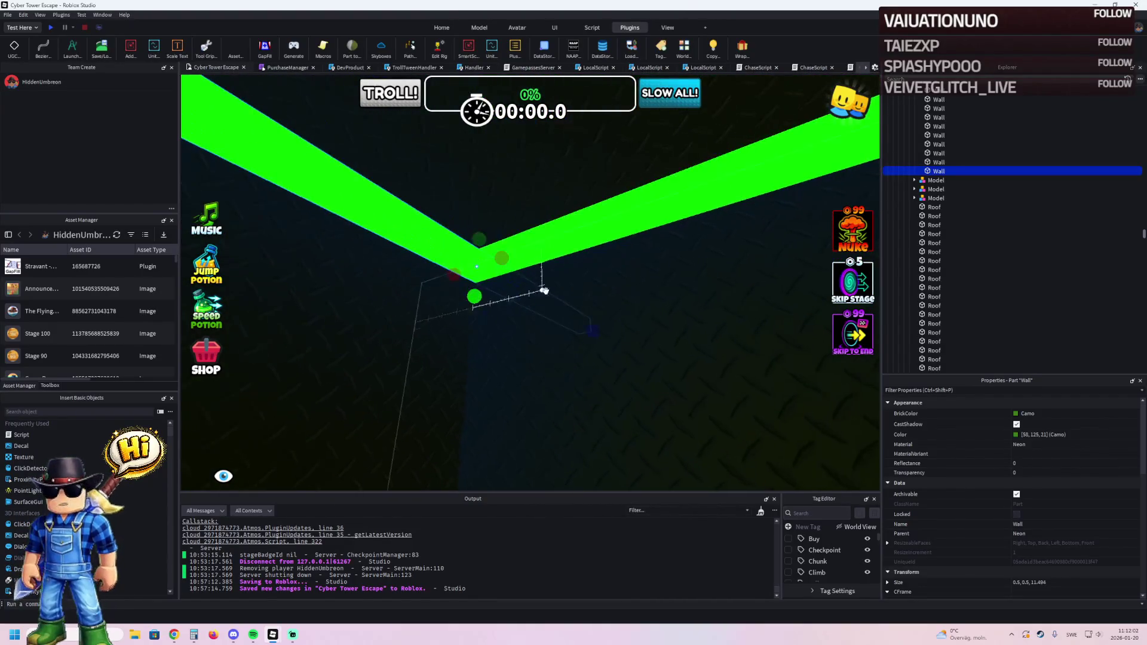
drag(597, 337, 508, 295)
Lengthen the trim until it reaches the V-shaped wall corner, then start a playtest.
drag(410, 280, 432, 275)
drag(489, 242, 414, 281)
scroll(414, 282, up, 10)
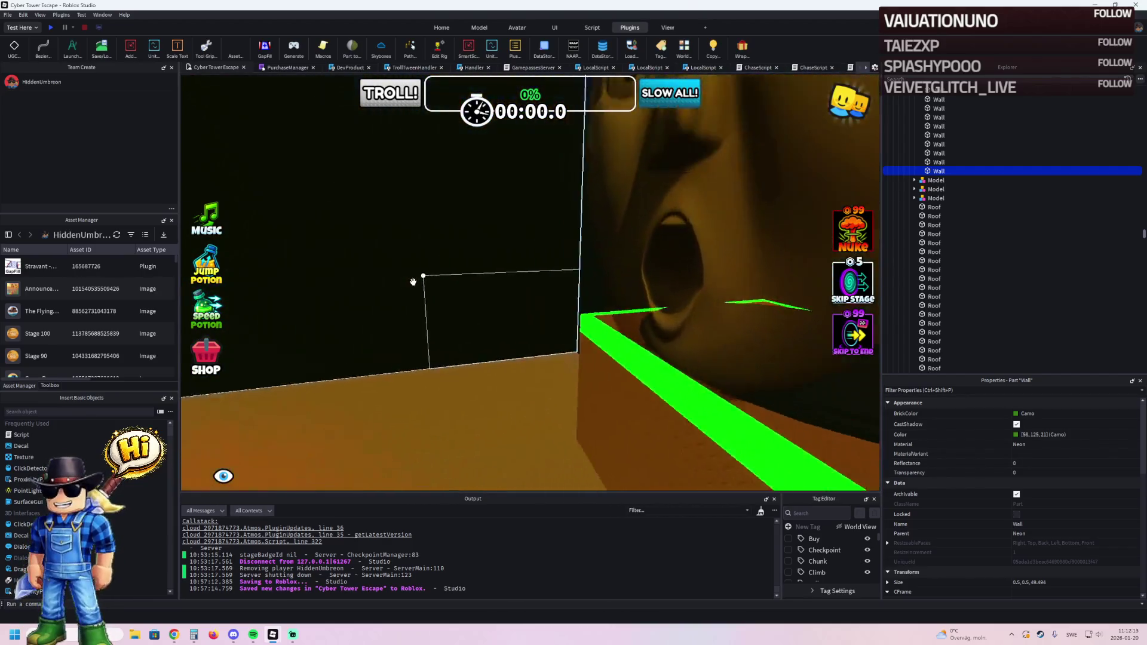
scroll(414, 282, down, 10)
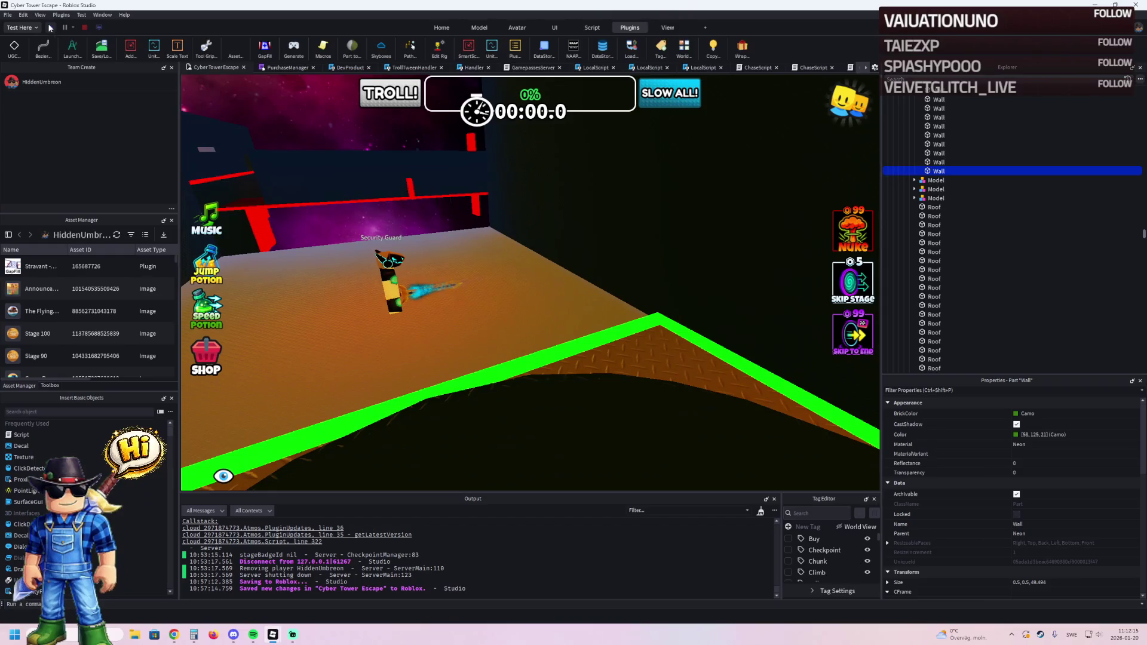
click(50, 28)
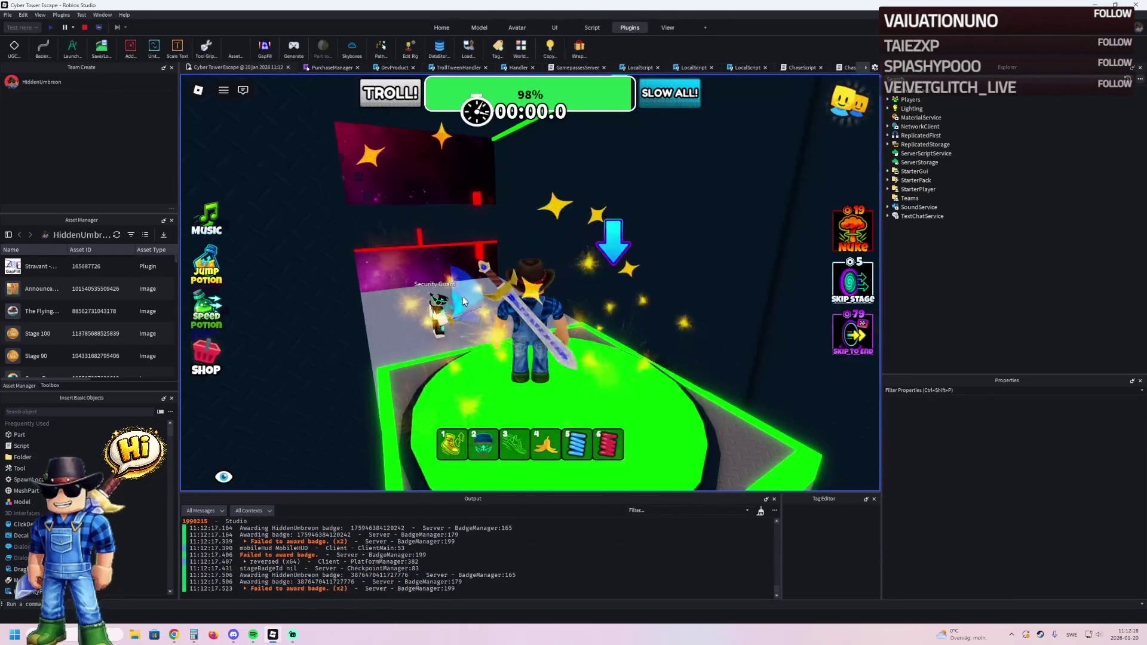
Walk past the Security Guard and across the orange floor, jump onto the green pad, then stop the test.
key(w)
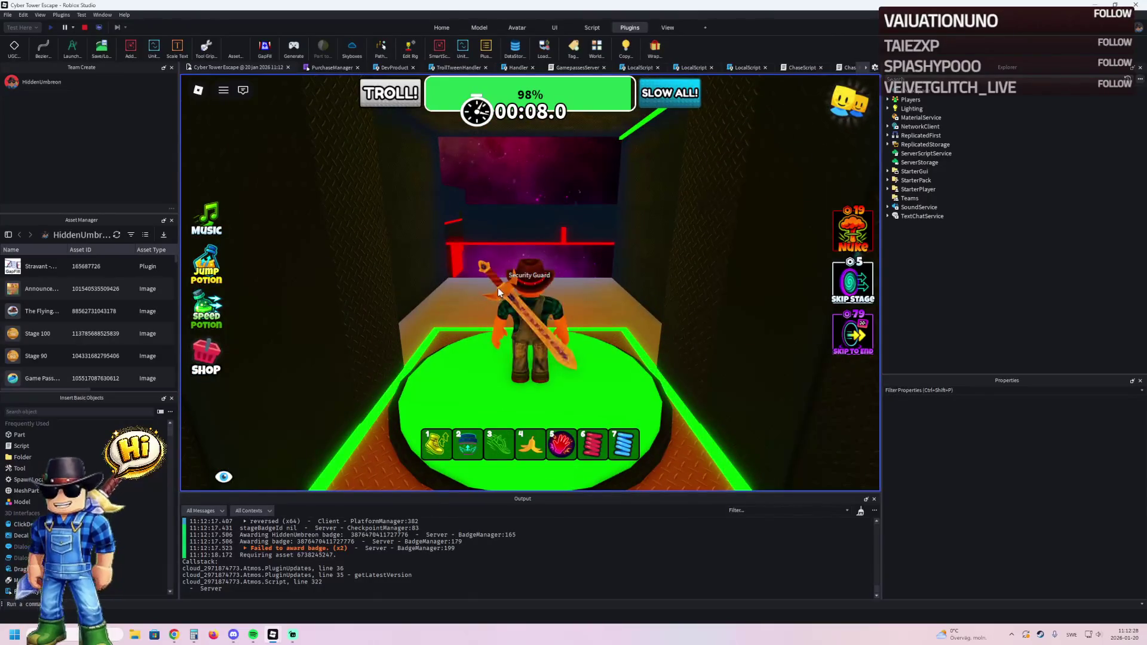
key(w)
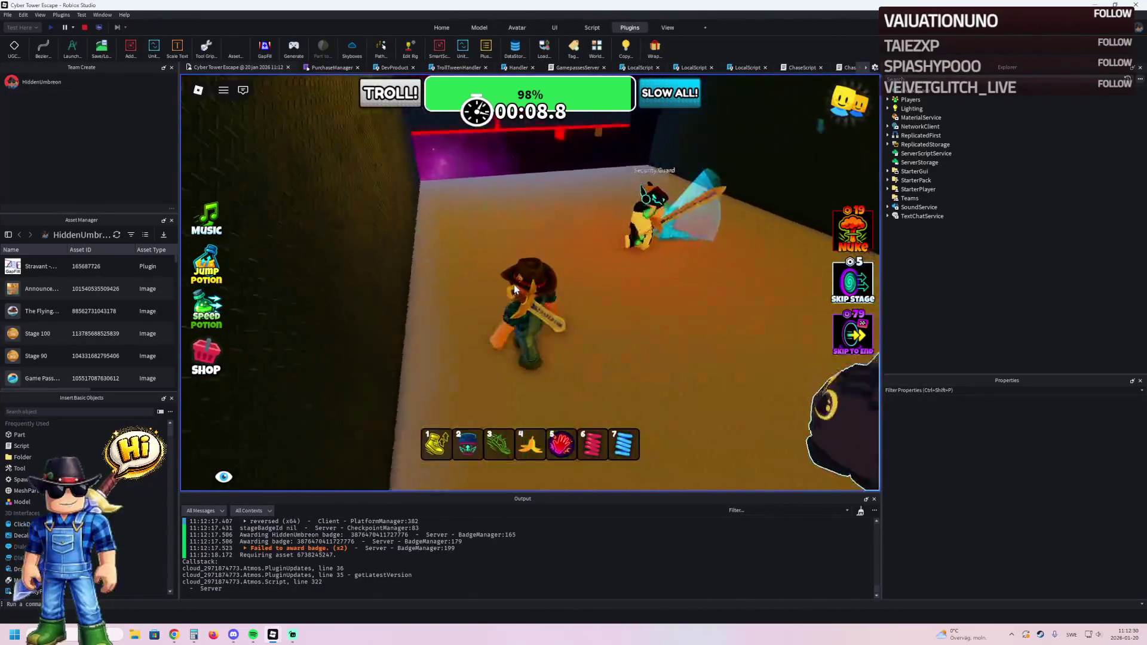
key(w)
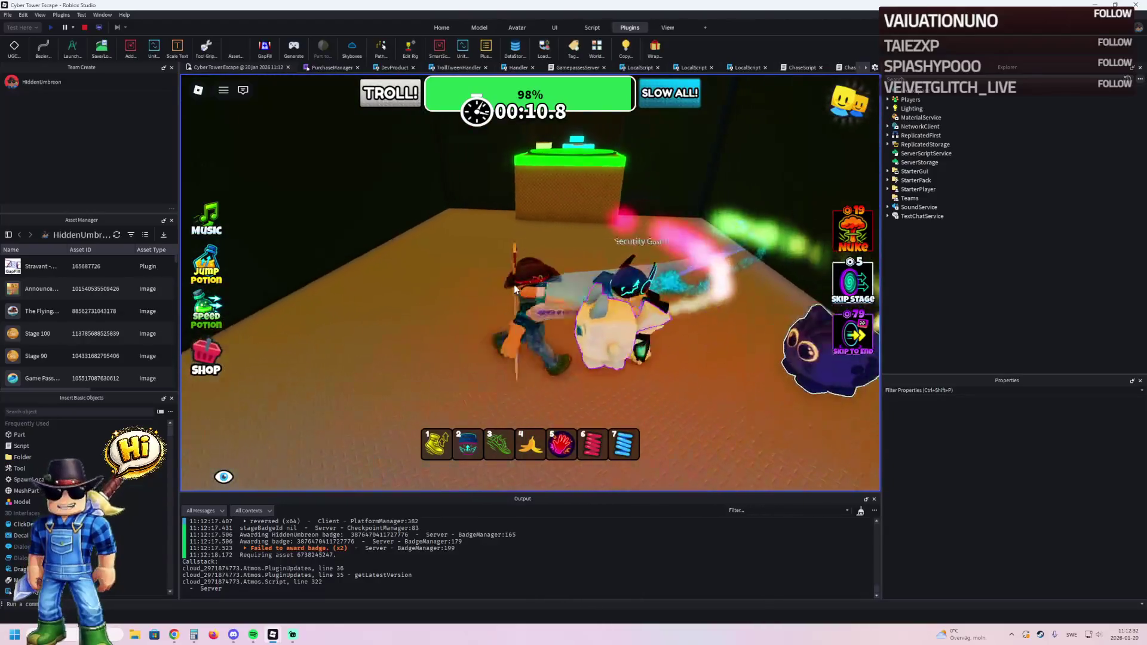
key(w)
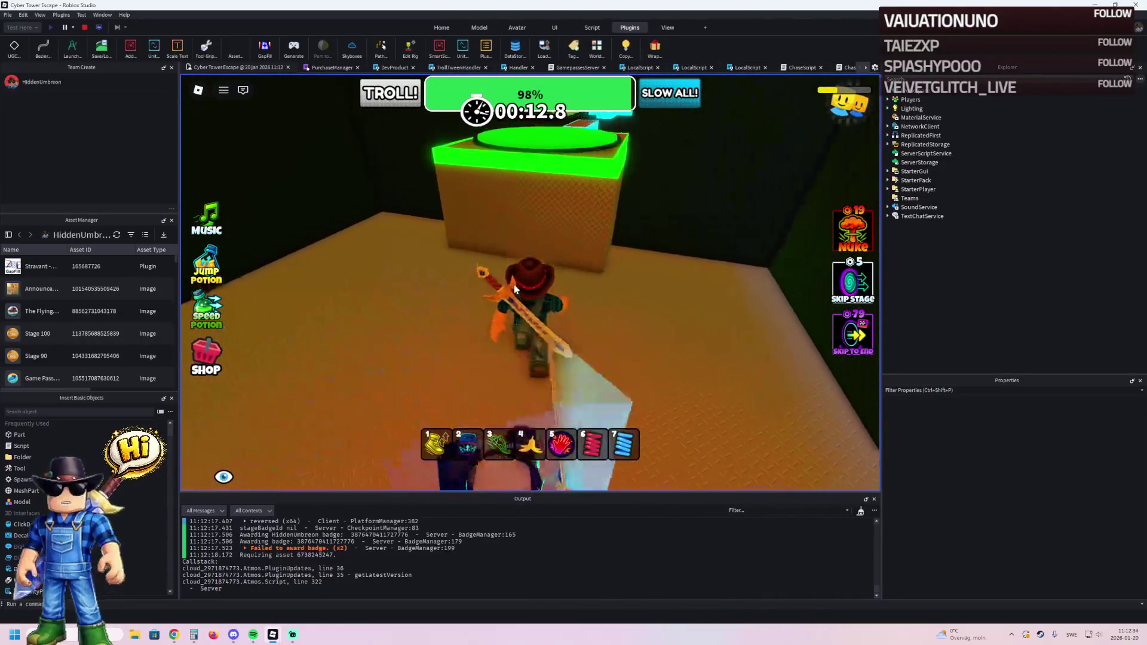
key(space)
key(Left)
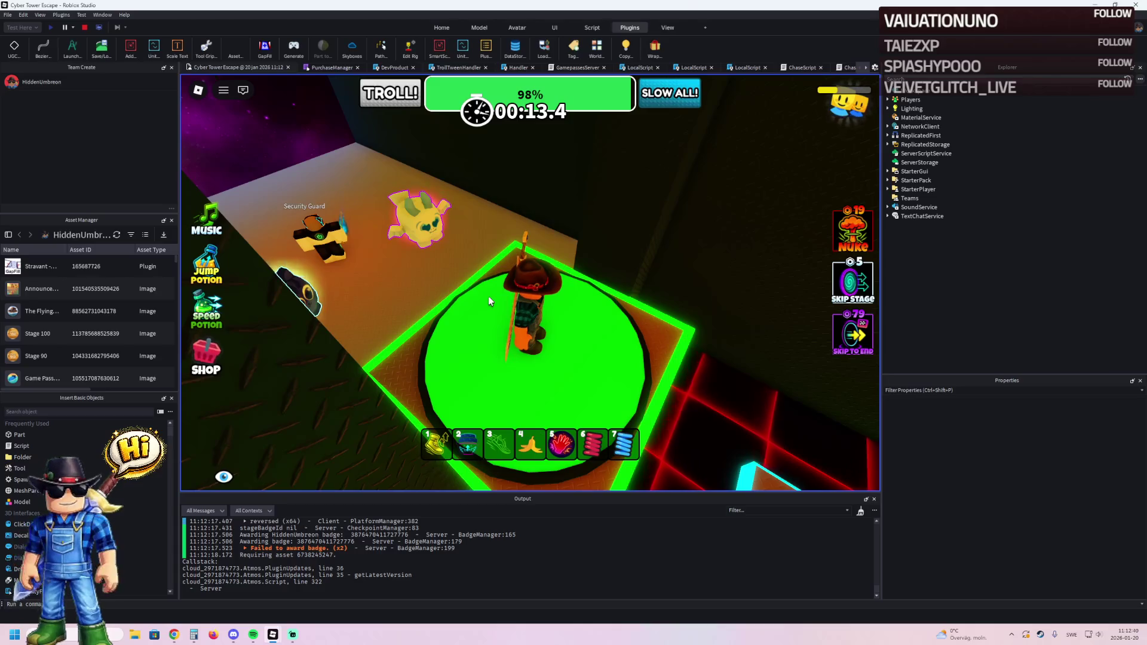
key(Left)
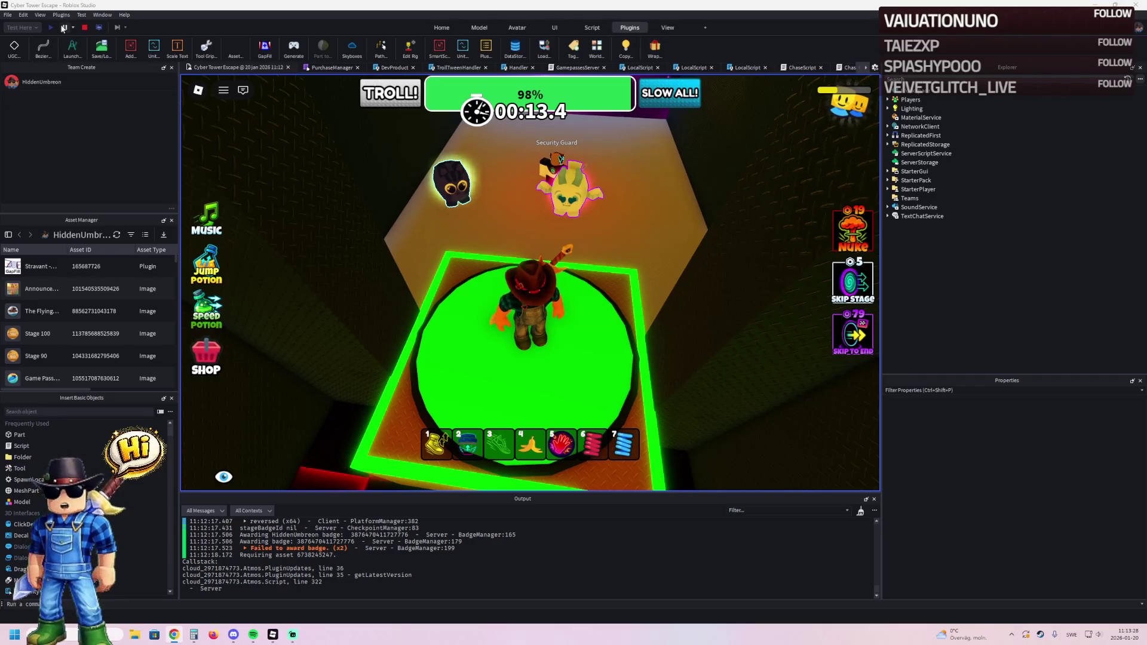
click(85, 28)
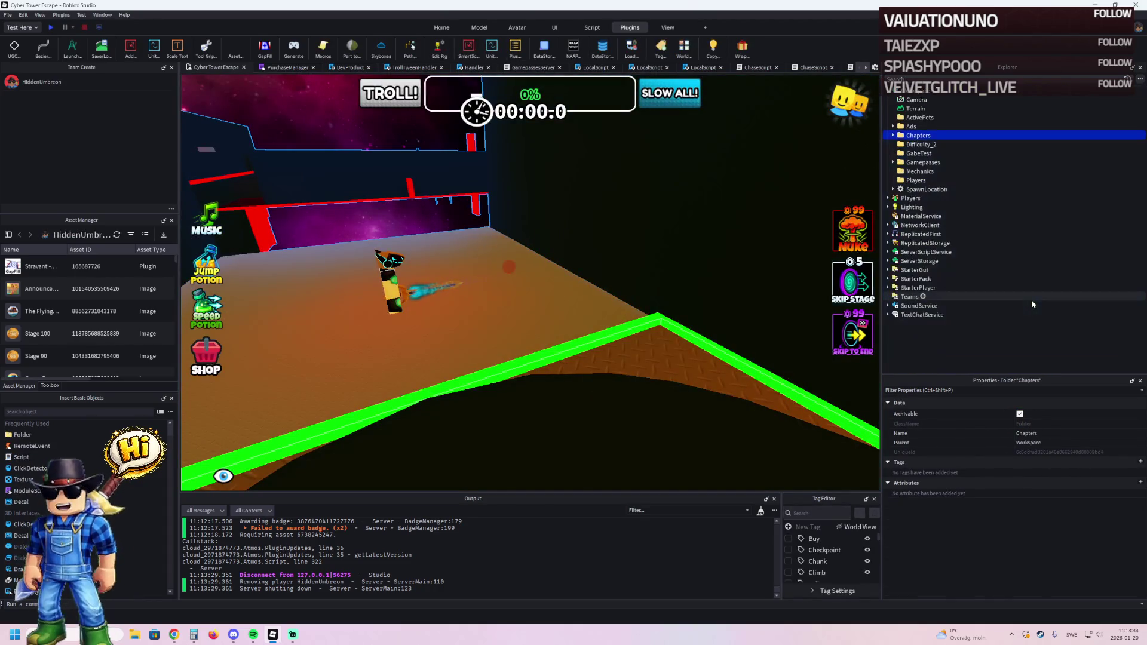
Expand StarterPlayer and StarterCharacterScripts and open the Health LocalScript in the editor.
click(970, 287)
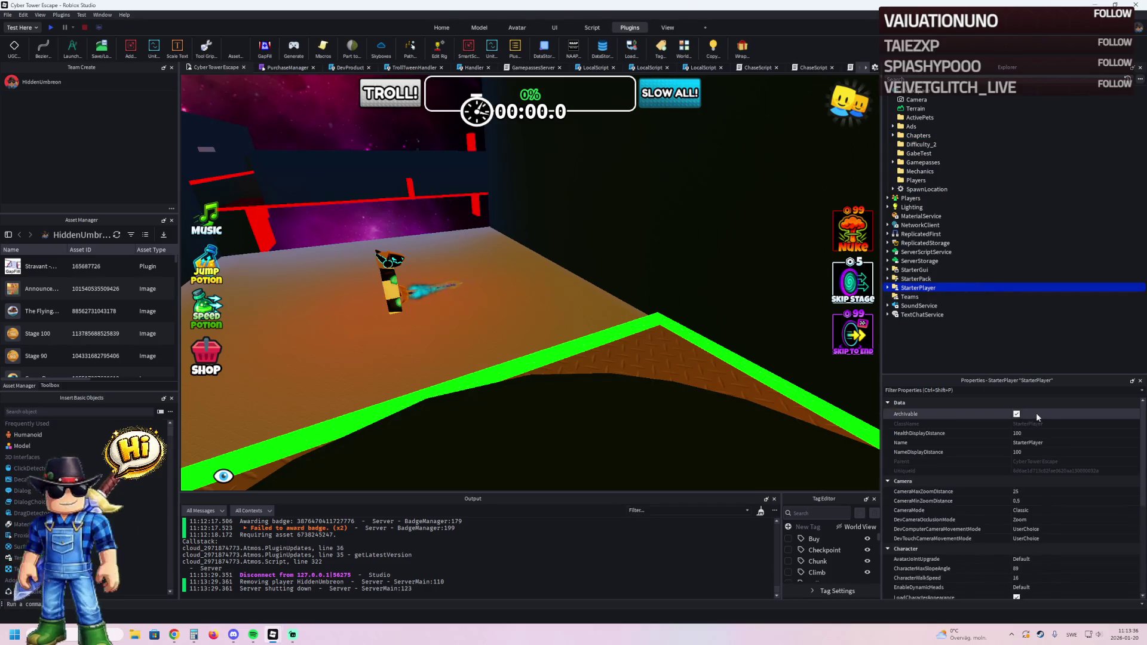
scroll(1049, 499, down, 5)
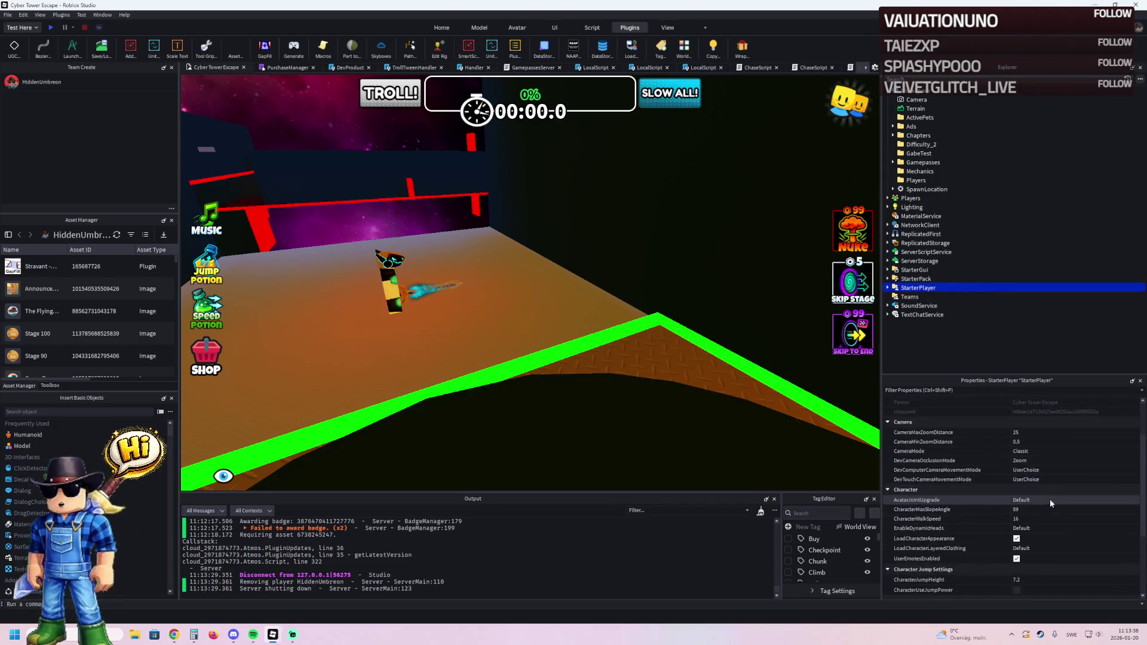
scroll(997, 478, up, 5)
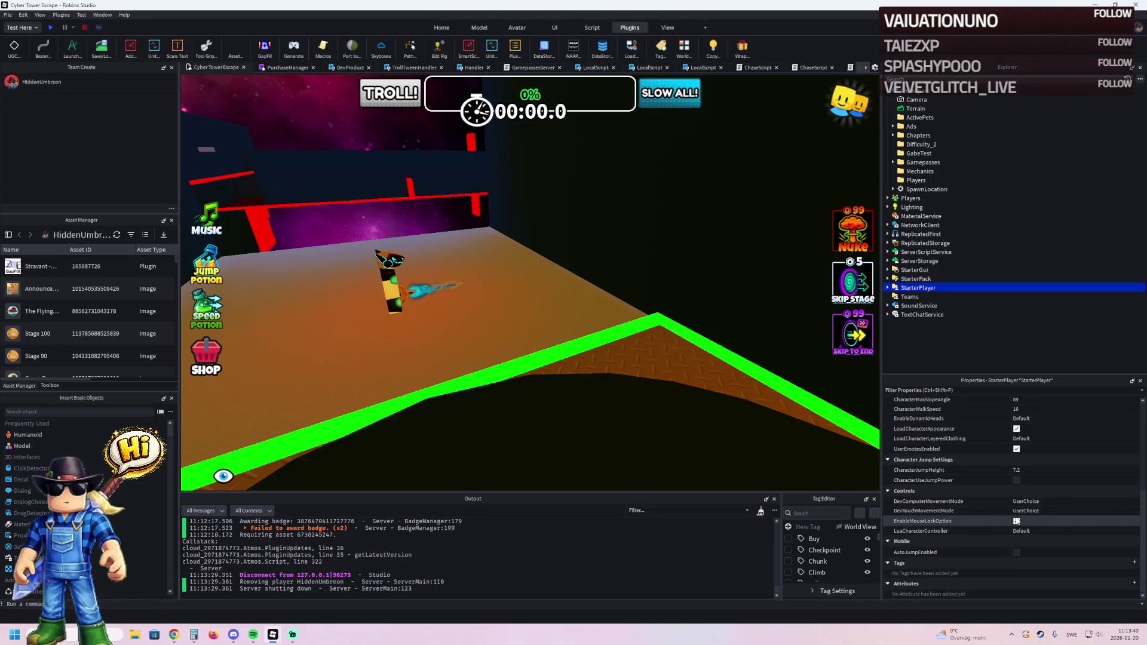
double_click(911, 290)
click(919, 297)
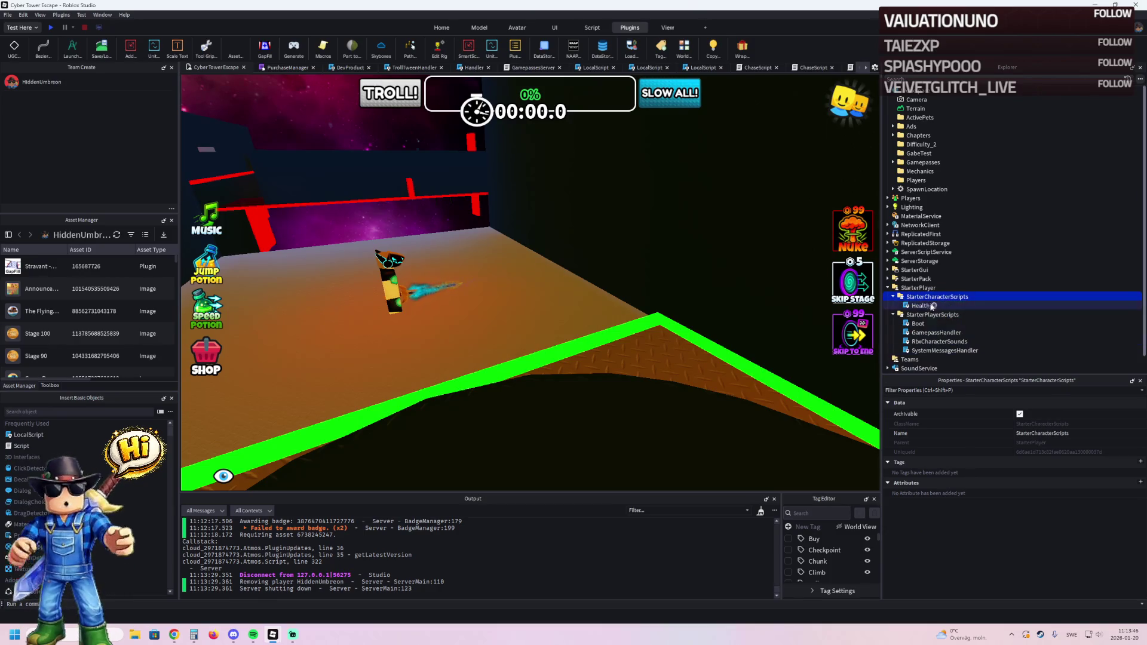
key(ctrl+v)
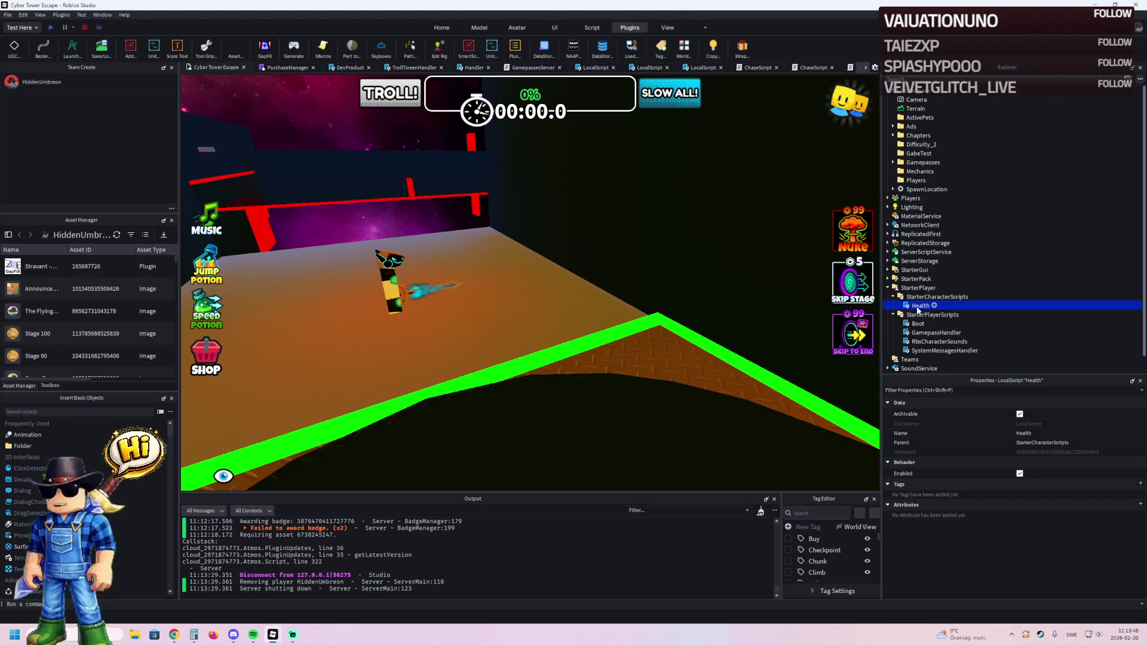
double_click(918, 306)
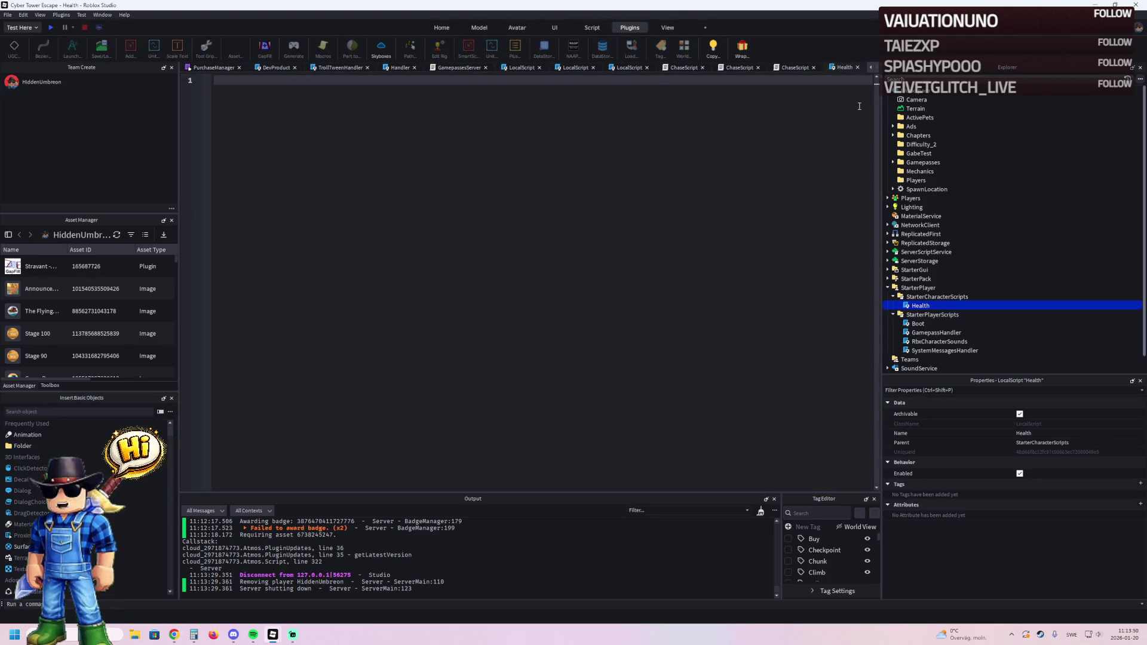
Close the Health script, check the Players and Workspace properties, and return to the Cyber Tower Escape scene.
click(858, 67)
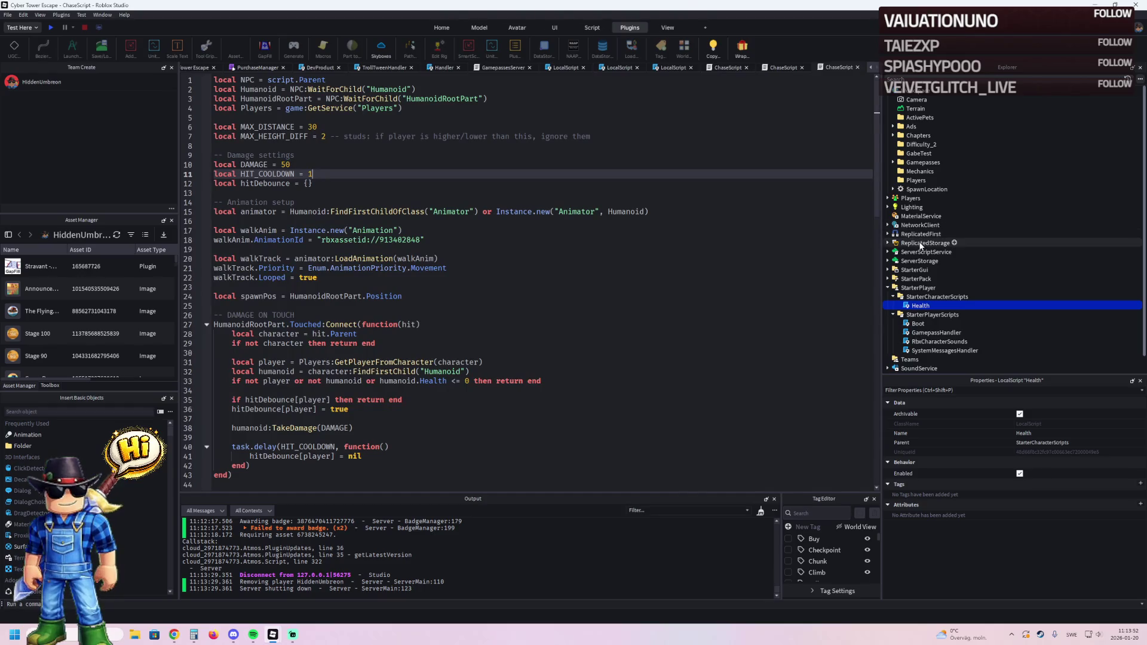
click(911, 199)
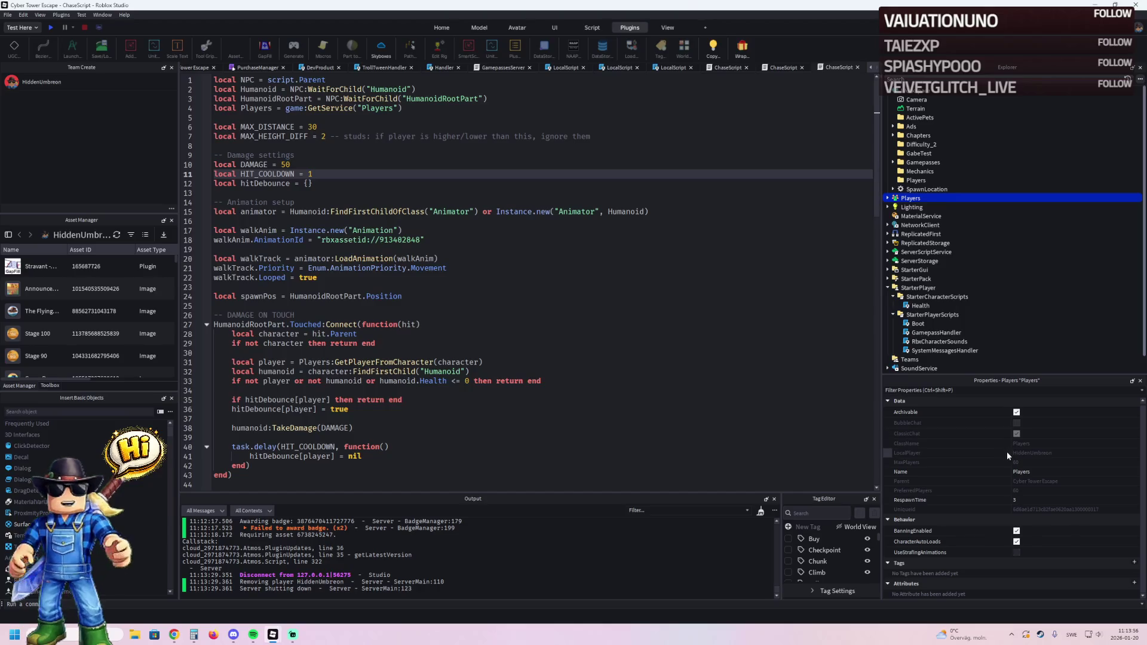
scroll(934, 330, down, 2)
scroll(932, 337, up, 2)
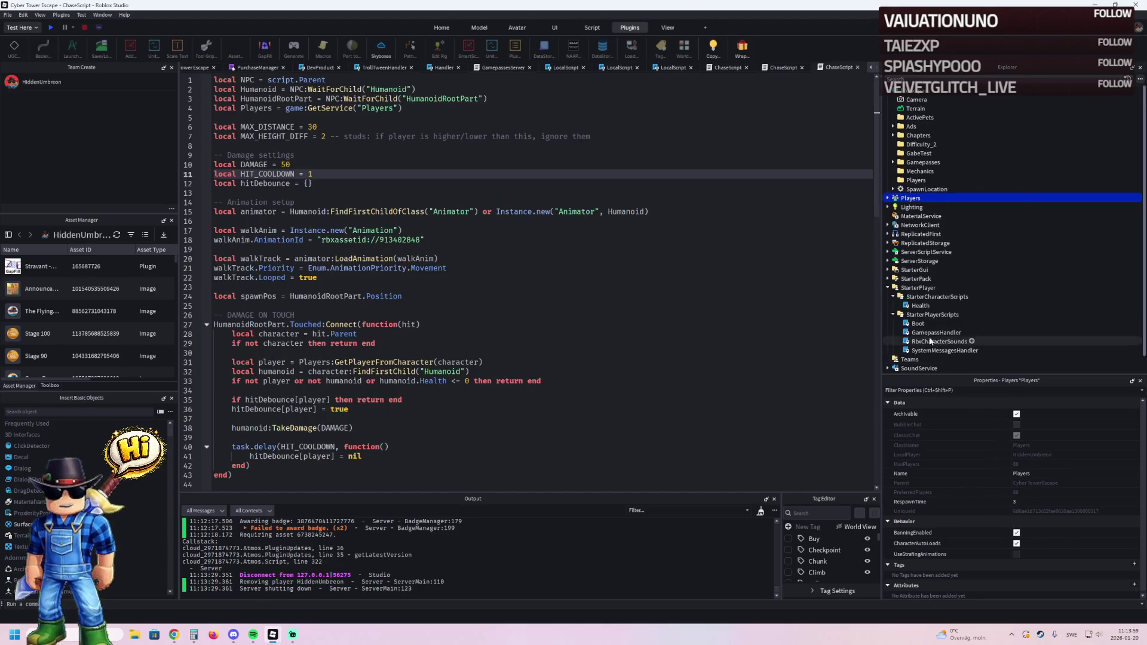
click(985, 93)
scroll(1022, 538, down, 5)
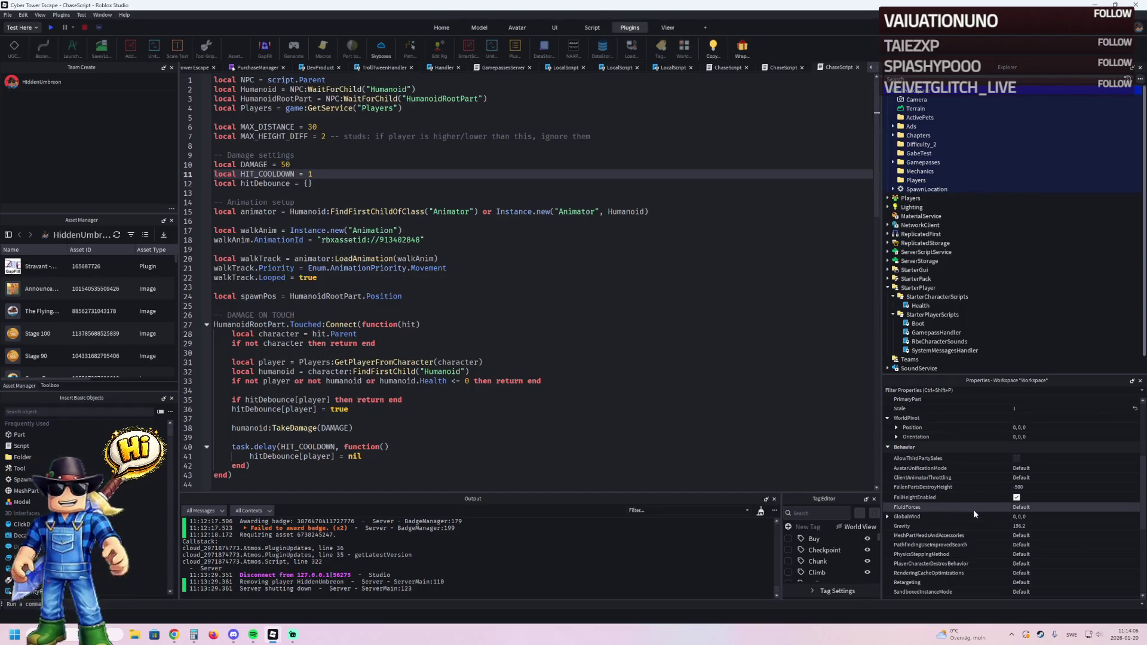
scroll(978, 521, down, 1)
scroll(977, 521, down, 5)
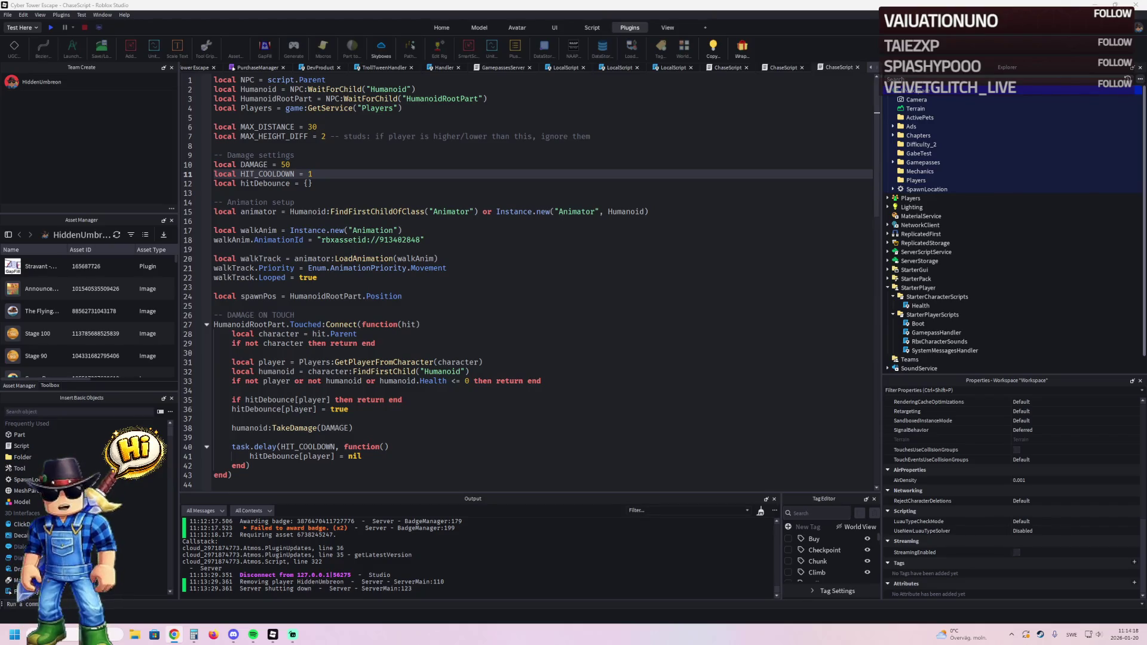
click(199, 70)
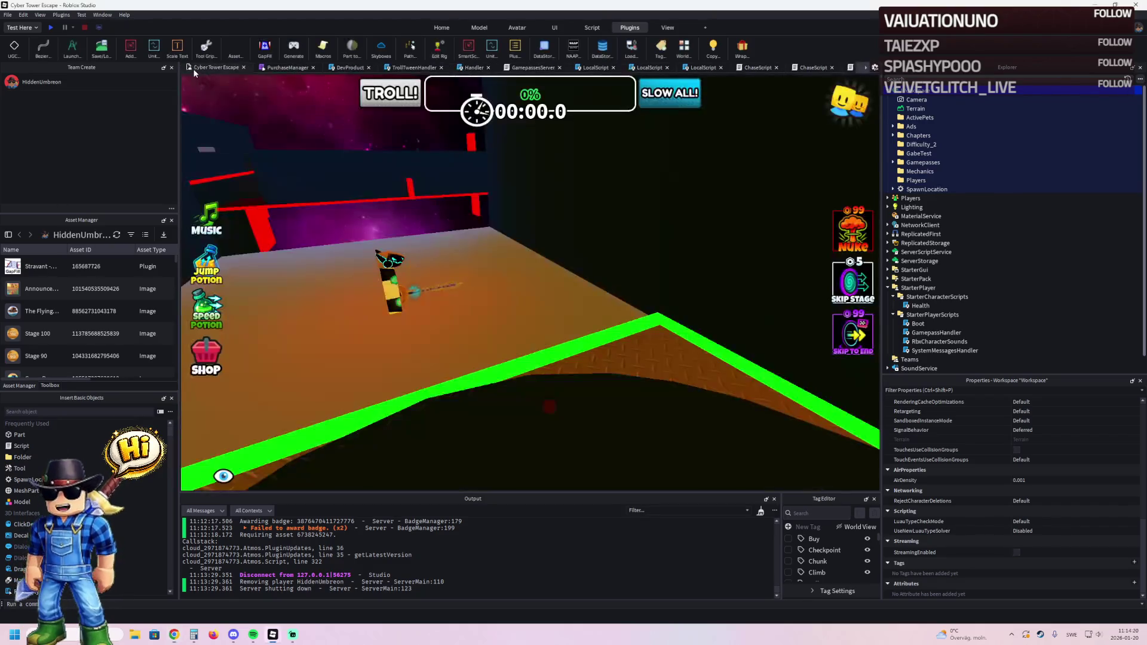
Fly the camera past the Security Guard and orange floor to the white-framed wall and select it.
key(w)
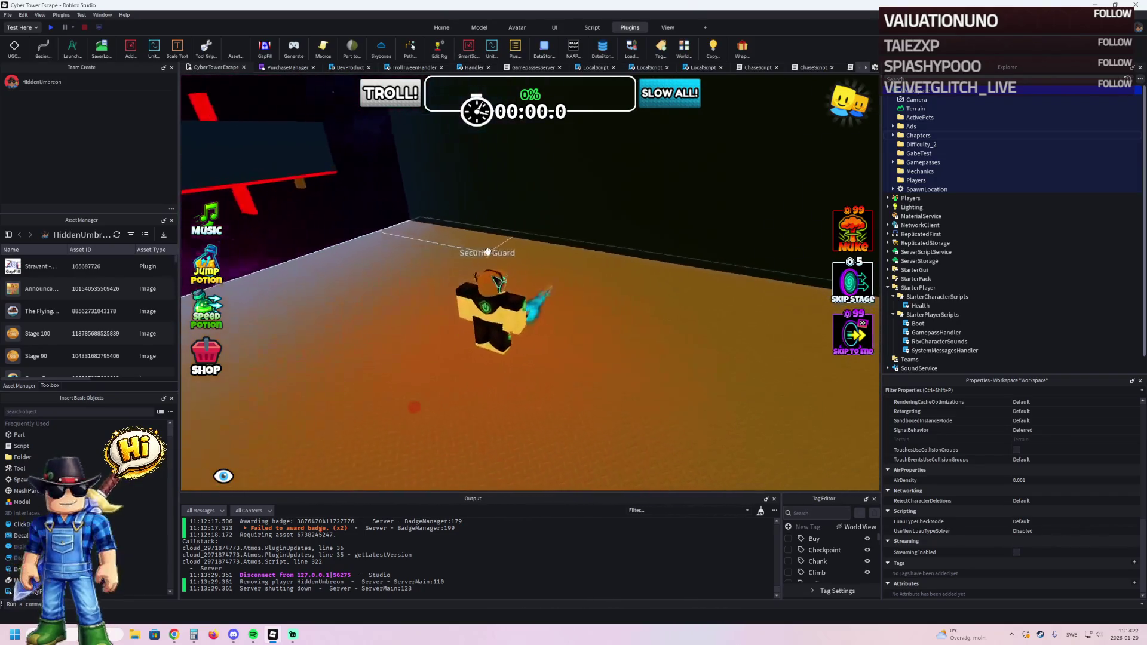
key(w)
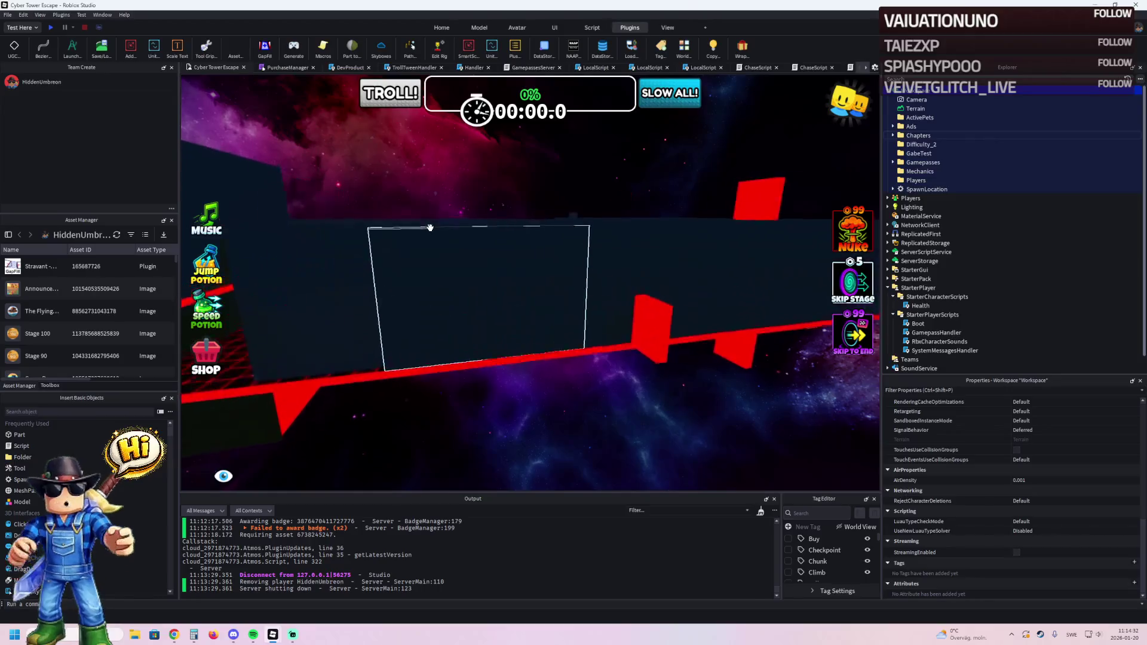
key(w)
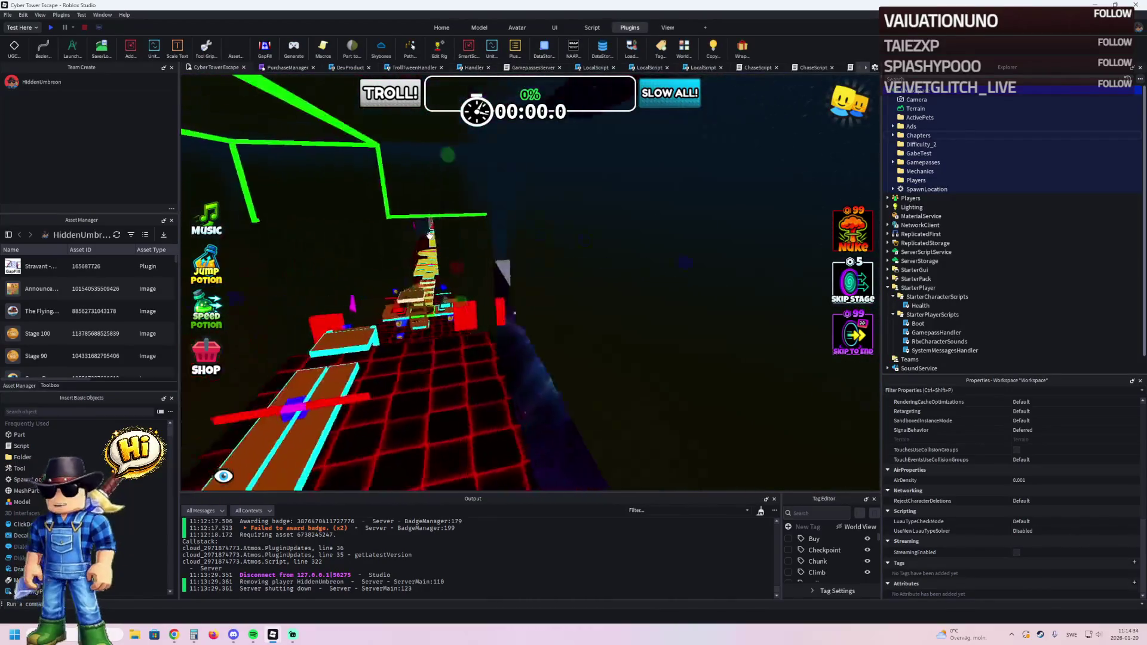
key(w)
click(426, 239)
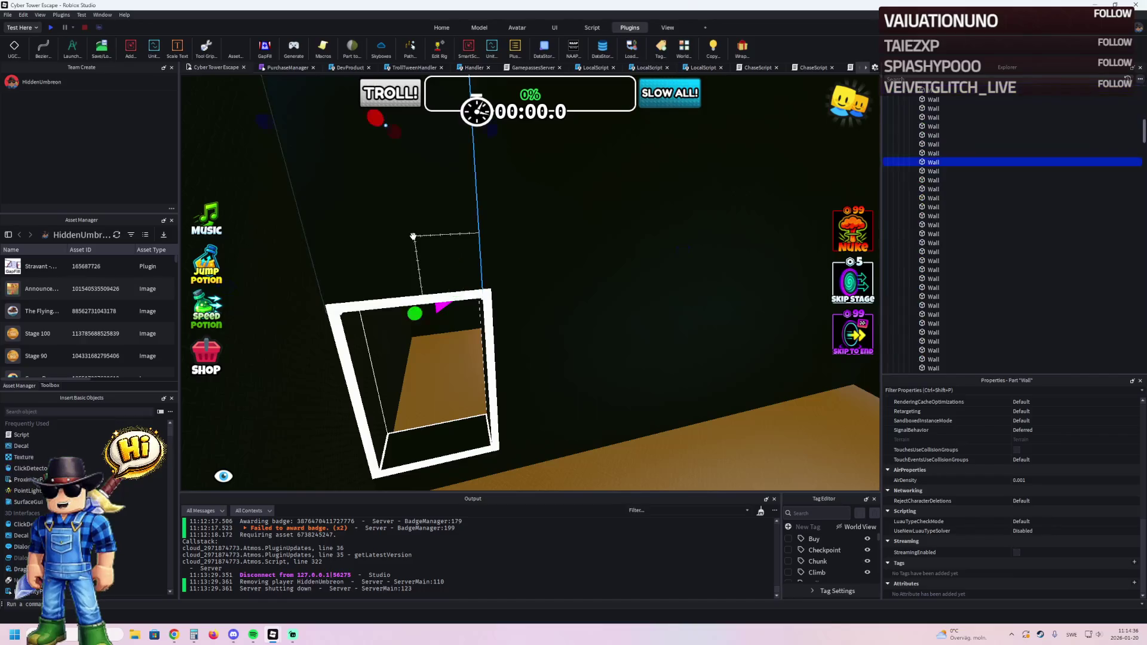
Select all twelve white Neon frame parts, focus on them, and group them with Ctrl+G.
click(479, 279)
scroll(514, 269, up, 3)
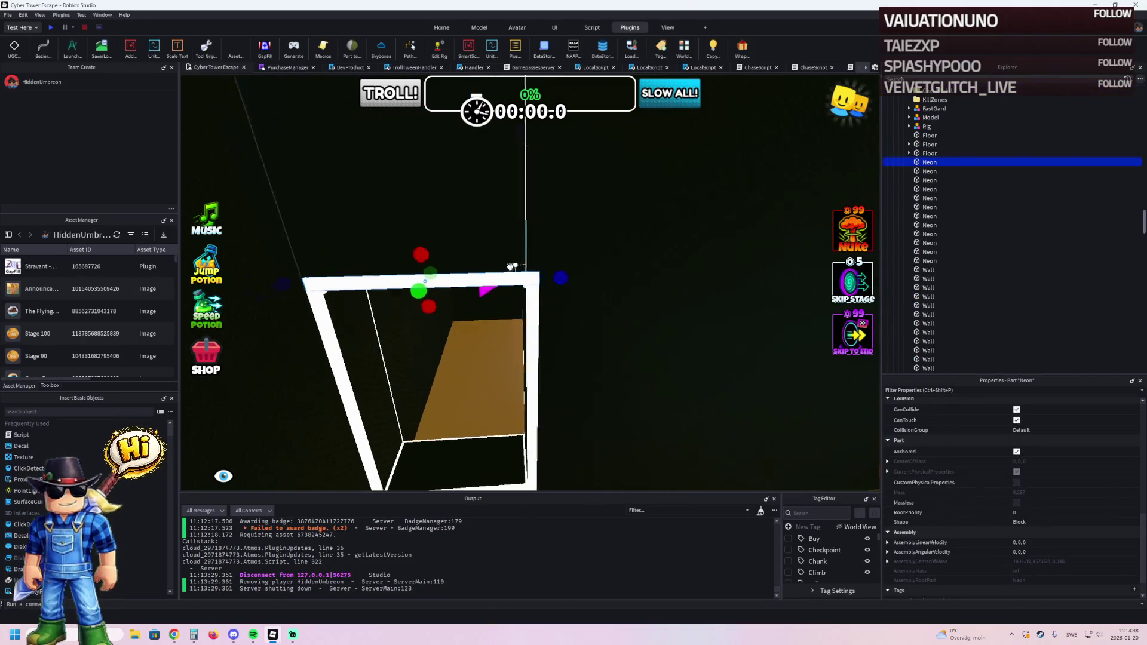
scroll(553, 306, down, 5)
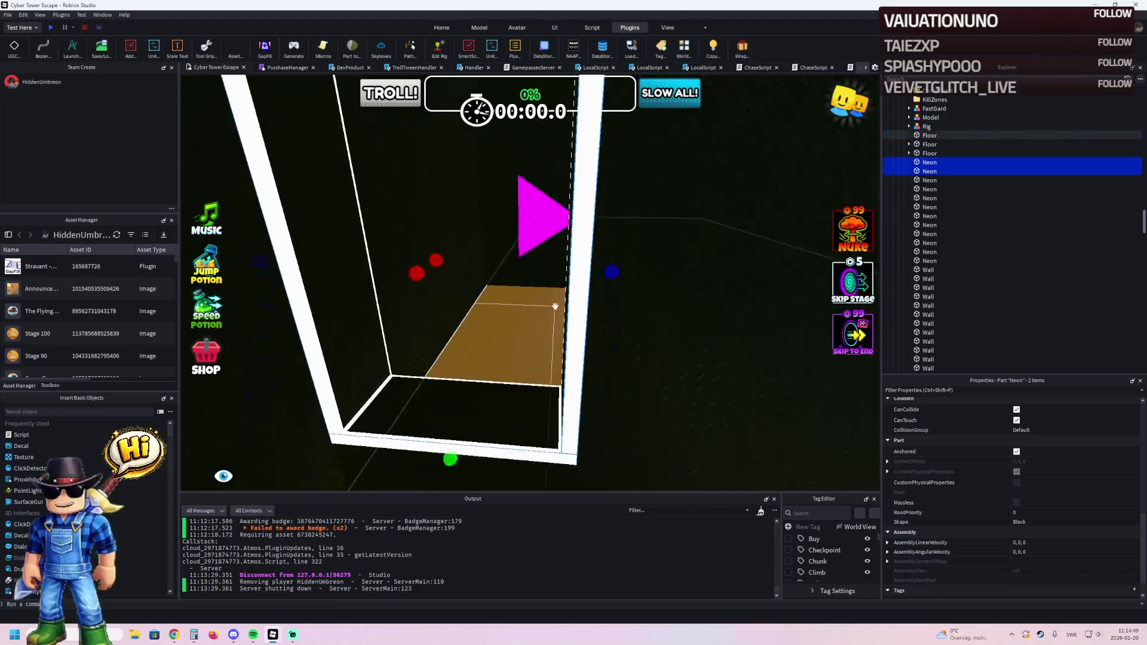
ctrl+click(578, 420)
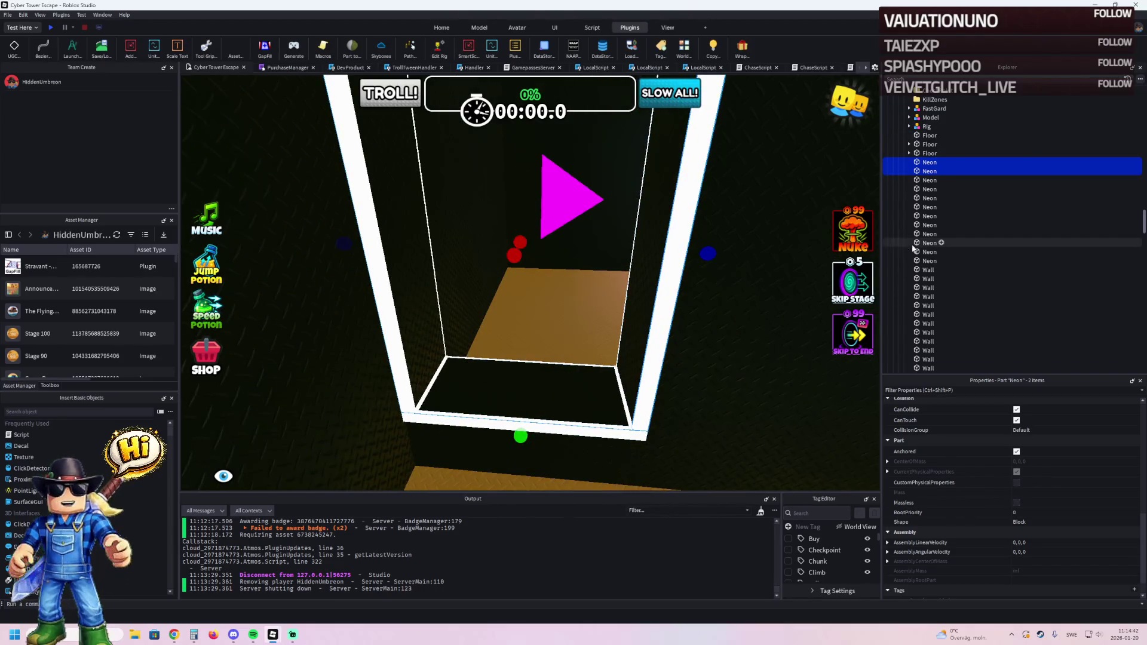
click(922, 260)
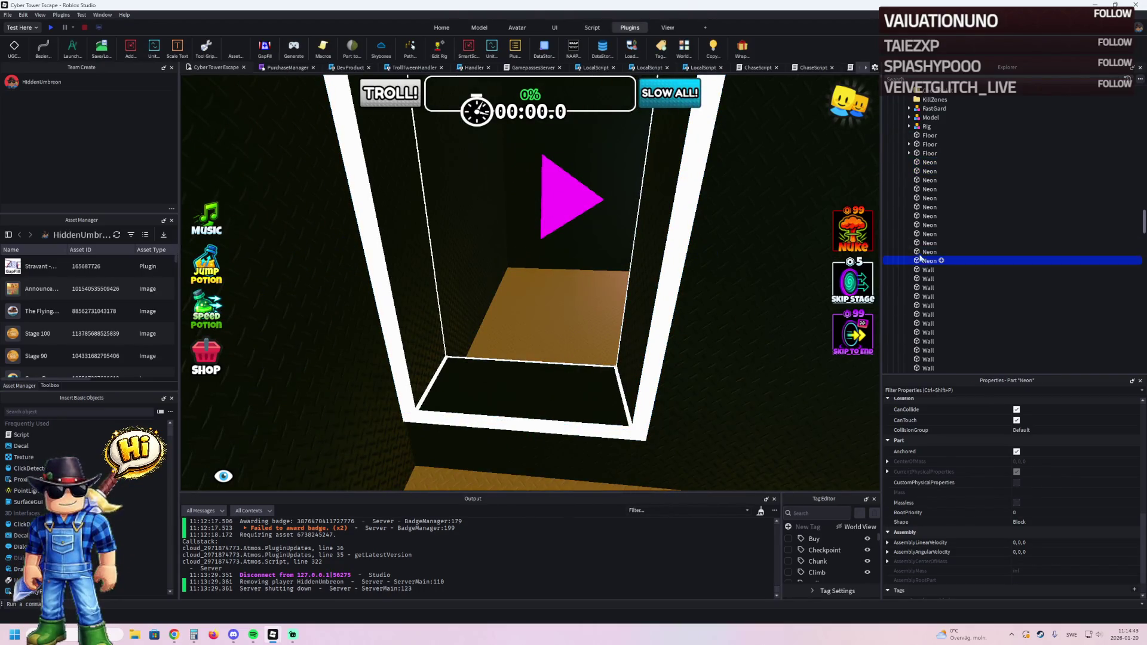
shift+click(925, 162)
key(f)
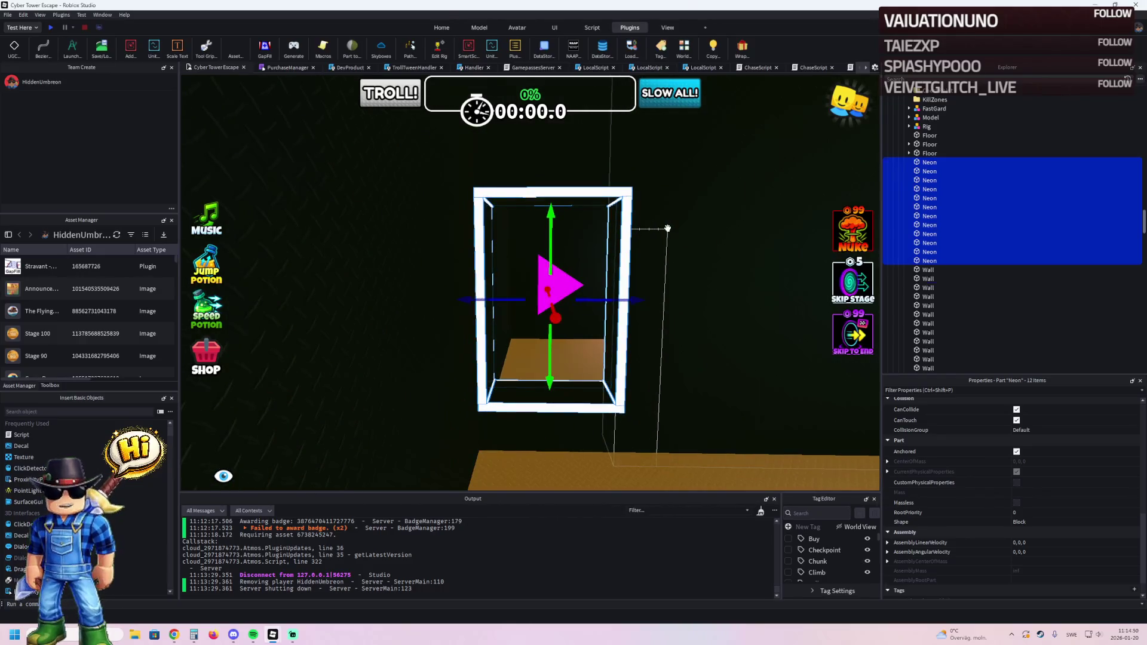
key(ctrl+g)
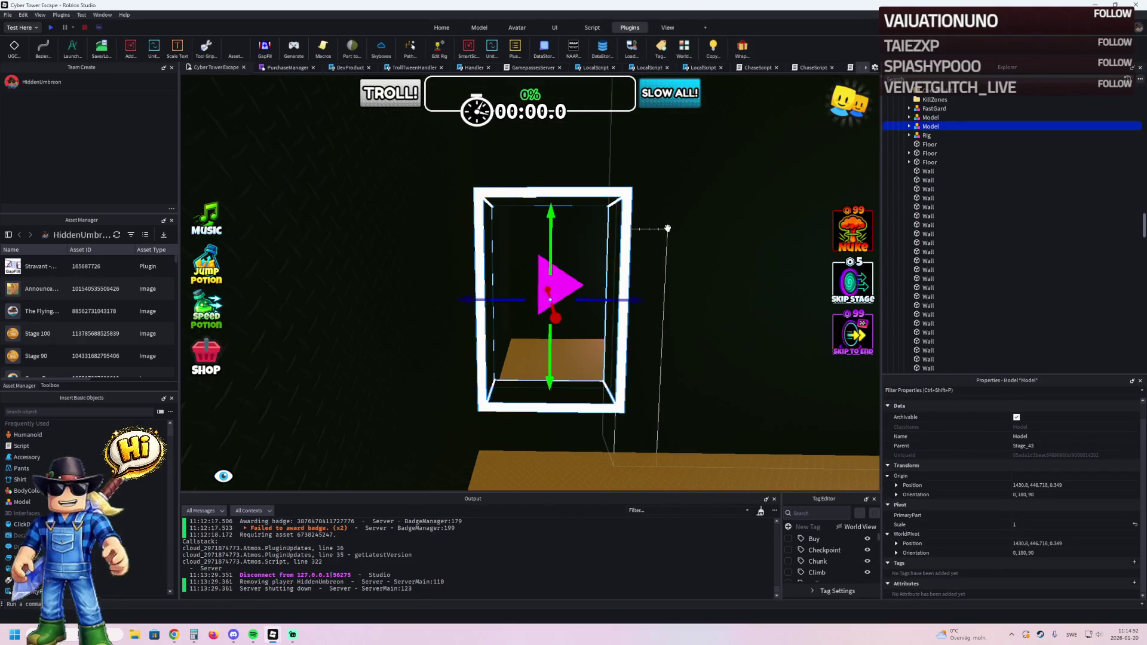
Duplicate the white neon doorway frame model and move the copy over to the new room.
scroll(667, 228, up, 5)
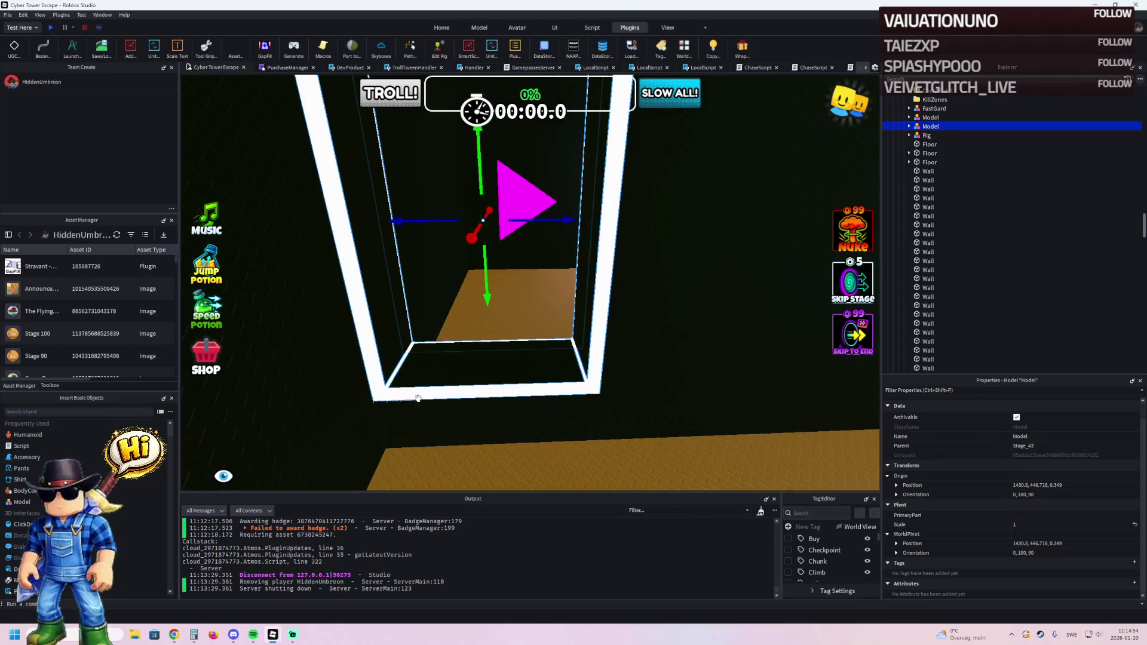
key(ctrl+d)
mouse_move(514, 216)
mouse_down()
mouse_move(516, 237)
mouse_move(390, 243)
mouse_move(506, 233)
mouse_up()
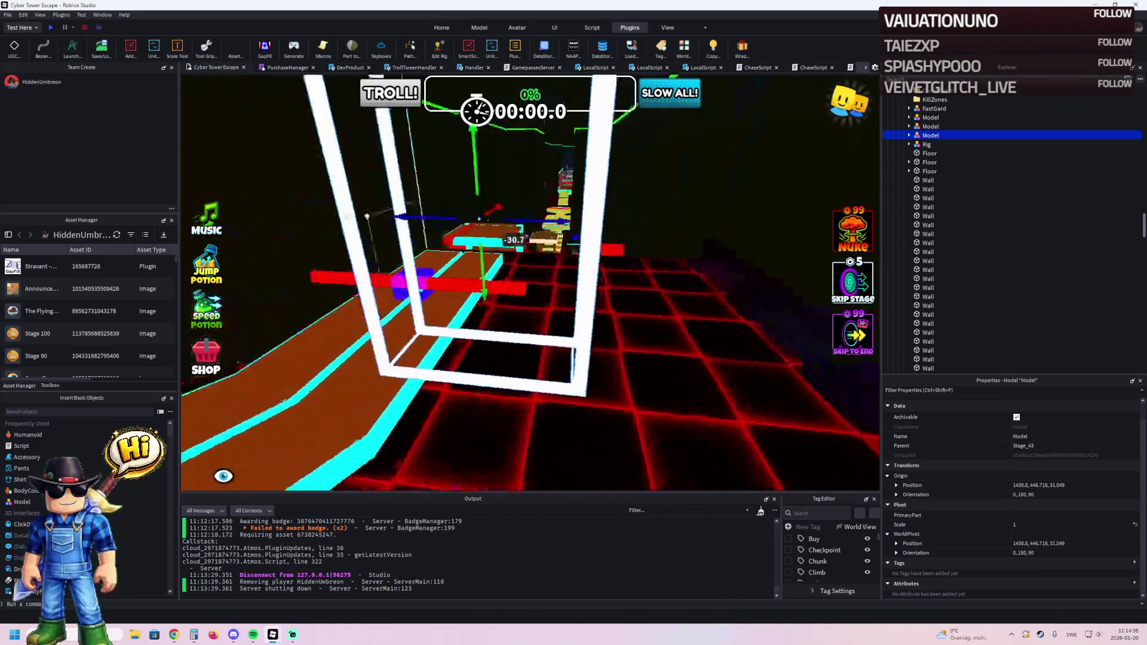
key(a)
mouse_move(422, 316)
mouse_down()
mouse_move(442, 263)
mouse_move(409, 263)
mouse_move(391, 293)
mouse_move(386, 362)
mouse_move(512, 328)
mouse_move(333, 289)
mouse_move(436, 257)
mouse_move(561, 304)
mouse_move(547, 310)
mouse_up()
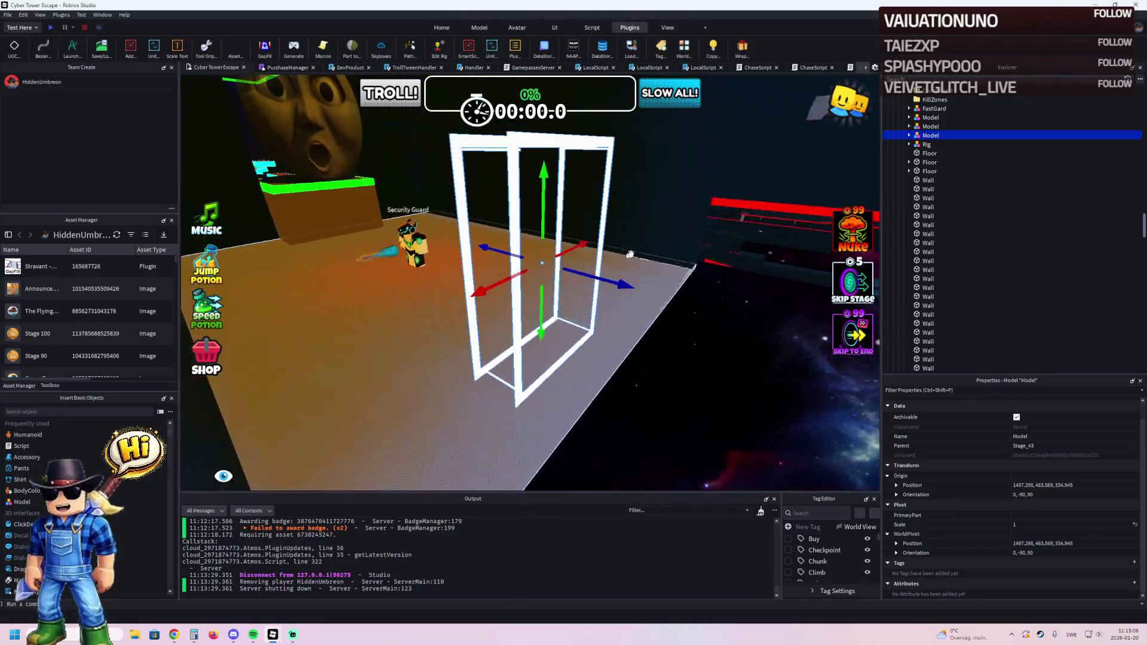
Duplicate a black wall, rotate the copy 180 degrees, and slide it 22.8 studs along its depth.
click(656, 232)
key(ctrl+d)
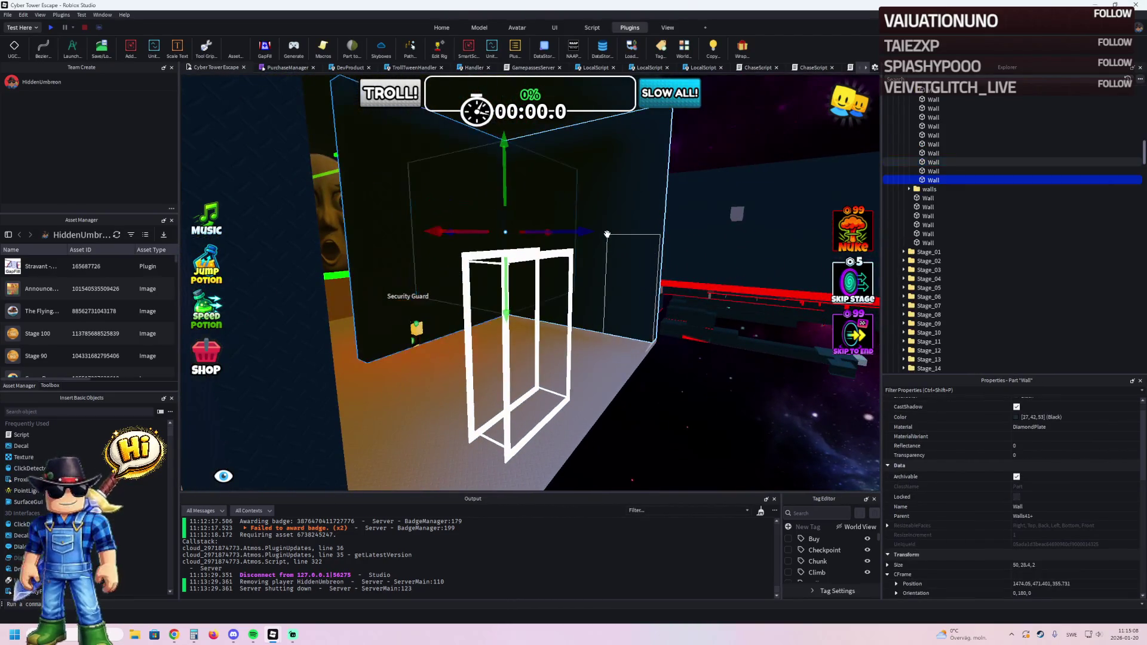
key(ctrl+r)
scroll(562, 225, down, 1)
drag(532, 224, 688, 233)
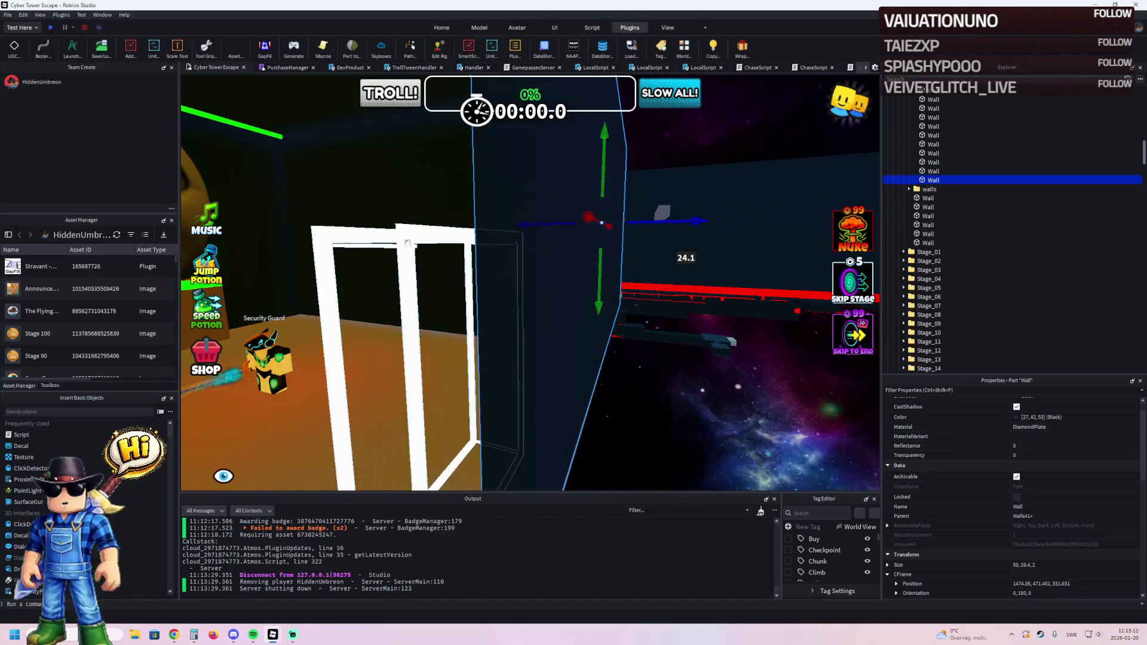
Delete the leftover doorway frame model and select two walls of the doorway.
click(591, 231)
double_click(927, 161)
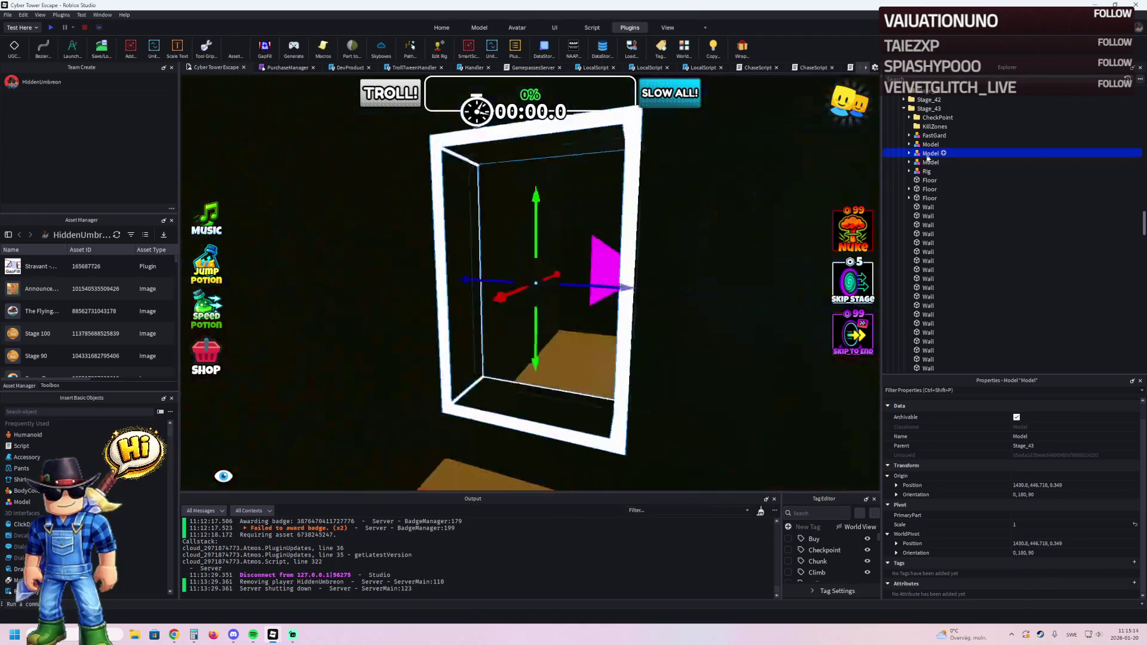
key(Delete)
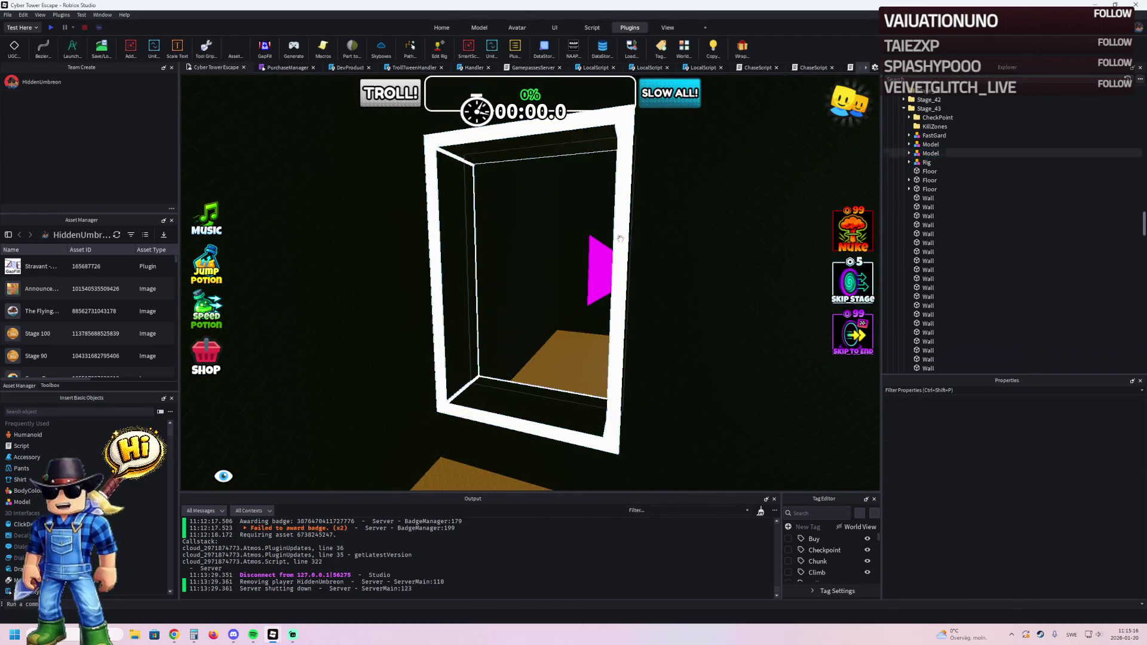
click(687, 359)
ctrl+click(482, 422)
key(e)
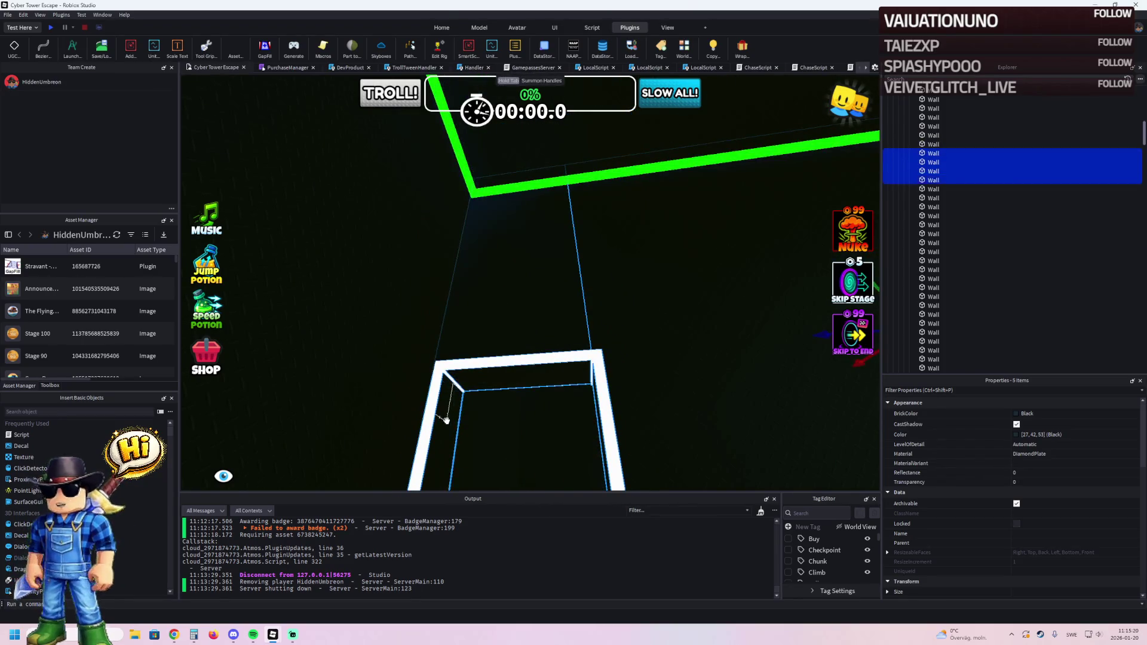
Shift the selected black walls along their depth axis and 53.7 studs sideways around the doorway.
scroll(446, 420, down, 5)
drag(663, 261, 392, 285)
key(w)
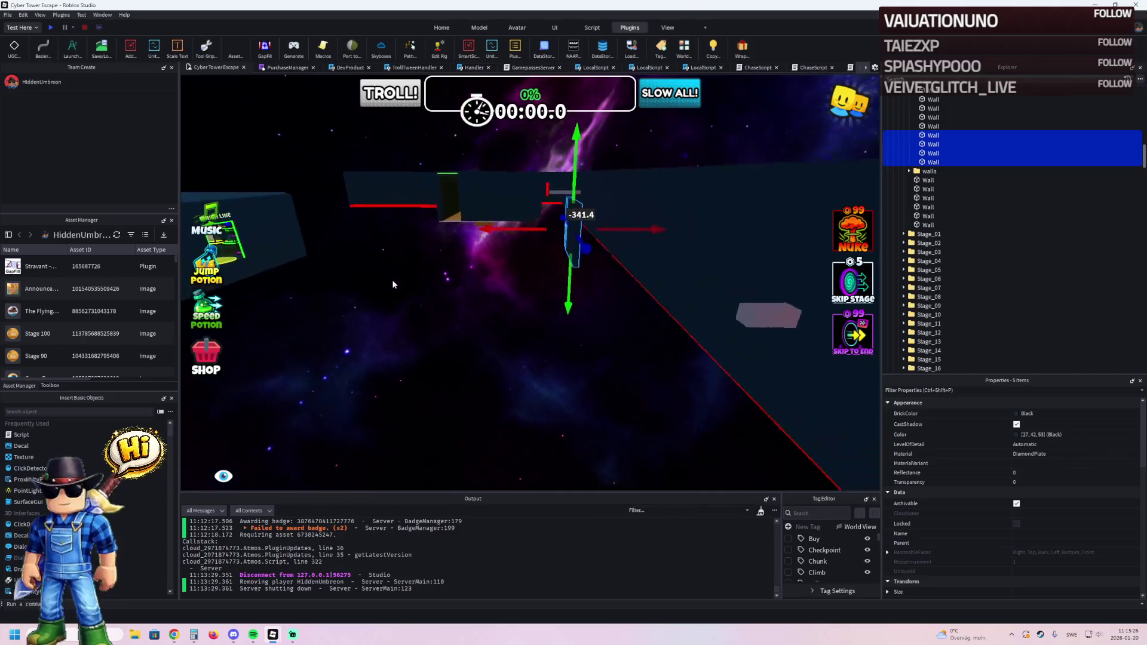
drag(435, 258, 353, 270)
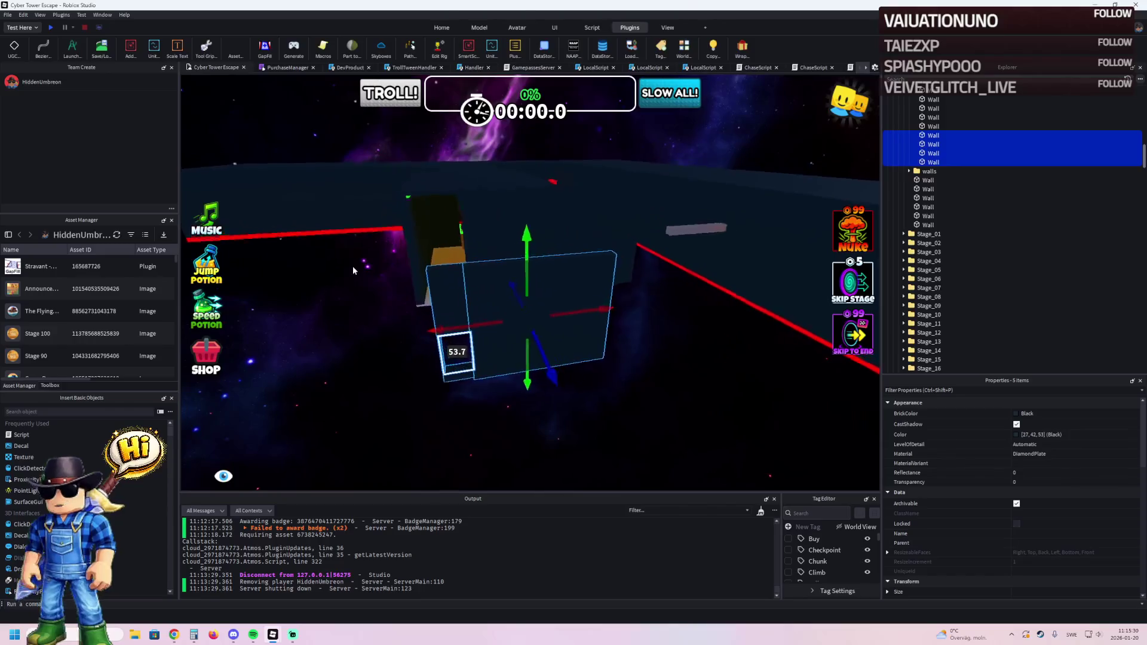
Move the doorway model and walls in Explorer directly under the Stage_59 folder.
ctrl+click(542, 236)
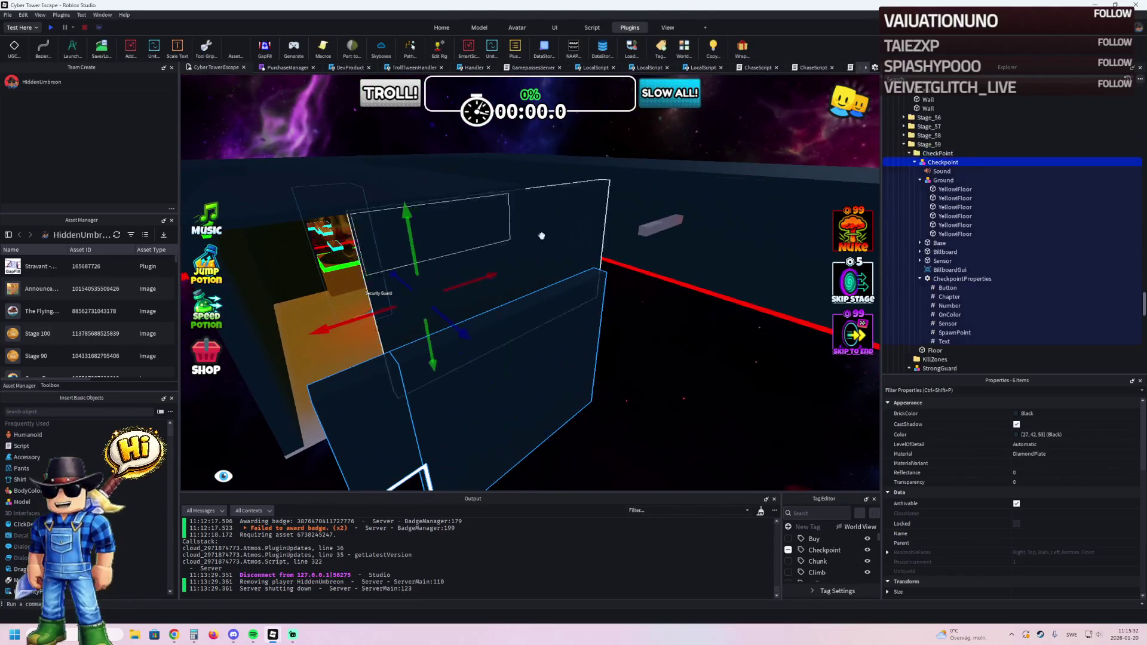
drag(932, 157, 921, 154)
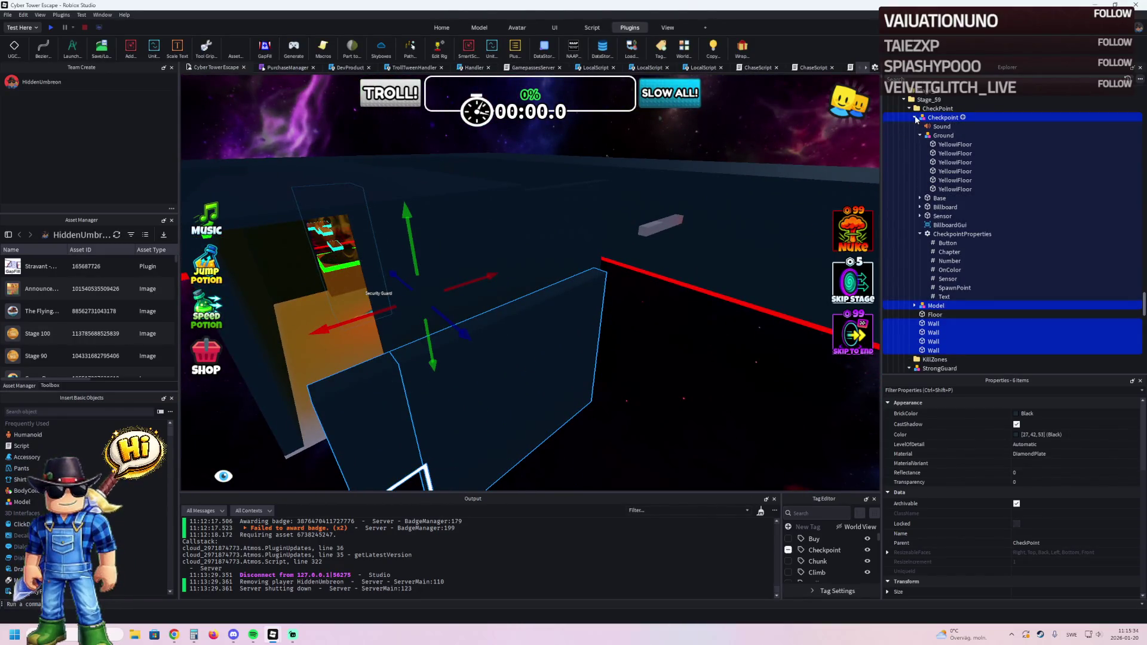
click(915, 119)
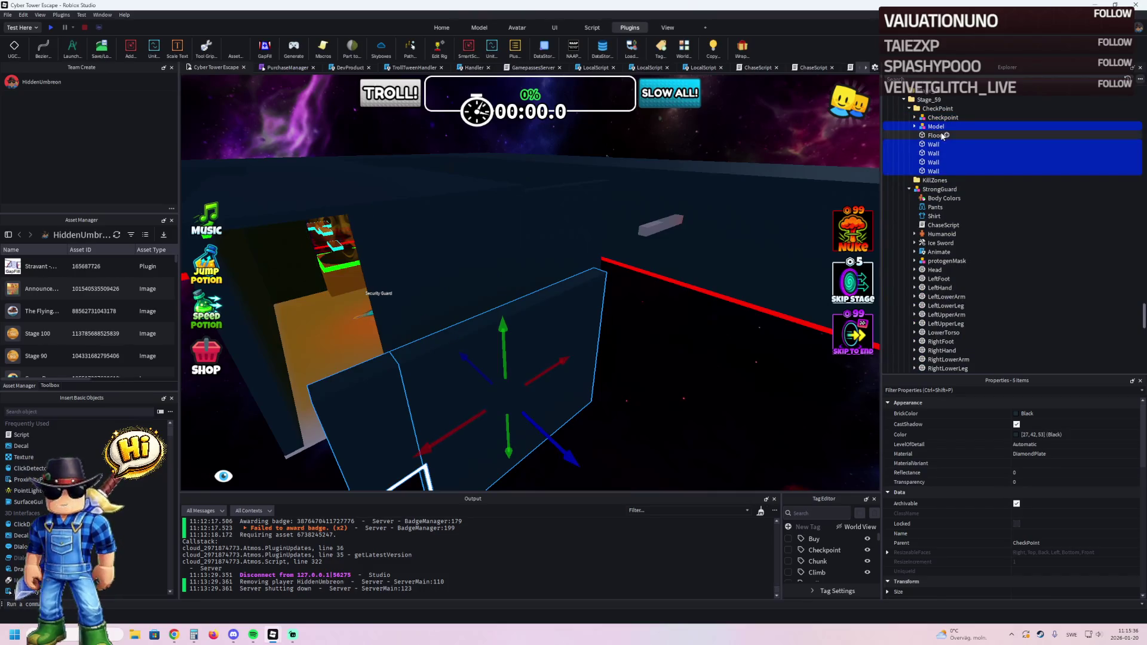
drag(936, 108, 929, 100)
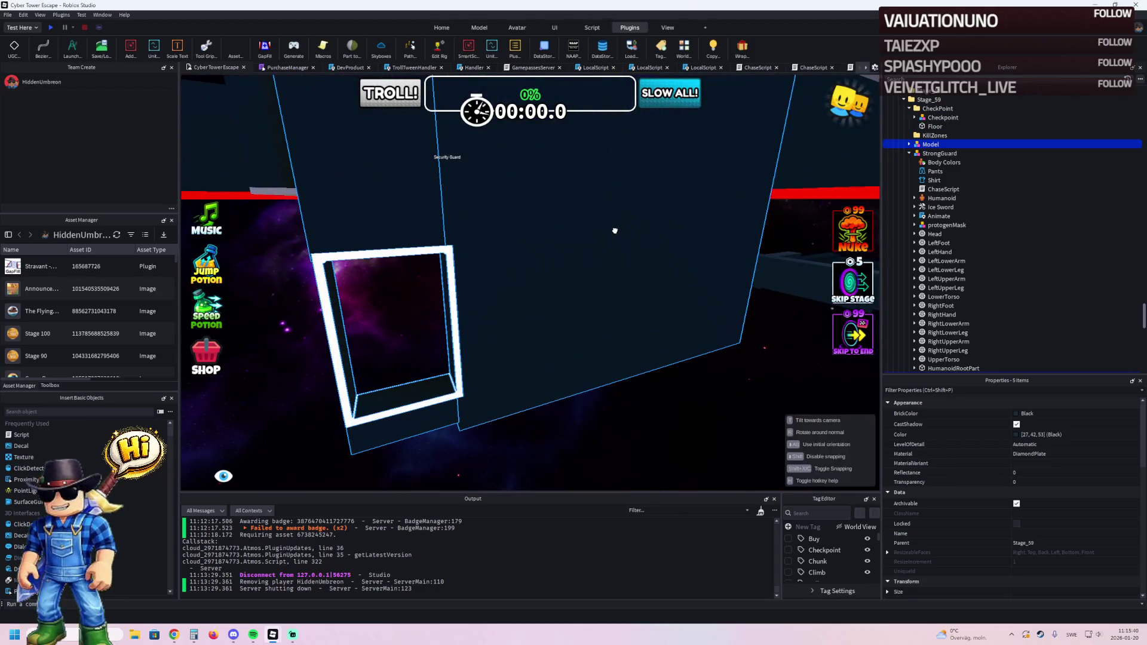
Lower the Stage_59 model 9 studs and fine-tune its position along the depth axis.
mouse_move(606, 292)
mouse_down()
mouse_move(610, 176)
mouse_move(605, 221)
mouse_up()
mouse_move(589, 365)
mouse_down()
mouse_move(519, 332)
mouse_move(479, 325)
mouse_move(478, 338)
mouse_up()
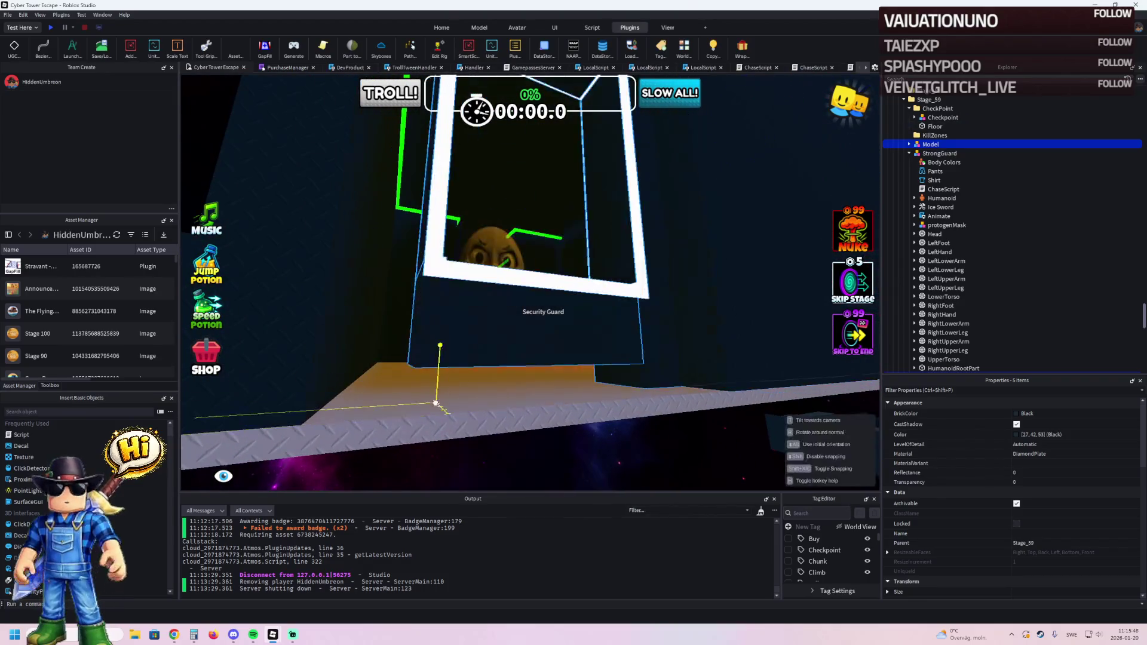
mouse_move(514, 385)
mouse_down()
mouse_move(628, 379)
mouse_move(648, 396)
mouse_up()
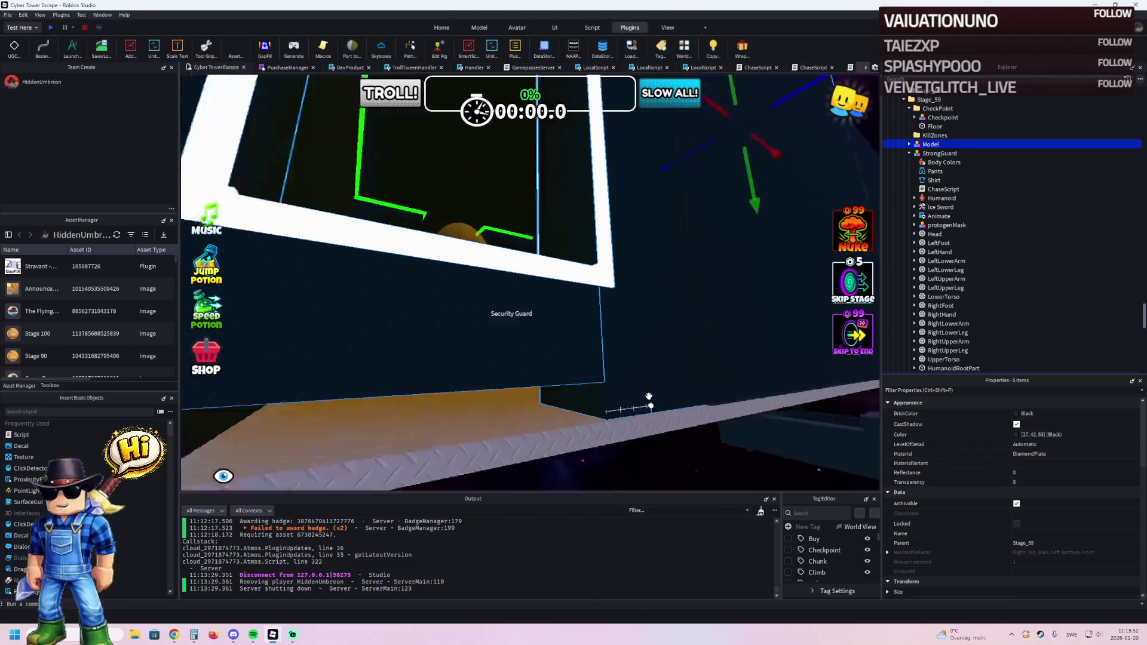
drag(604, 239, 608, 243)
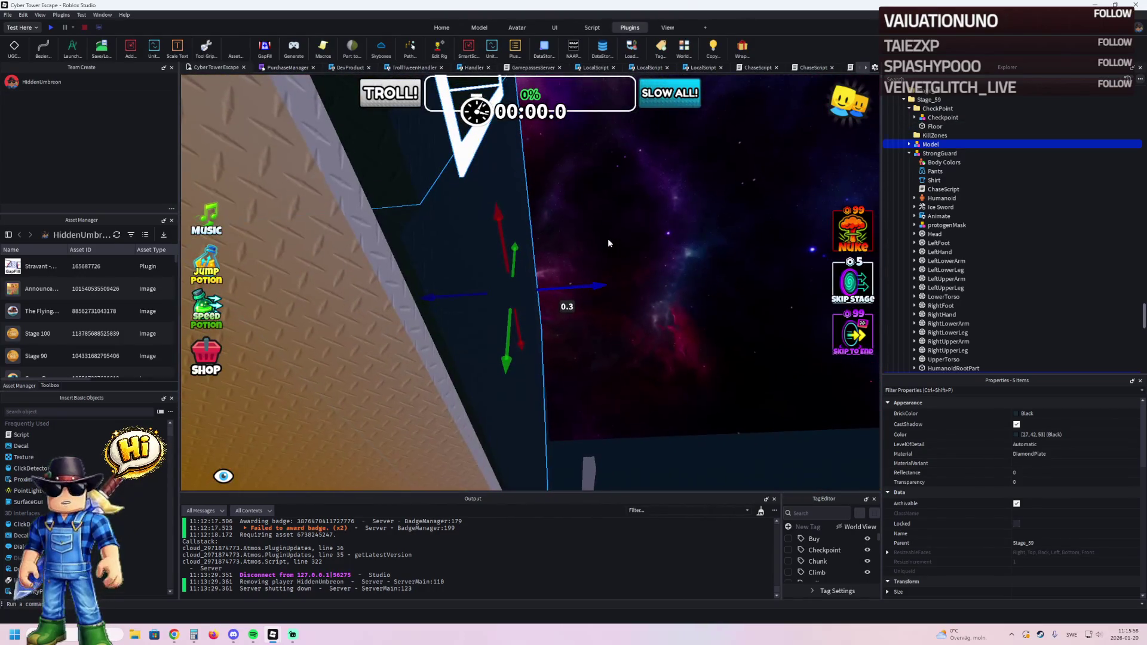
drag(585, 287, 577, 288)
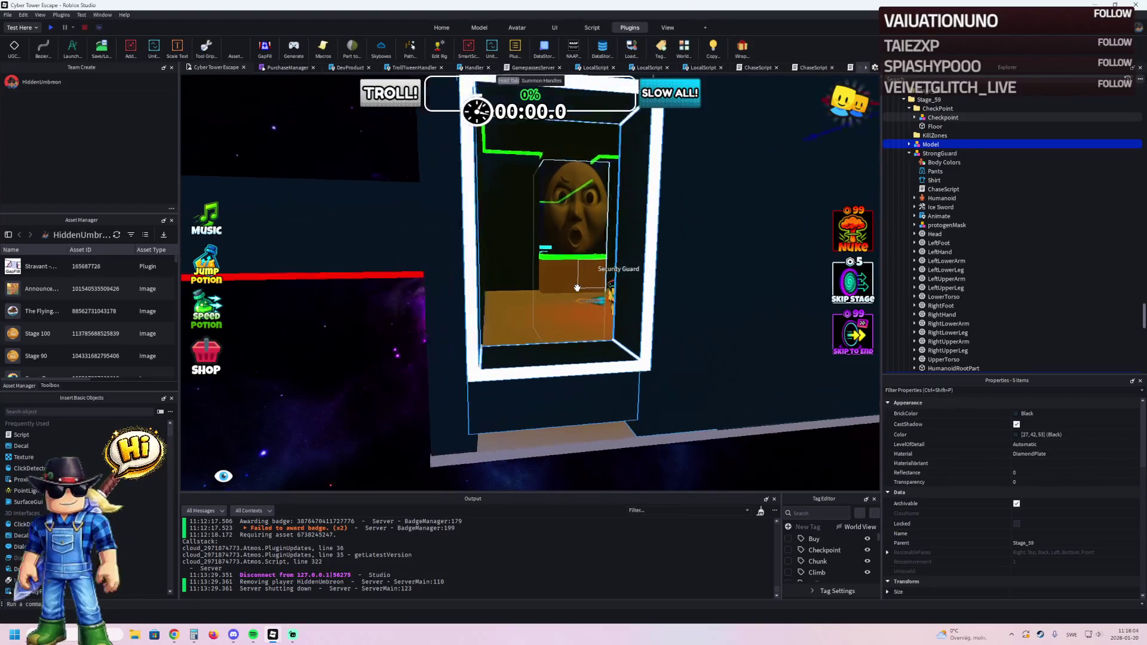
Nudge the model slightly along its X axis and check its alignment with the doorway side-on.
drag(685, 181, 692, 183)
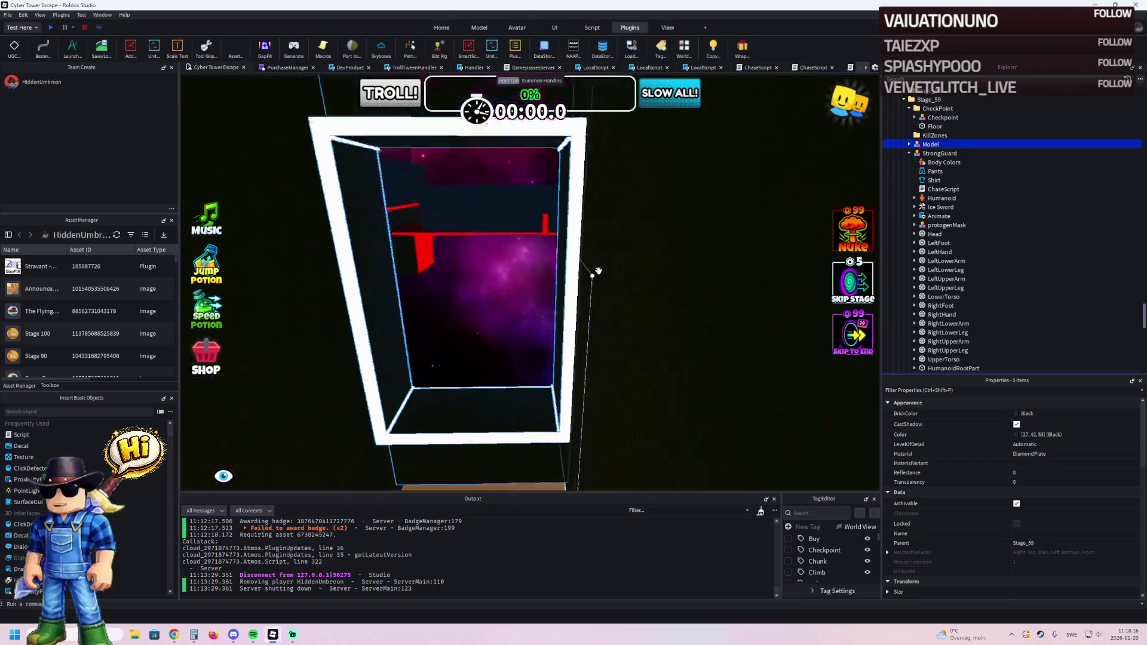
key(a)
mouse_move(403, 214)
mouse_down()
mouse_move(416, 220)
mouse_move(354, 210)
mouse_up()
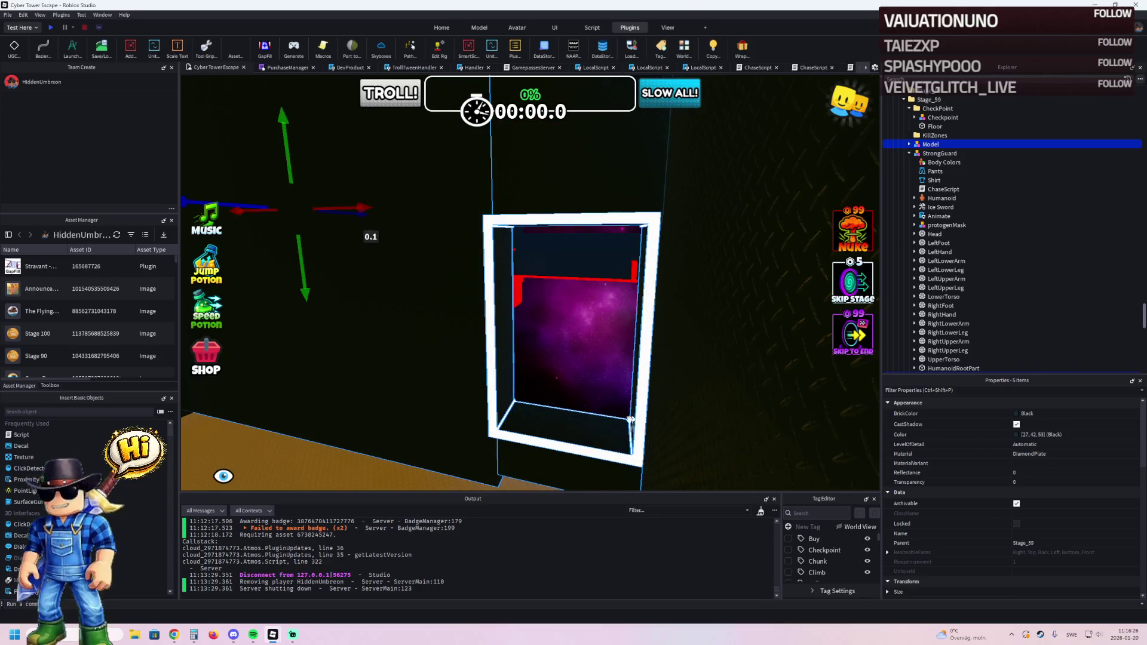
key(w)
key(w)
click(612, 322)
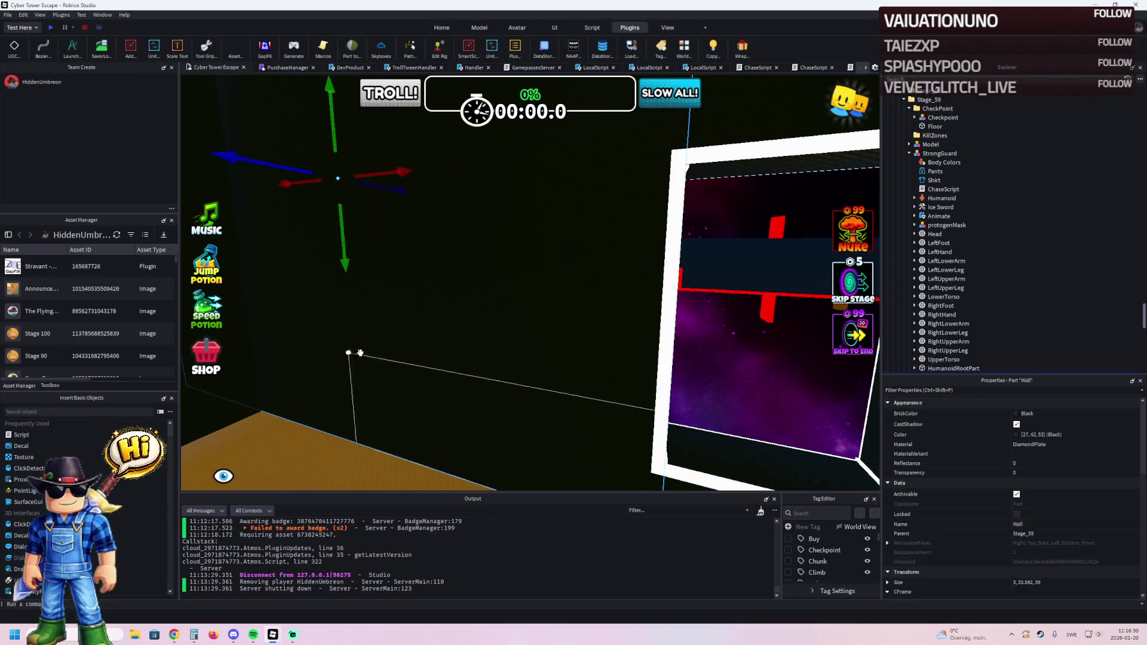
Shorten the long Walls41+ wall from 50 to about 26 studs.
key(d)
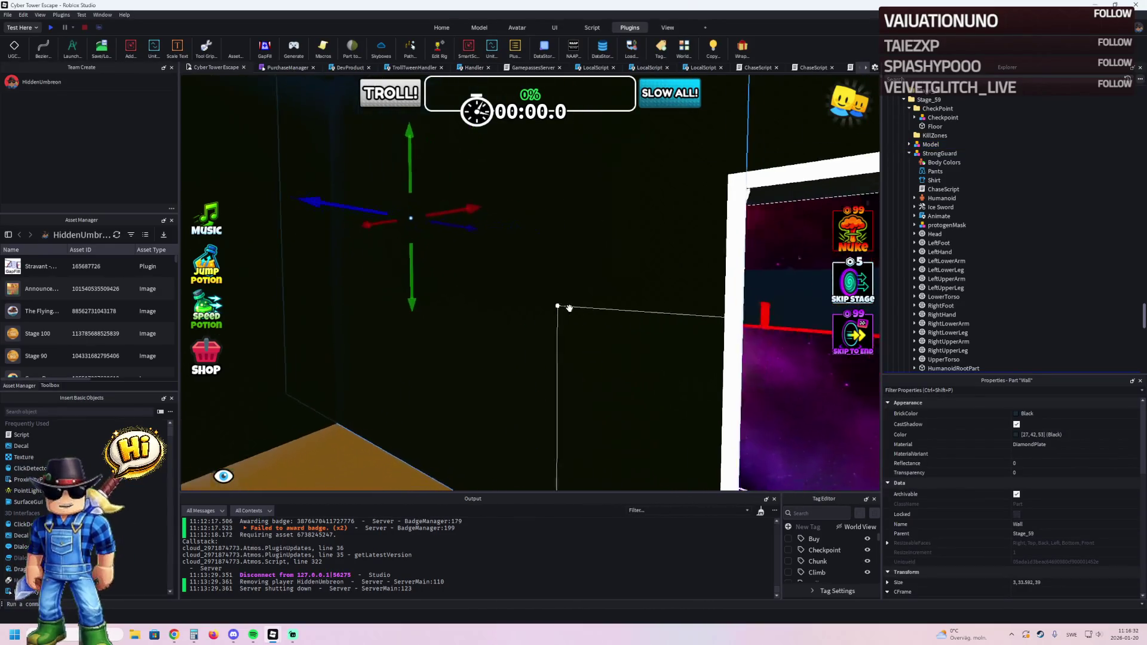
key(e)
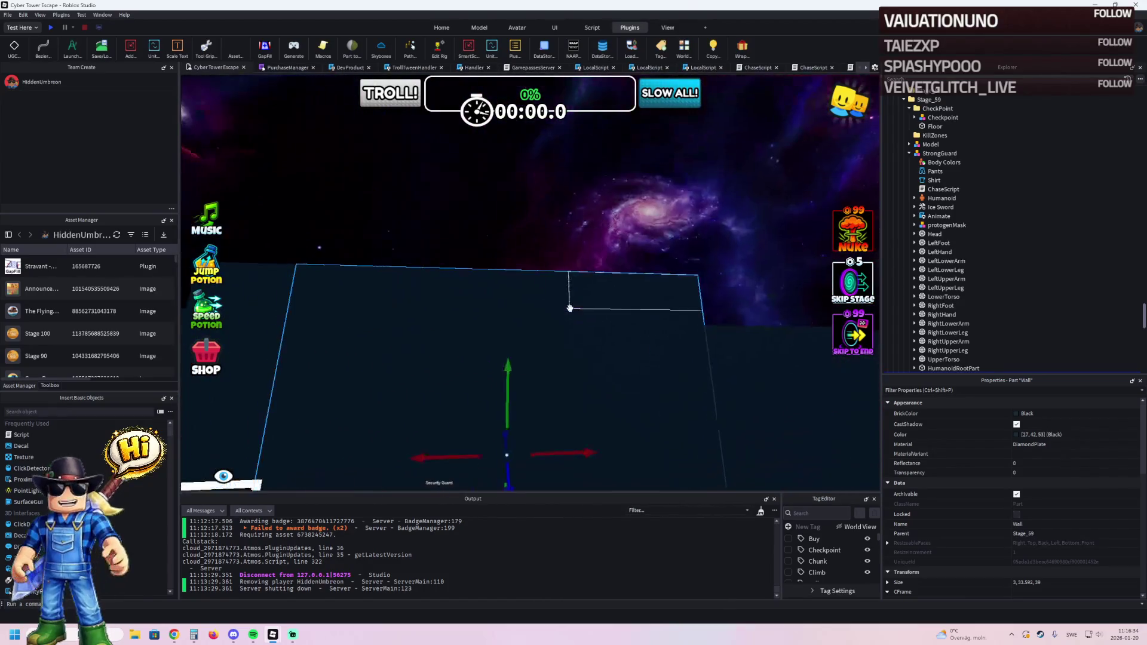
key(e)
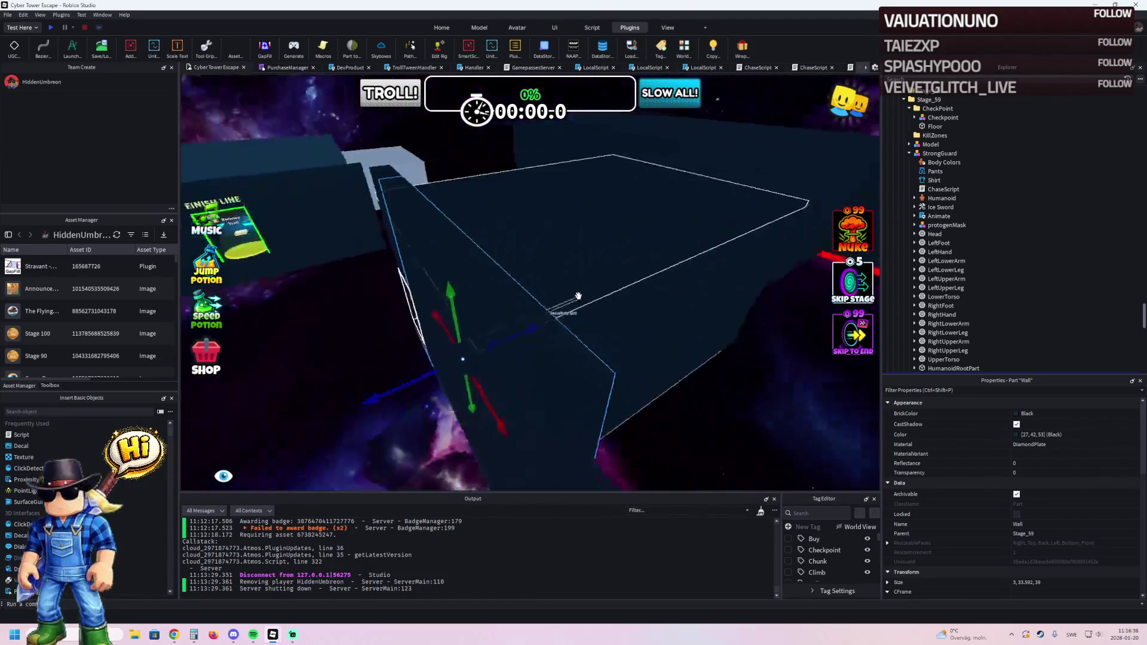
key(e)
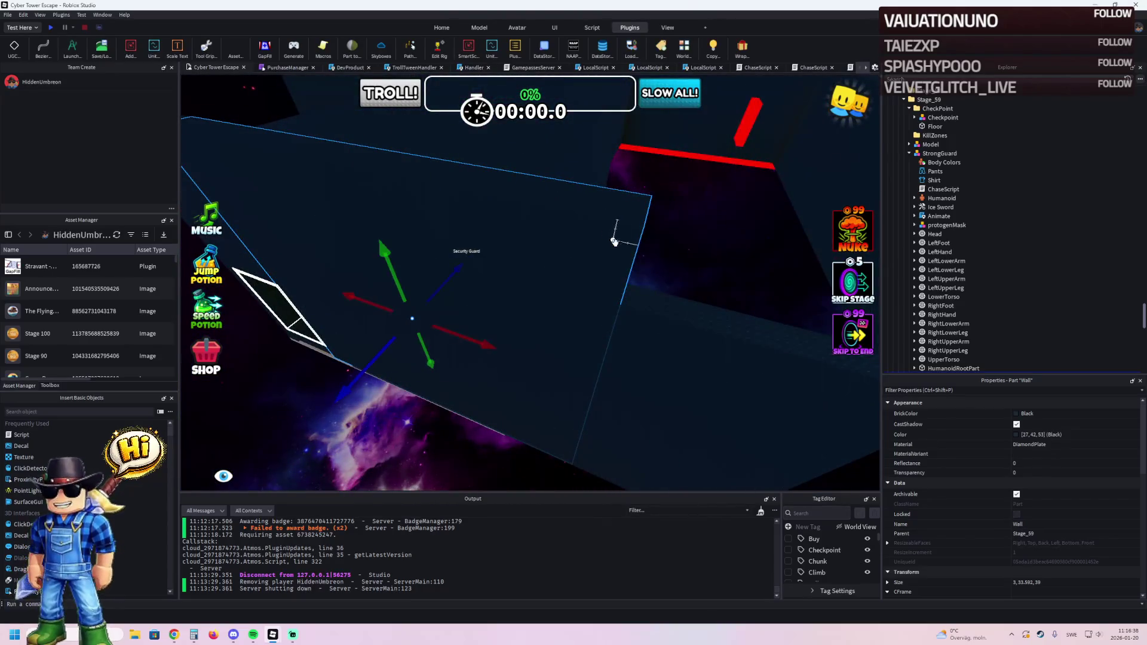
click(651, 320)
mouse_move(757, 341)
mouse_down()
mouse_move(582, 316)
mouse_move(518, 322)
mouse_move(588, 319)
mouse_up()
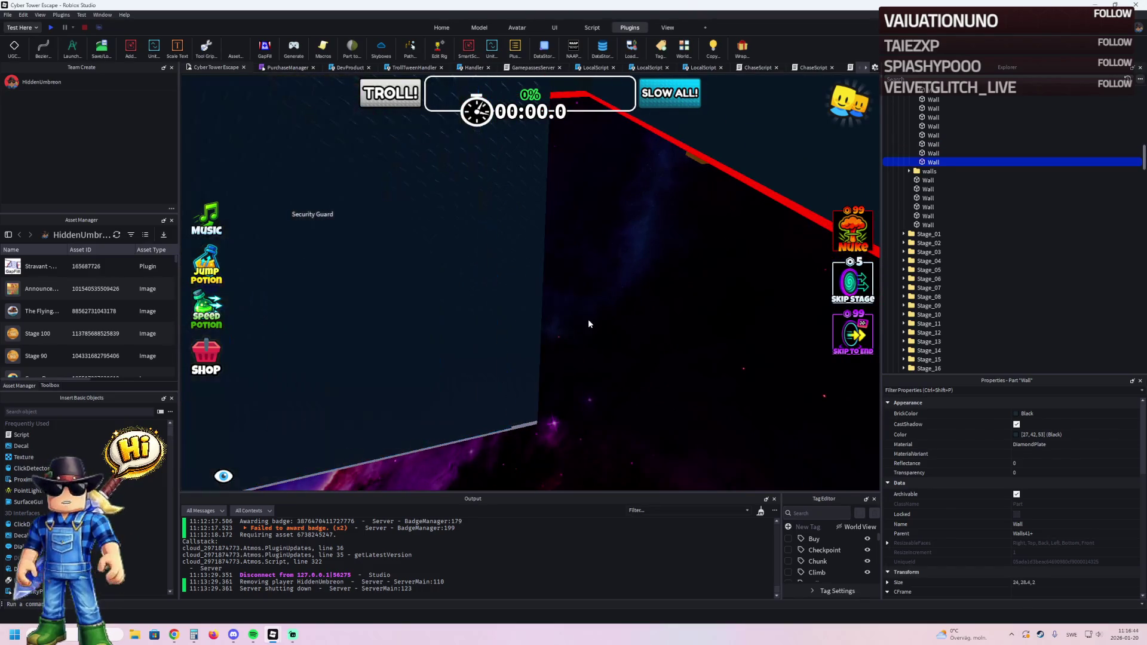
click(589, 320)
Delete the overlapping wall beside the room, then select a small Stage_59 wall part.
right_click(589, 325)
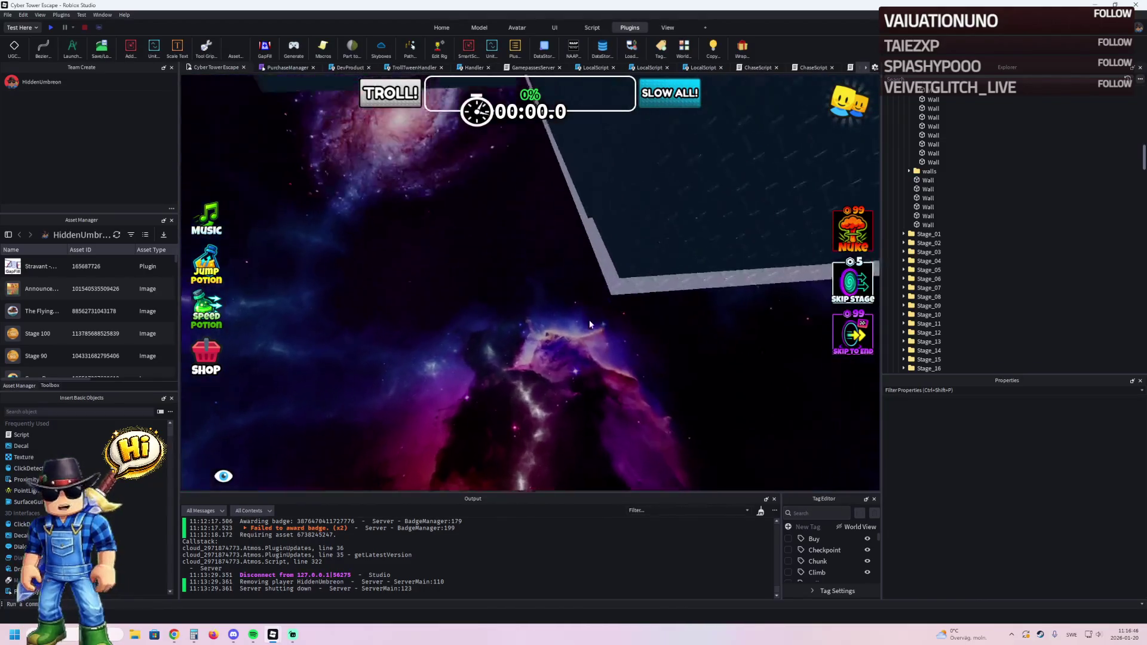
right_click(589, 324)
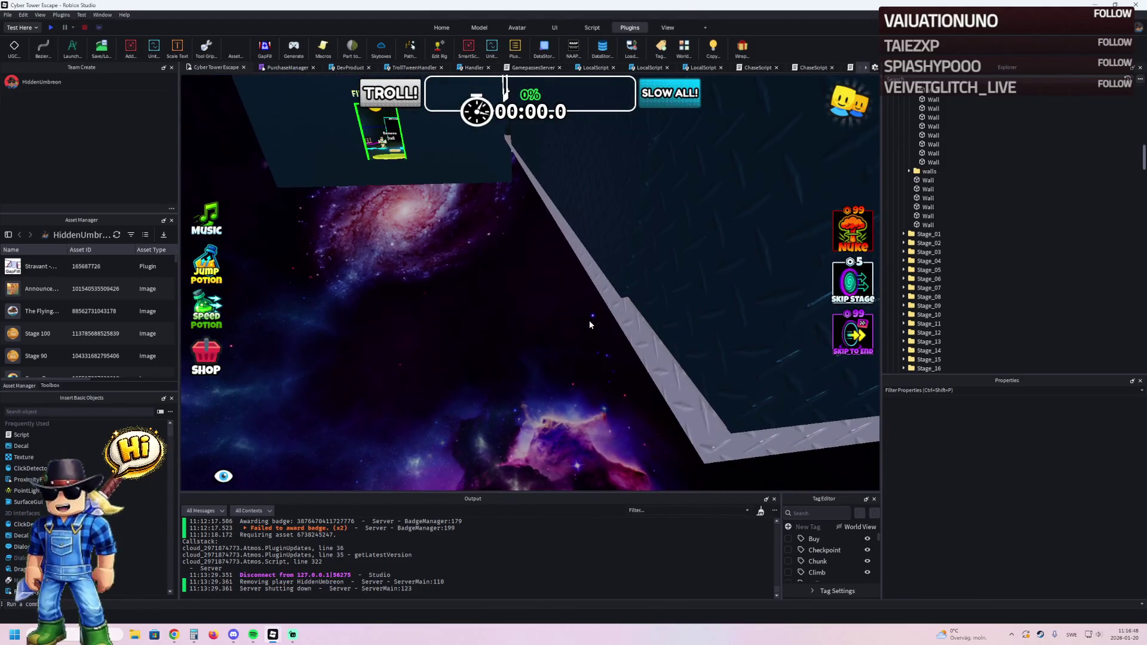
right_click(591, 322)
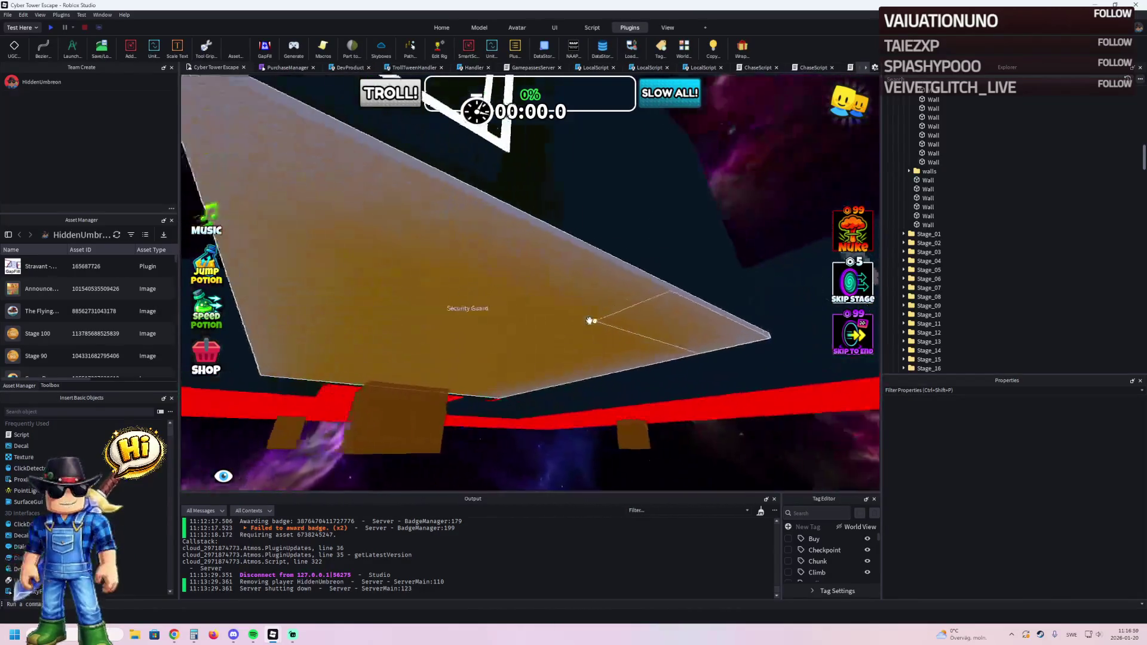
right_click(589, 321)
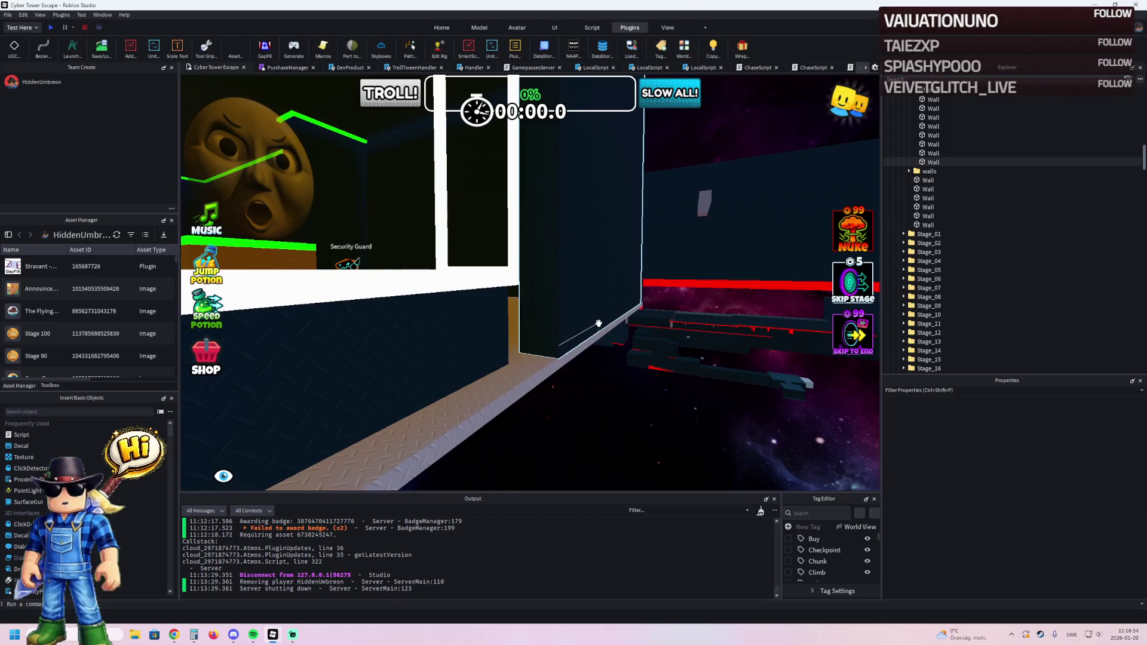
click(598, 324)
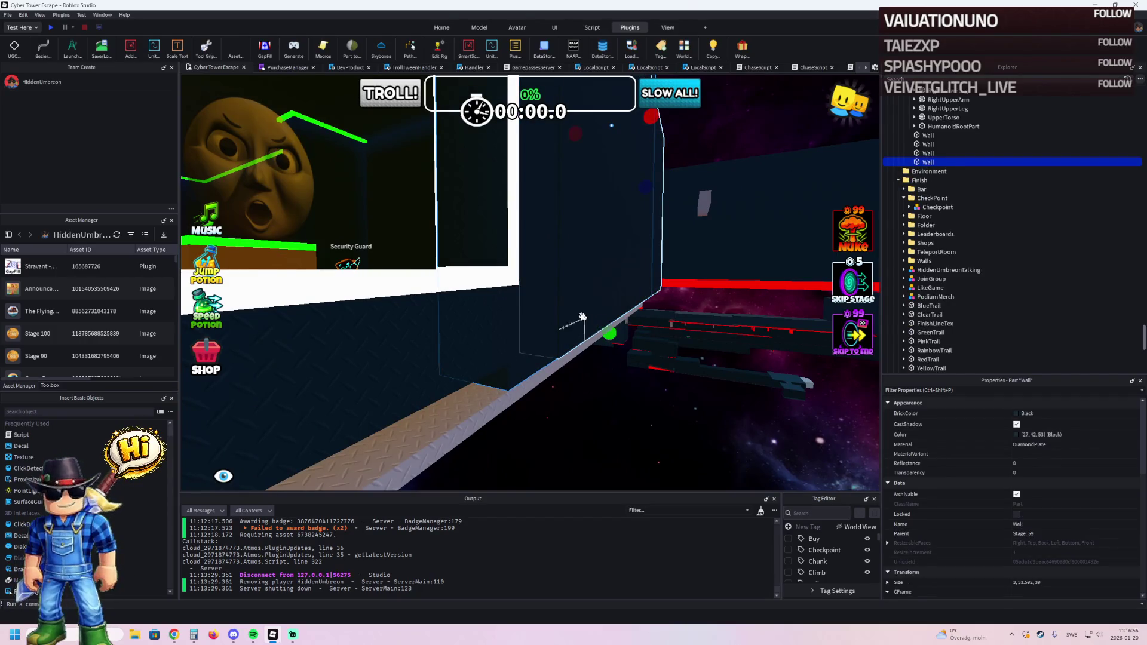
click(595, 303)
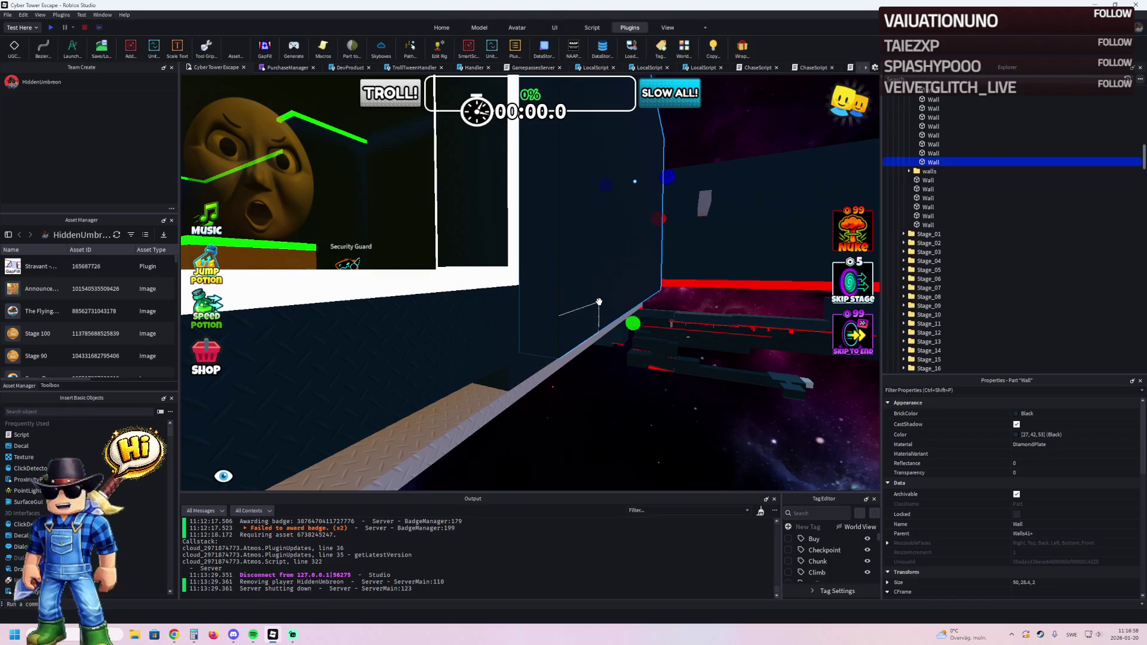
key(Delete)
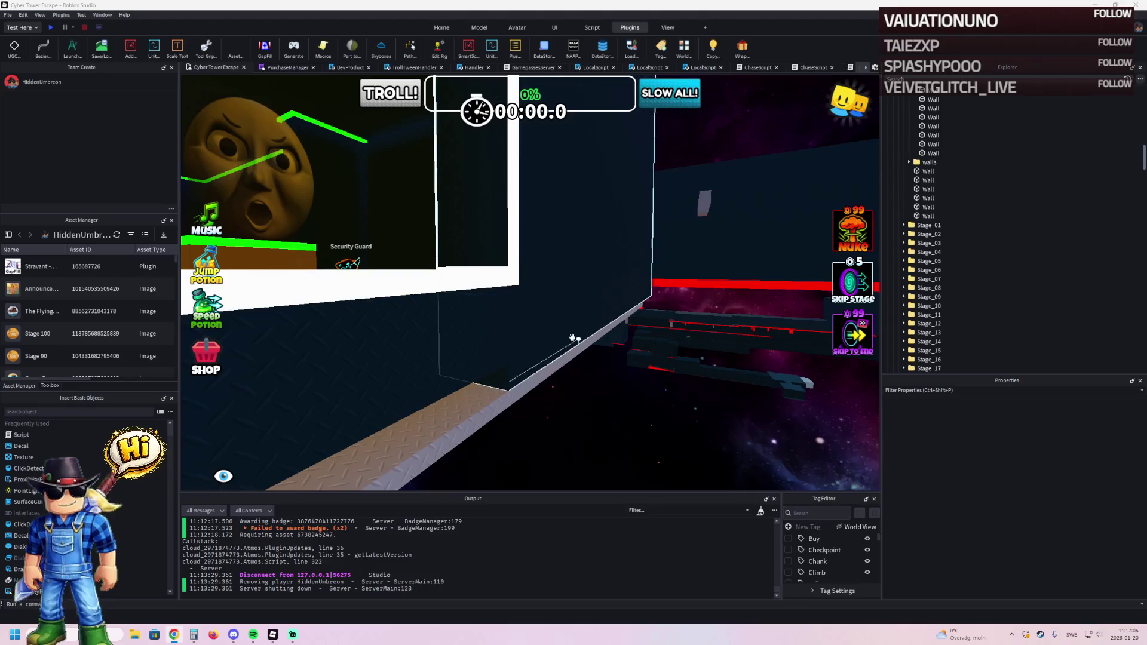
mouse_move(433, 350)
mouse_down()
mouse_move(418, 333)
mouse_move(420, 343)
mouse_up()
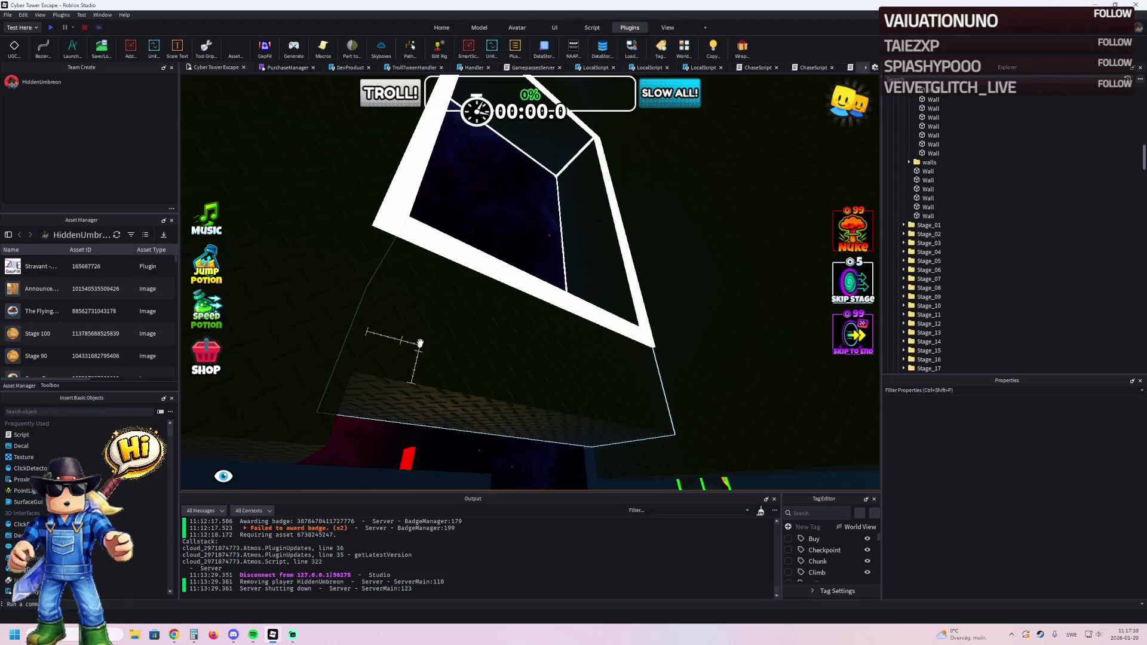
click(420, 344)
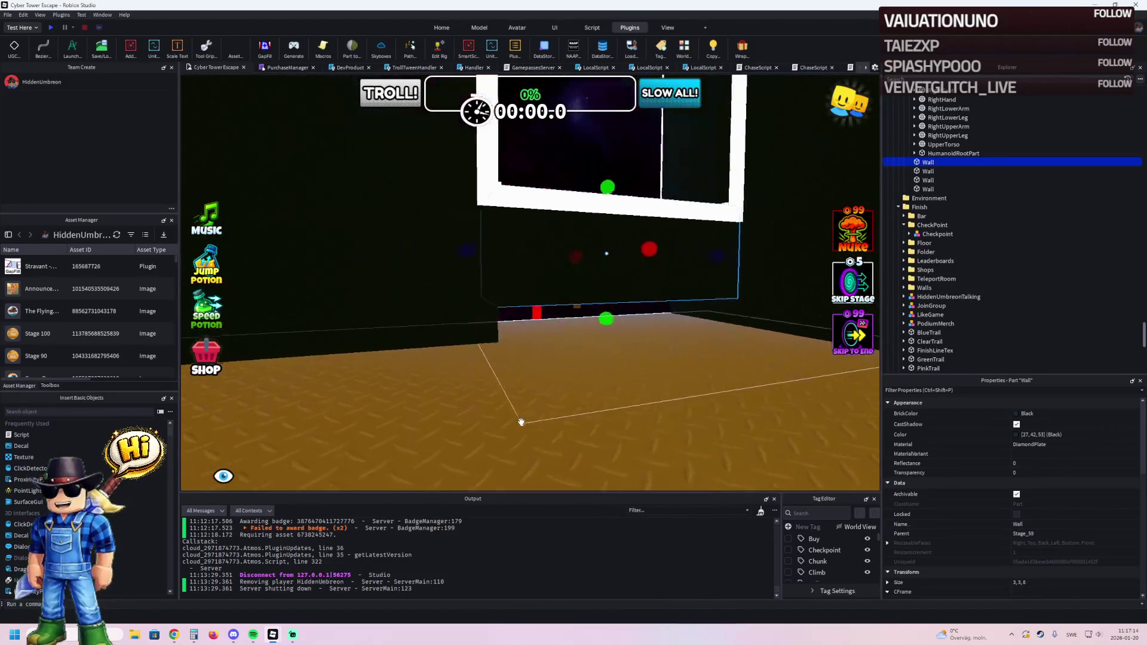
Raise the small wall from 3 to 3.5 studs and select the Stage_59 room model.
mouse_move(581, 330)
mouse_down()
mouse_move(581, 359)
mouse_move(561, 366)
mouse_up()
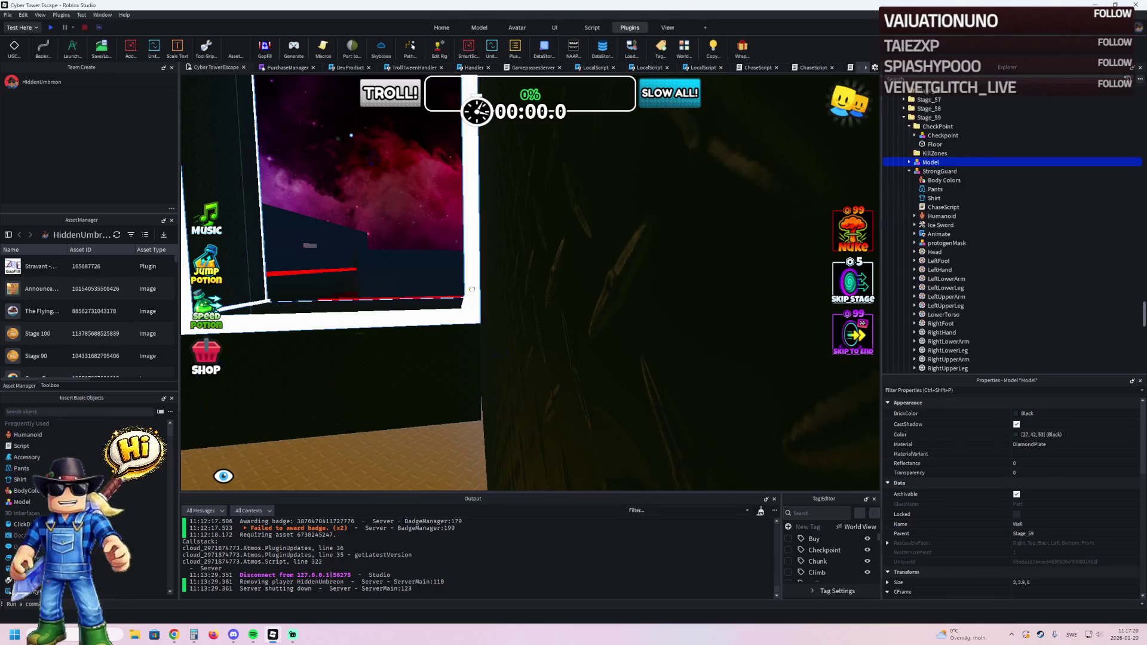
click(497, 251)
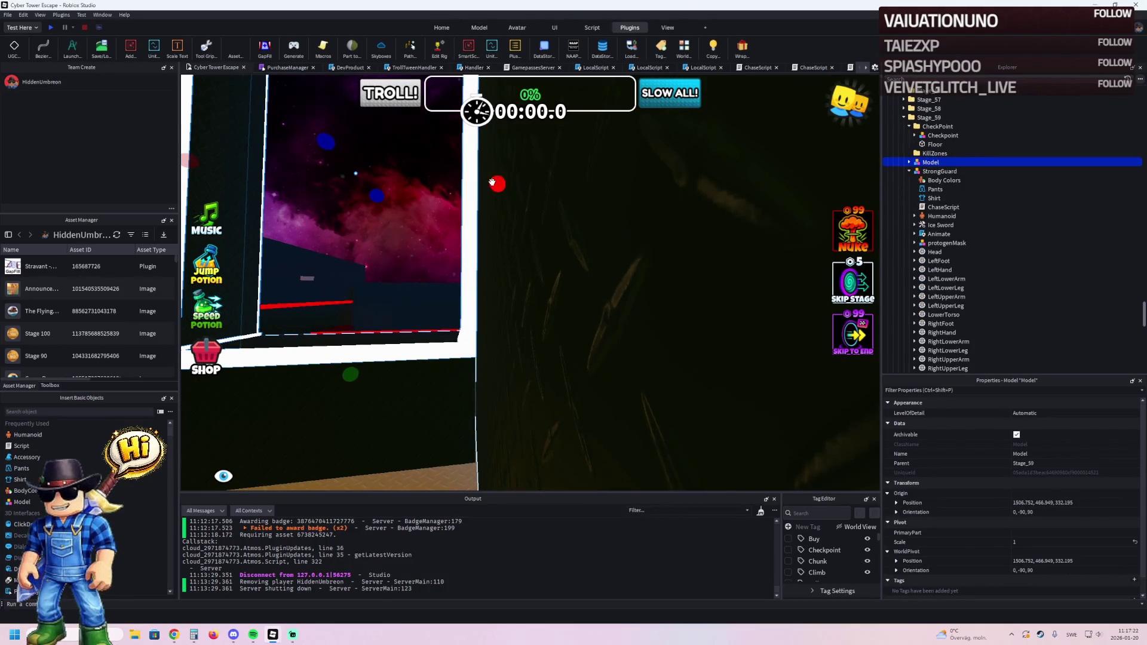
drag(449, 178, 448, 178)
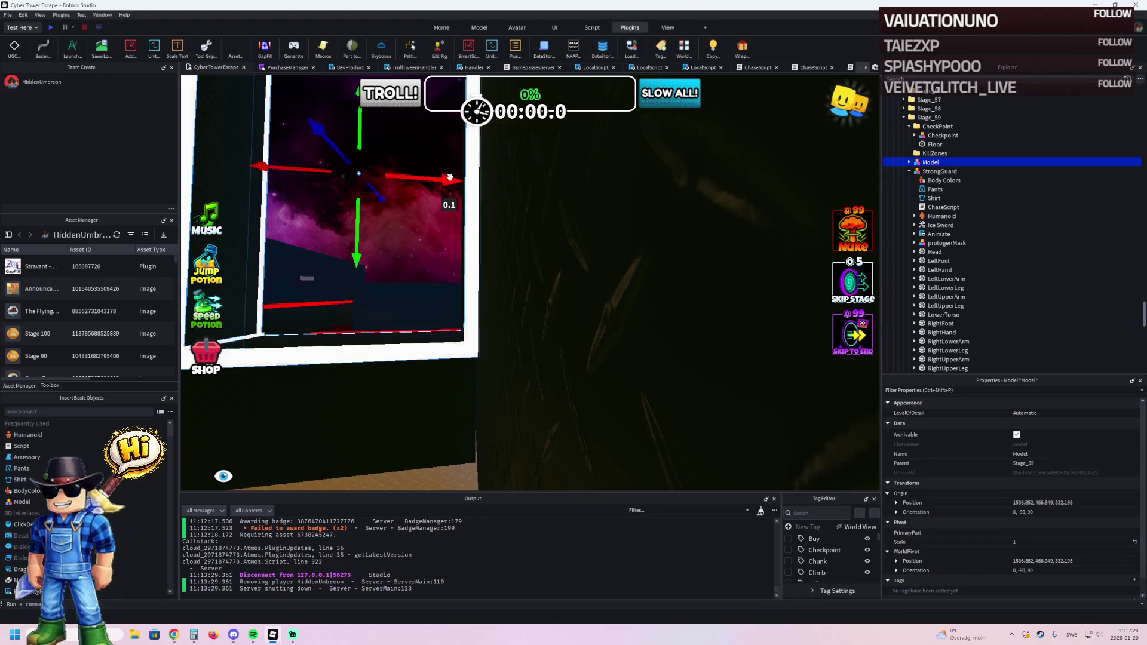
Check the room's walls, floor and trim, then nudge the room model 0.1 studs along X.
click(485, 399)
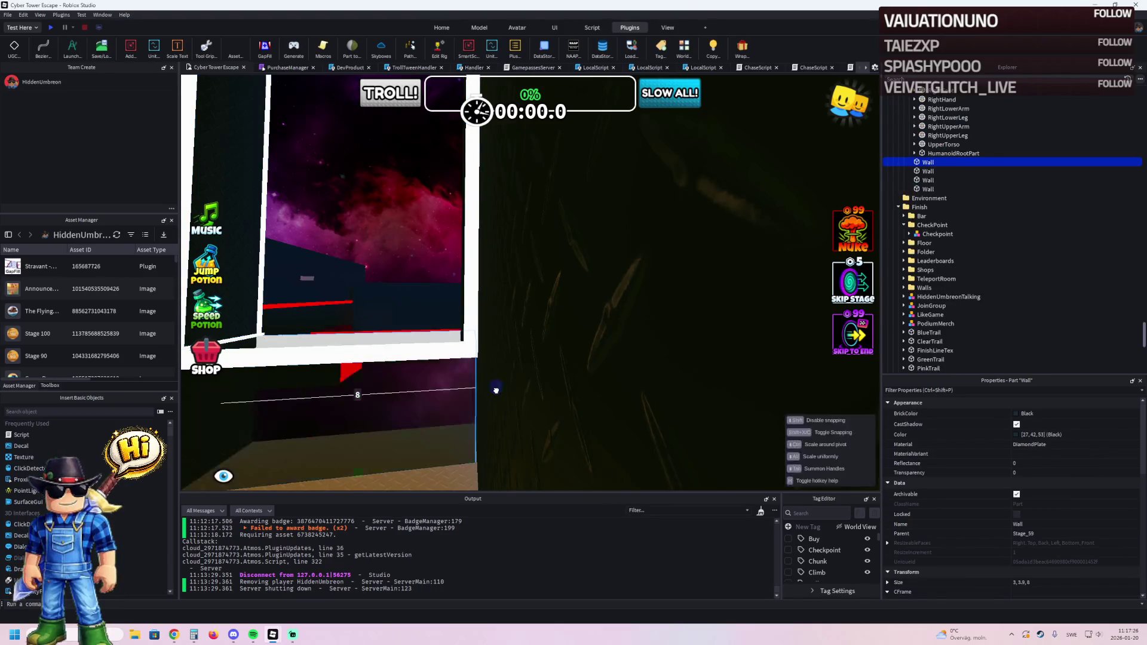
scroll(485, 399, down, 5)
click(438, 409)
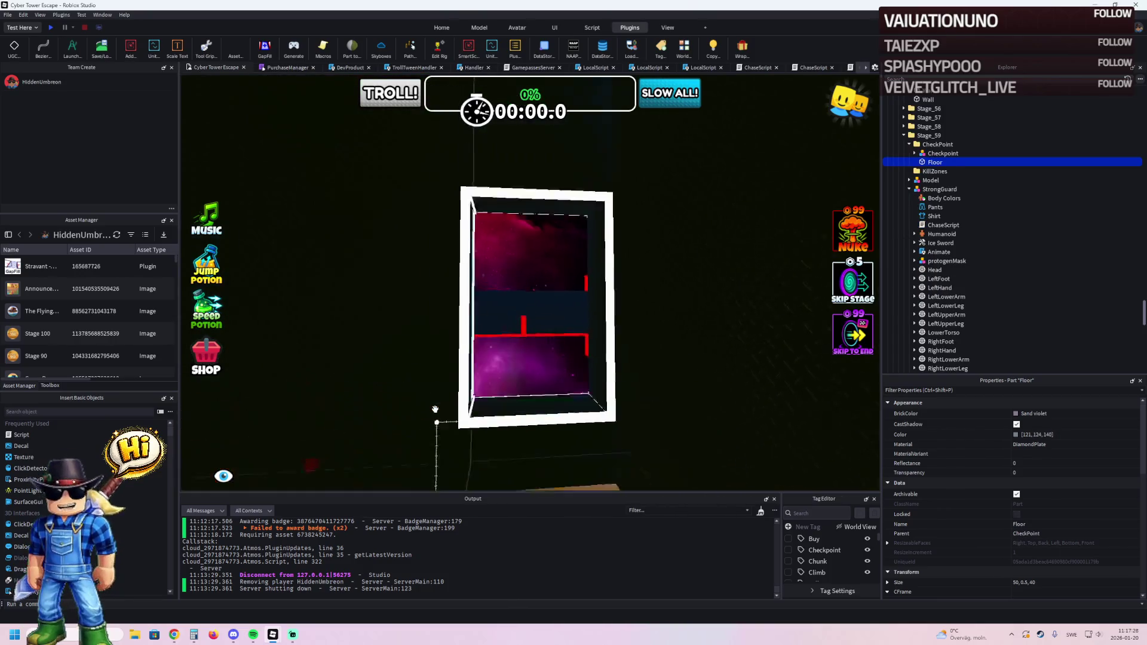
right_click(908, 217)
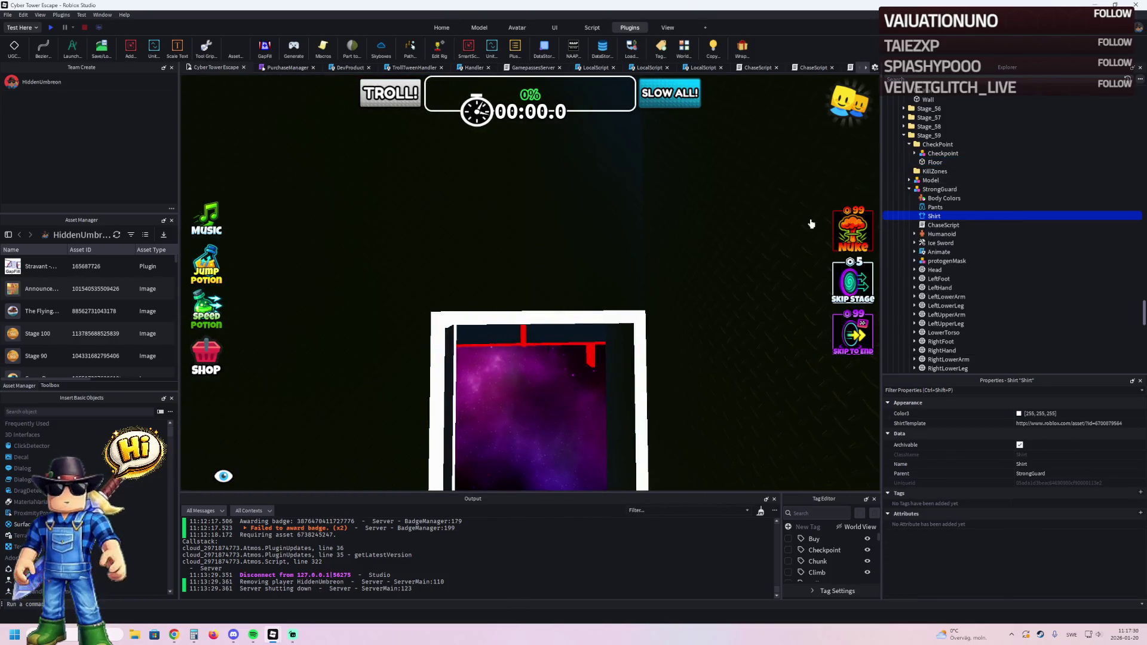
scroll(705, 222, down, 5)
drag(705, 222, 708, 223)
scroll(707, 223, up, 5)
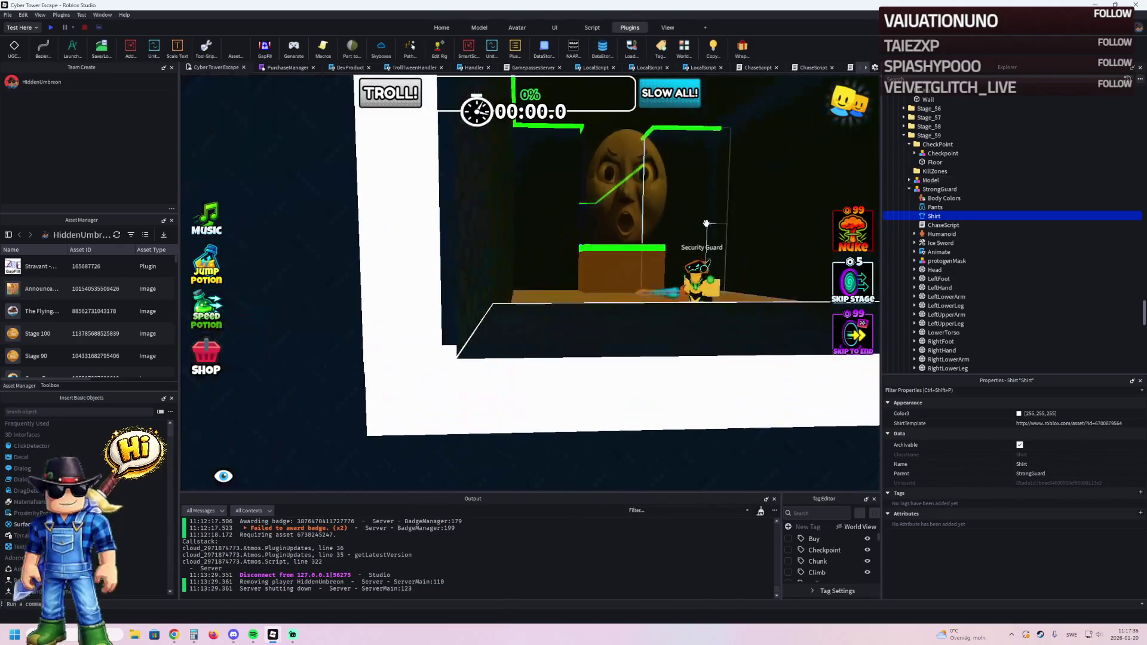
click(449, 355)
click(516, 322)
key(f)
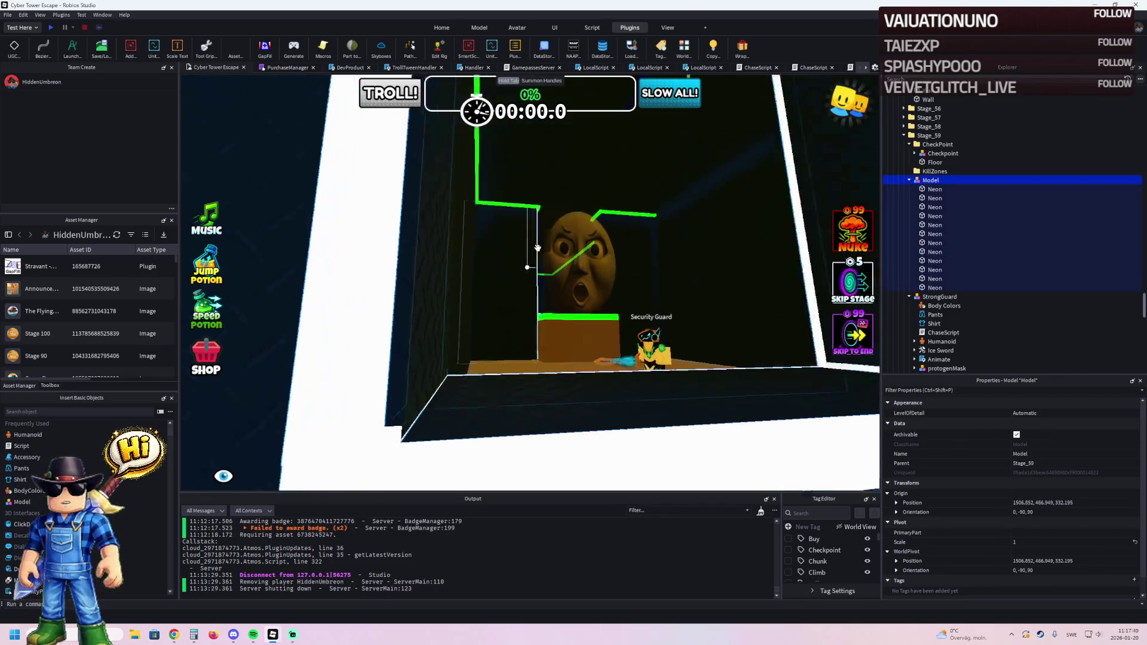
mouse_move(521, 229)
mouse_down()
mouse_move(497, 225)
mouse_move(481, 263)
mouse_up()
Focus on the checkpoint Floor, view it from above, and start a playtest.
click(481, 264)
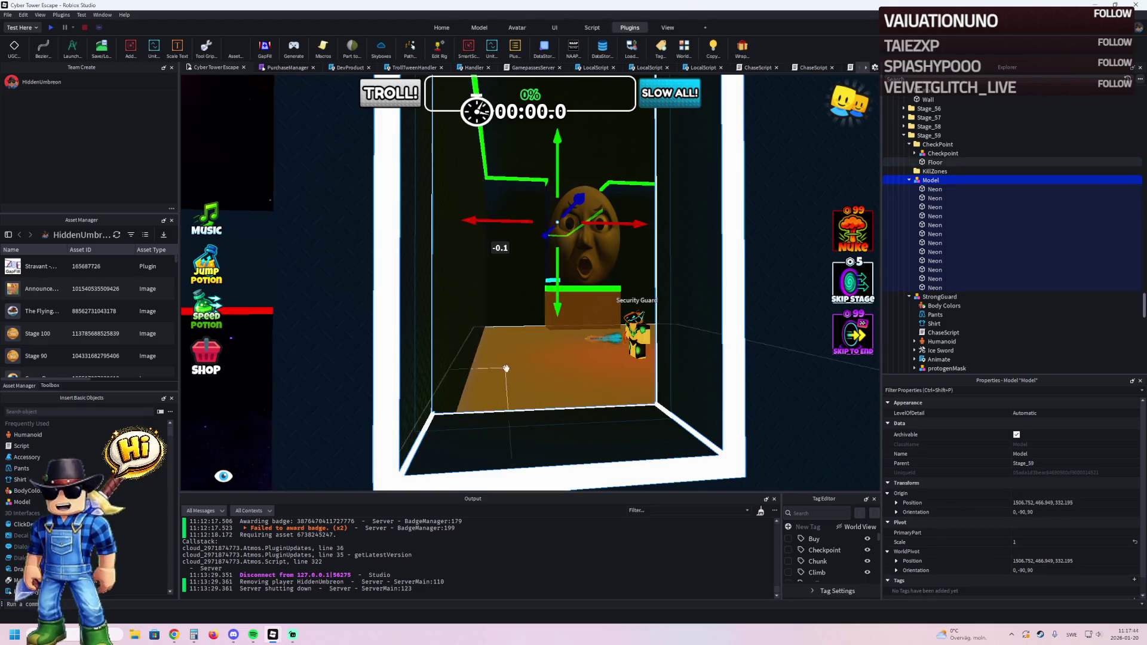
key(f)
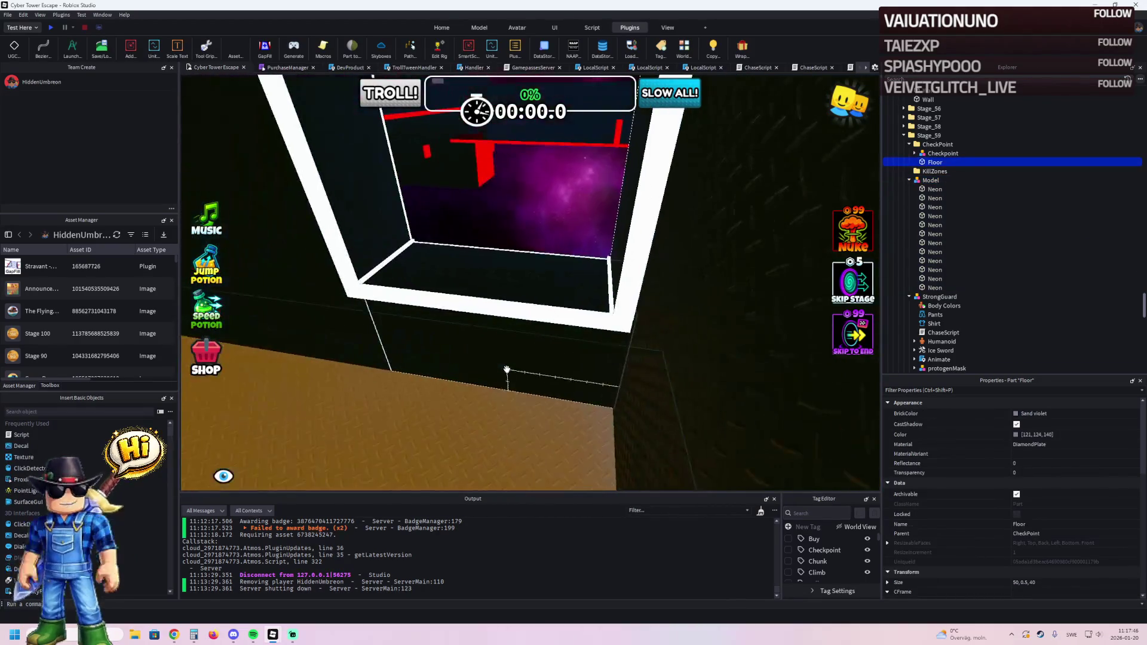
key(a)
key(e)
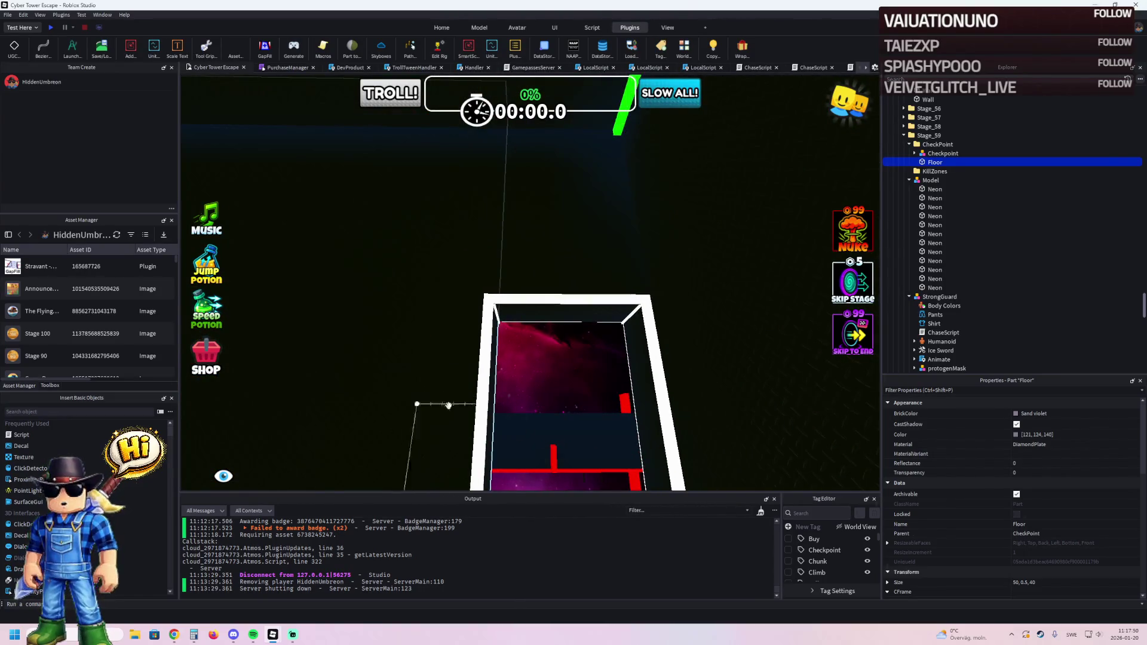
click(567, 379)
scroll(568, 378, up, 3)
scroll(567, 379, down, 5)
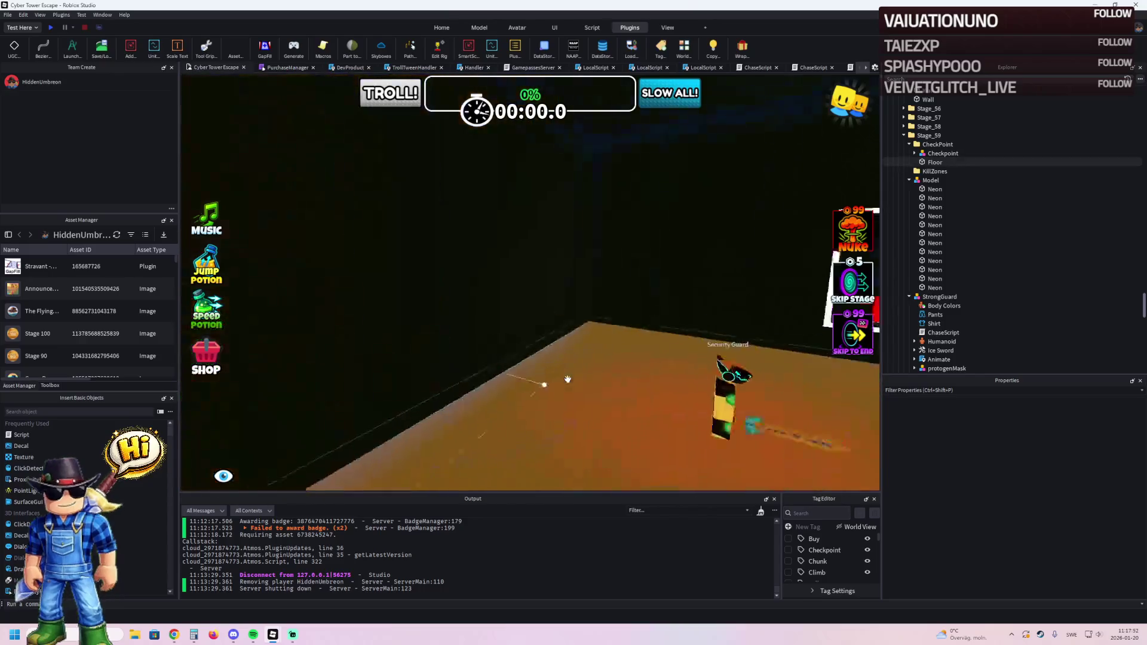
click(51, 28)
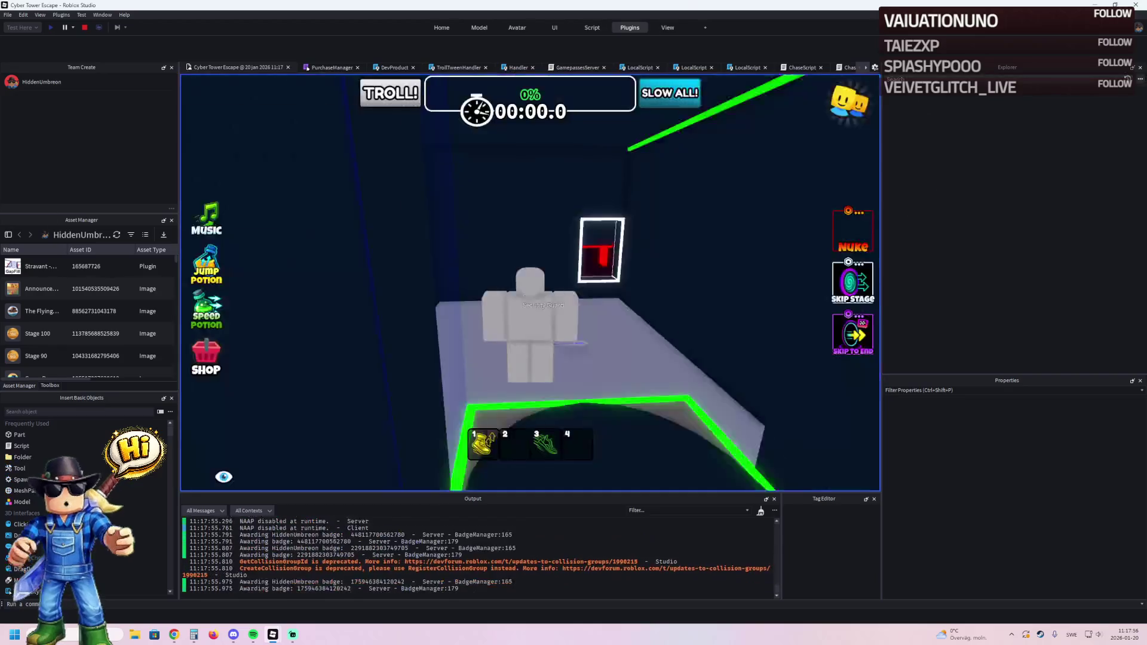
Walk past the Security Guard through the doorway to the green platform, then stop the playtest.
key(w)
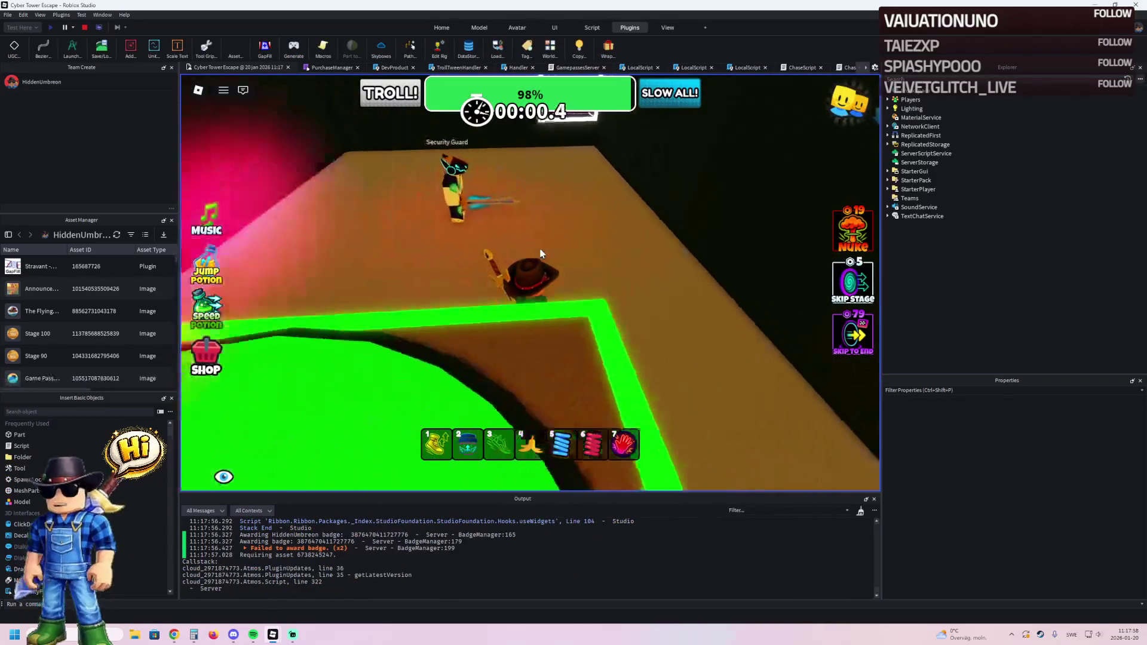
key(w)
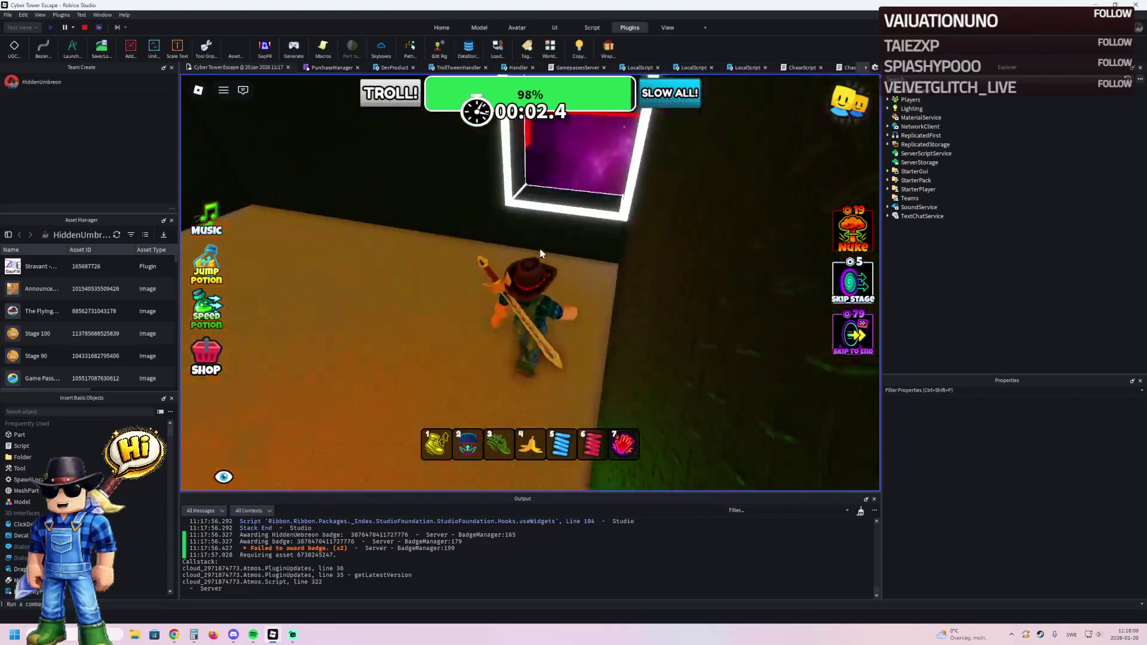
key(3)
key(w)
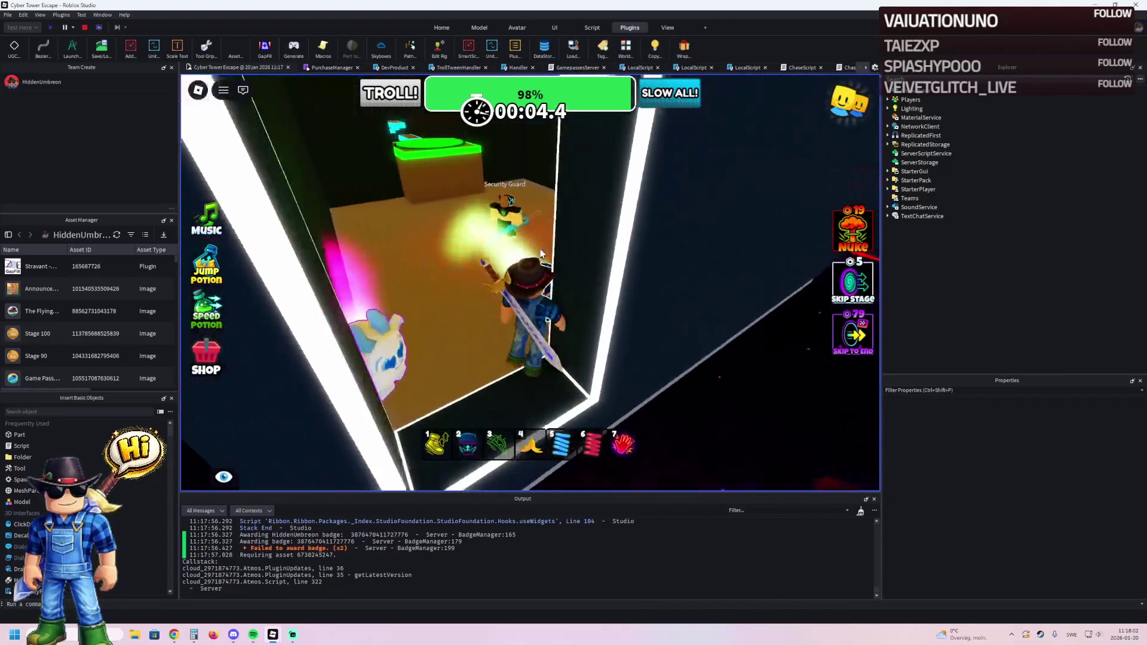
key(w)
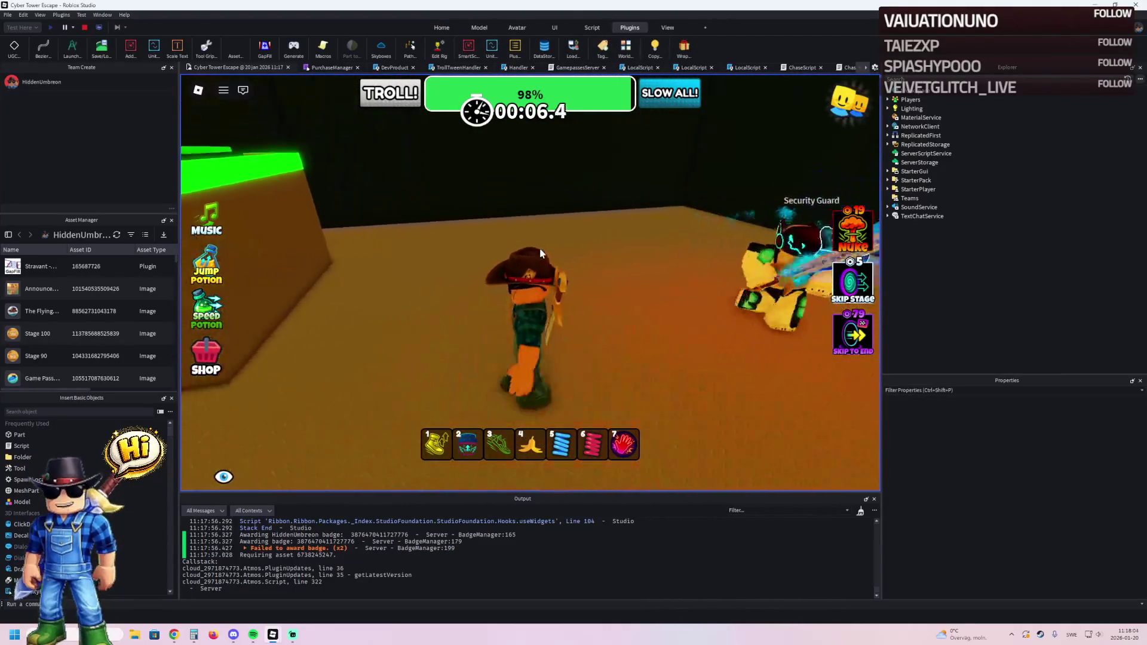
key(w)
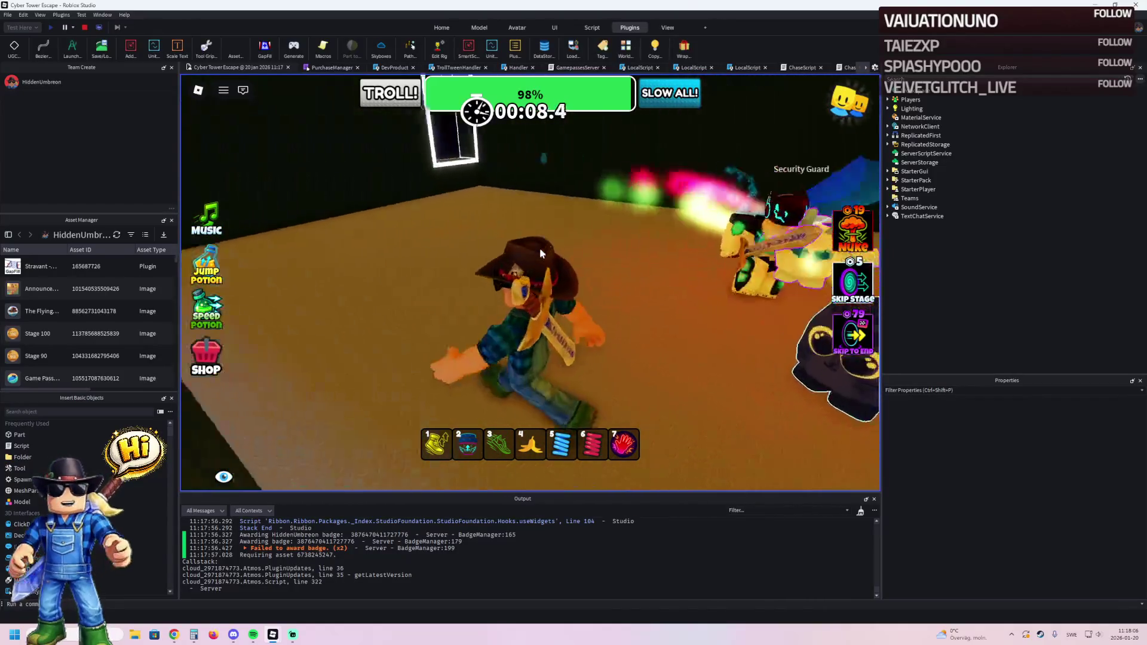
key(w)
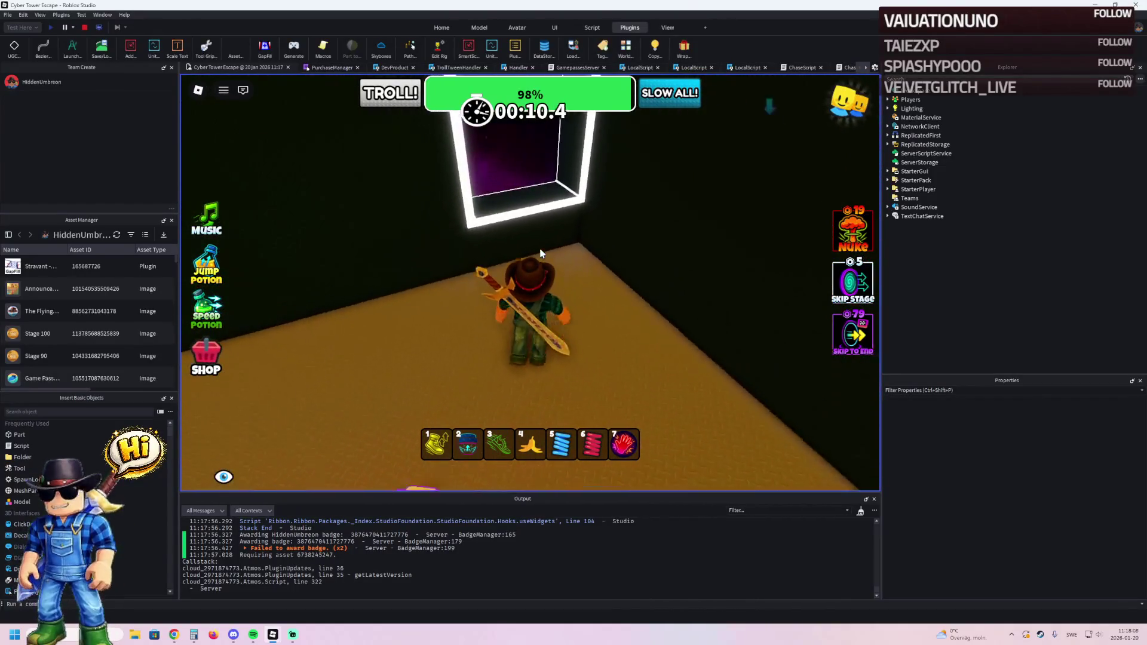
key(w)
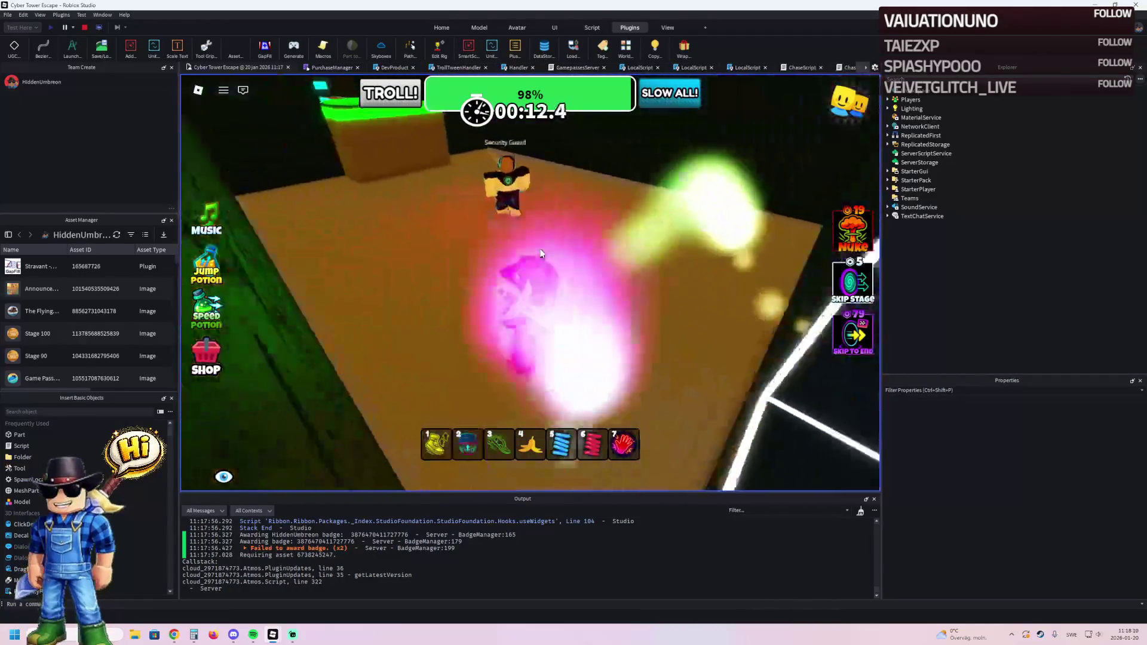
key(w)
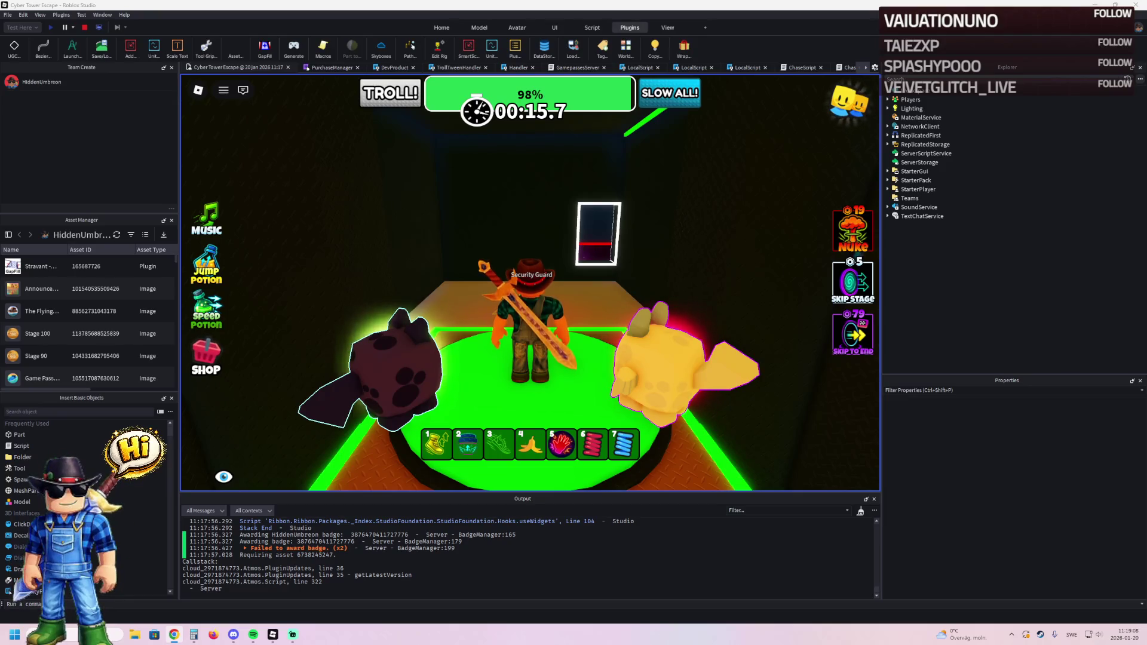
drag(575, 262, 575, 263)
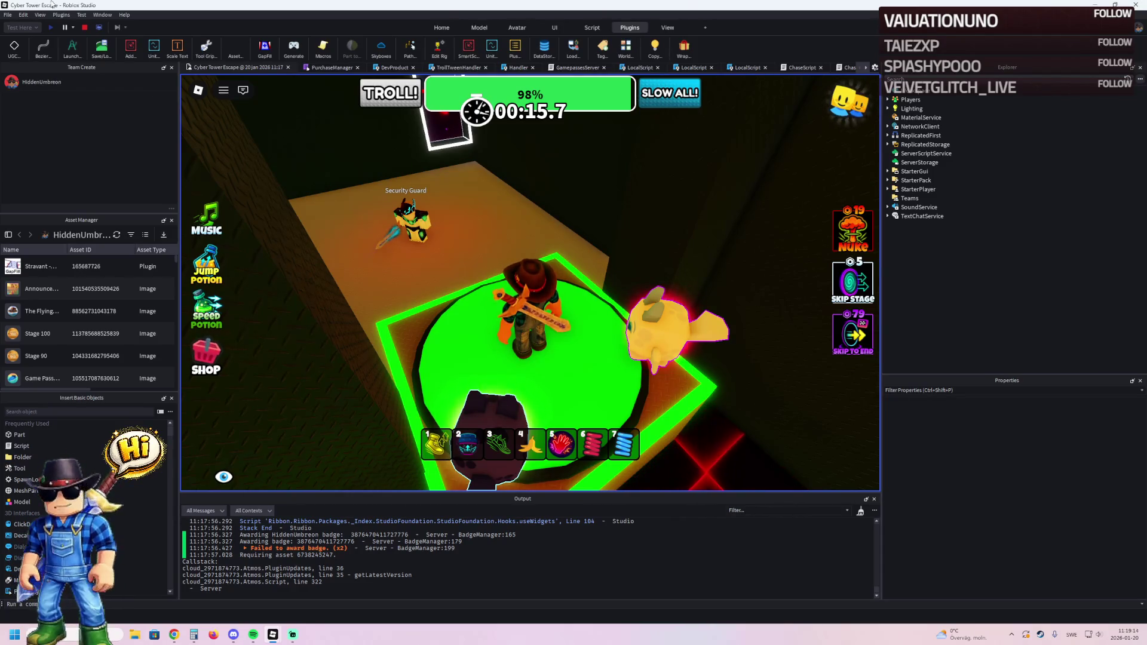
click(87, 28)
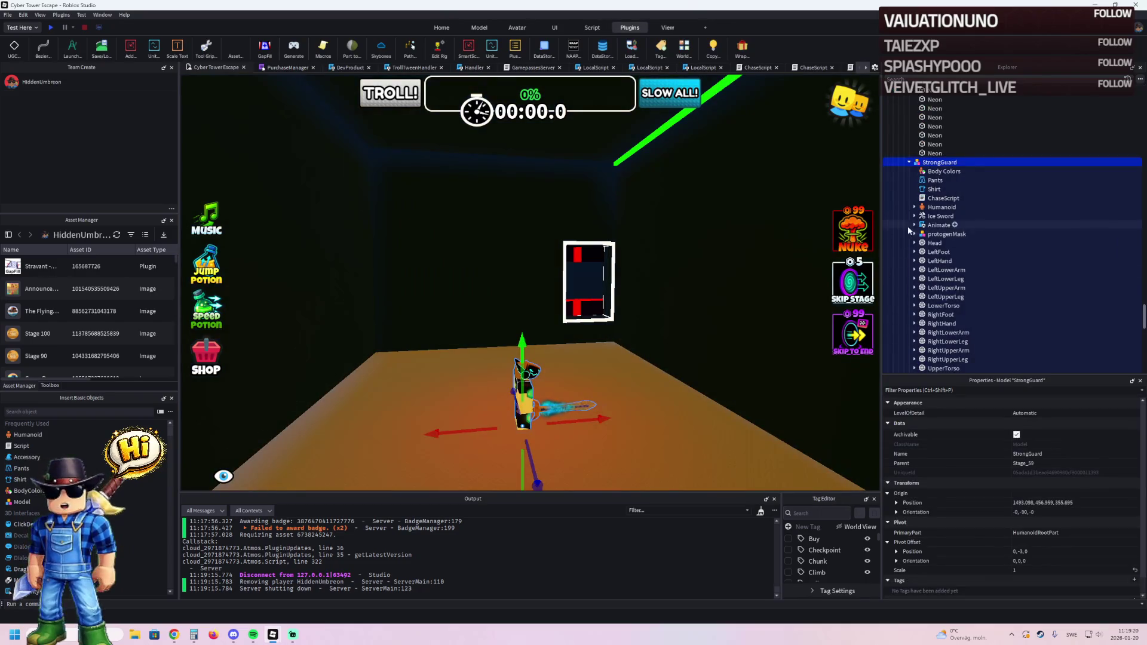
Change the StrongGuard Humanoid's DisplayName property to 'Strong Guard'.
click(941, 206)
click(1028, 455)
text(Strong)
key(Return)
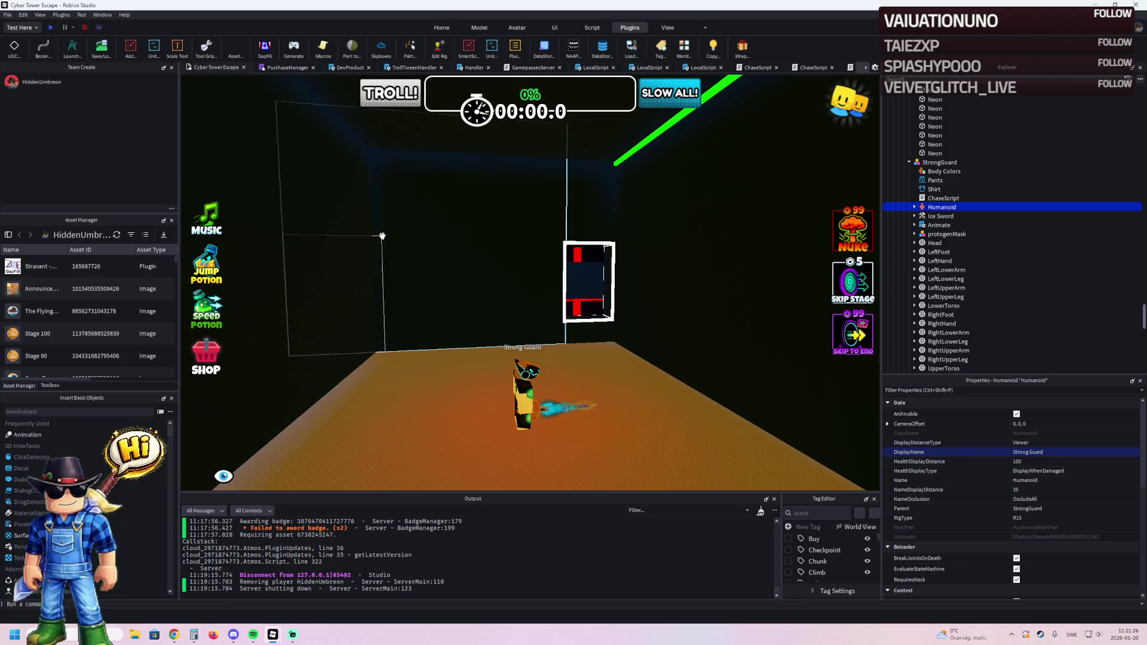
Shorten one wall's length from 39 to 29.2 and another's width from 50 to 47.7.
click(382, 236)
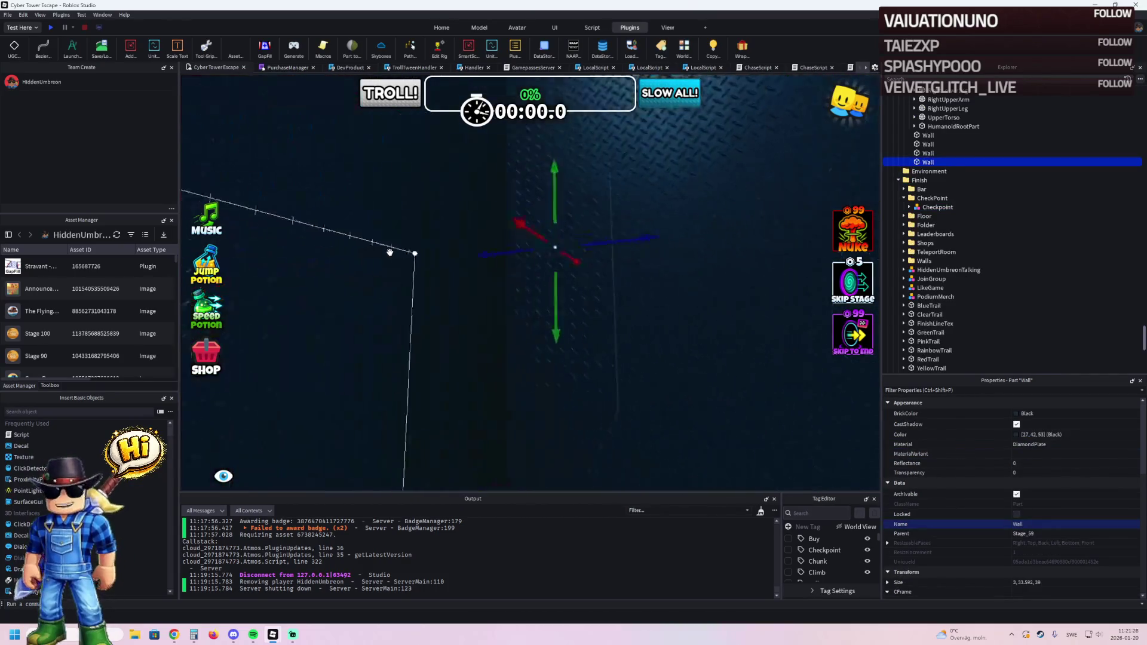
key(ctrl+3)
drag(566, 201, 516, 180)
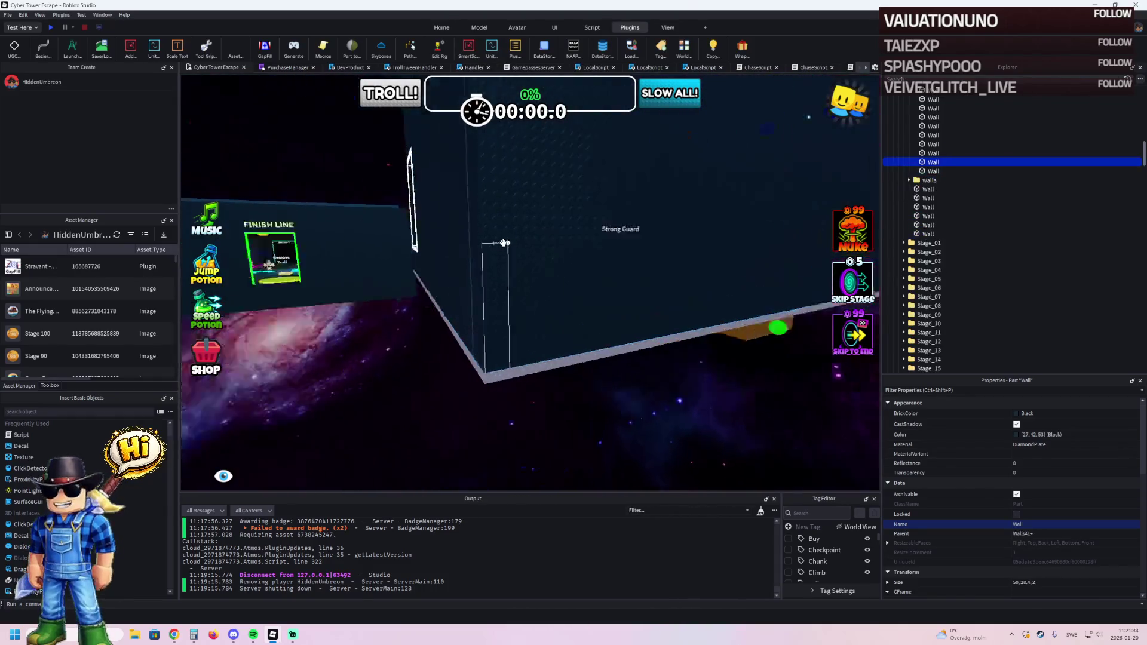
click(504, 243)
mouse_move(504, 243)
mouse_down()
mouse_move(469, 231)
mouse_move(523, 227)
mouse_up()
click(395, 225)
right_click(395, 230)
click(520, 228)
drag(493, 226, 500, 230)
click(394, 225)
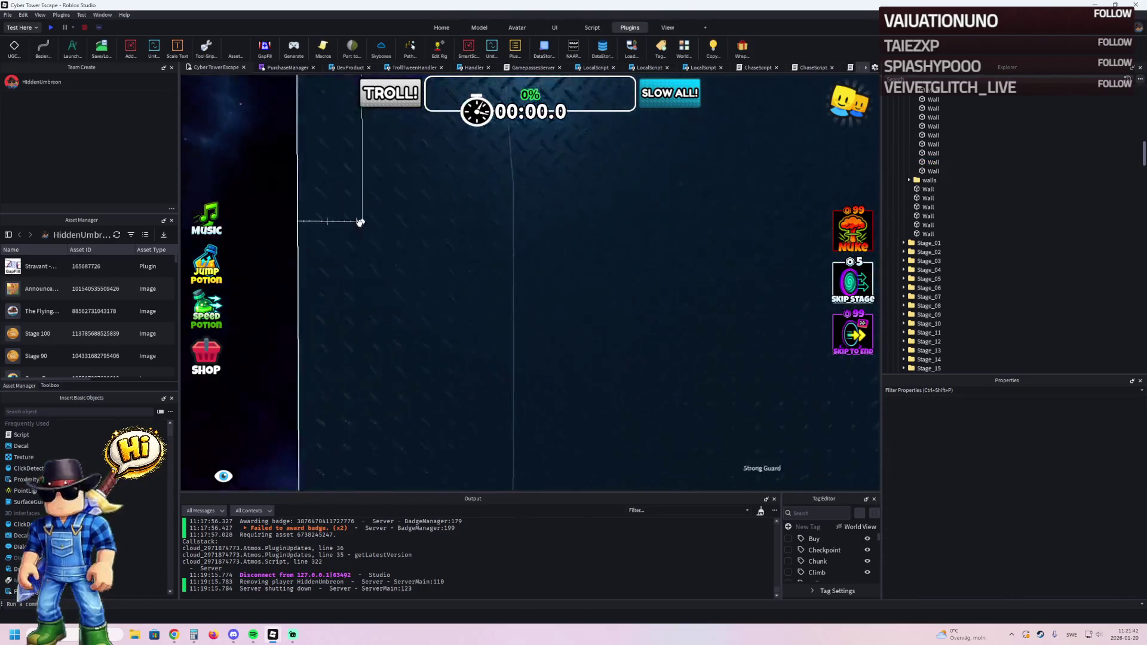
Lower the black wall piece beneath the neon doorway and stretch it to 4.4 studs tall.
key(d)
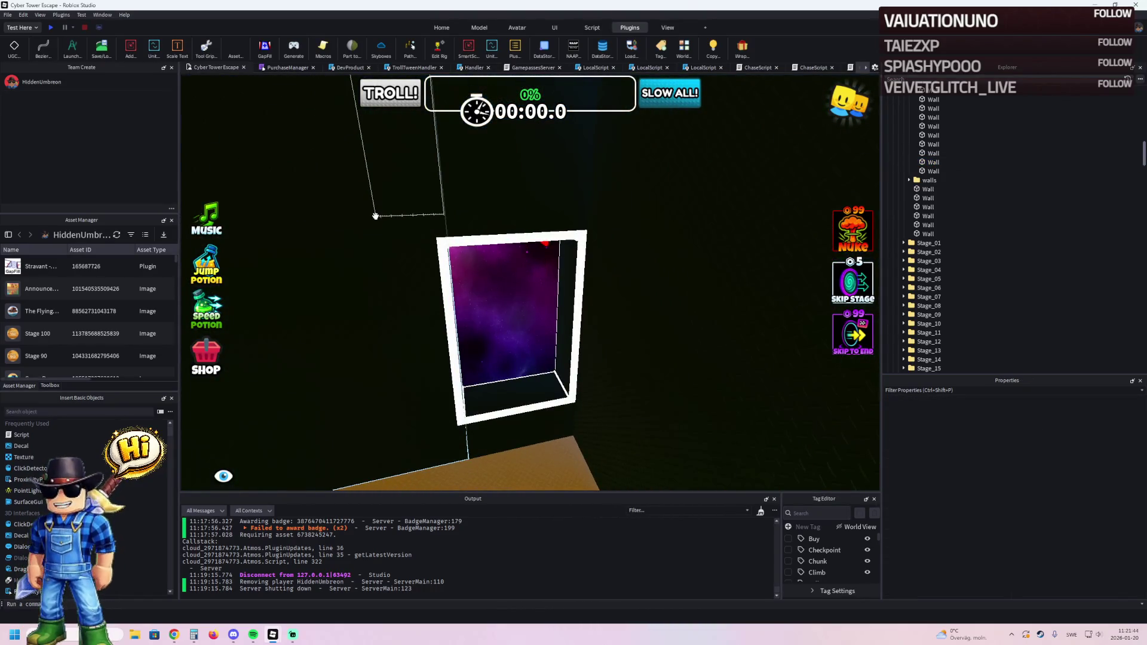
drag(541, 334, 542, 334)
click(541, 368)
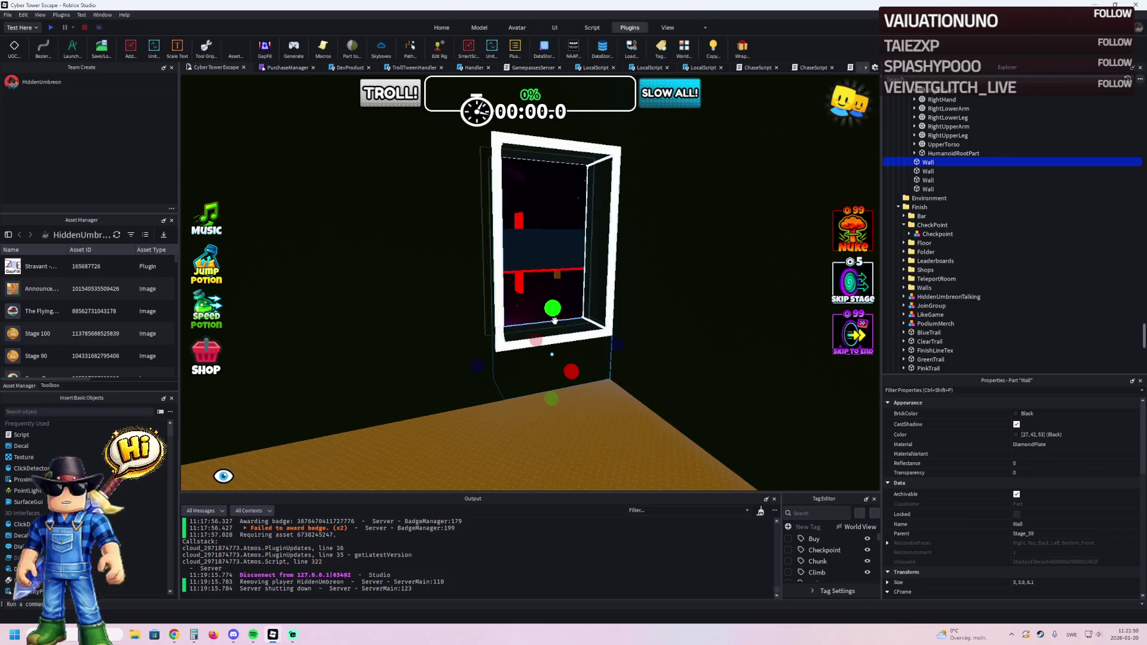
click(586, 337)
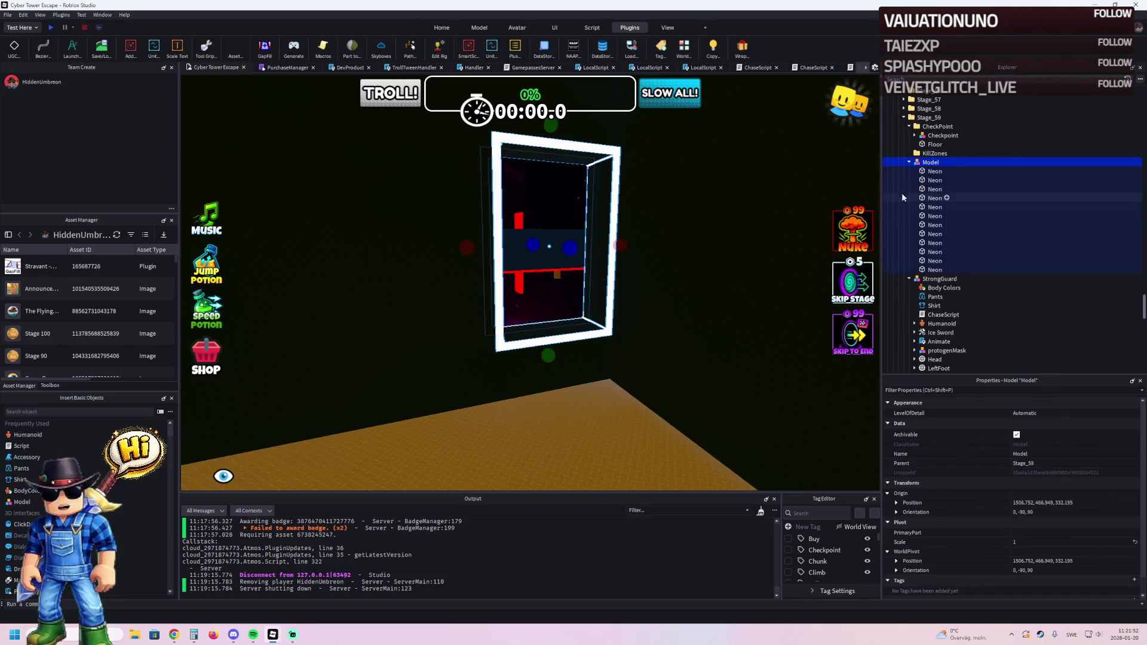
click(536, 365)
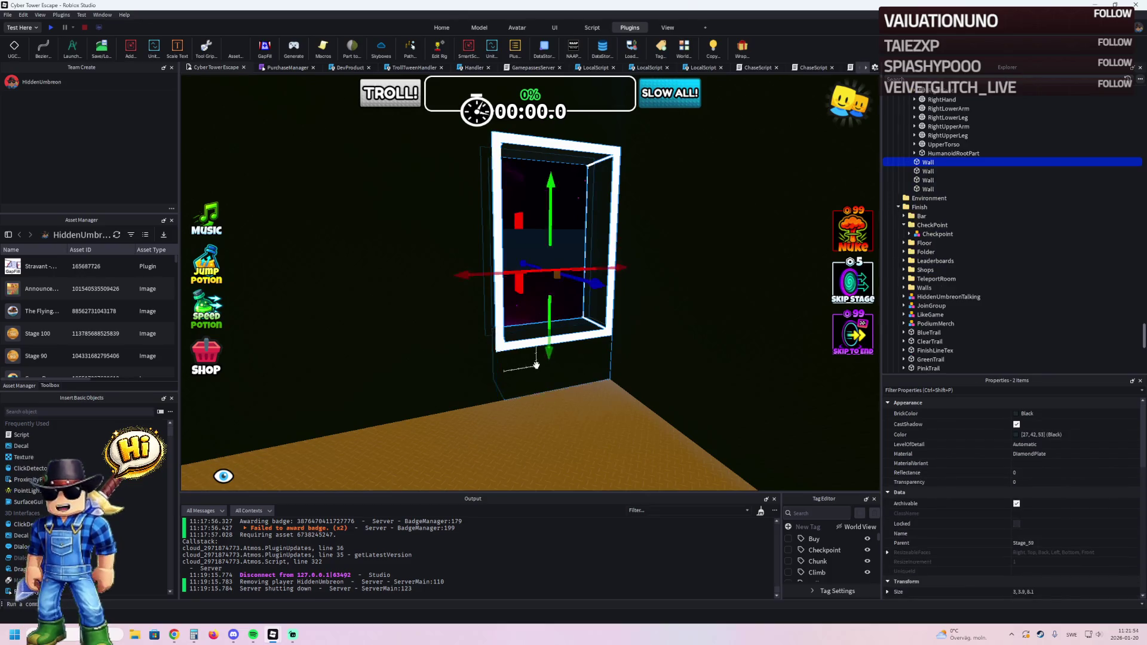
drag(551, 351, 555, 338)
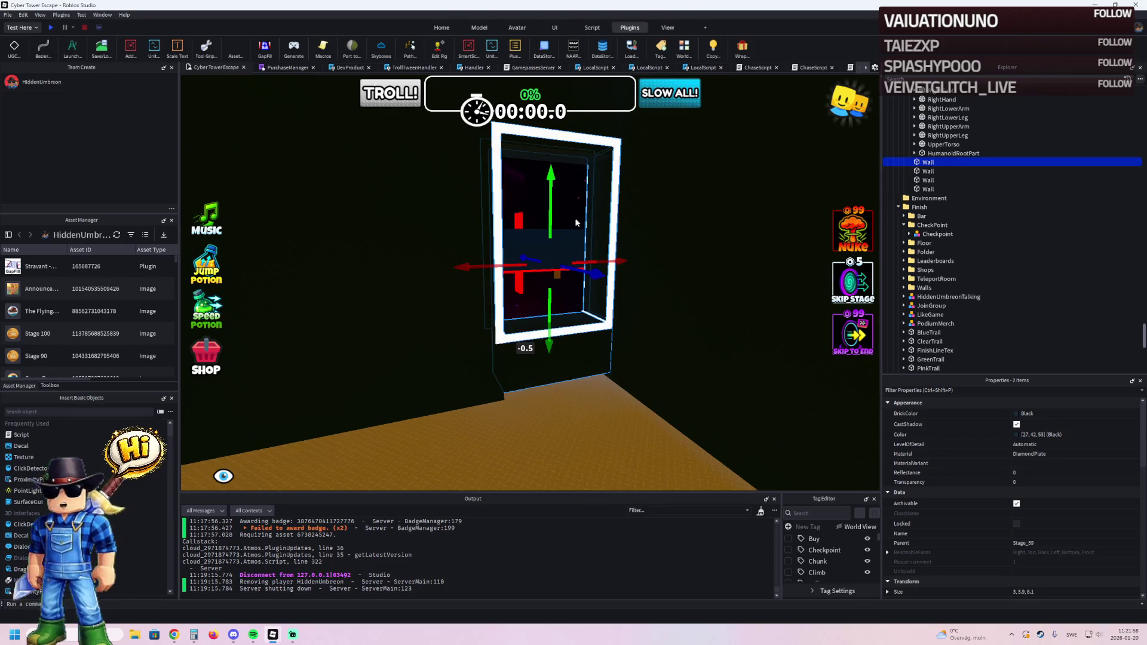
scroll(568, 195, up, 5)
key(ctrl+3)
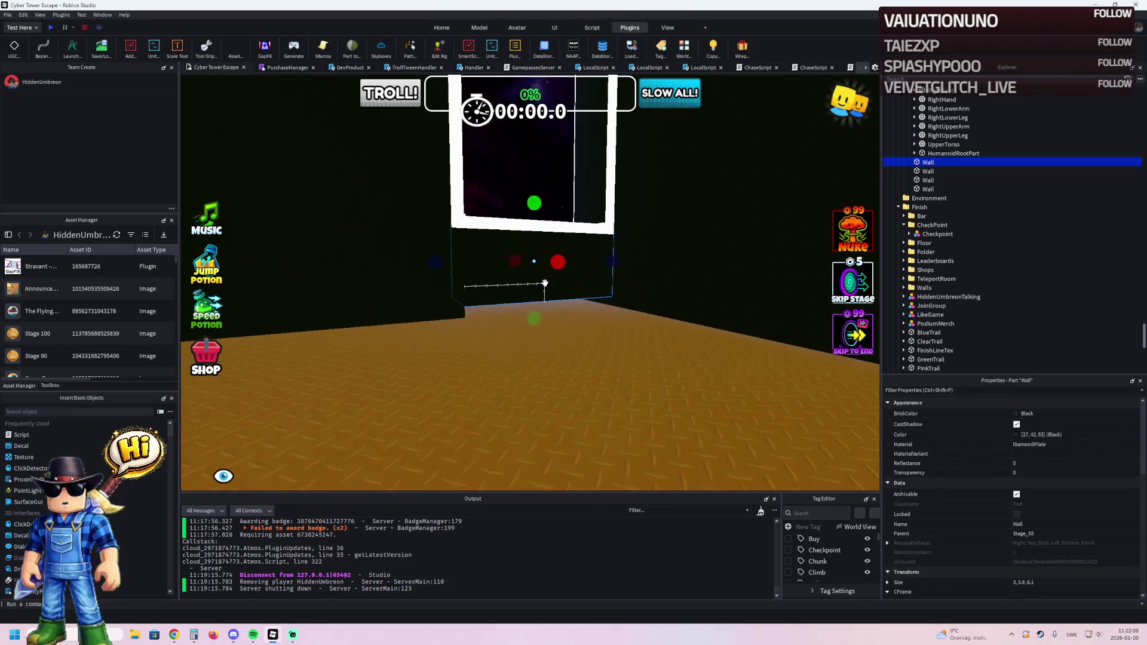
mouse_move(544, 283)
mouse_down()
mouse_move(528, 317)
mouse_move(536, 337)
mouse_up()
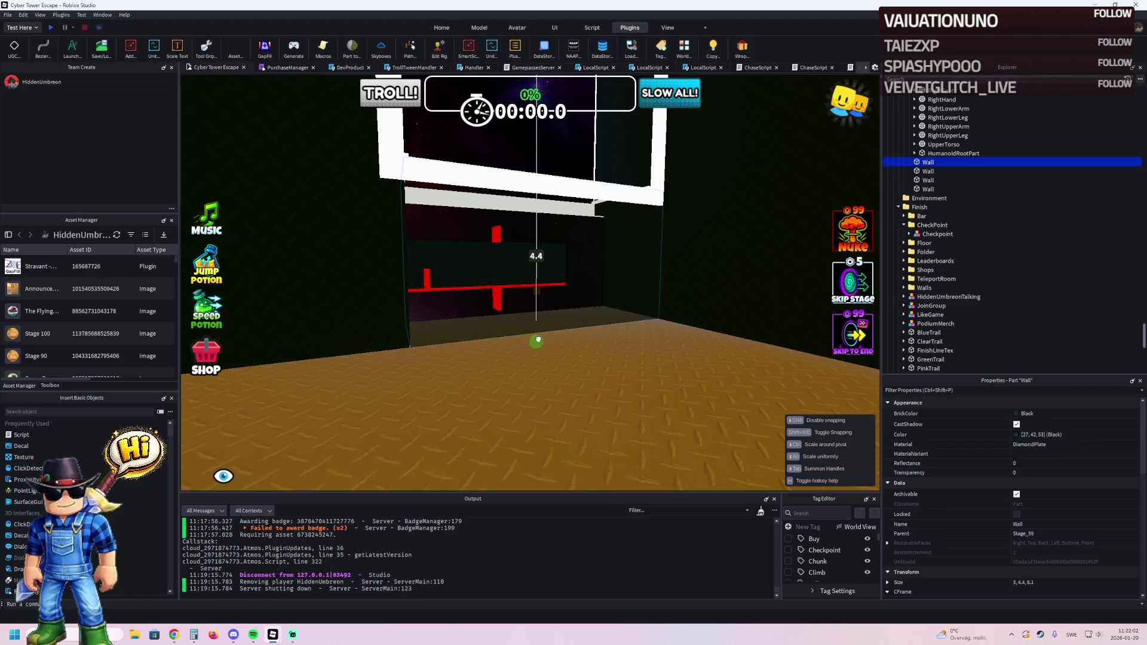
key(s)
key(w)
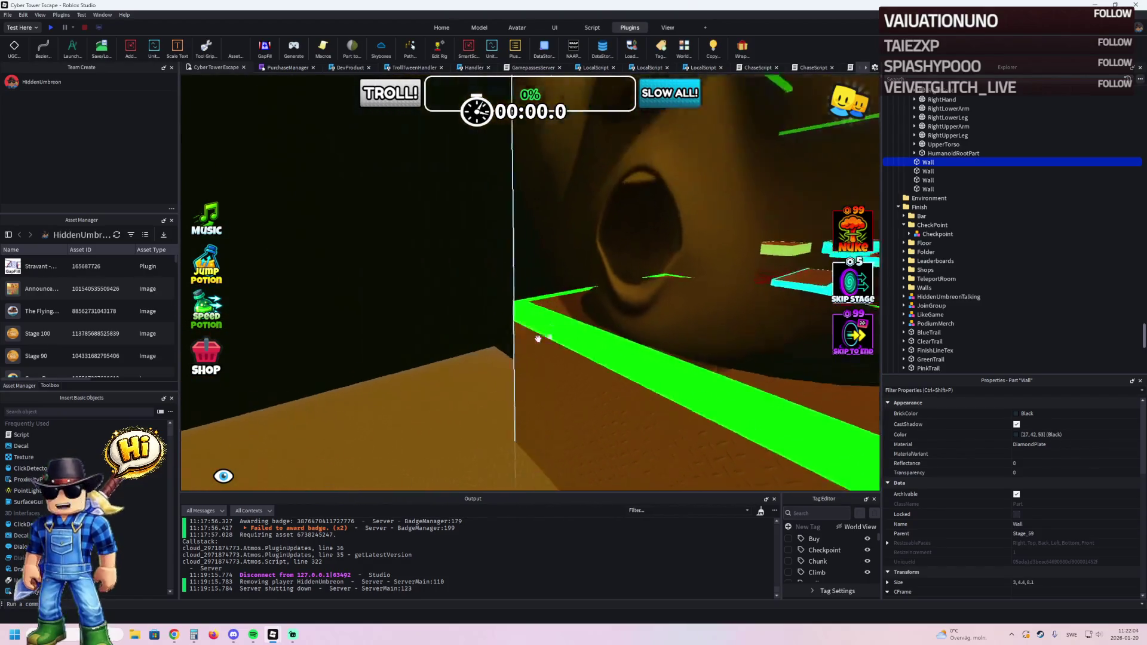
key(s)
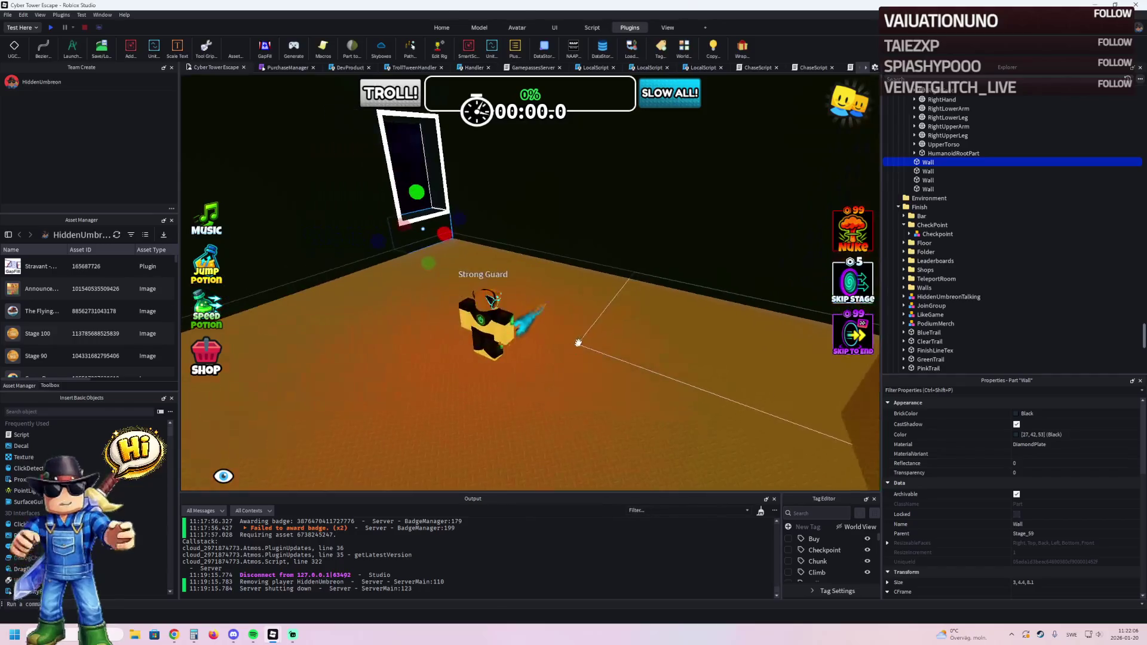
click(487, 307)
Duplicate the checkpoint Floor and slide the copy out past the doorway.
key(f)
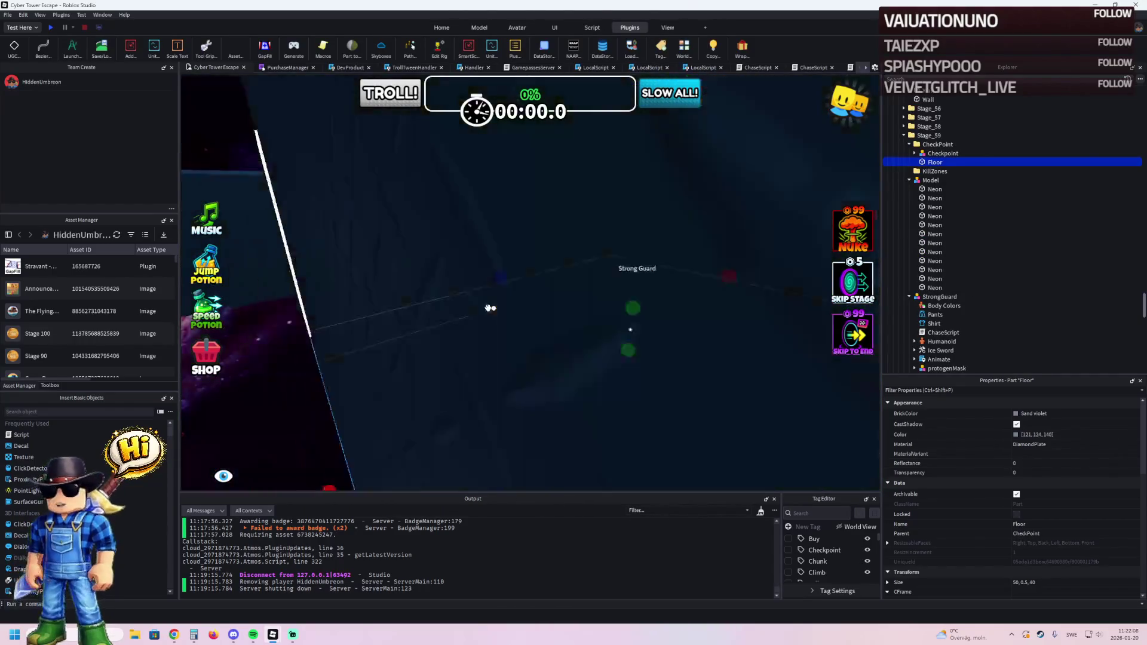
key(s)
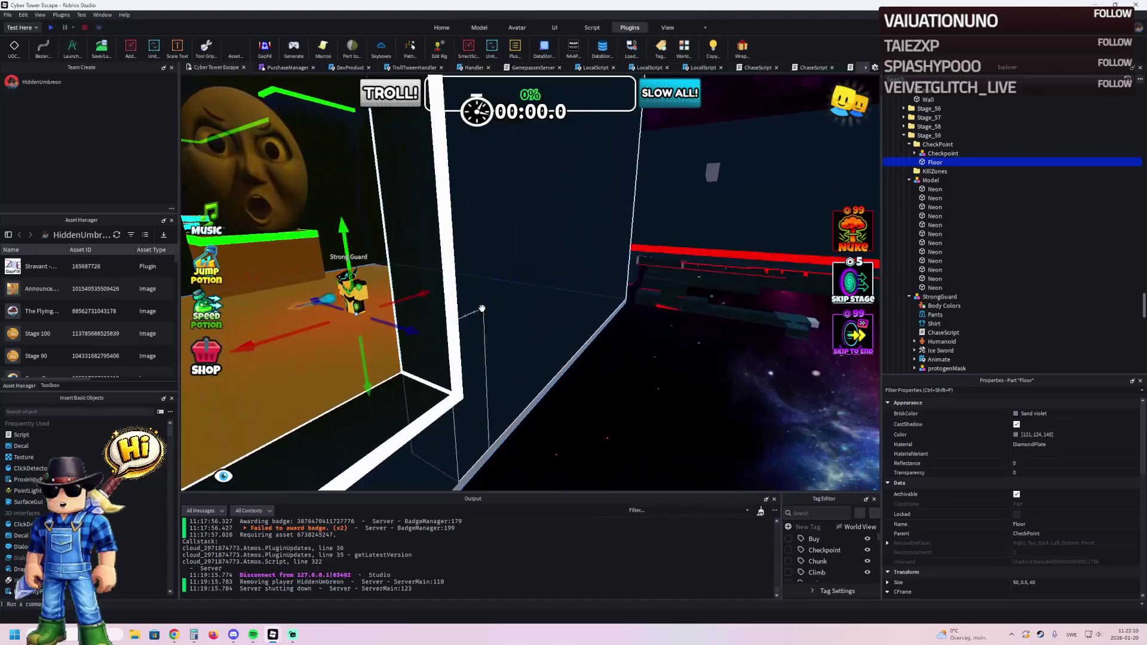
key(ctrl+d)
drag(495, 307, 639, 324)
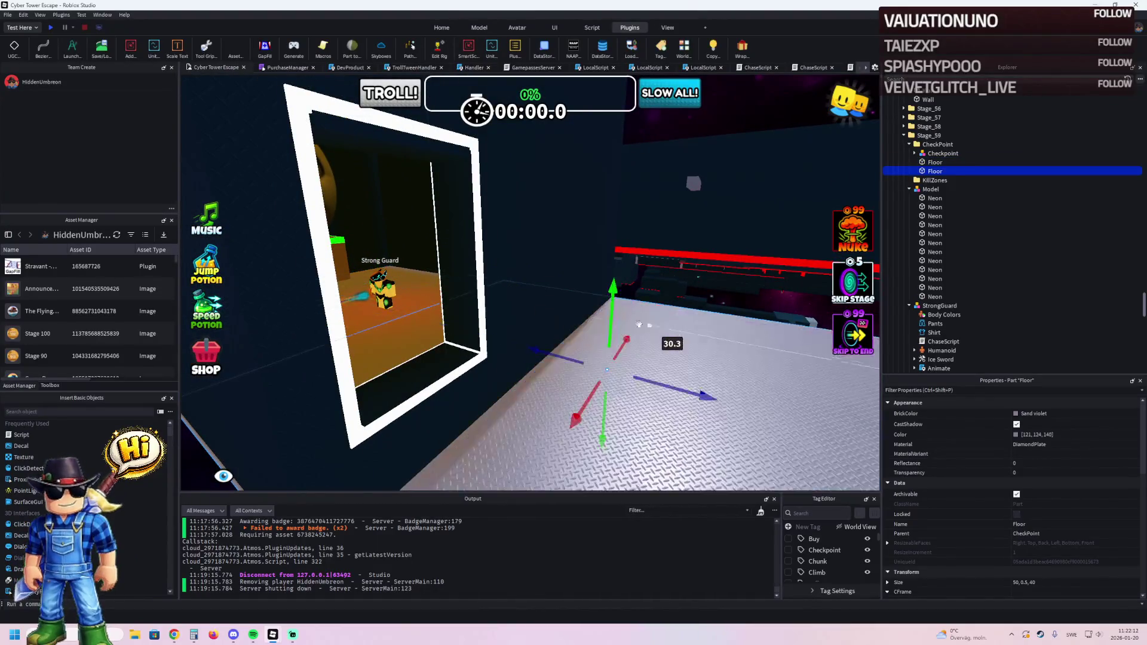
key(q)
mouse_move(486, 254)
mouse_down()
mouse_move(556, 269)
mouse_move(713, 268)
mouse_up()
click(525, 446)
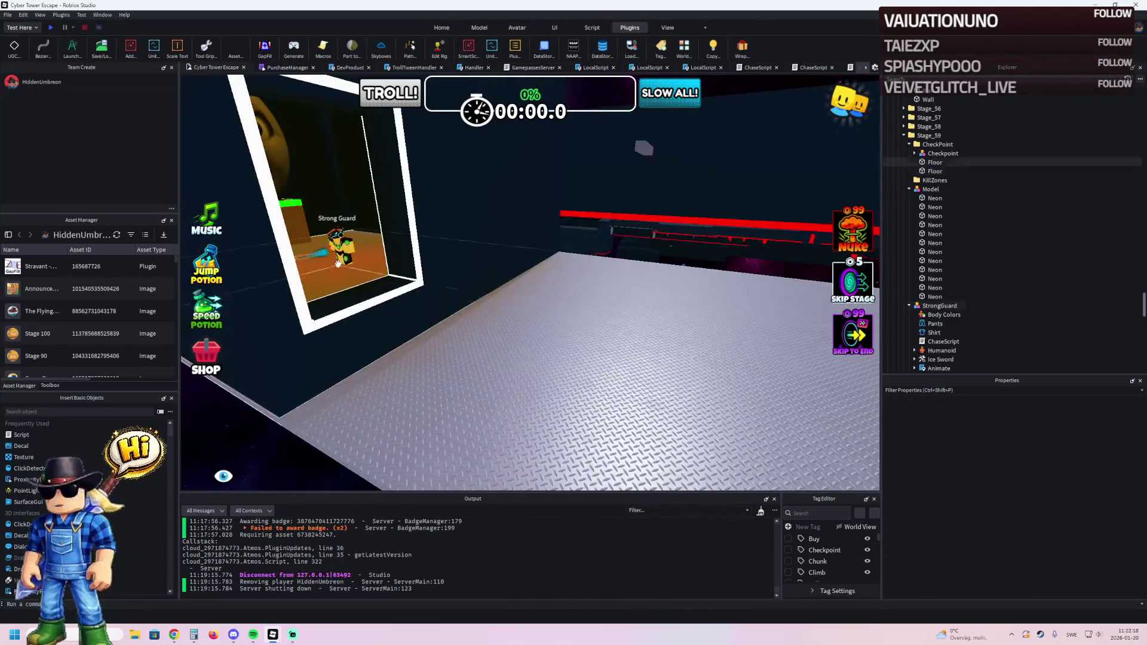
Move the StrongGuard model along the room and about 4.3 studs sideways.
click(340, 258)
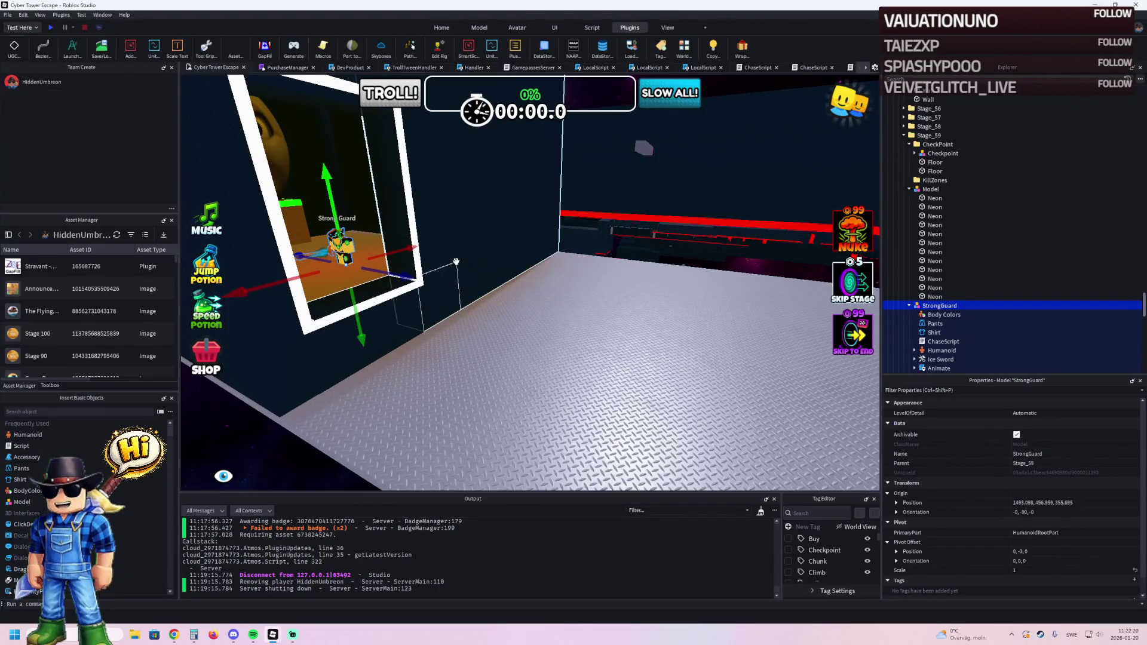
mouse_move(412, 277)
mouse_down()
mouse_move(656, 344)
mouse_move(589, 330)
mouse_up()
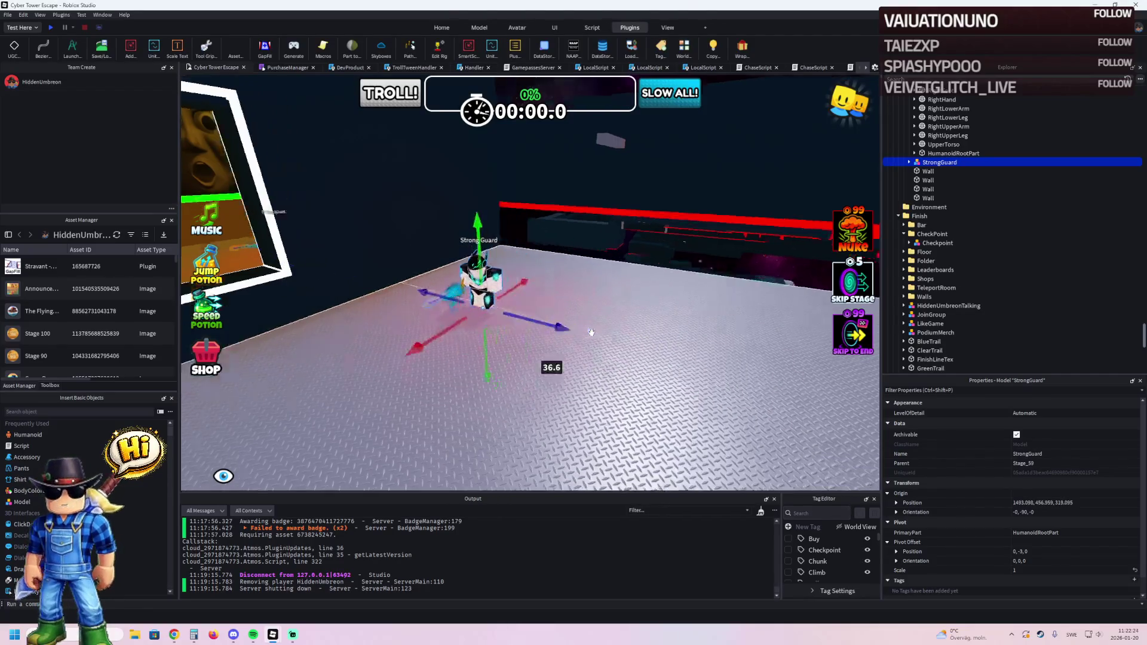
mouse_move(515, 281)
mouse_down()
mouse_move(557, 277)
mouse_move(621, 223)
mouse_move(535, 217)
mouse_up()
Duplicate the room's wall parts and move the copies about 18 studs out and 20 studs along.
click(535, 217)
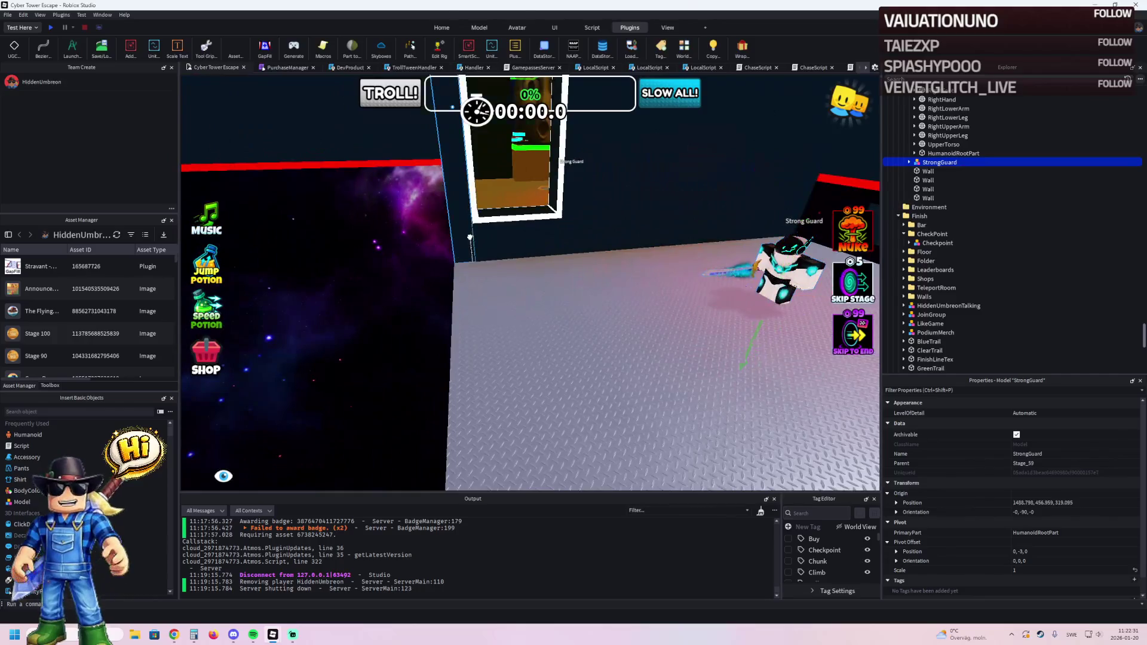
click(535, 217)
click(538, 240)
key(f)
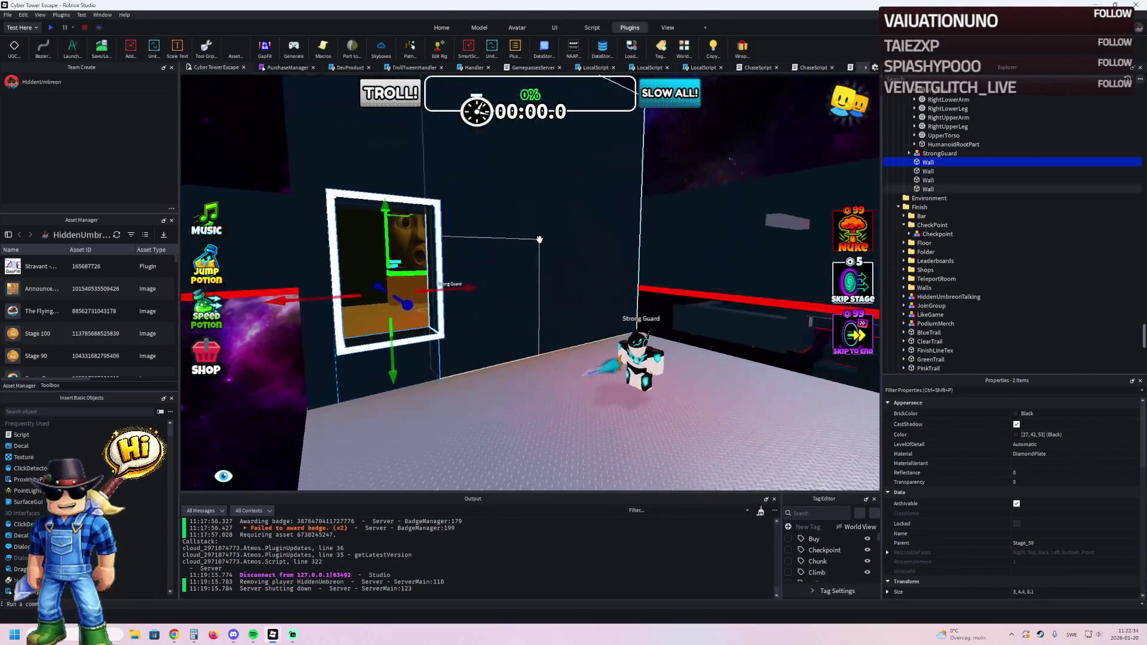
key(ctrl+d)
mouse_move(532, 216)
mouse_down()
mouse_move(597, 173)
mouse_move(647, 211)
mouse_up()
key(w)
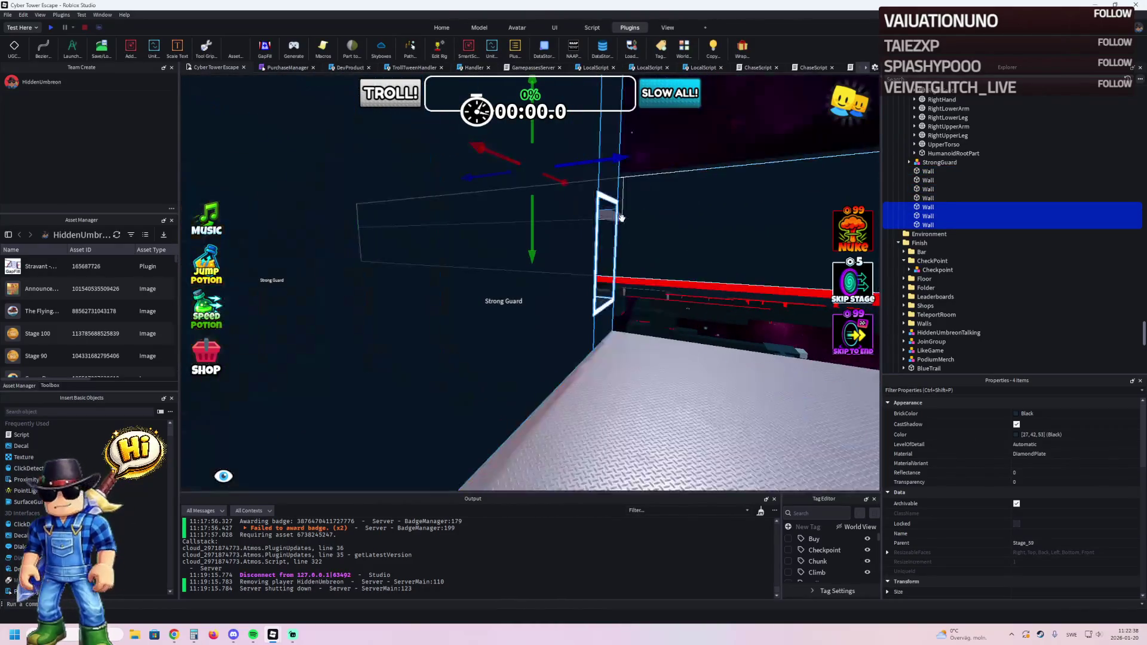
key(s)
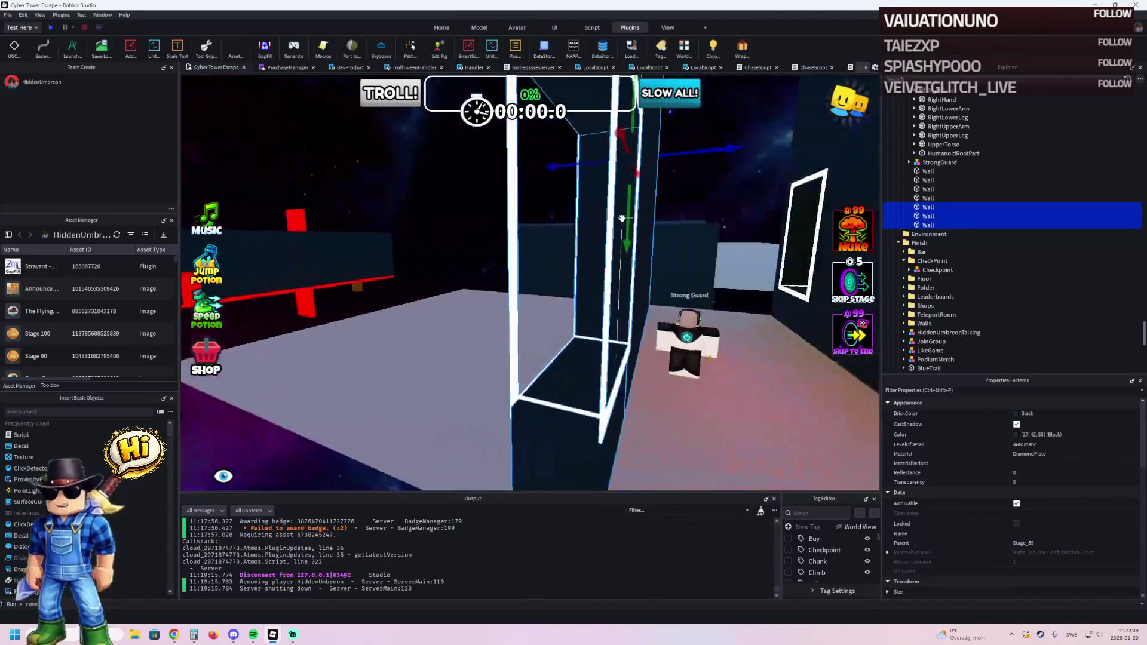
drag(648, 229, 633, 251)
Fly toward the Finish Line area and drop a wall copy into its new spot.
key(w)
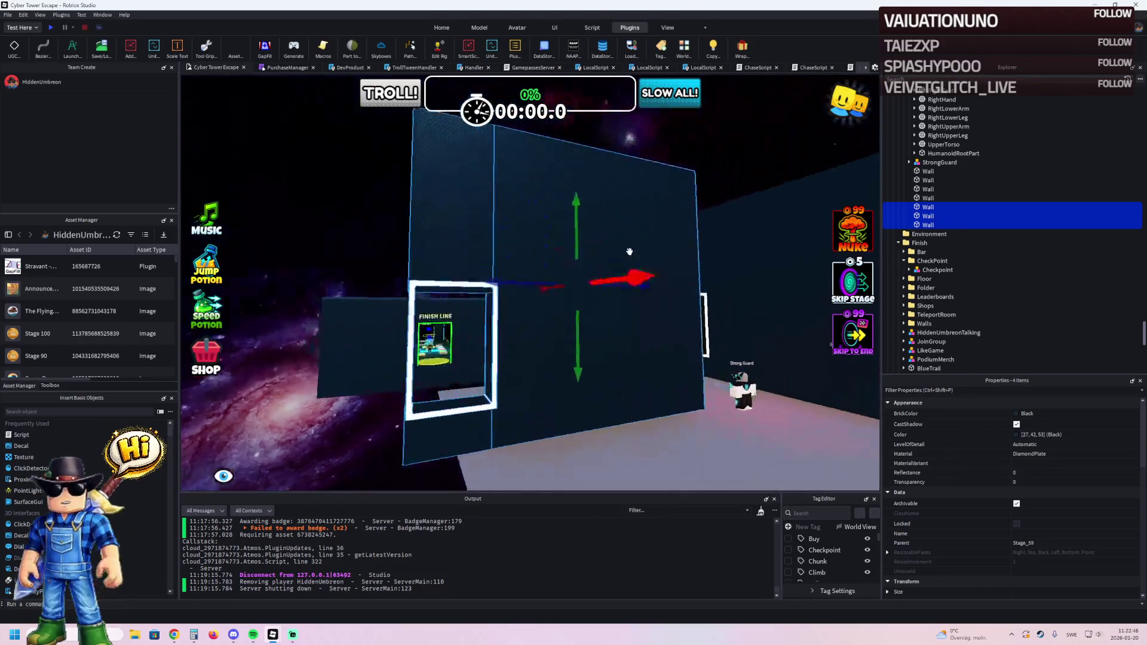
key(w)
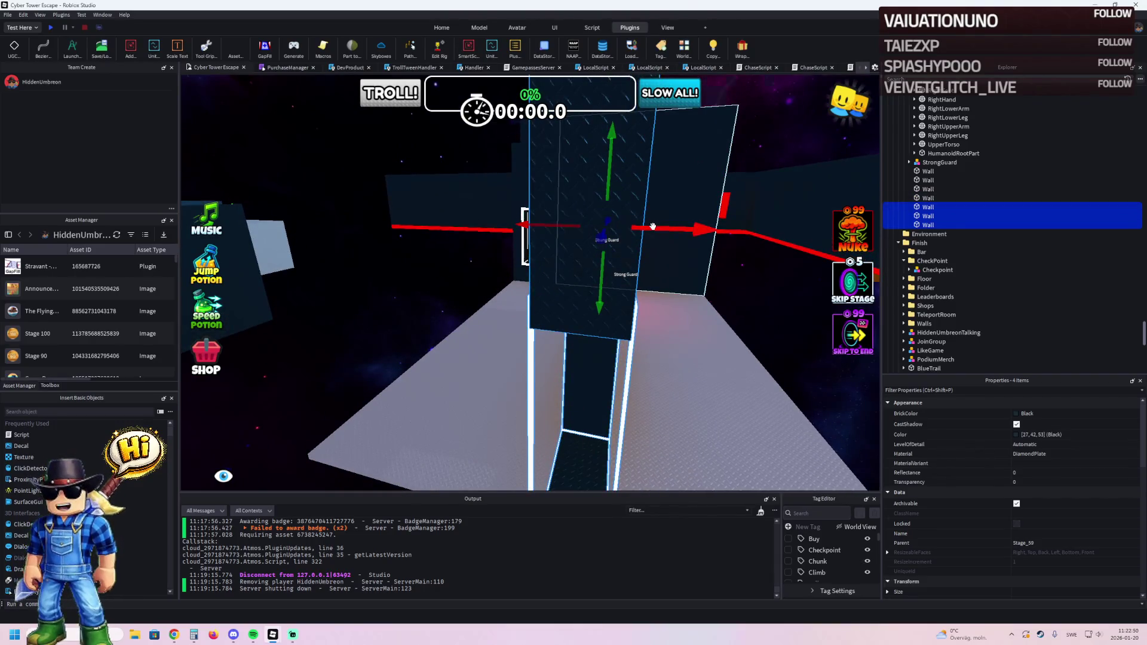
key(w)
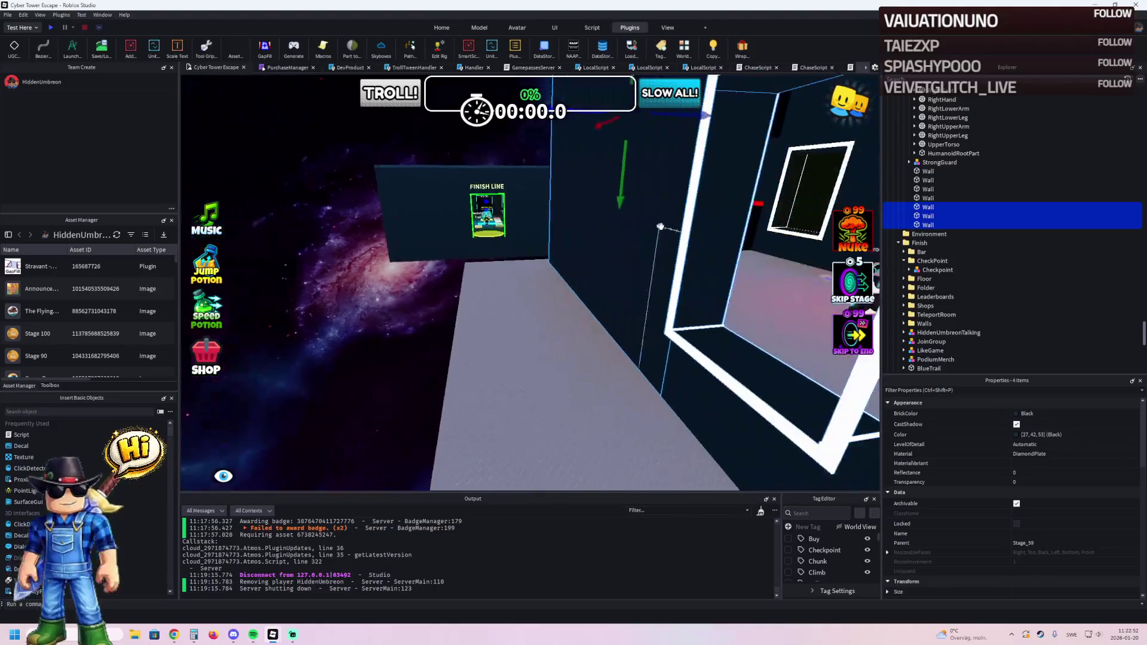
key(w)
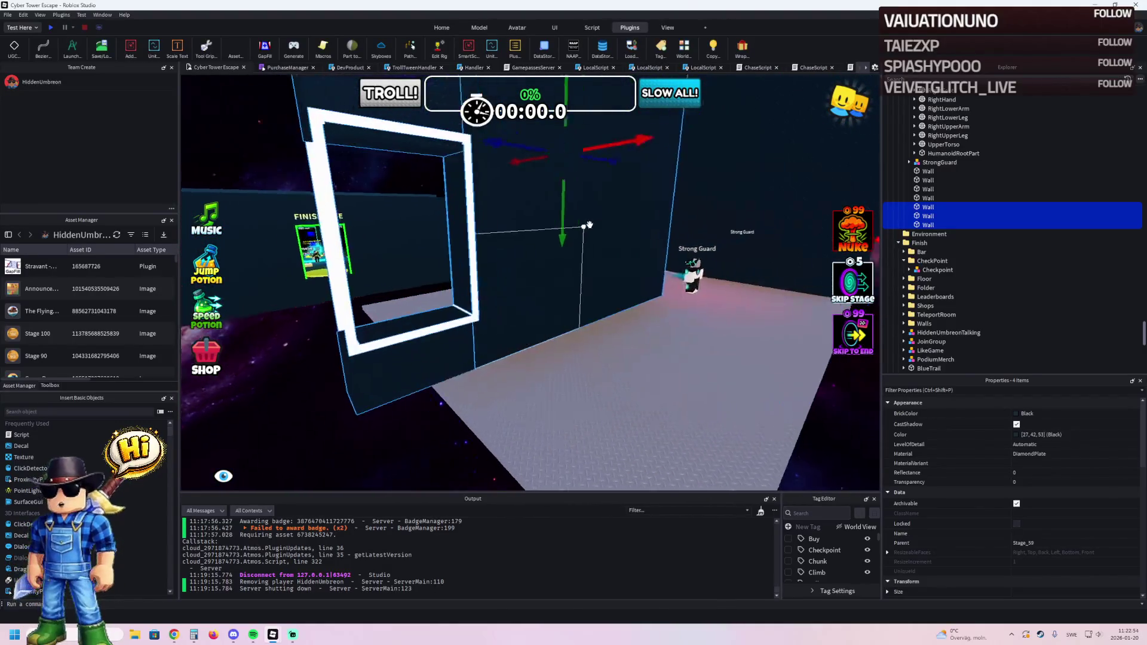
key(w)
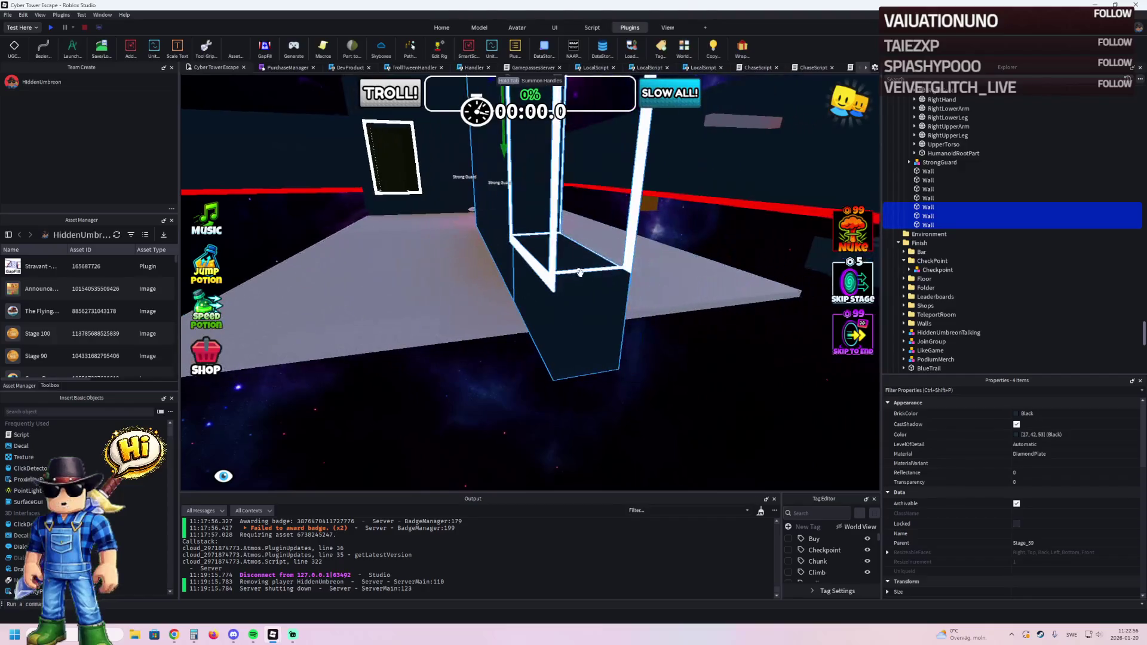
key(w)
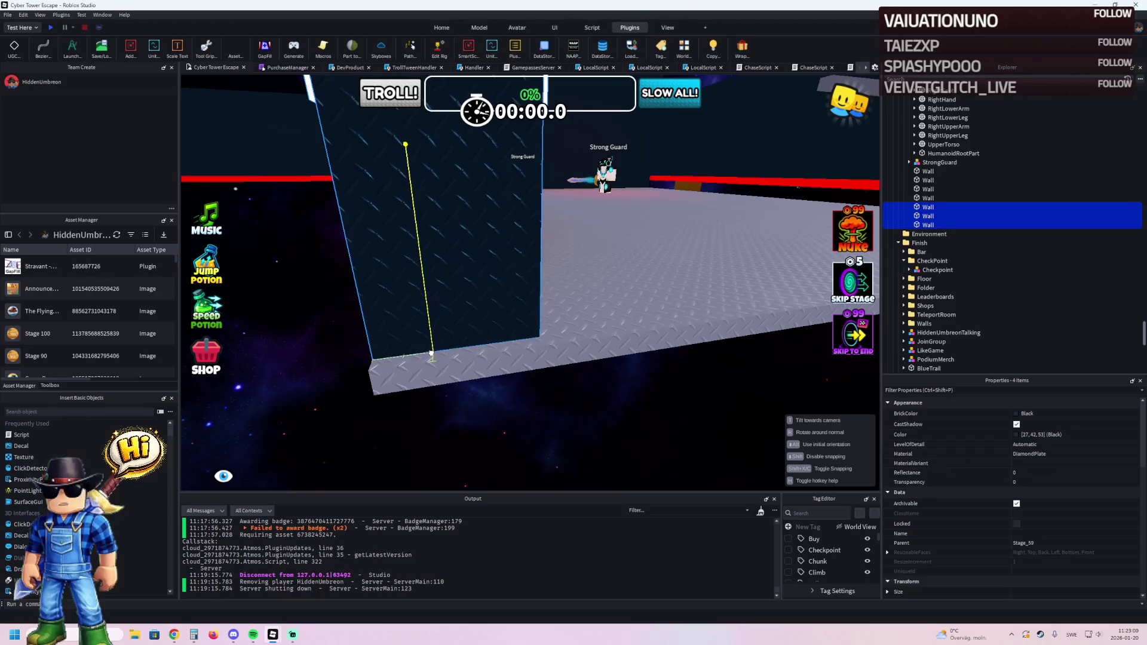
click(430, 358)
Survey the placed walls around the Finish Line sign, window frame and dark wall.
key(w)
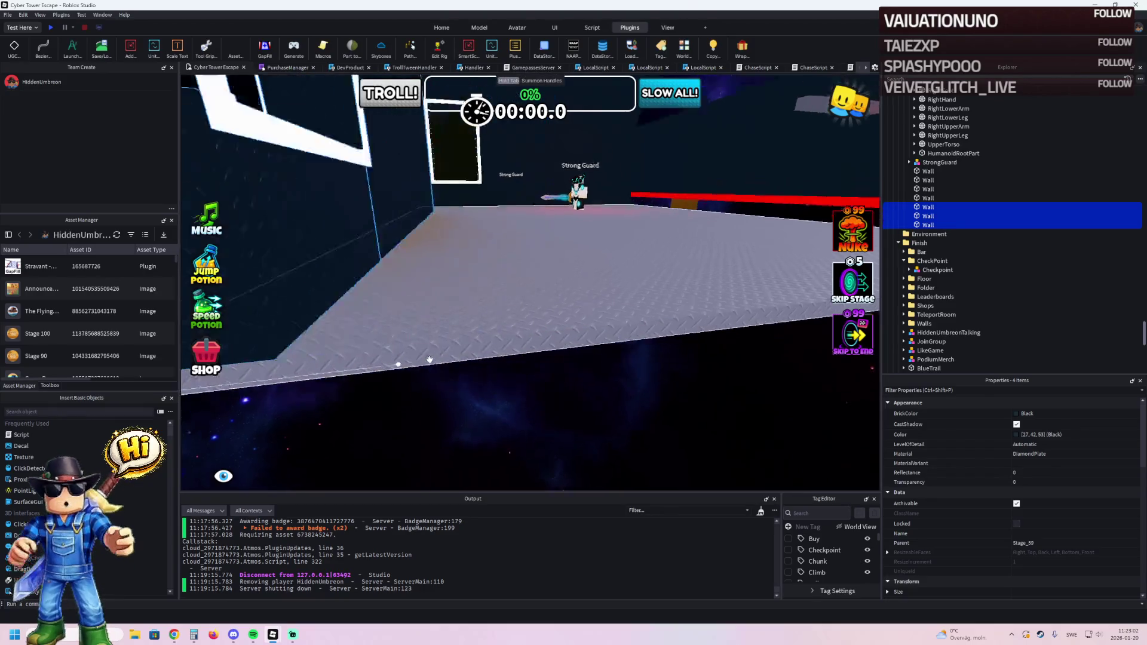
key(w)
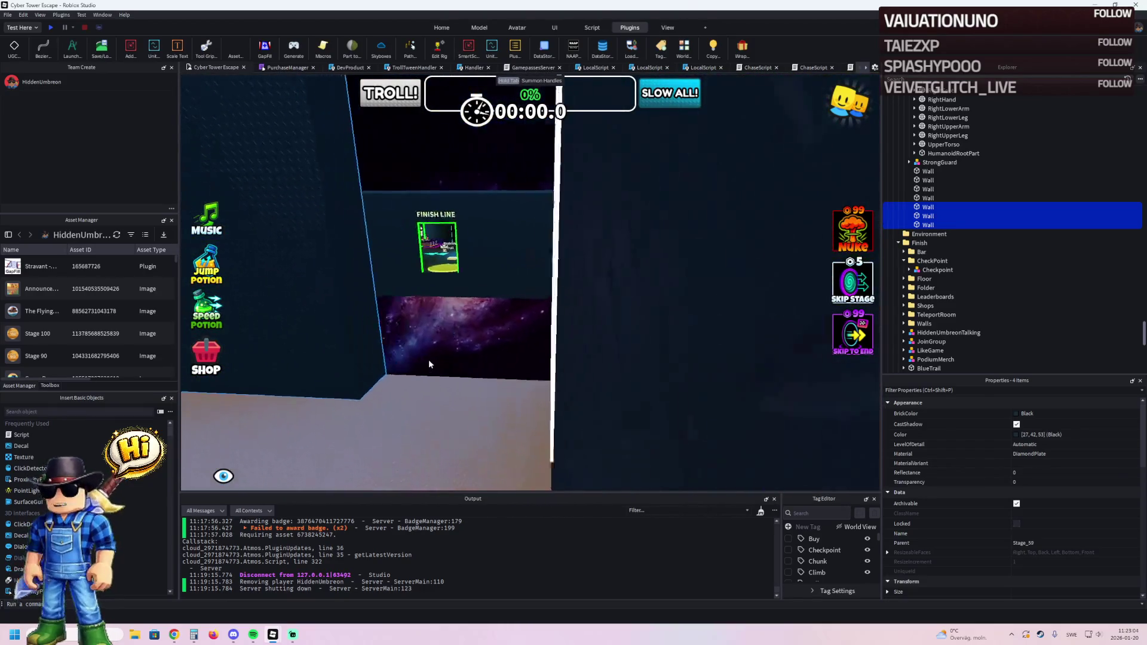
key(w)
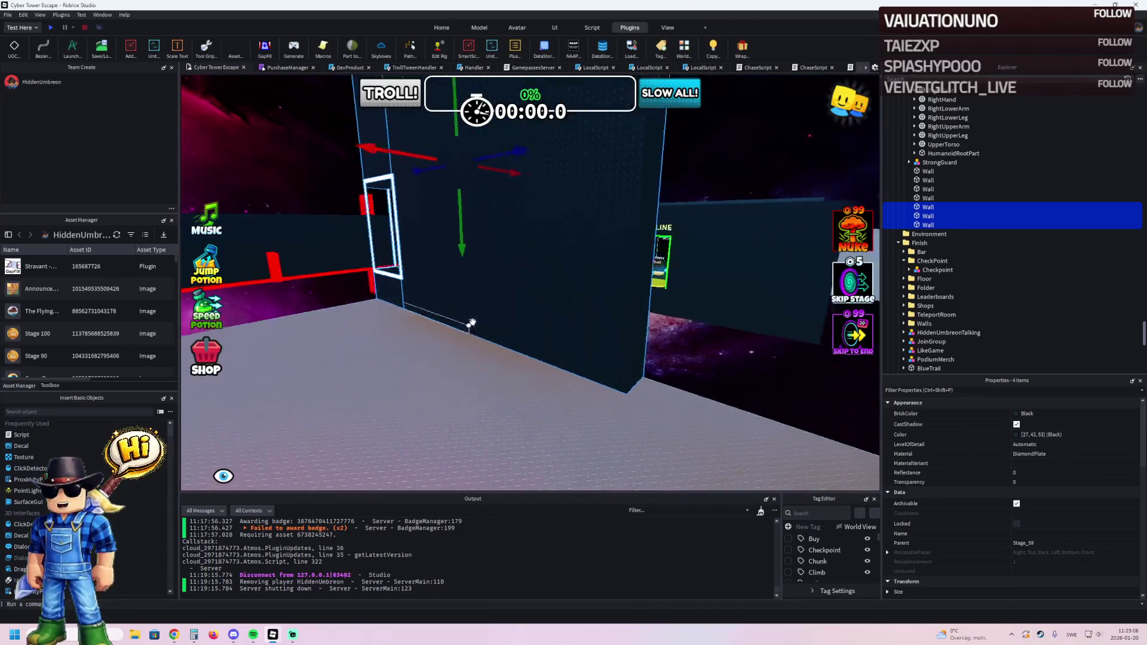
key(s)
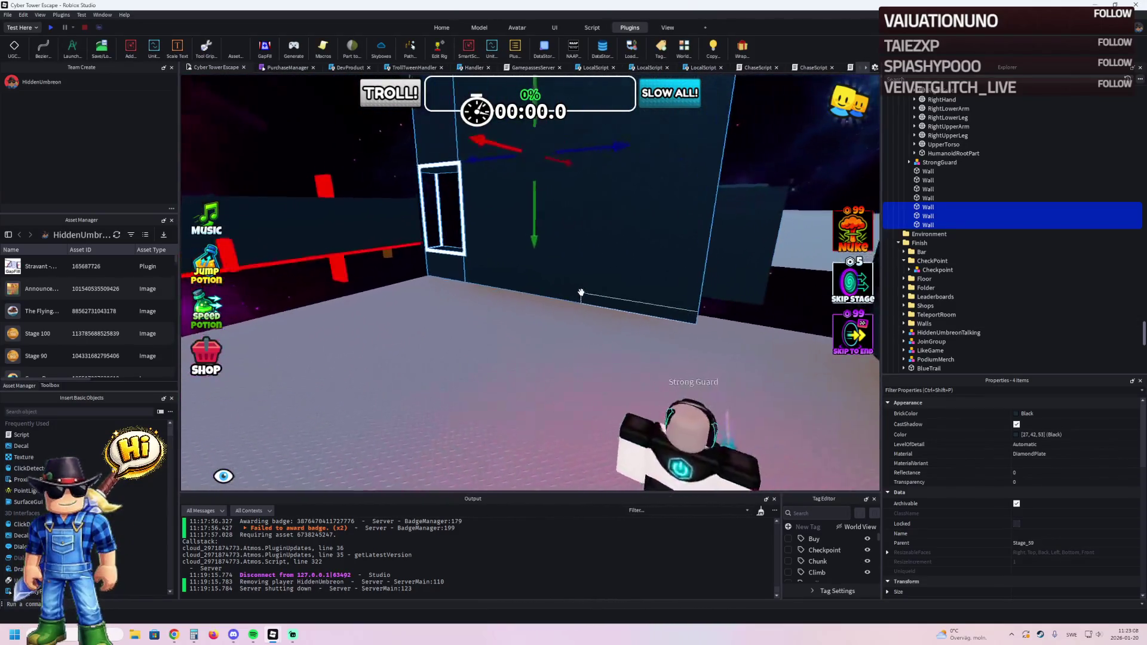
key(a)
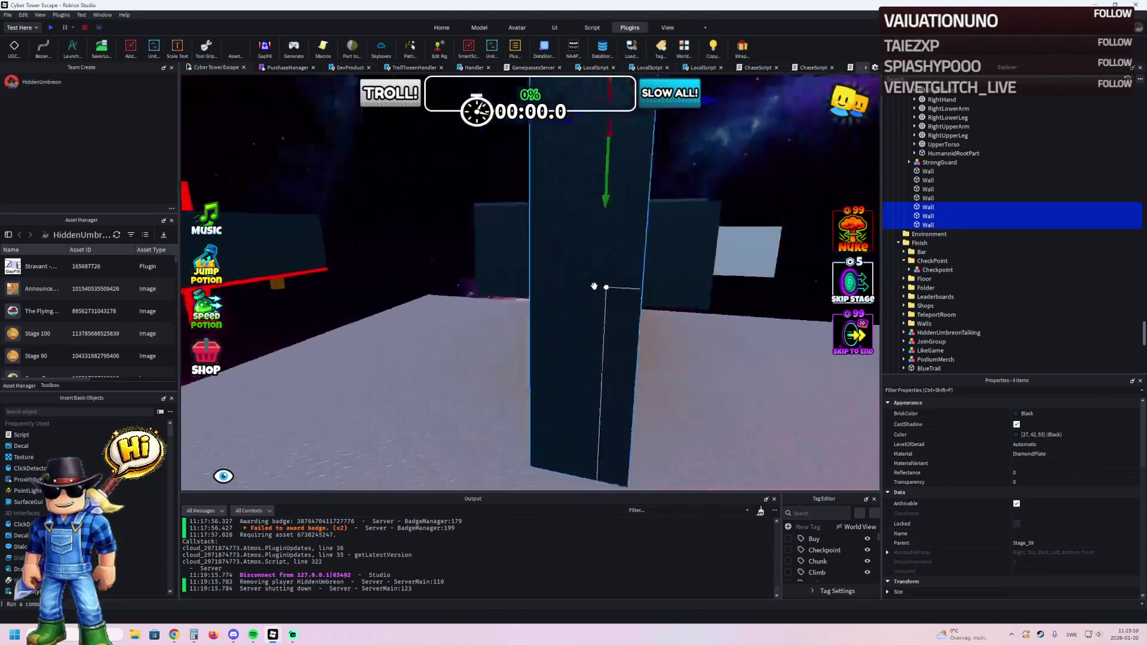
key(d)
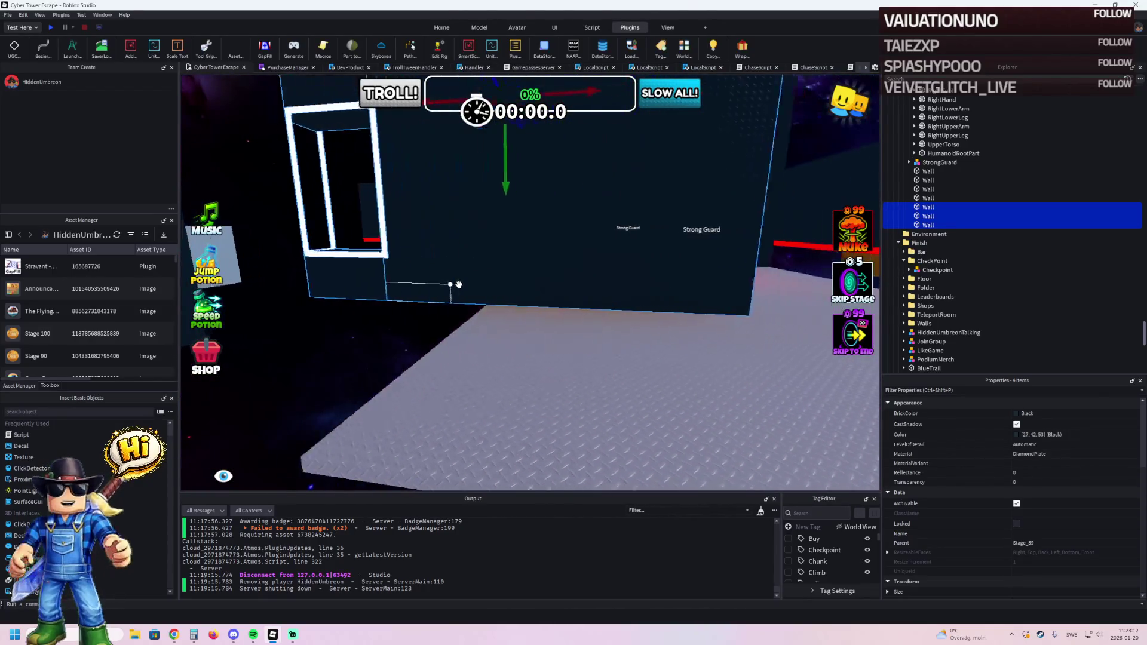
key(a)
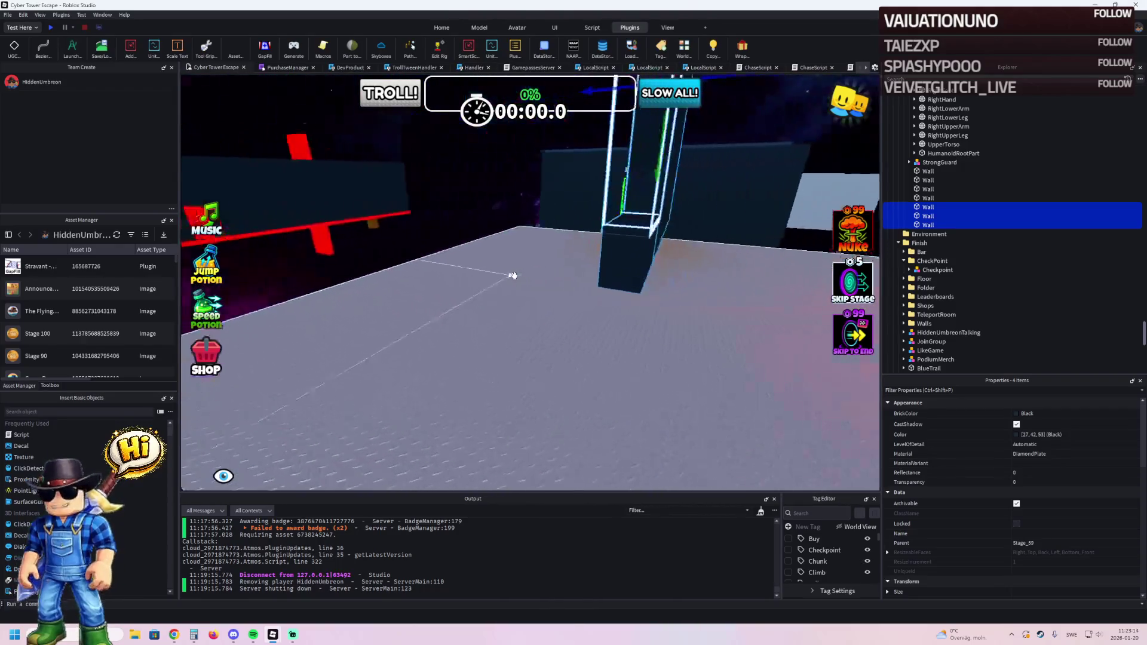
mouse_move(505, 278)
mouse_down()
mouse_move(456, 274)
mouse_move(569, 353)
mouse_move(546, 361)
mouse_move(517, 435)
mouse_move(525, 418)
mouse_up()
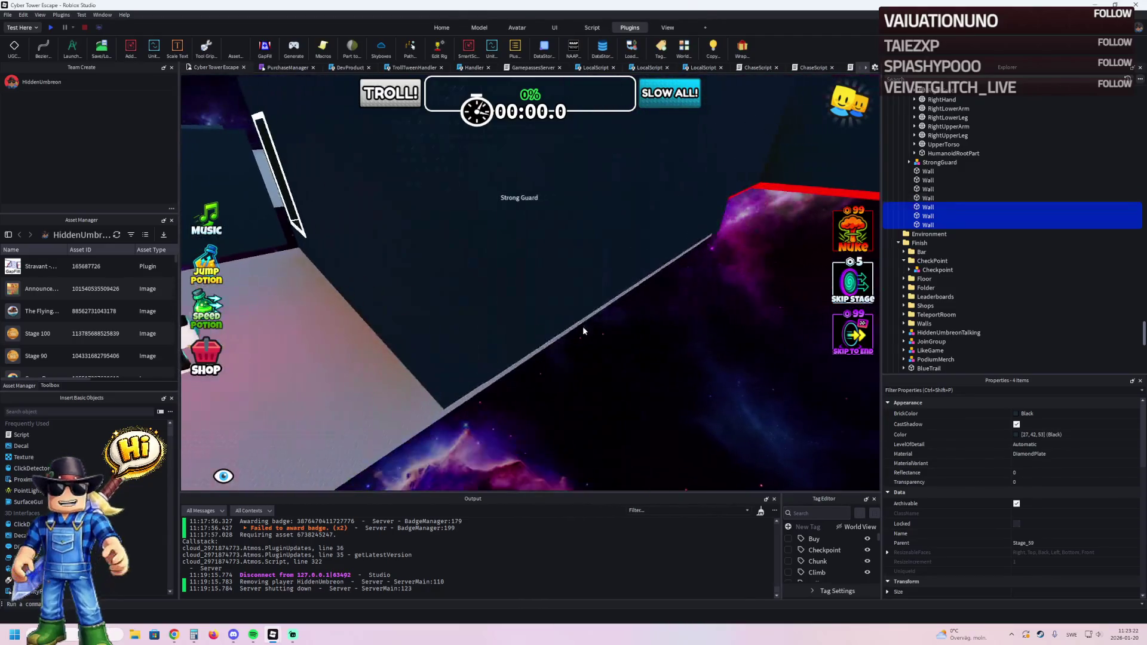
Stretch one black wall from 47.1 to 85.2 studs and slide three walls 2 studs along X.
click(582, 326)
drag(579, 211, 478, 253)
click(435, 257)
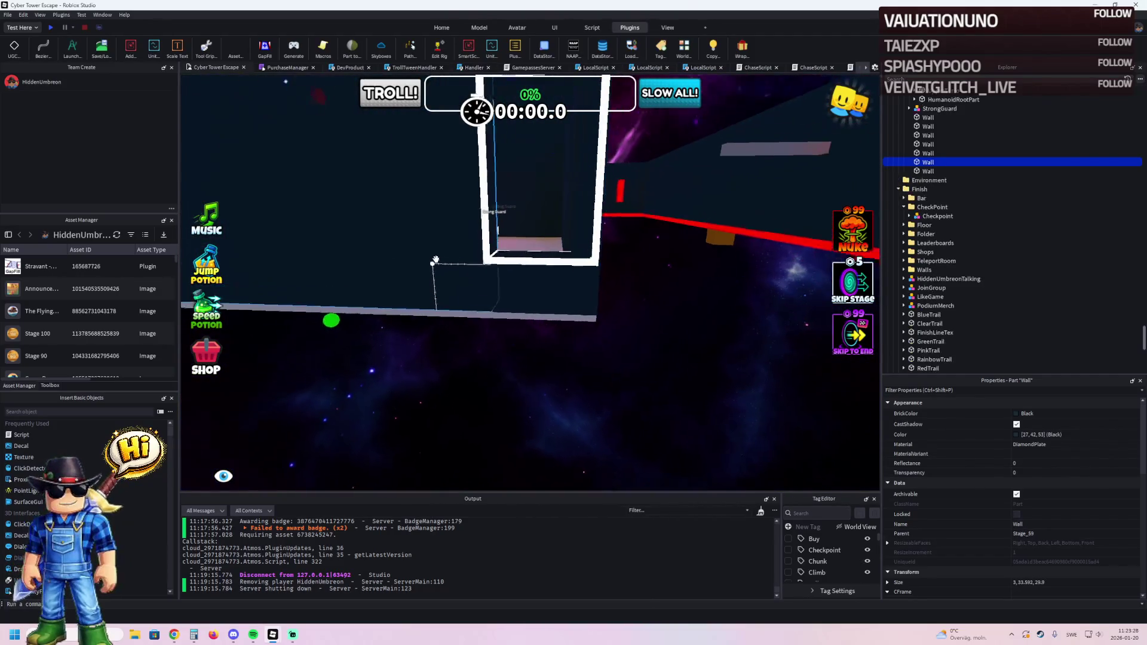
scroll(434, 259, down, 5)
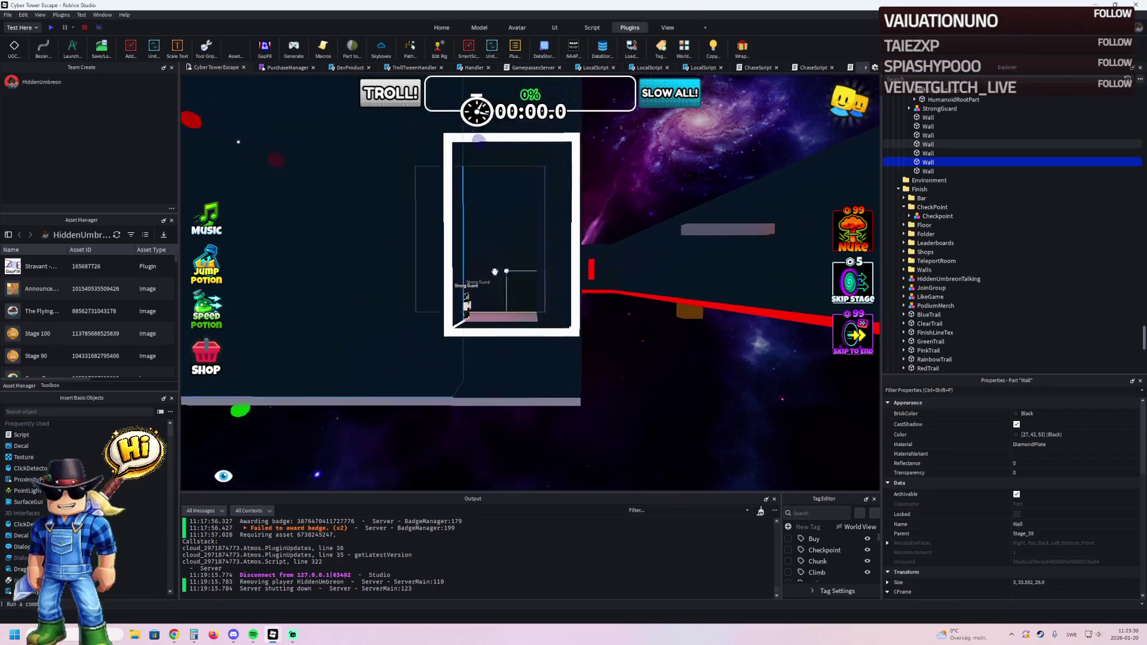
ctrl+click(502, 361)
ctrl+click(525, 284)
drag(387, 143, 359, 154)
scroll(468, 197, up, 5)
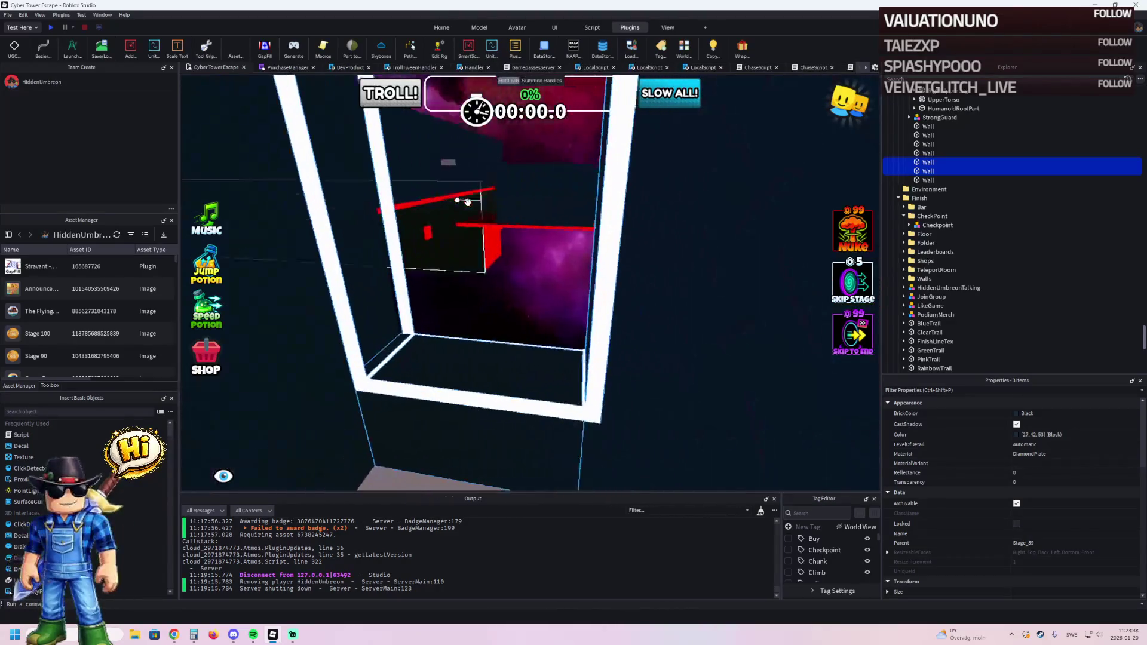
Nudge another wall about 1 stud sideways and select a wall from the Walls41+ group.
click(509, 277)
scroll(510, 274, down, 6)
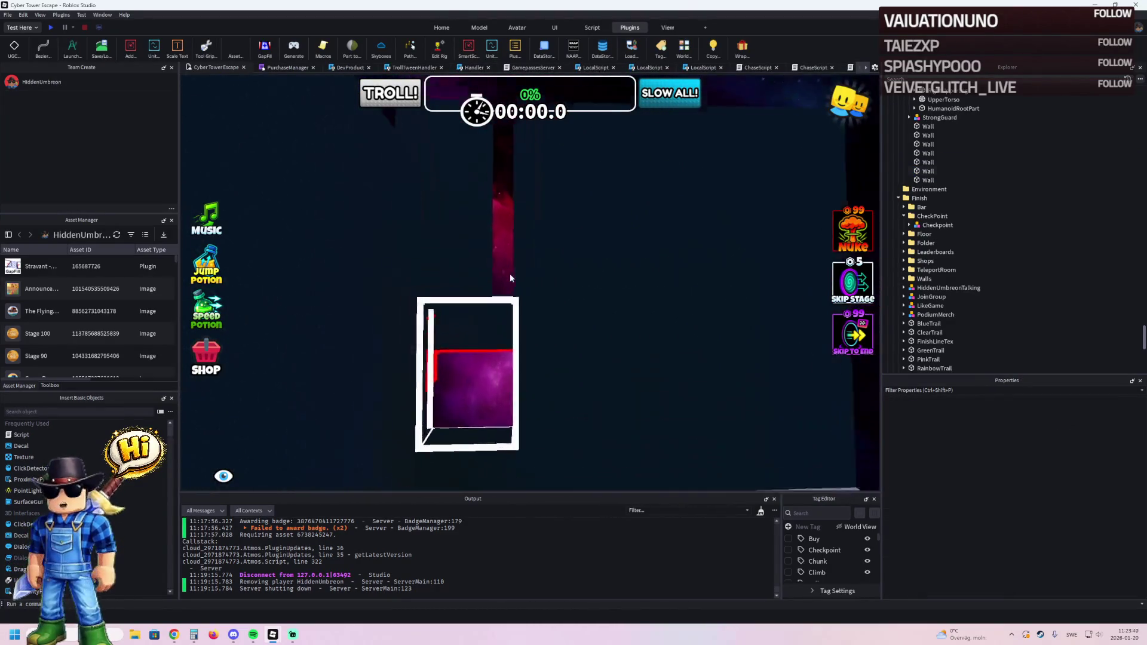
click(468, 264)
scroll(507, 244, up, 3)
drag(526, 243, 570, 262)
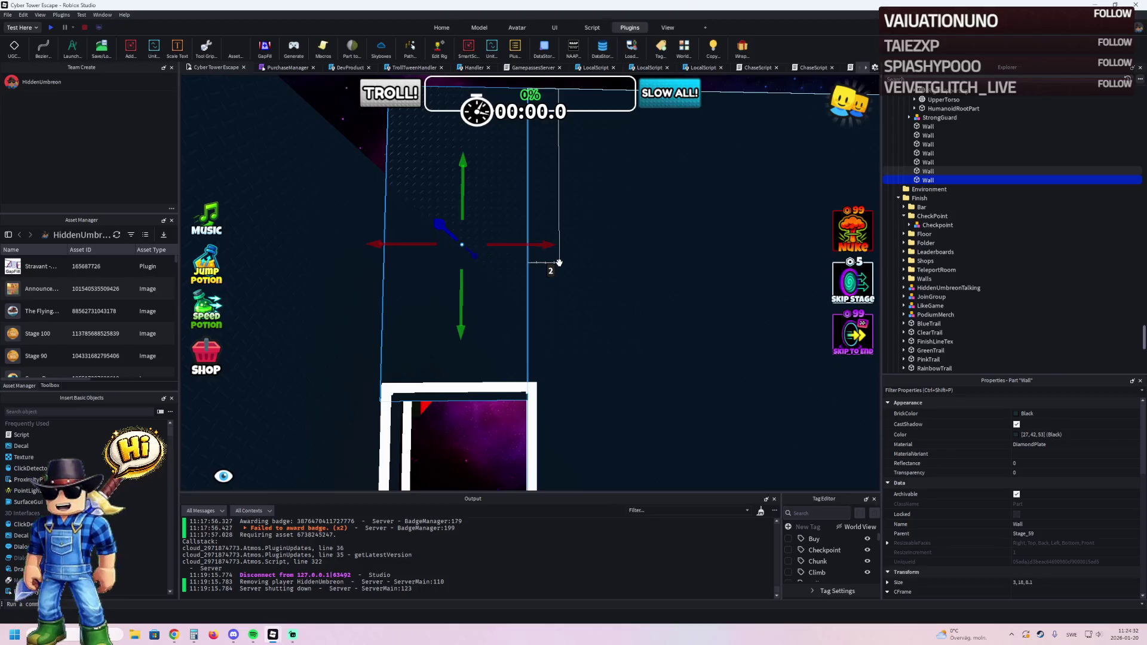
key(w)
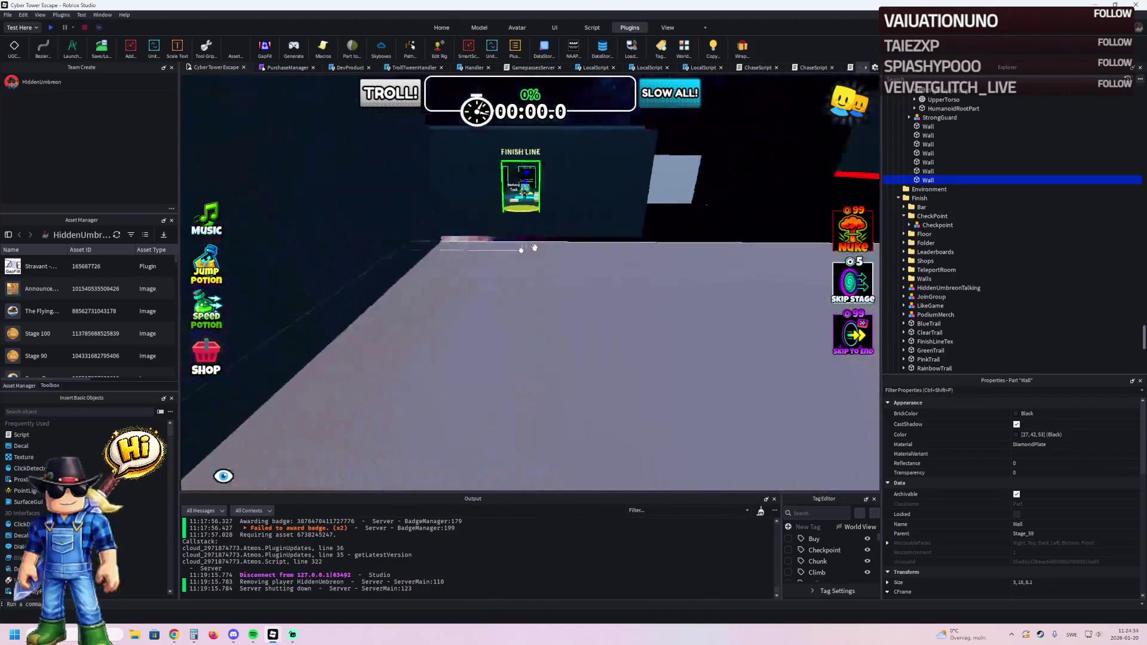
click(527, 244)
Stretch the selected wall from 50 to 95.5 studs.
key(f)
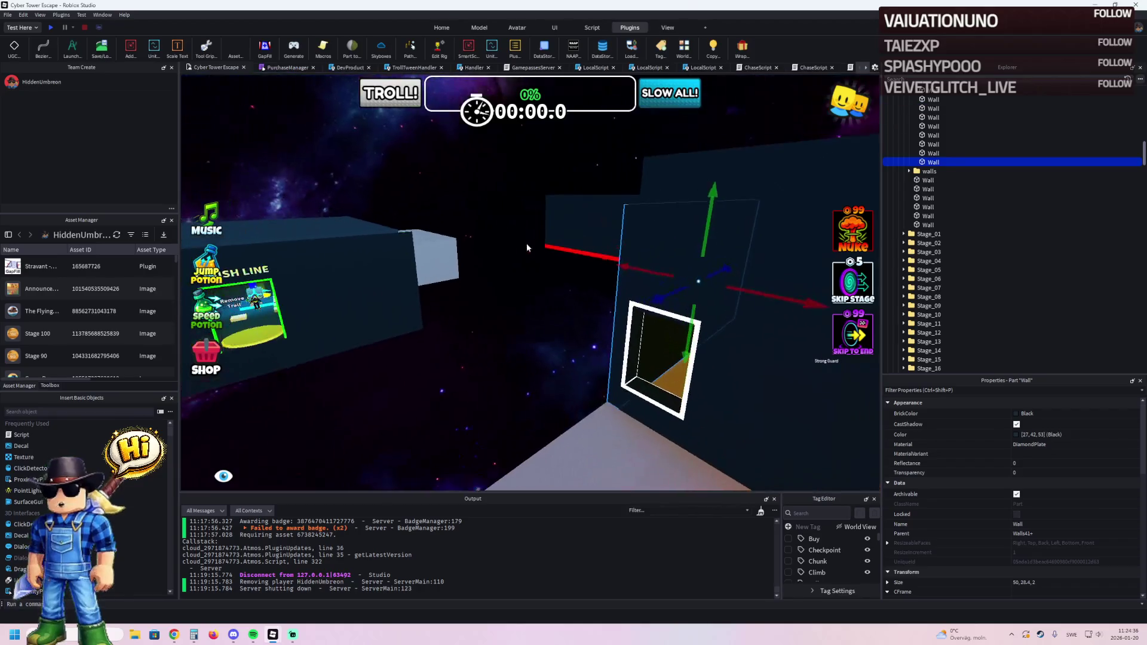
drag(602, 312, 556, 323)
key(s)
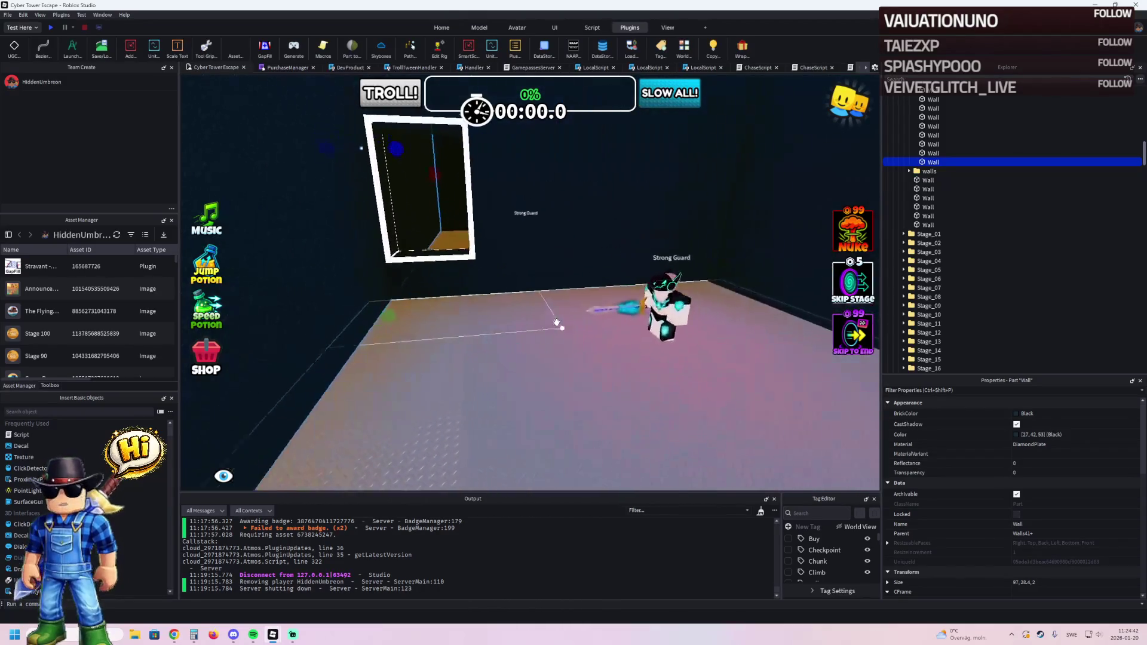
key(s)
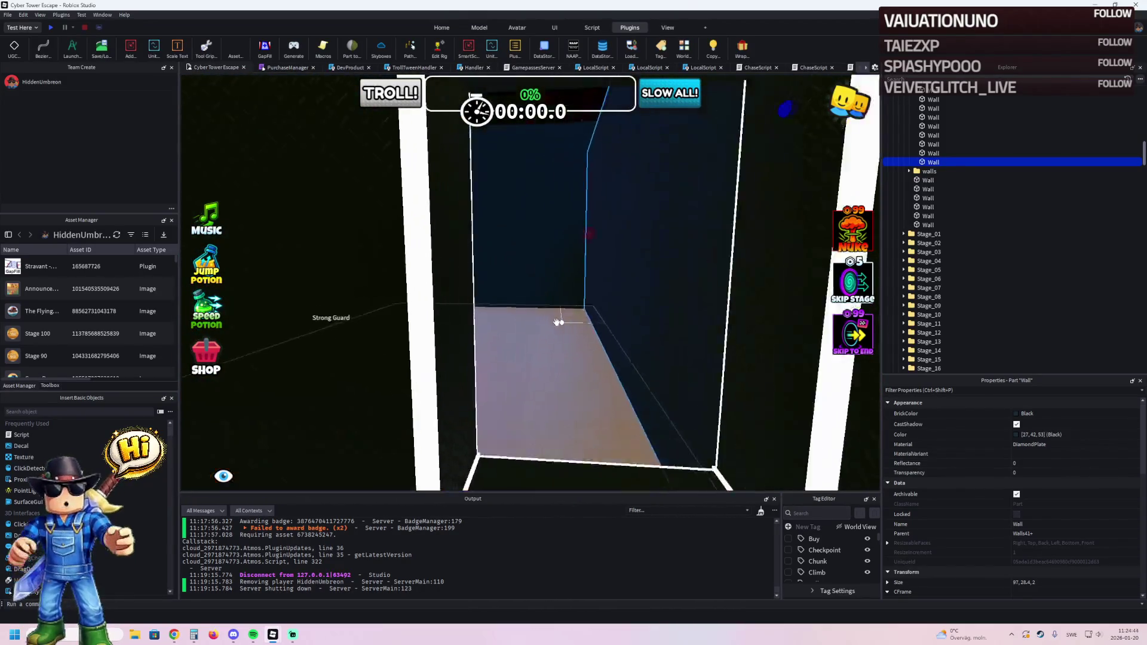
key(s)
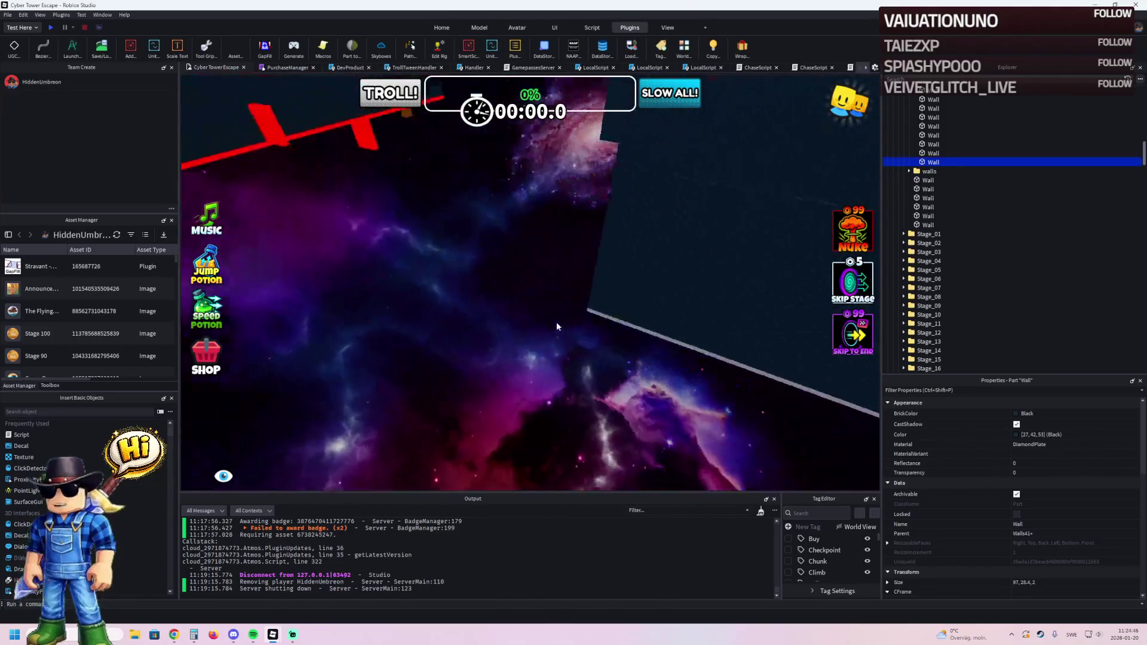
key(d)
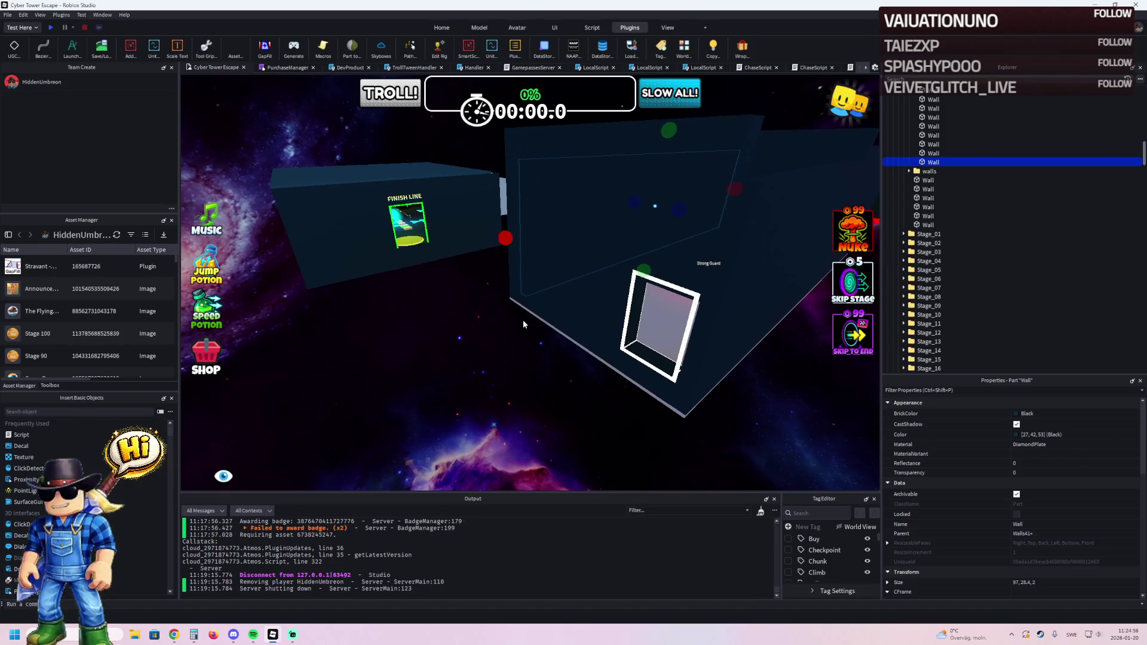
scroll(404, 190, up, 5)
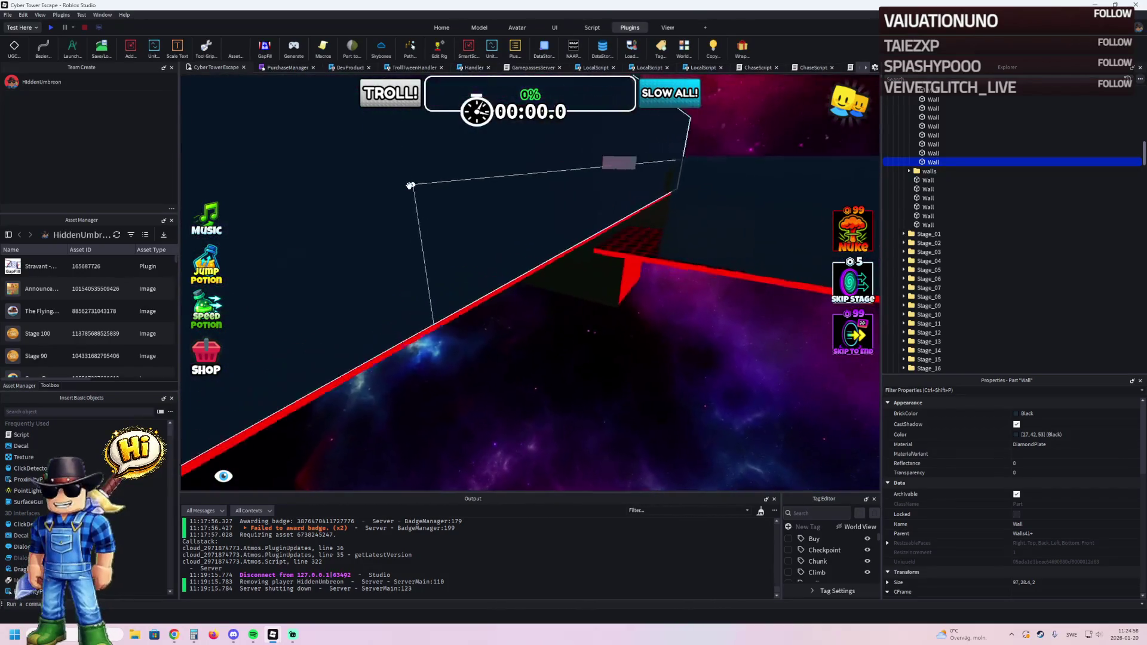
scroll(411, 186, up, 10)
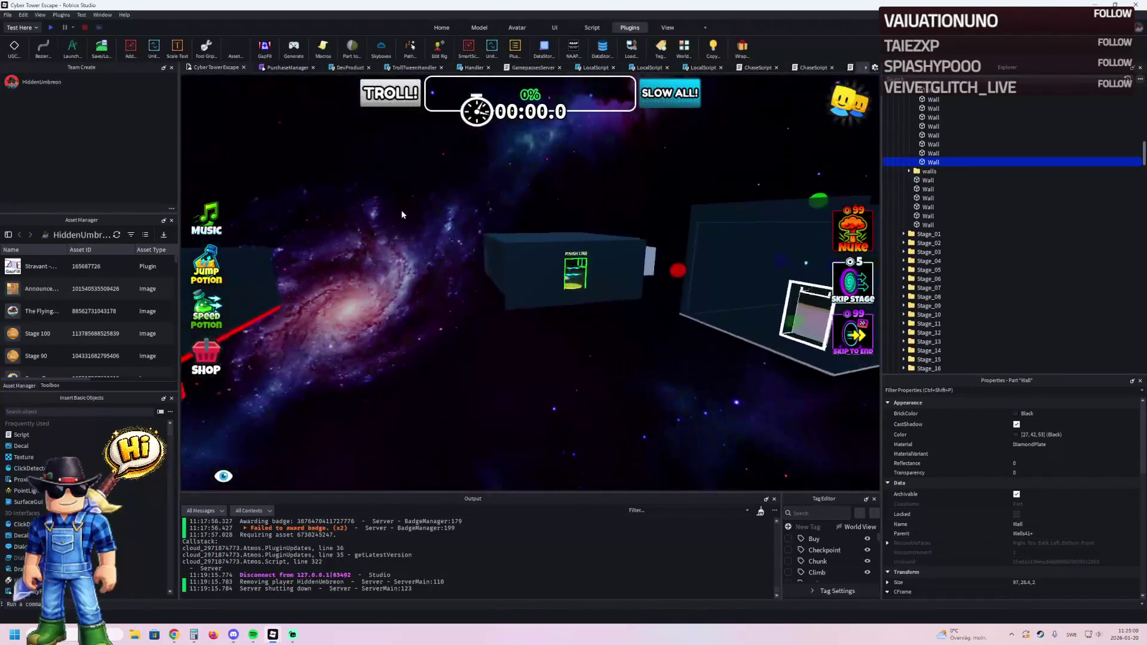
scroll(402, 214, up, 10)
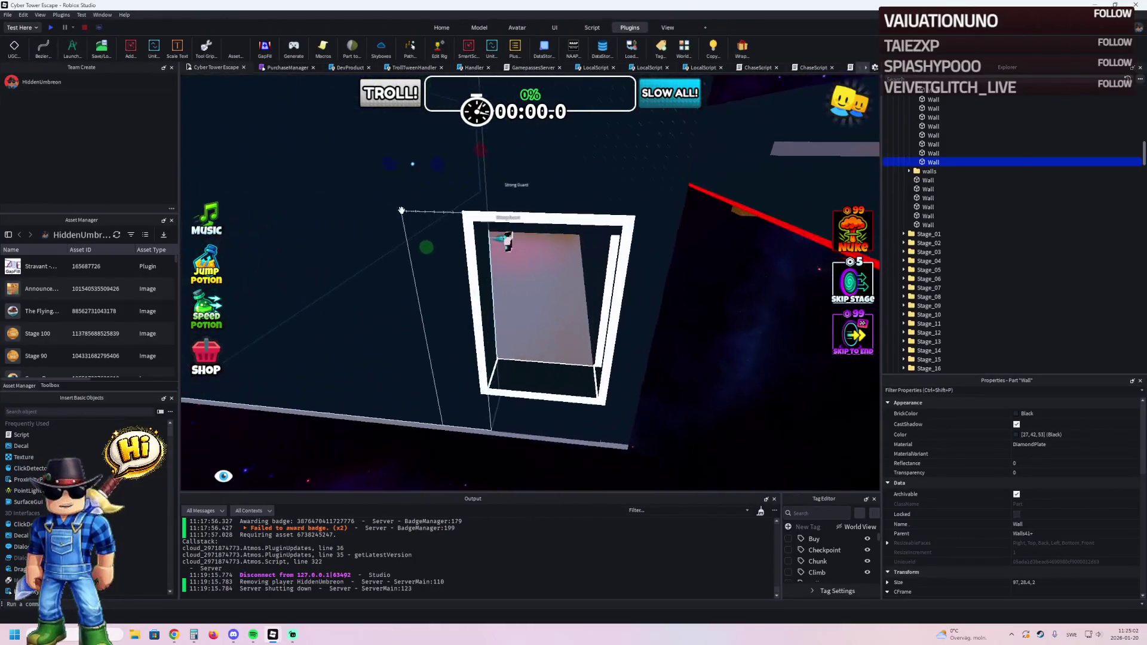
Lengthen the black wall beside the white doorway with the Scale handle.
click(690, 425)
scroll(690, 425, up, 5)
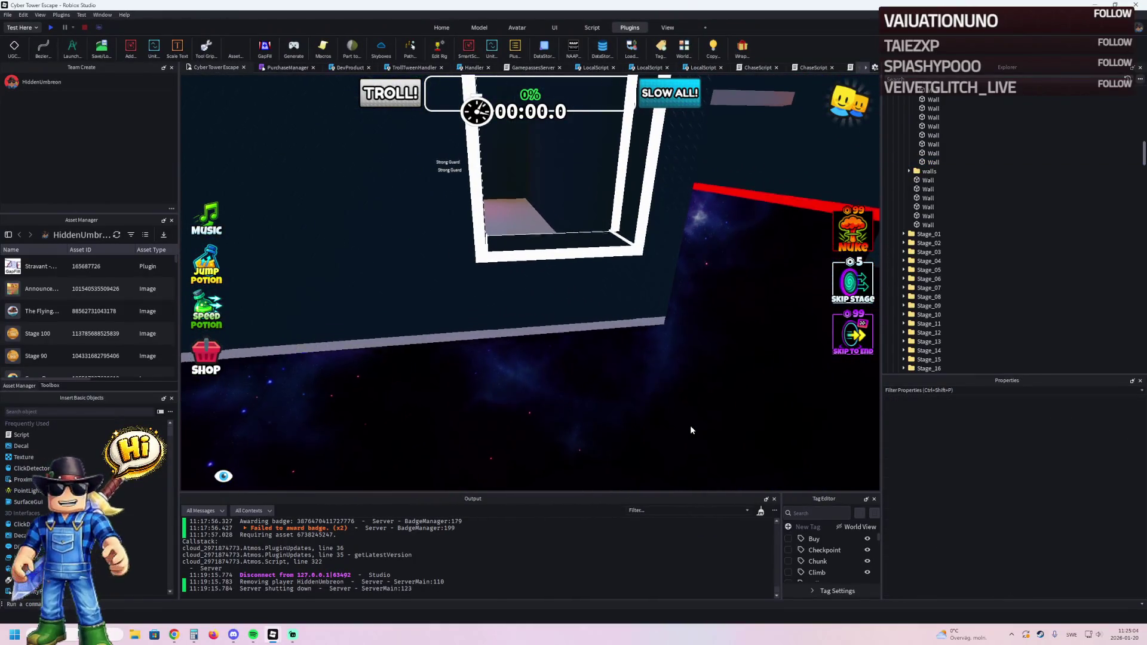
scroll(690, 425, up, 5)
click(485, 266)
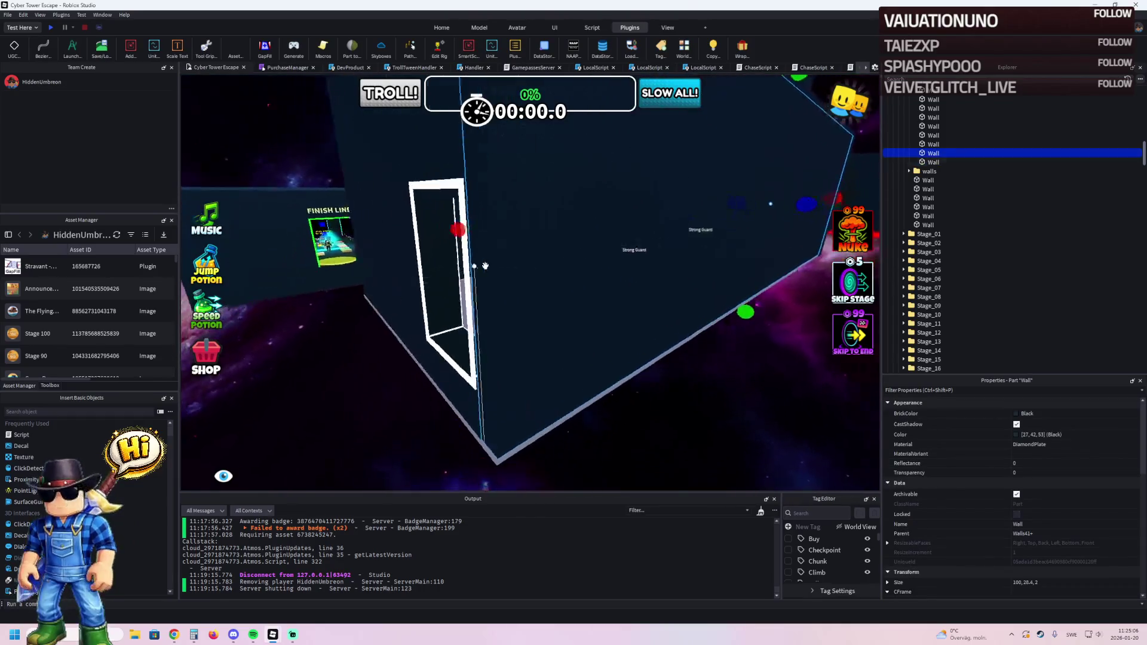
scroll(485, 266, down, 5)
drag(391, 217, 340, 246)
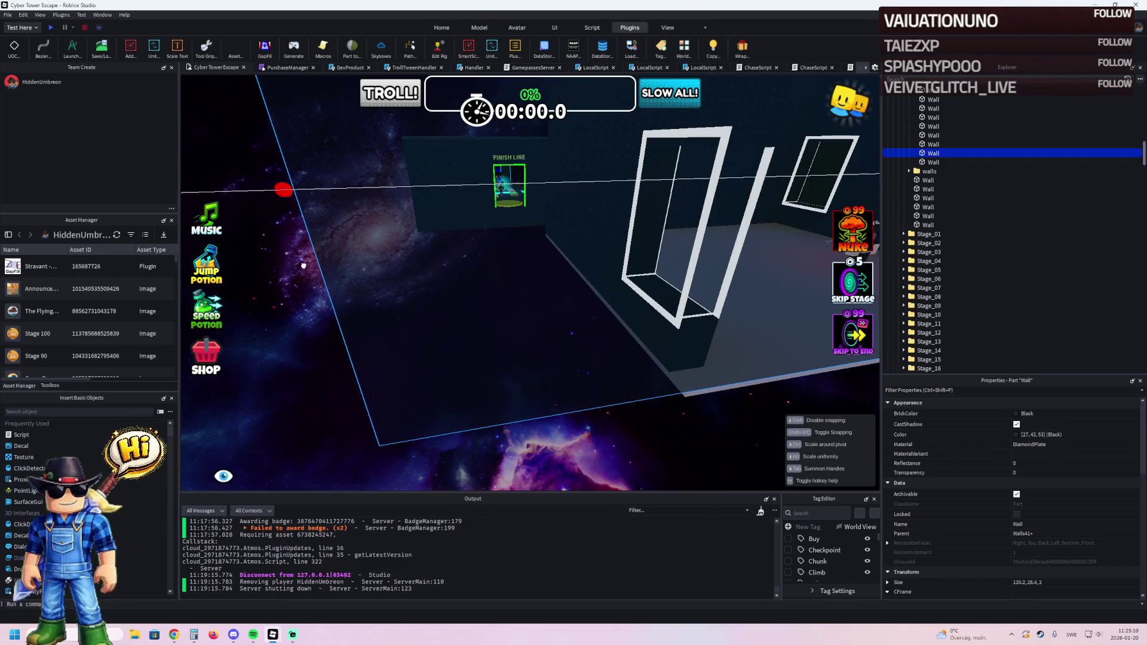
Check the lengthened wall and select the green neon trim strip.
scroll(296, 270, up, 10)
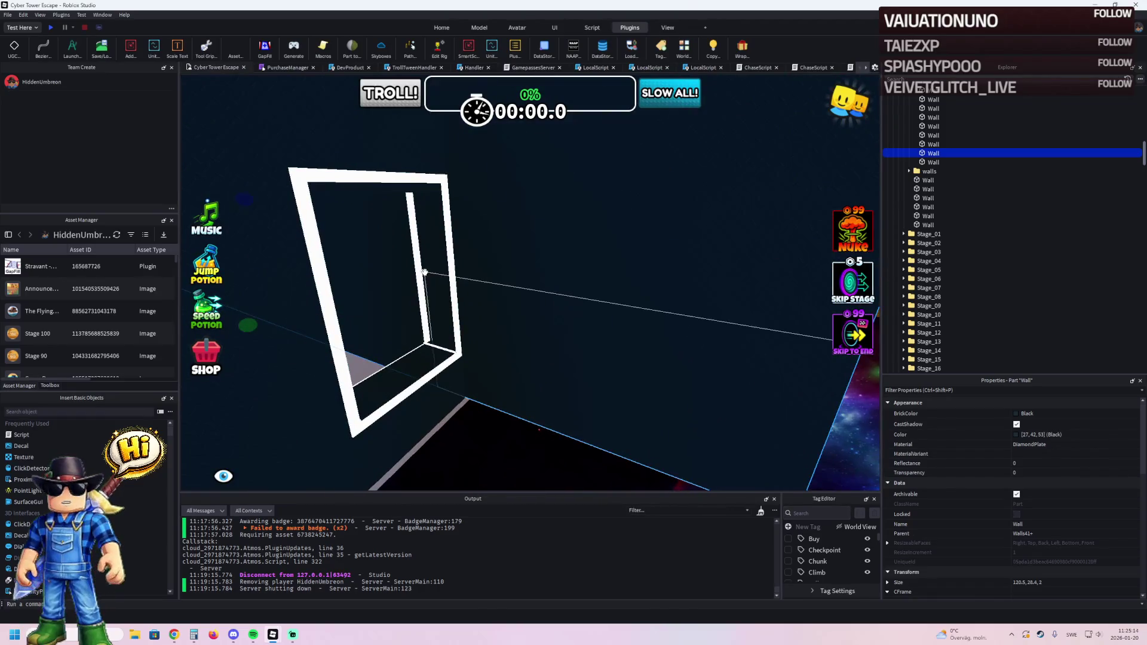
scroll(425, 272, up, 10)
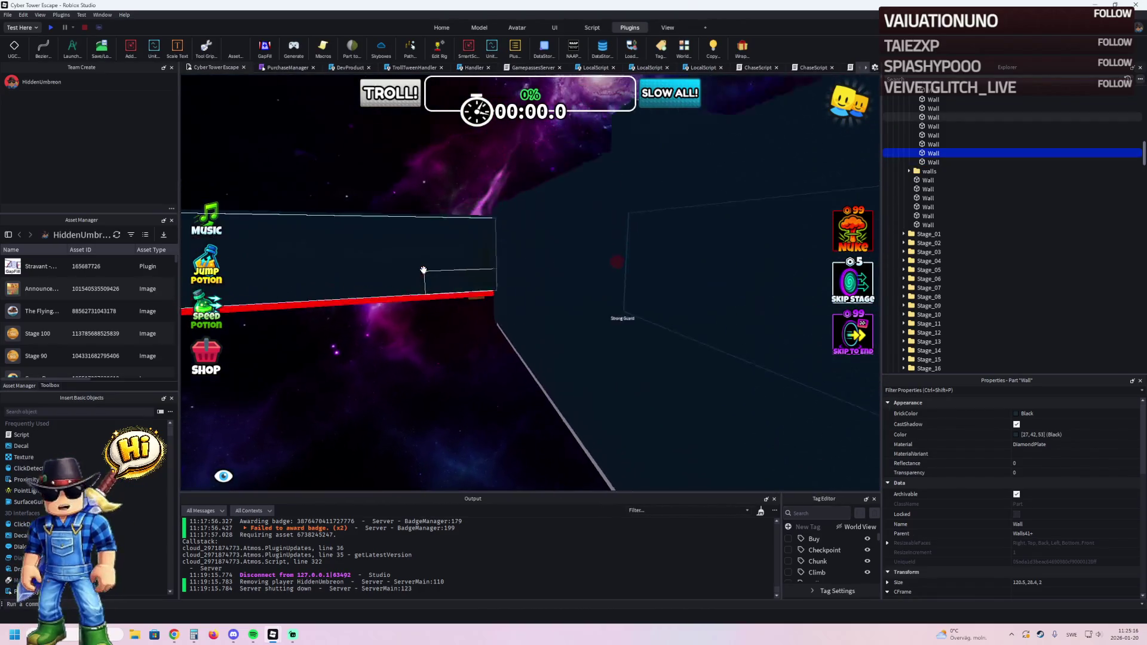
scroll(422, 270, down, 10)
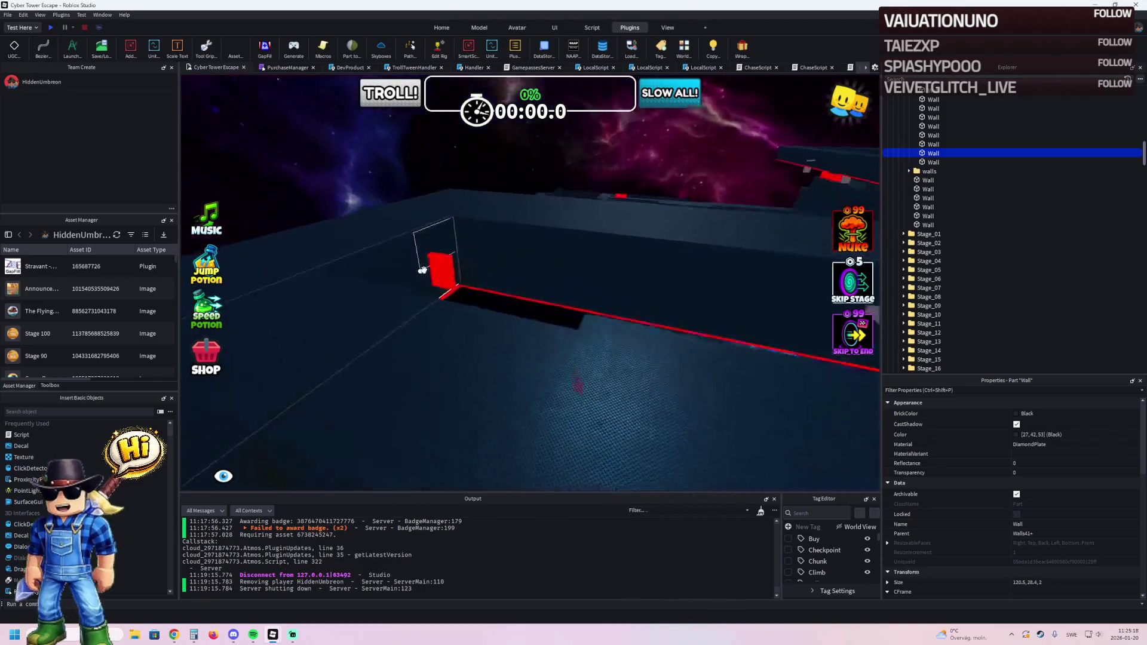
scroll(422, 270, up, 10)
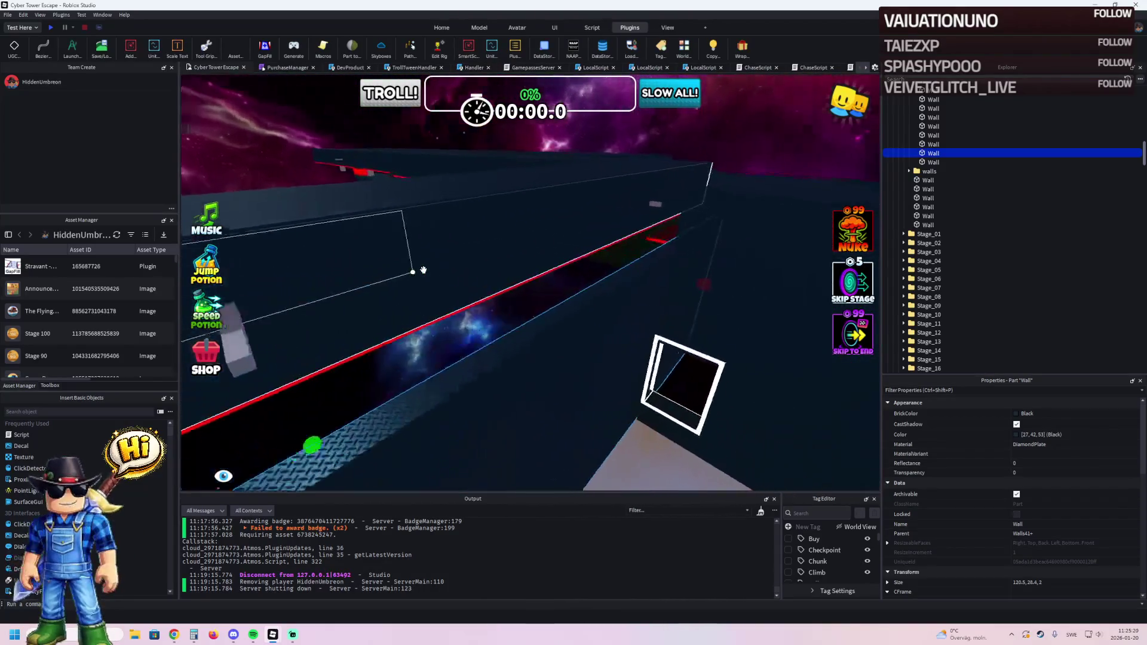
scroll(423, 270, down, 10)
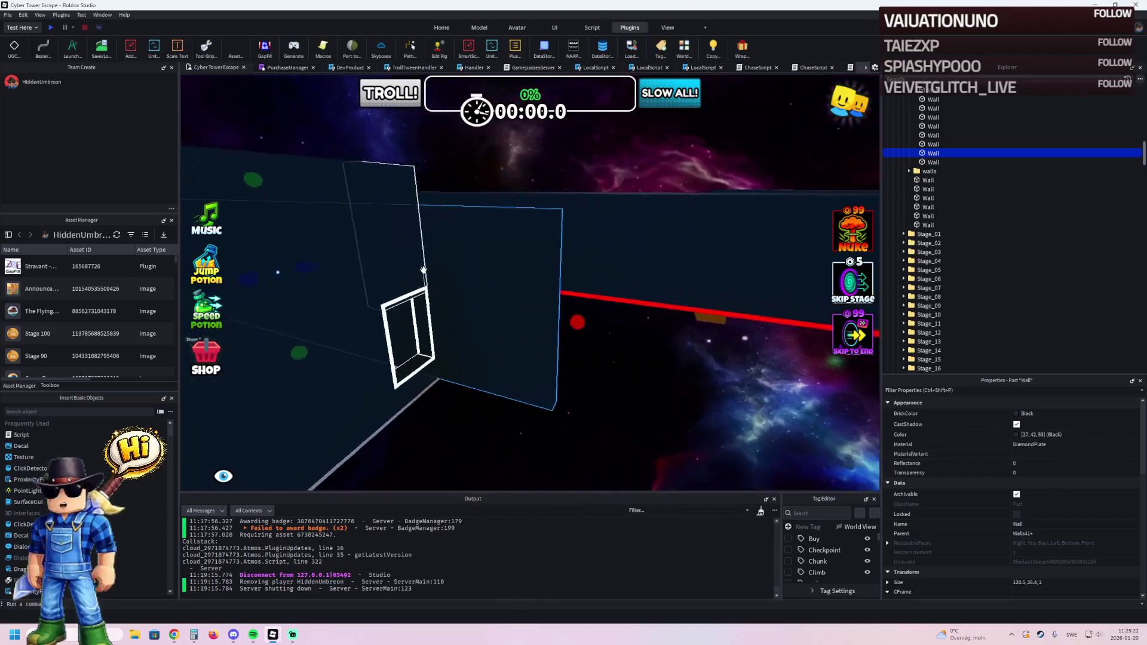
scroll(423, 270, up, 5)
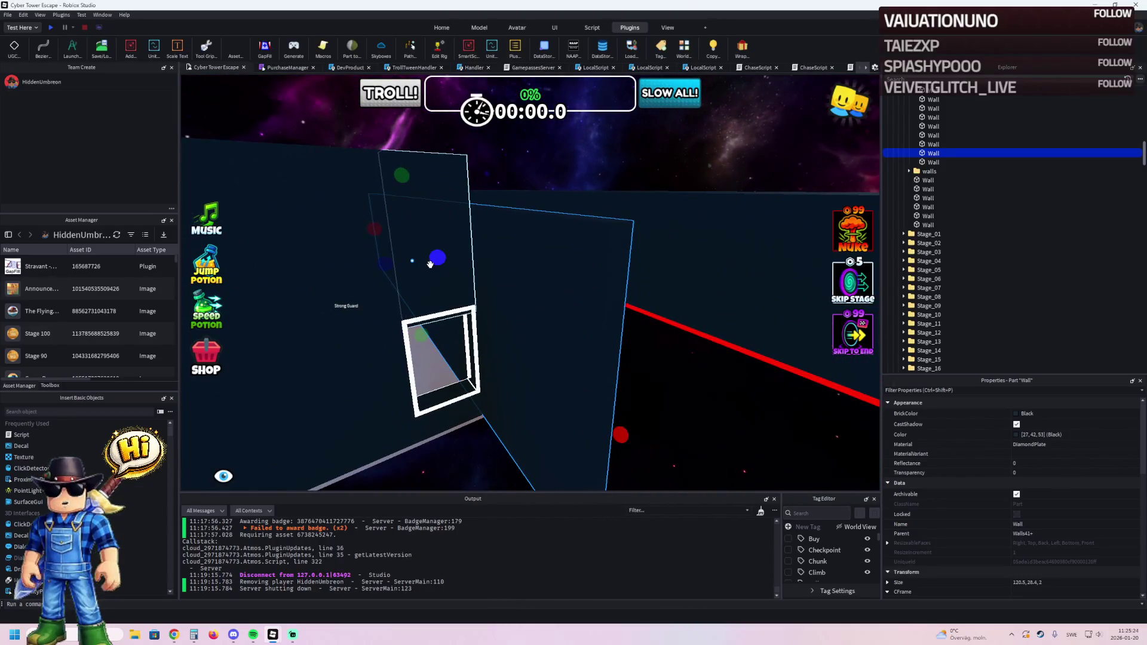
scroll(429, 244, down, 10)
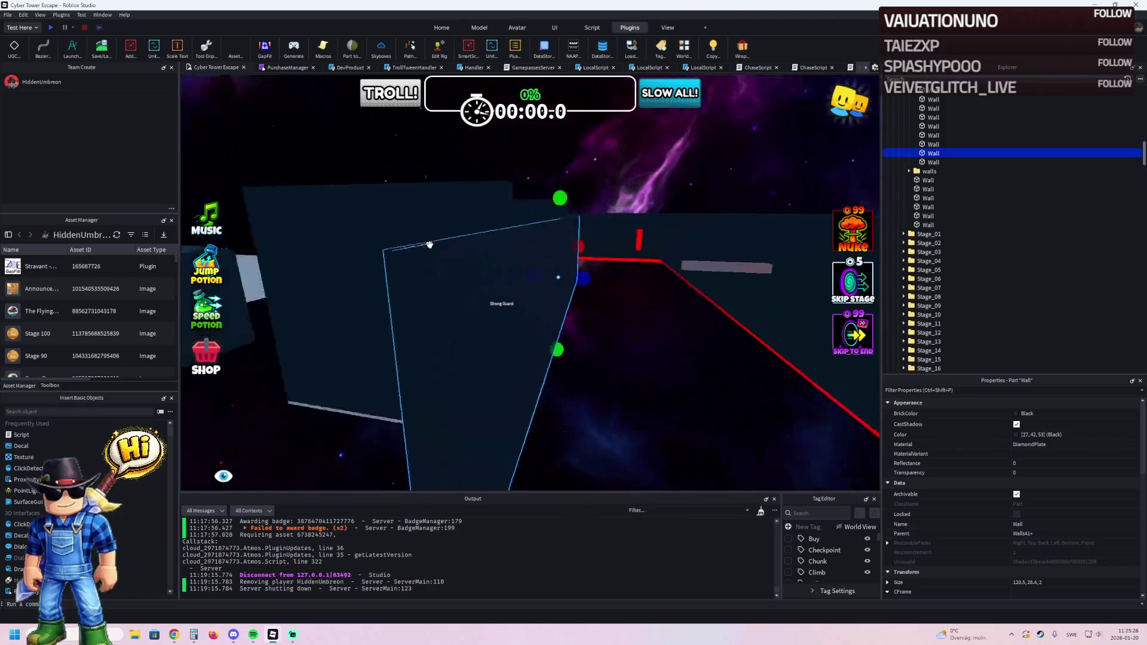
scroll(429, 245, up, 10)
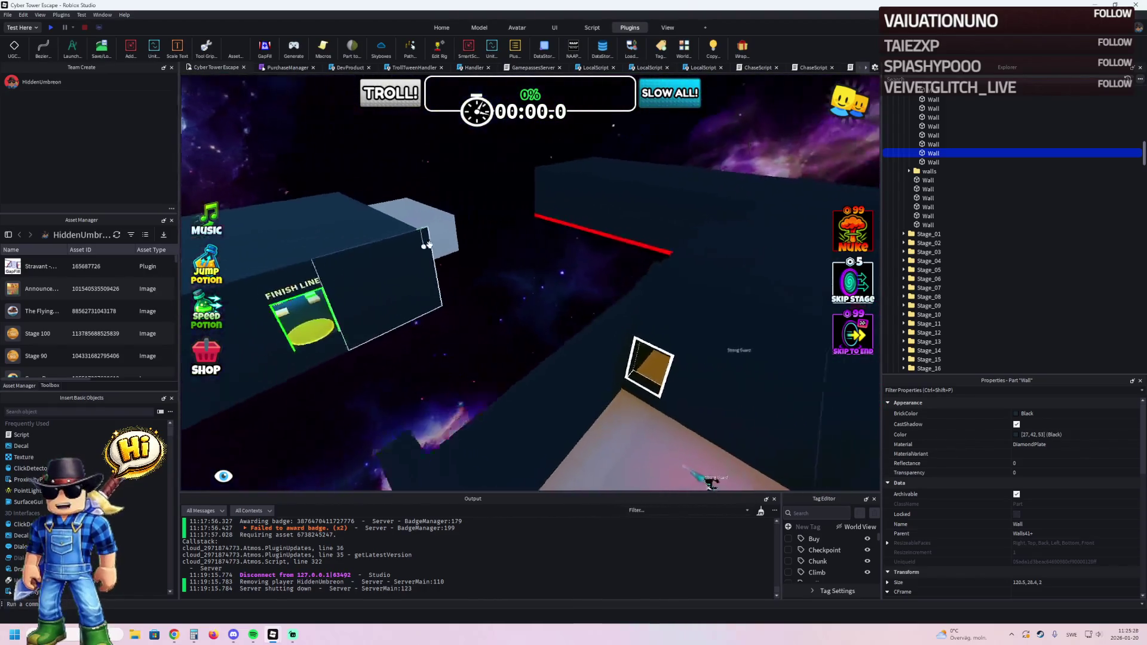
scroll(429, 244, up, 10)
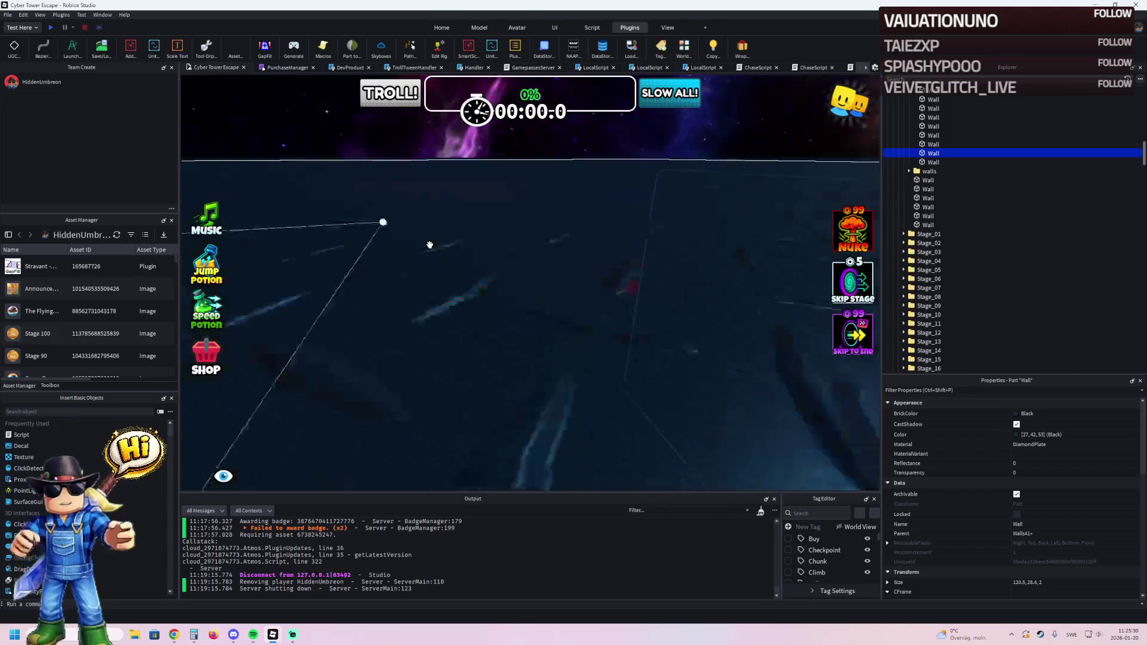
scroll(430, 245, down, 5)
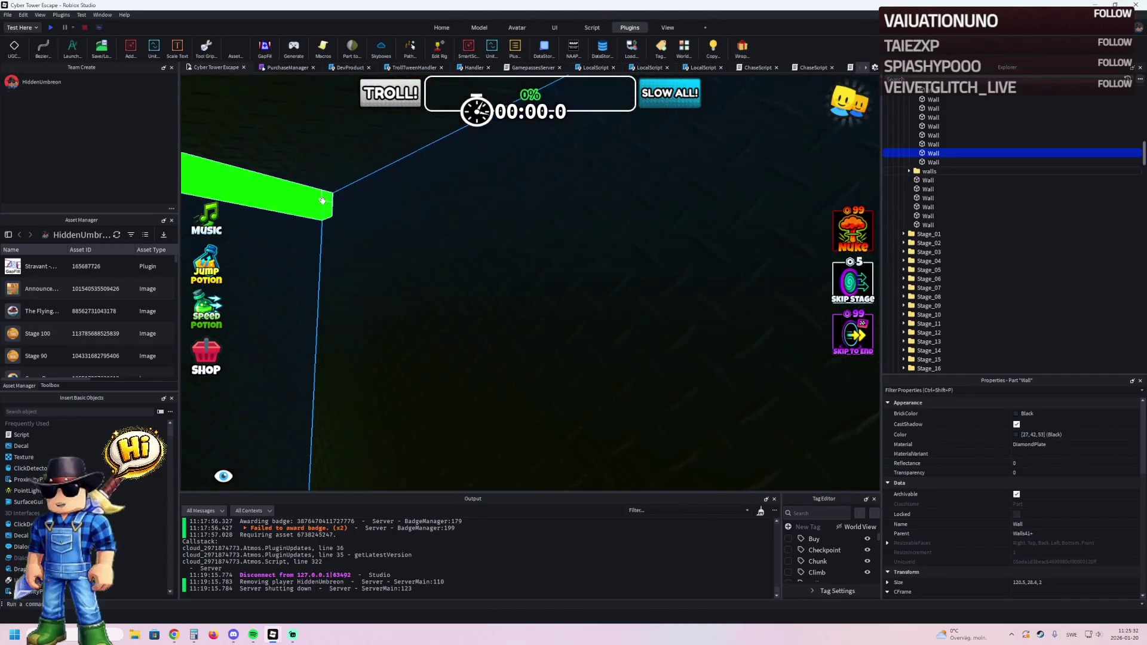
click(464, 211)
Move the green neon trim onto the wall's top edge and stretch it to about 48.5 studs.
mouse_move(465, 212)
mouse_down()
mouse_move(609, 295)
mouse_move(662, 295)
mouse_move(651, 293)
mouse_up()
scroll(650, 304, down, 5)
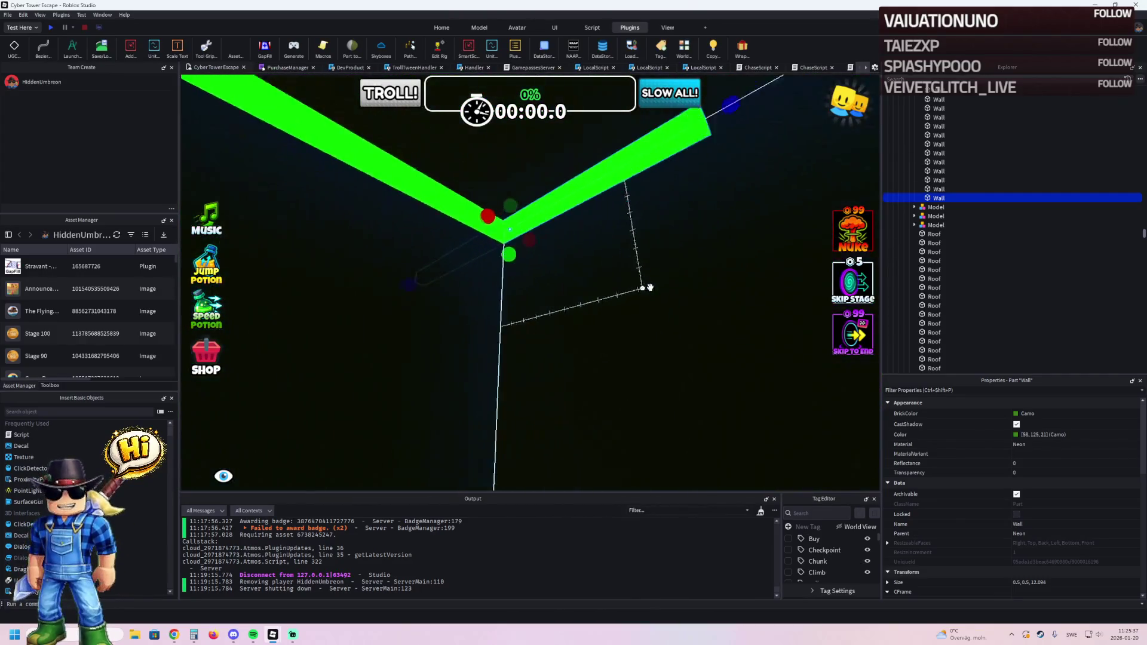
scroll(650, 288, up, 5)
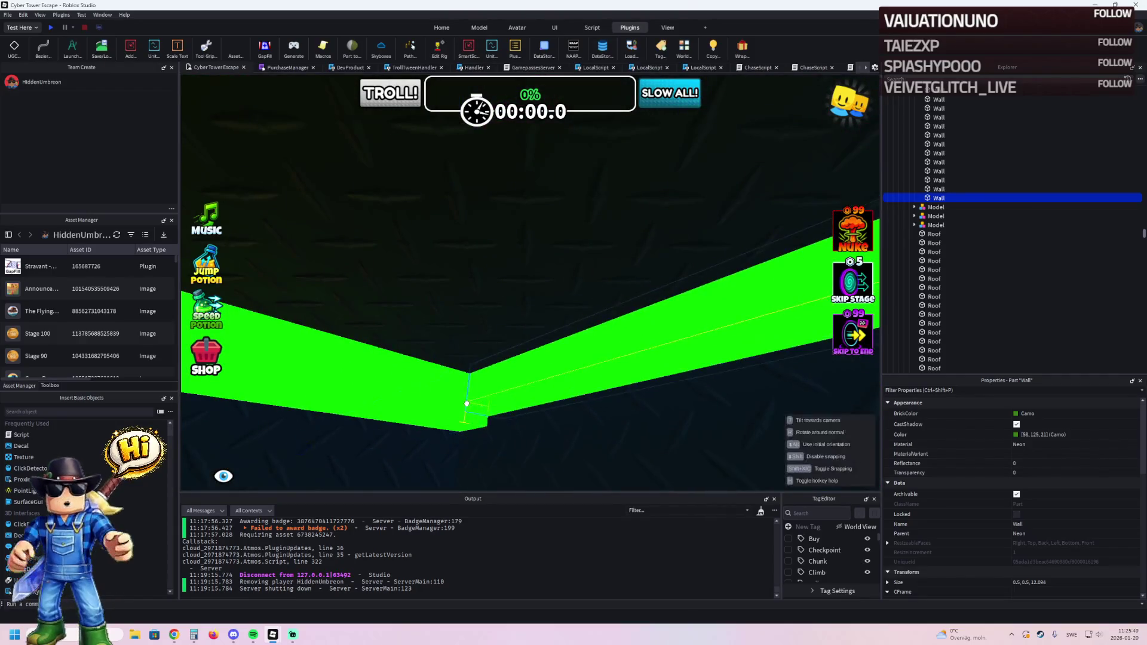
scroll(472, 404, up, 5)
mouse_move(384, 306)
mouse_down()
mouse_move(395, 302)
mouse_move(249, 273)
mouse_up()
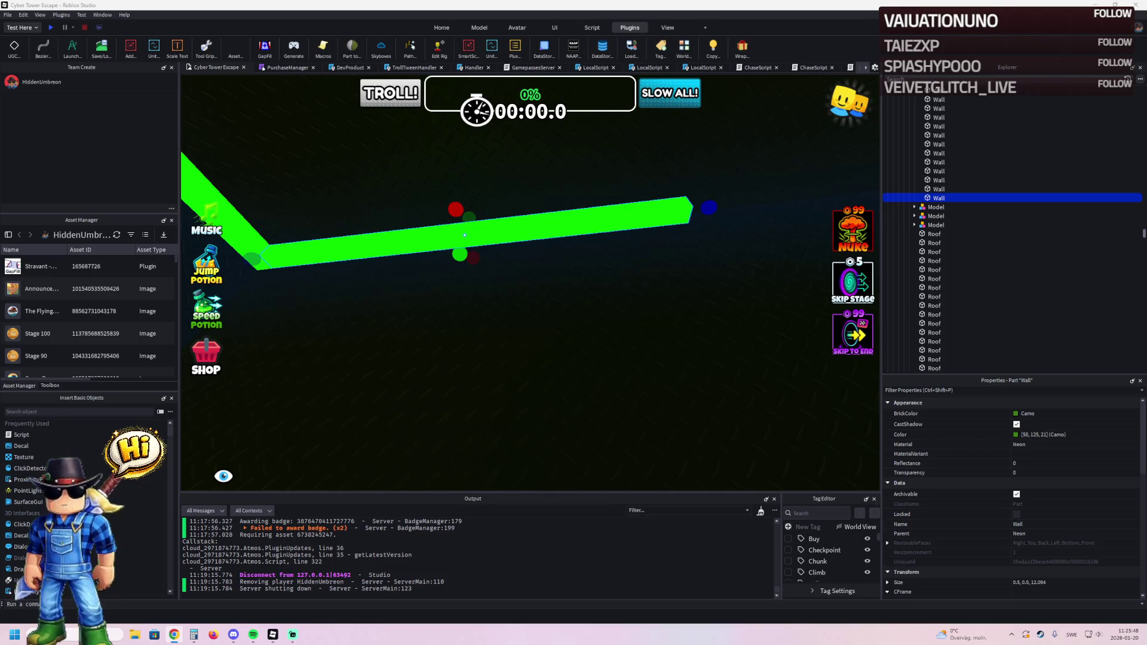
mouse_move(459, 203)
mouse_down()
mouse_move(531, 241)
mouse_move(501, 241)
mouse_move(541, 233)
mouse_up()
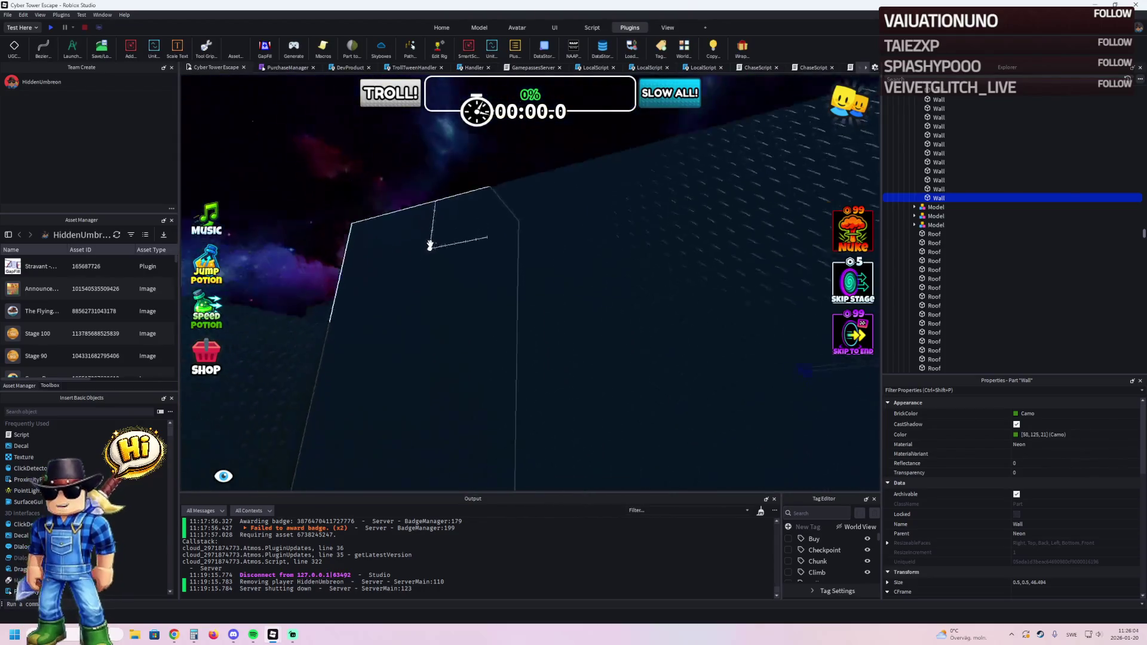
Lengthen the black roof and lower one Stage_59 wall to about 13 studs tall.
click(546, 257)
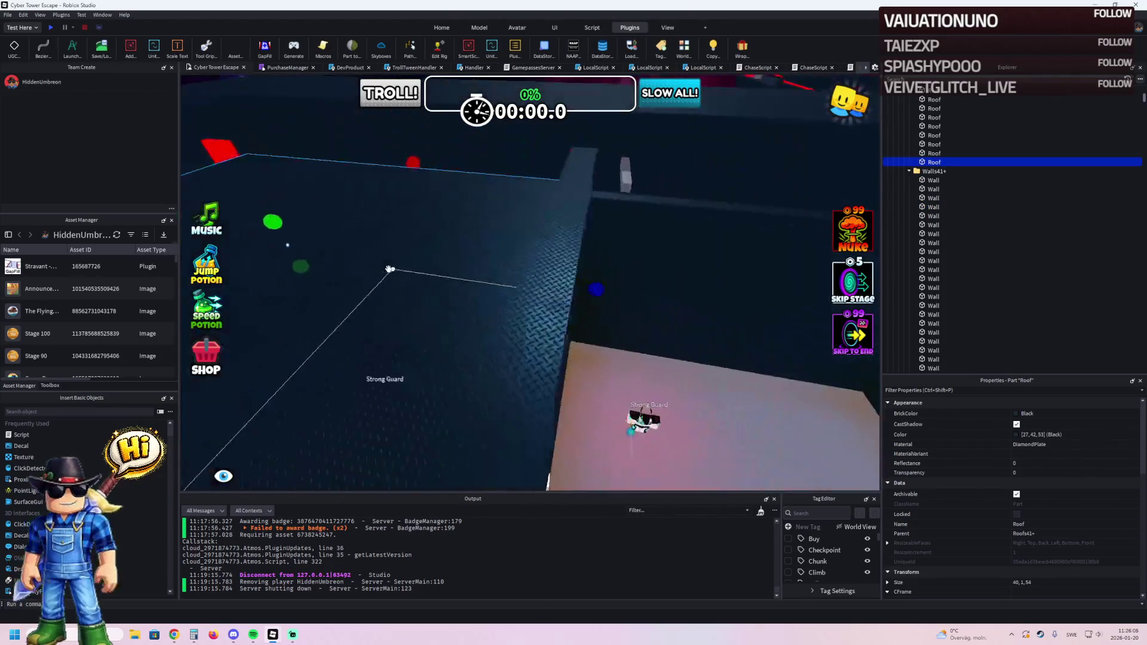
drag(517, 282, 566, 290)
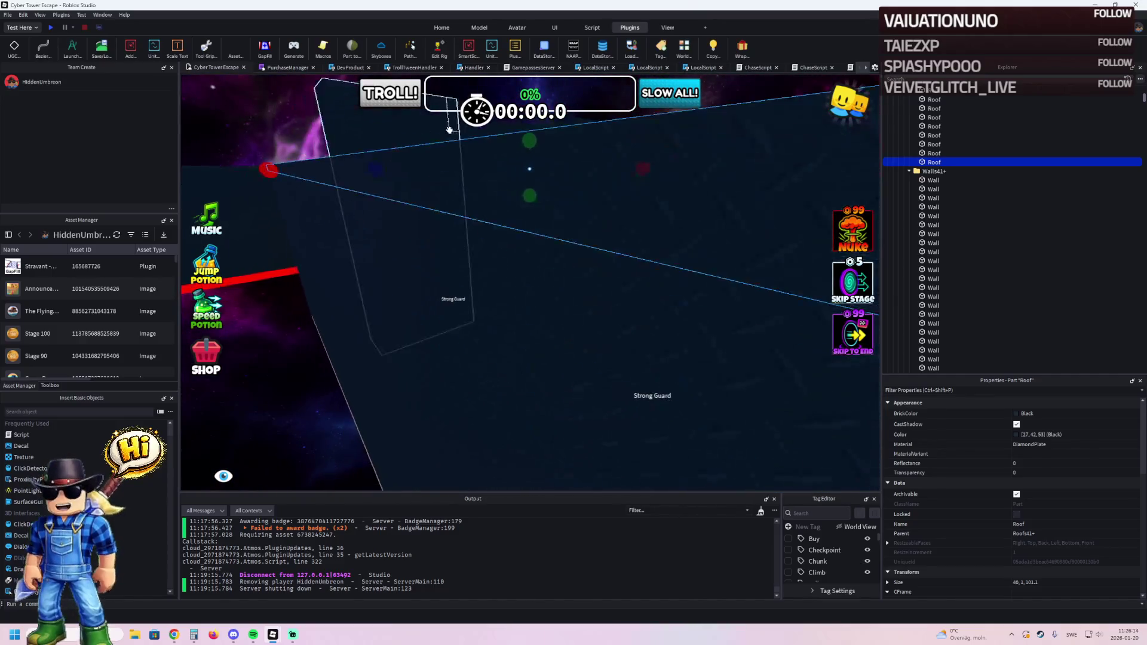
click(436, 150)
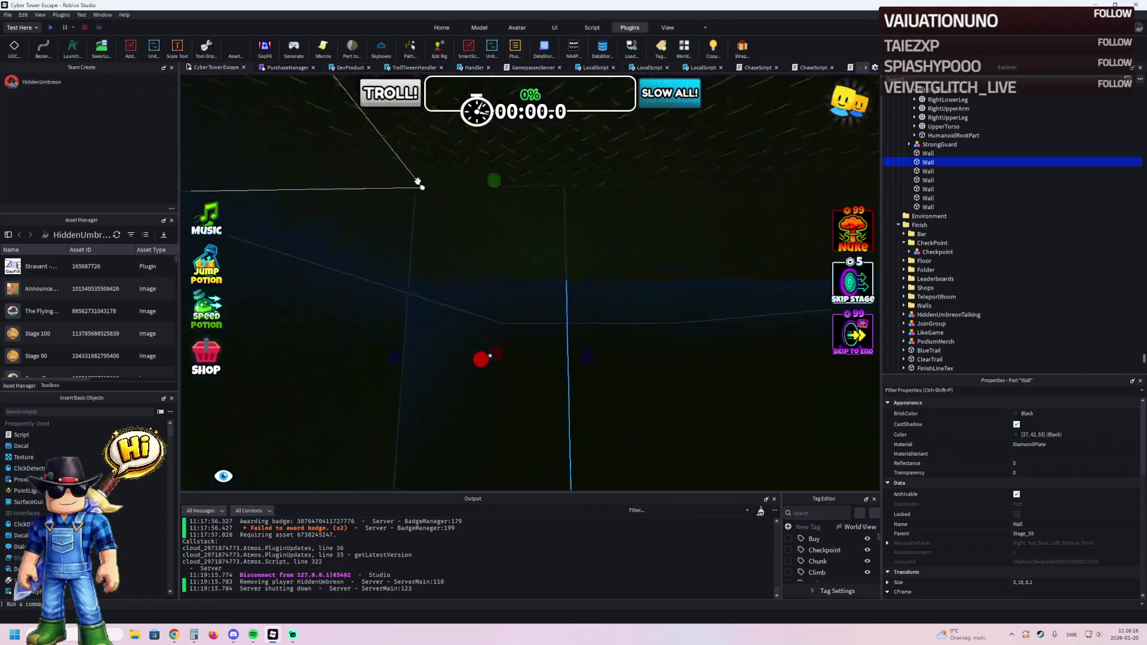
drag(473, 224, 468, 241)
Lower a second tall wall slightly and extend the green neon trim along the wall top.
click(490, 294)
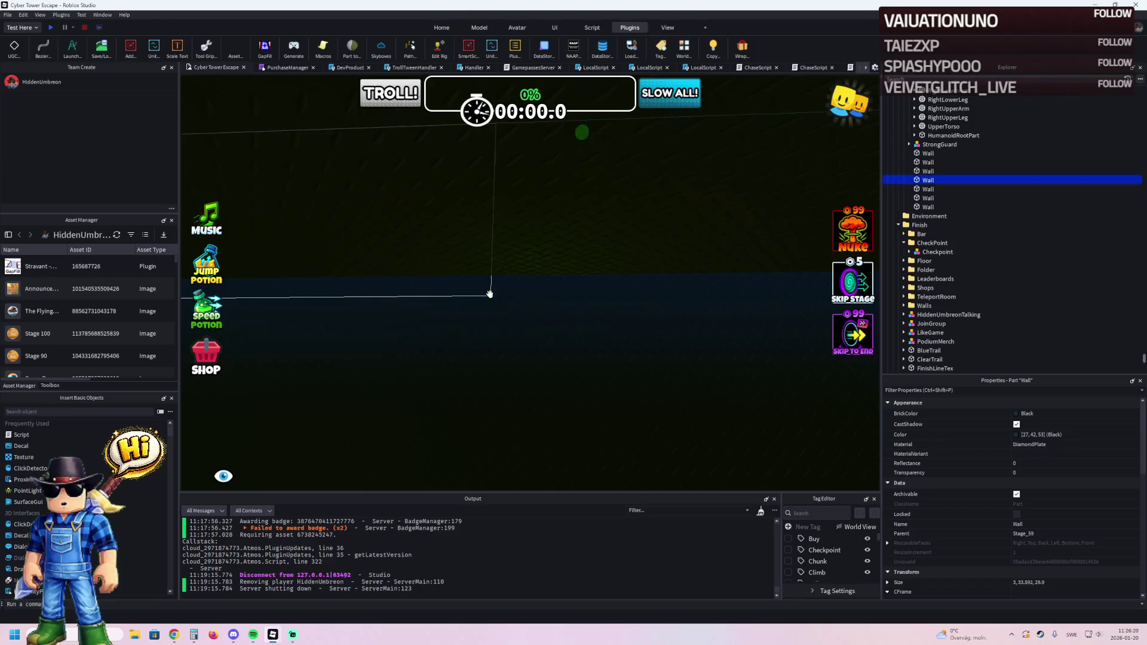
drag(563, 158, 538, 263)
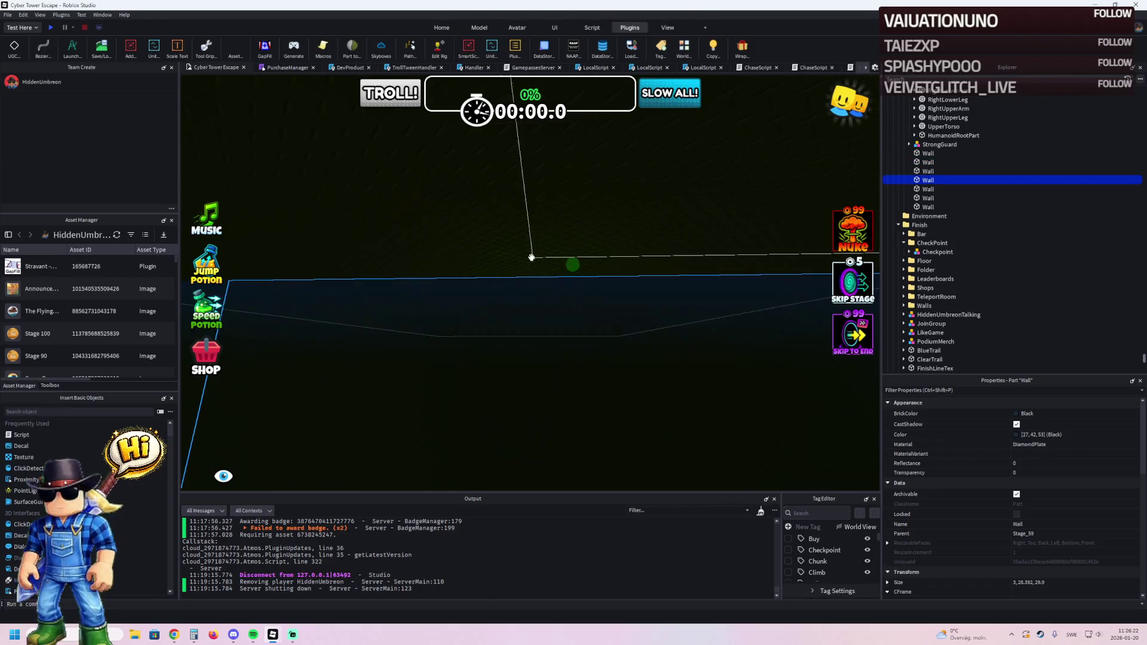
click(487, 257)
mouse_move(460, 227)
mouse_down()
mouse_move(404, 225)
mouse_move(373, 239)
mouse_move(392, 234)
mouse_up()
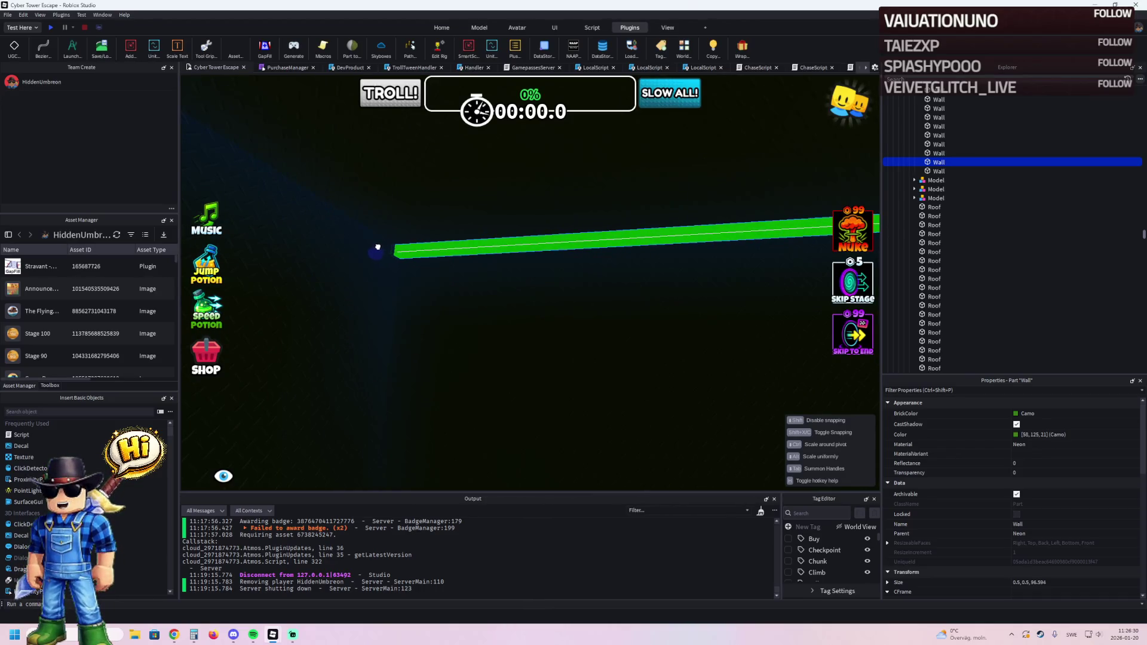
Move the green trim beam along the wall.
scroll(380, 247, up, 10)
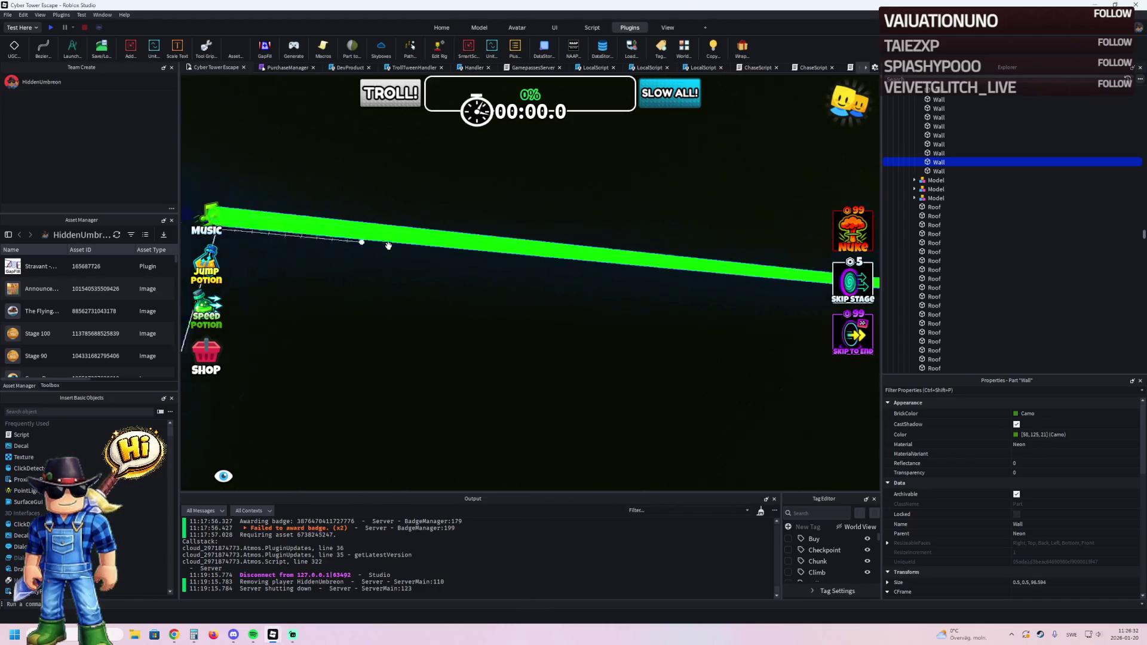
scroll(387, 245, down, 10)
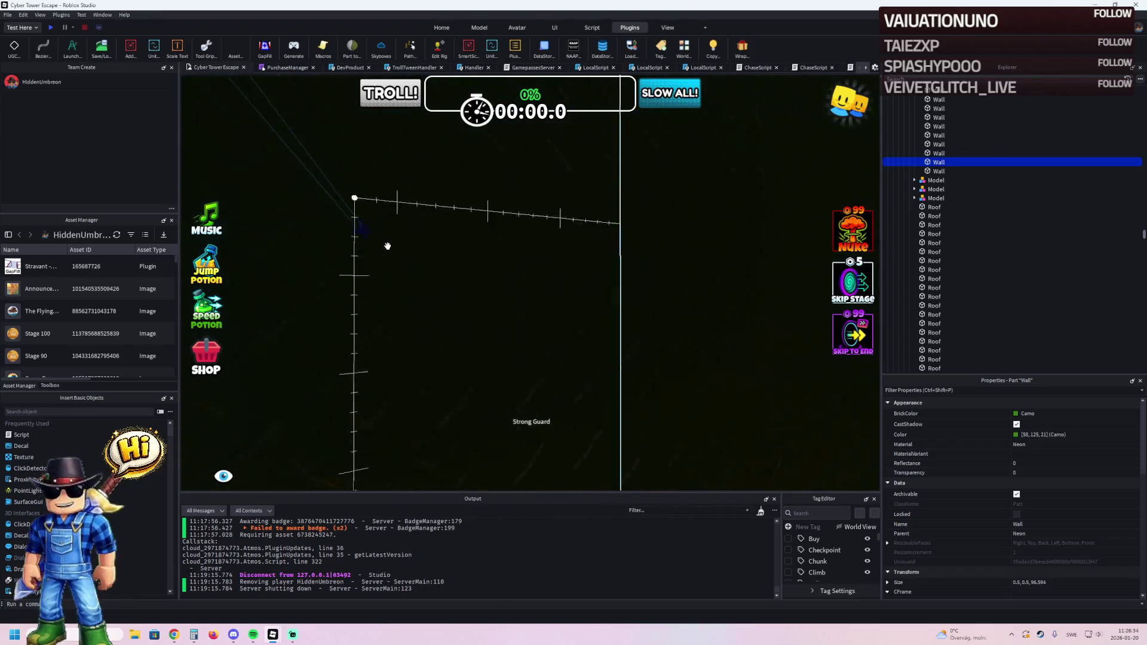
scroll(387, 246, up, 10)
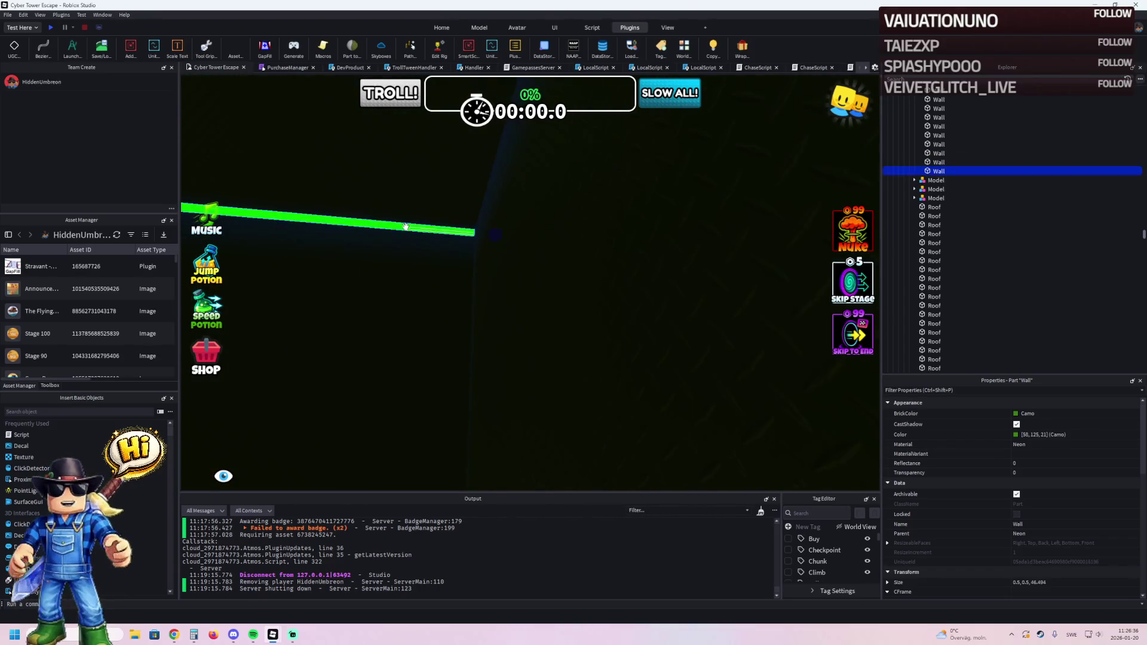
scroll(405, 226, down, 5)
scroll(412, 227, up, 5)
click(430, 225)
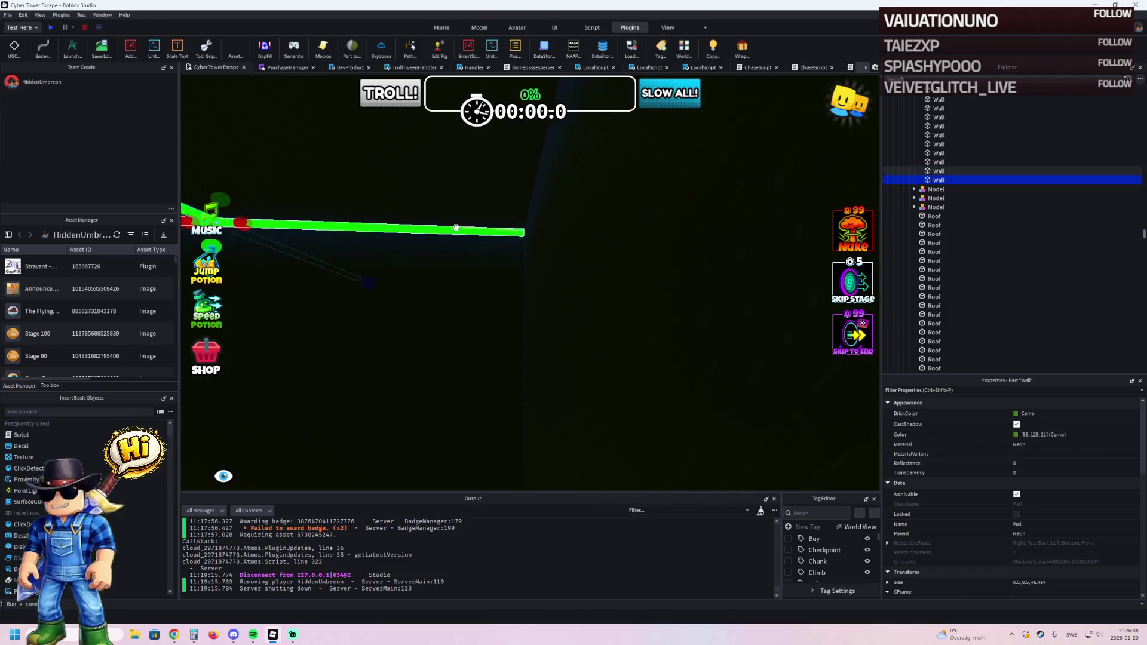
scroll(325, 247, up, 2)
mouse_move(279, 218)
mouse_down()
mouse_move(392, 214)
mouse_move(543, 287)
mouse_move(564, 216)
mouse_move(572, 221)
mouse_move(647, 412)
mouse_move(536, 361)
mouse_up()
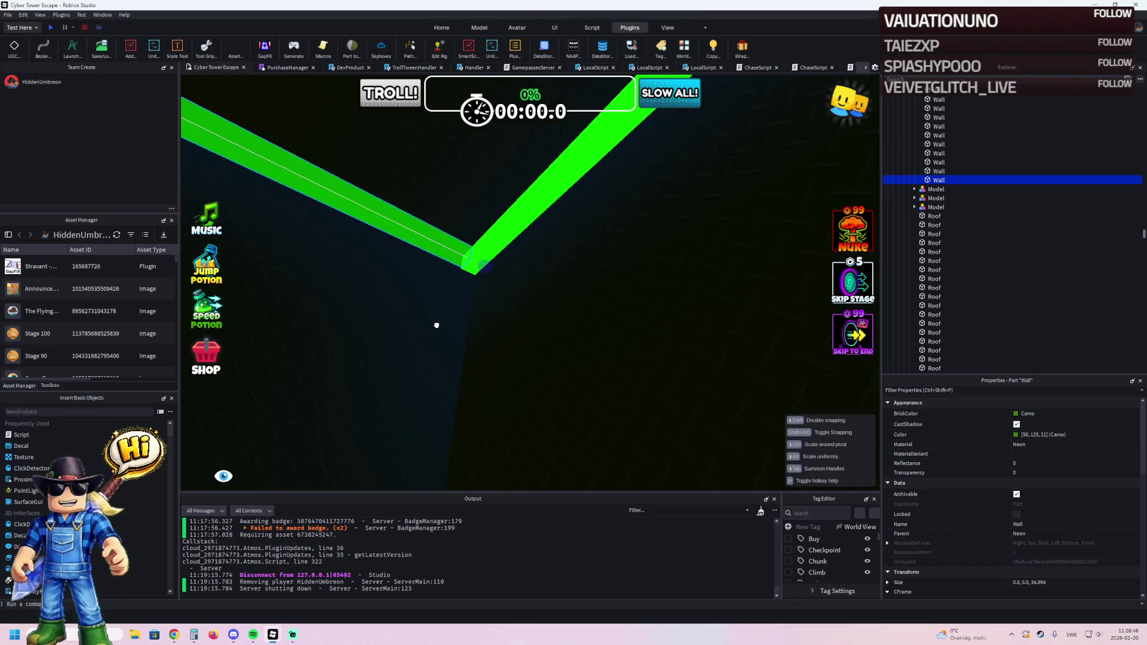
Duplicate the green trim beam and shift the copy 3.5 studs over.
key(s)
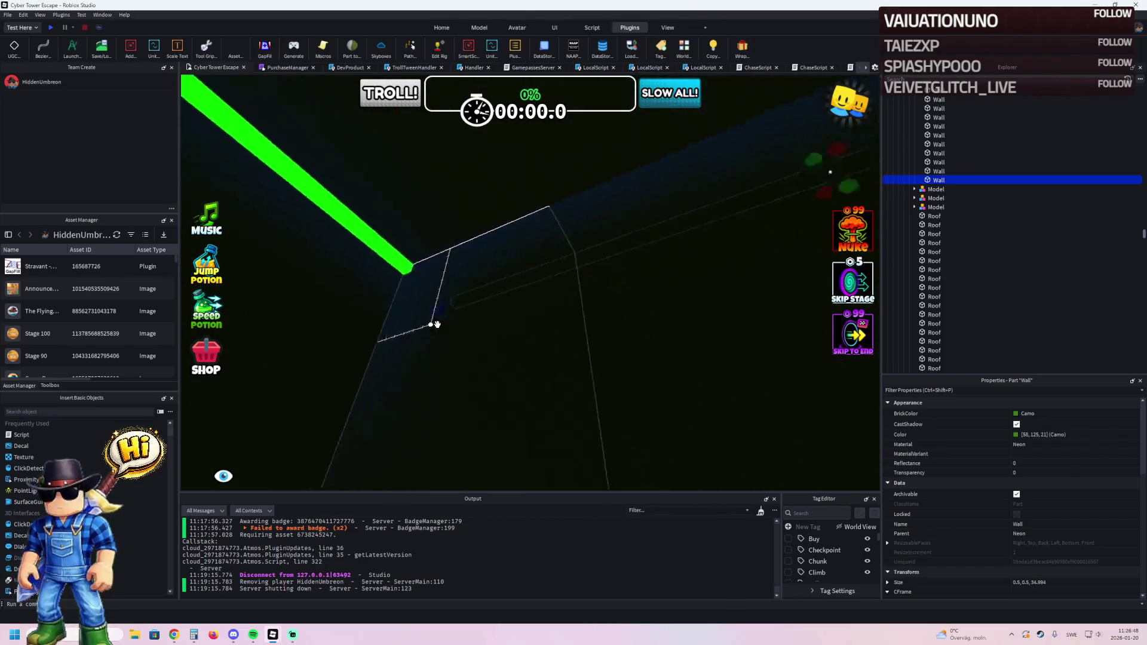
key(ctrl+d)
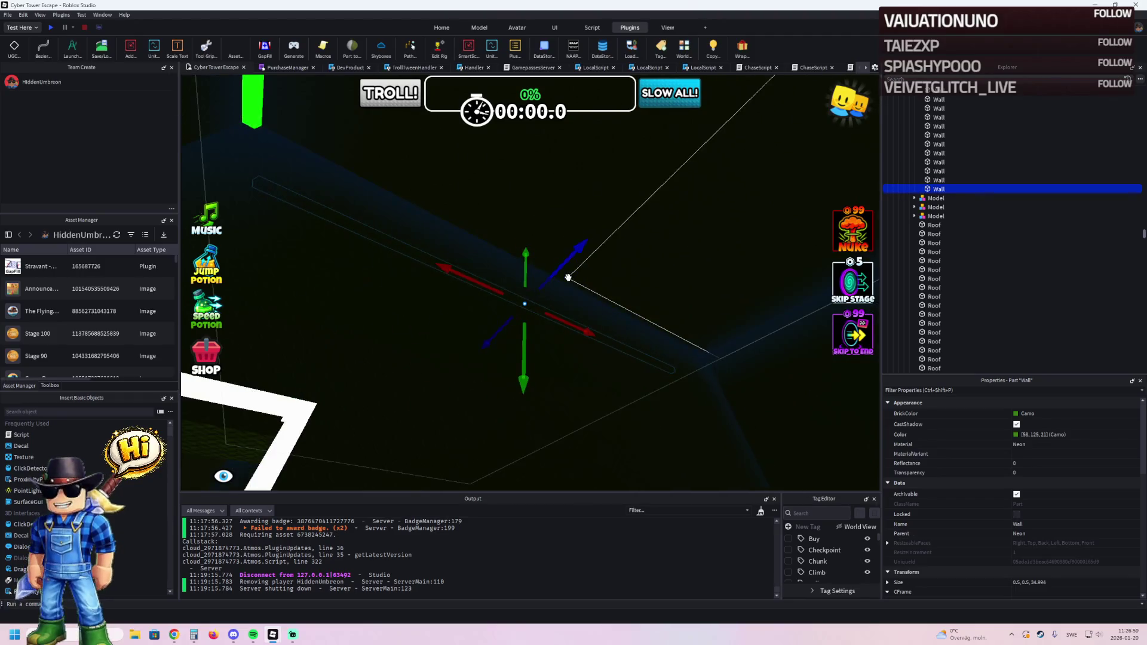
drag(564, 267, 606, 247)
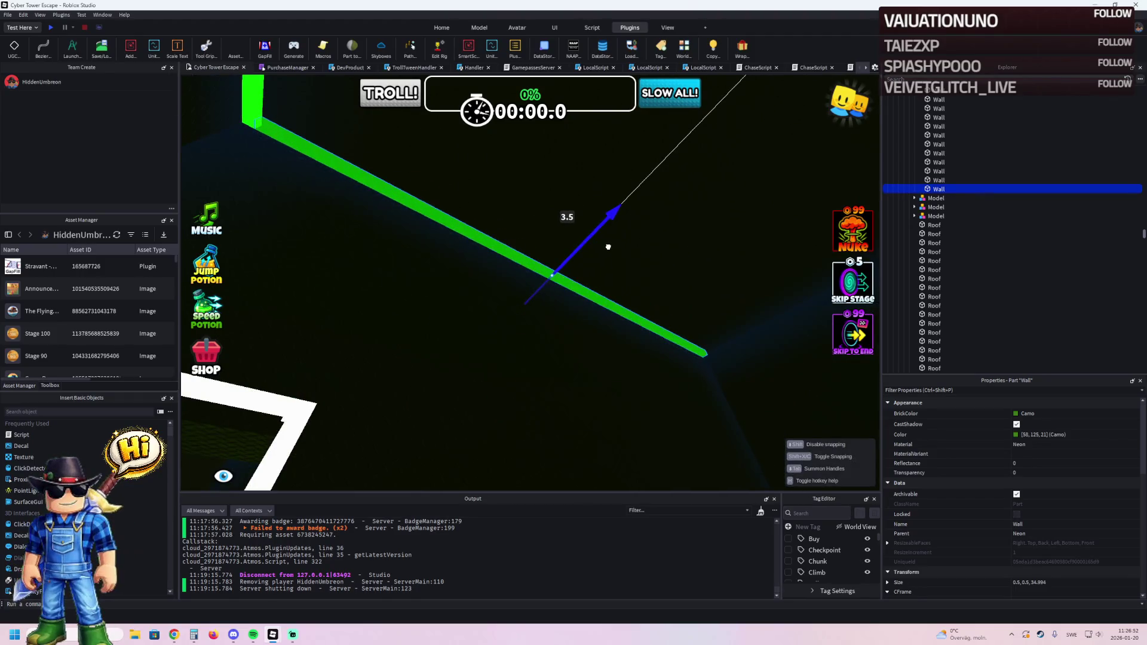
Lengthen another green trim beam to 93.294 studs.
right_click(608, 247)
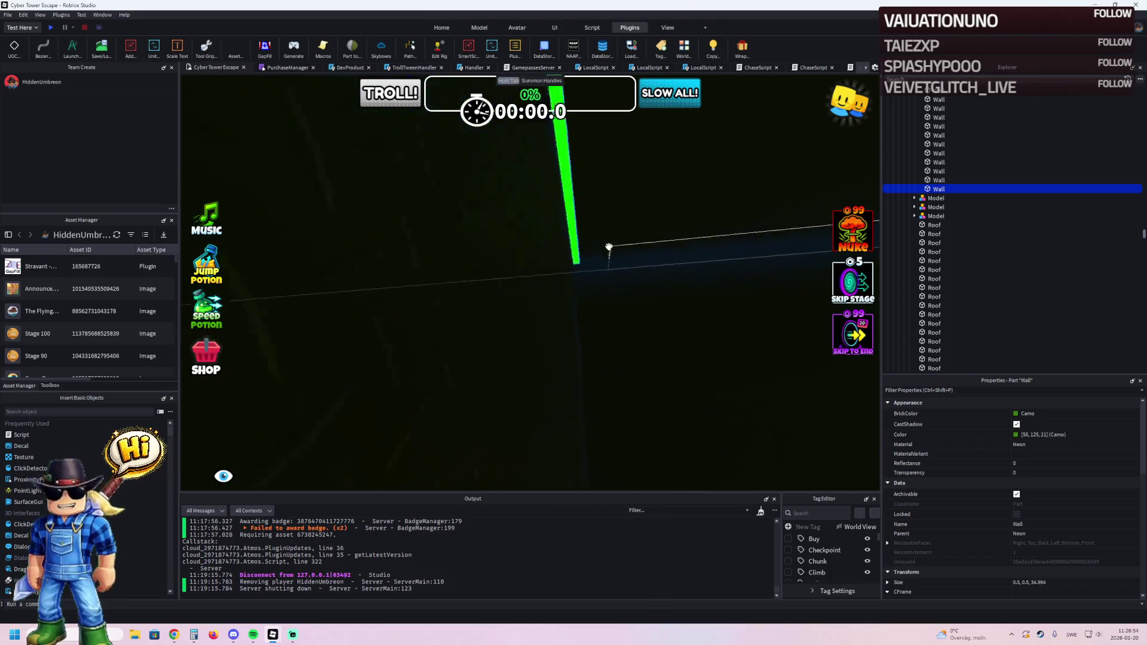
click(575, 256)
mouse_move(548, 254)
mouse_down()
mouse_move(625, 212)
mouse_move(634, 230)
mouse_move(622, 233)
mouse_up()
Slide the right-hand trim beam along its length.
key(f)
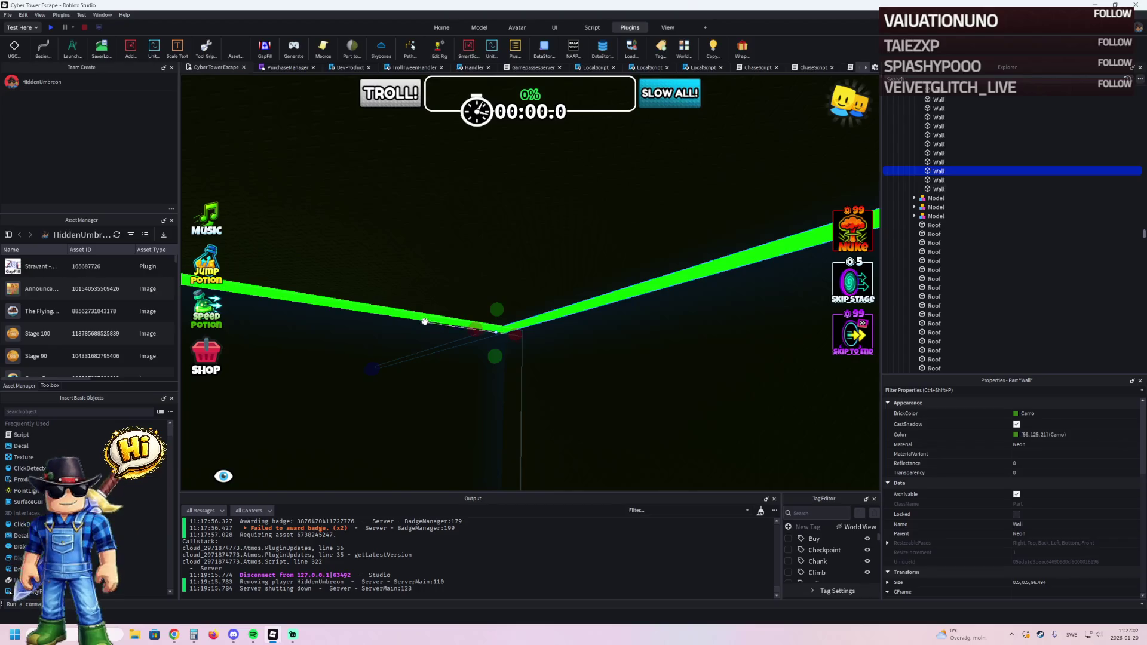
click(424, 321)
mouse_move(648, 246)
mouse_down()
mouse_move(568, 250)
mouse_move(442, 190)
mouse_move(451, 223)
mouse_up()
click(519, 238)
Lower the selected black DiamondPlate wall to about 13.8 studs tall.
key(d)
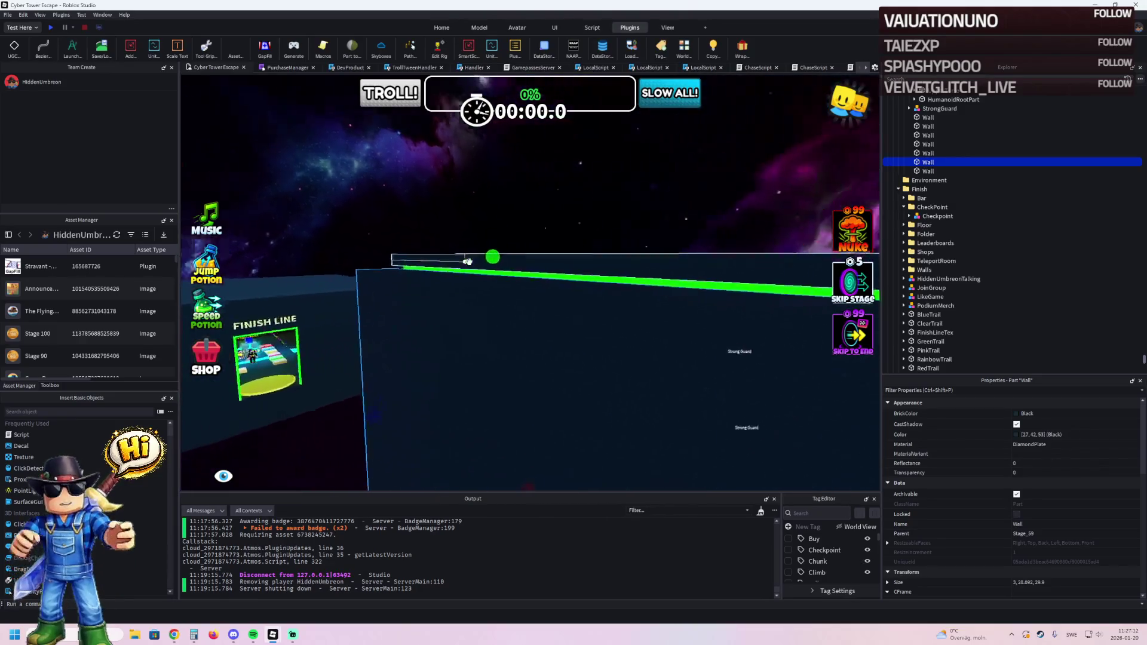
key(f)
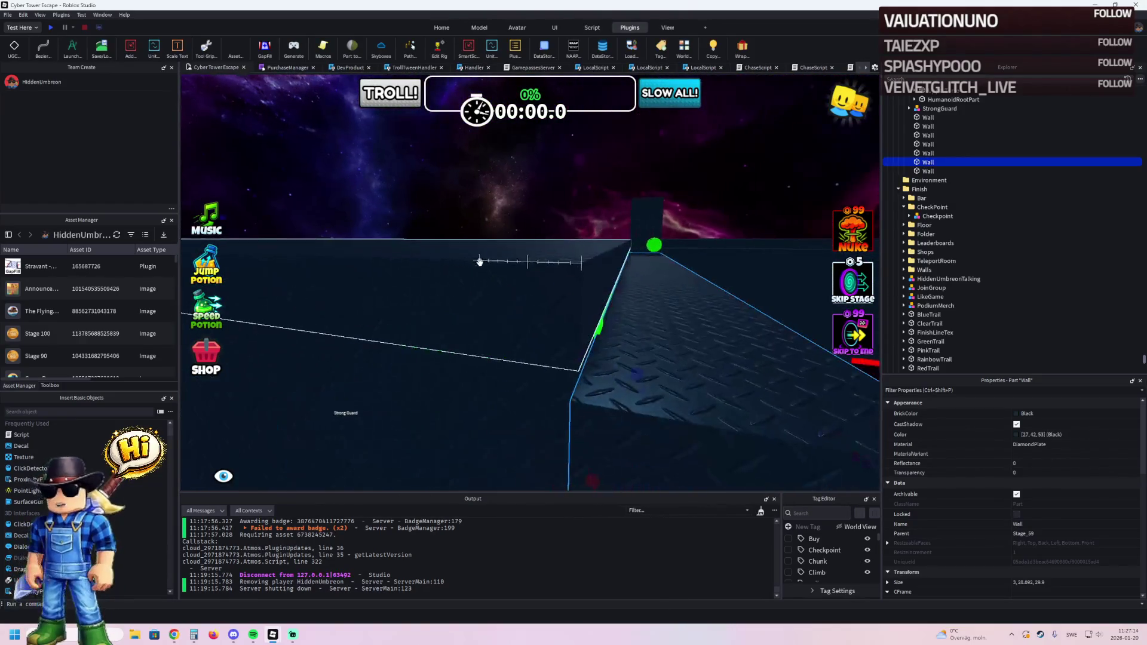
drag(653, 243, 657, 224)
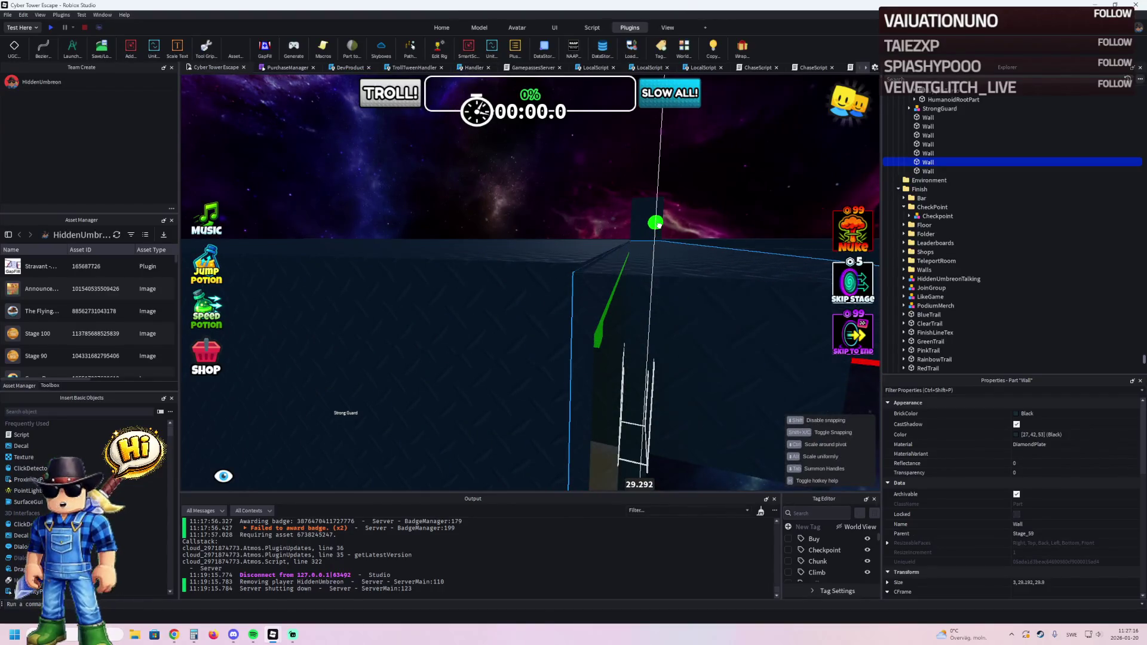
Shorten the next black wall piece to 14.2 studs tall.
key(s)
click(556, 249)
mouse_move(571, 217)
mouse_down()
mouse_move(562, 200)
mouse_move(594, 210)
mouse_move(604, 231)
mouse_move(548, 230)
mouse_move(542, 242)
mouse_up()
scroll(540, 292, up, 3)
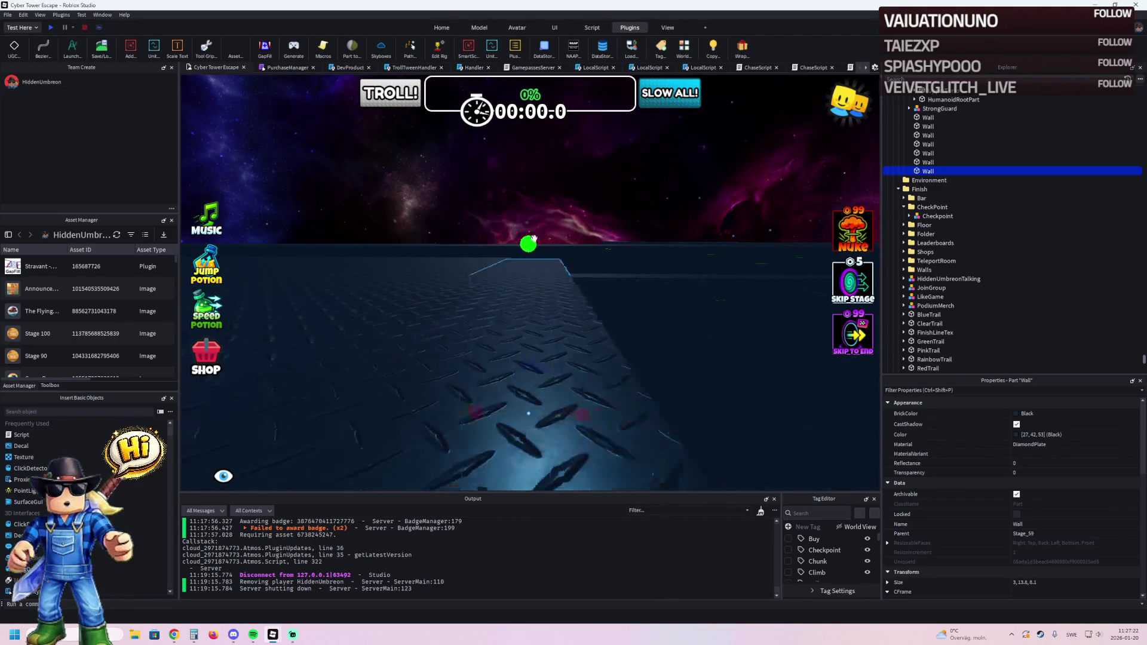
drag(540, 292, 540, 292)
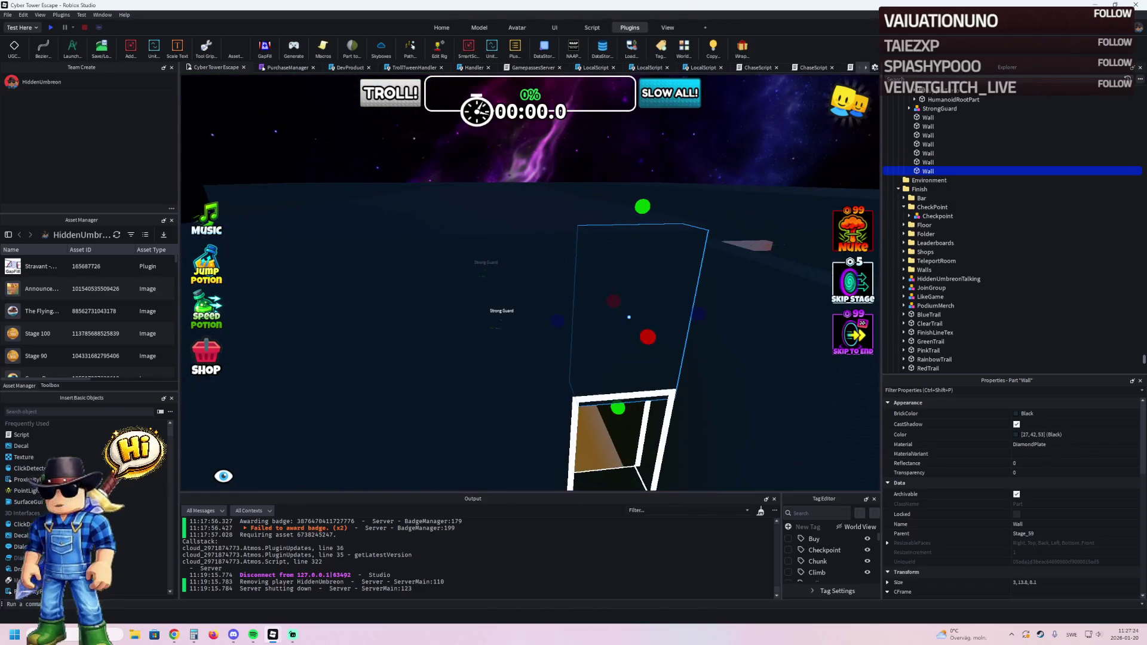
key(alt+Tab)
Lower two black walls and the white doorway frame model by 3.9 studs.
key(w)
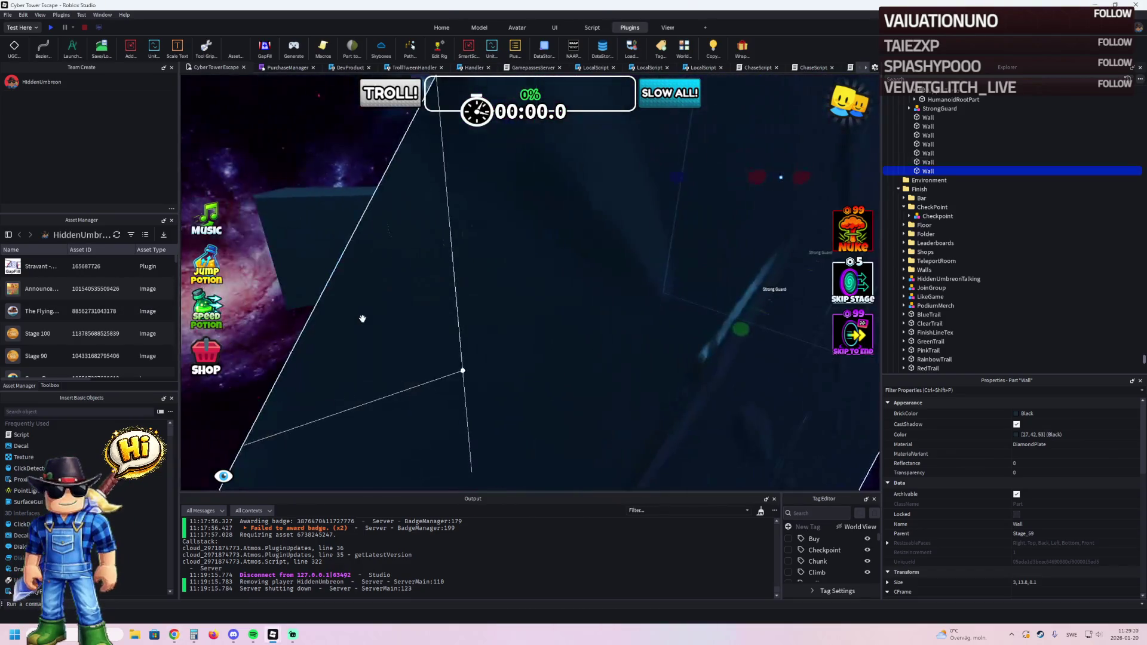
key(w)
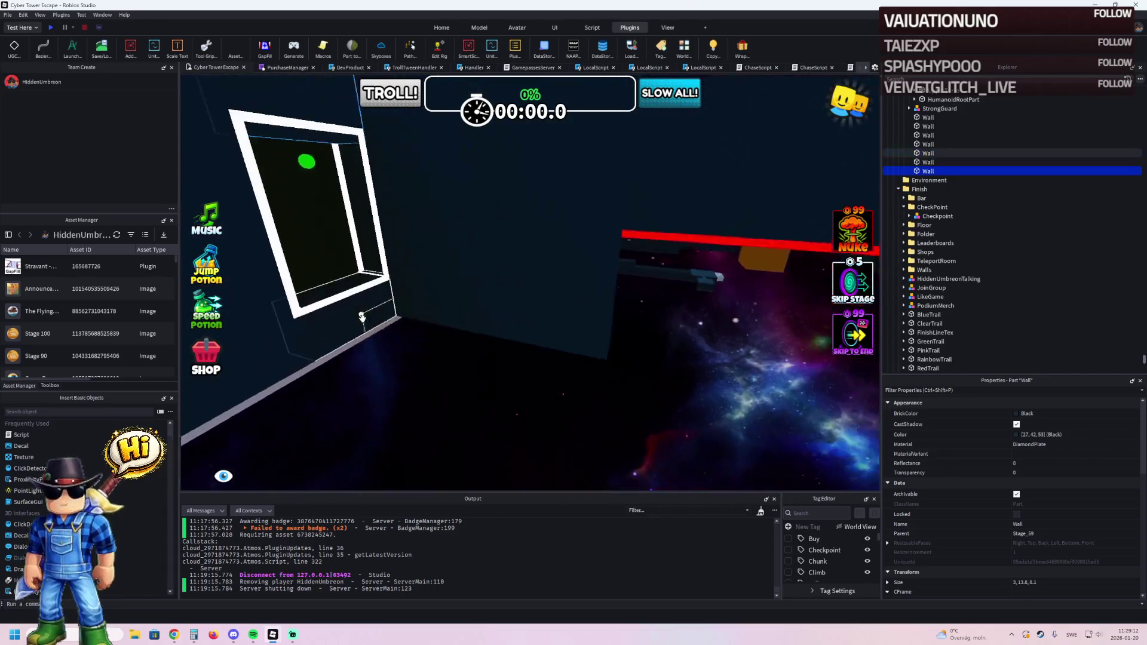
key(w)
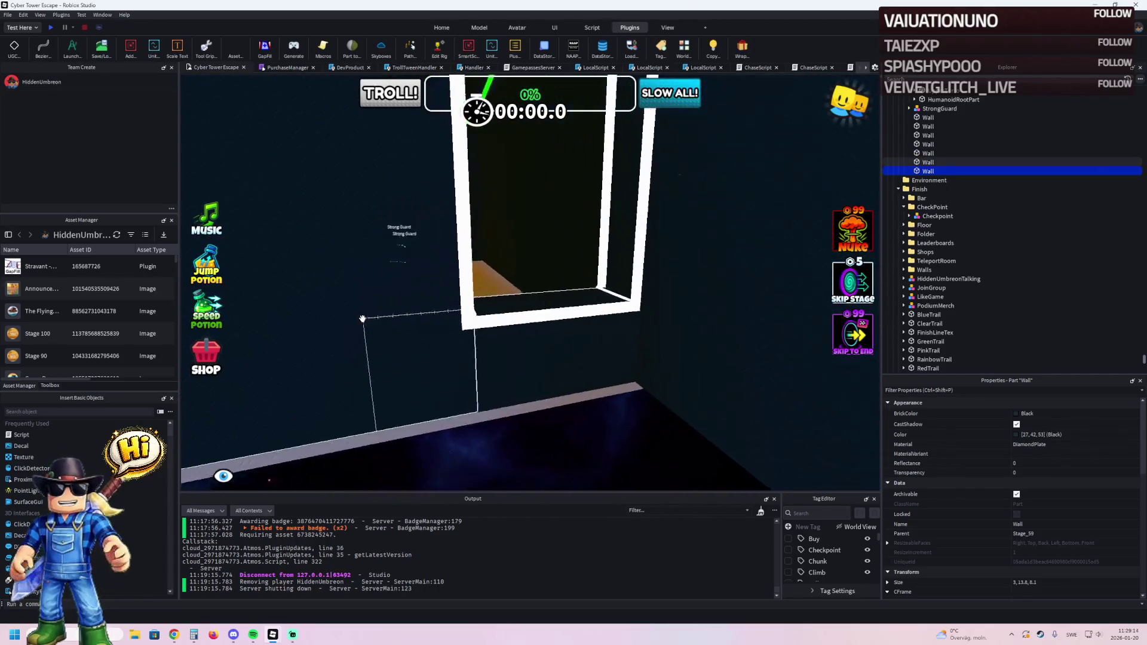
key(w)
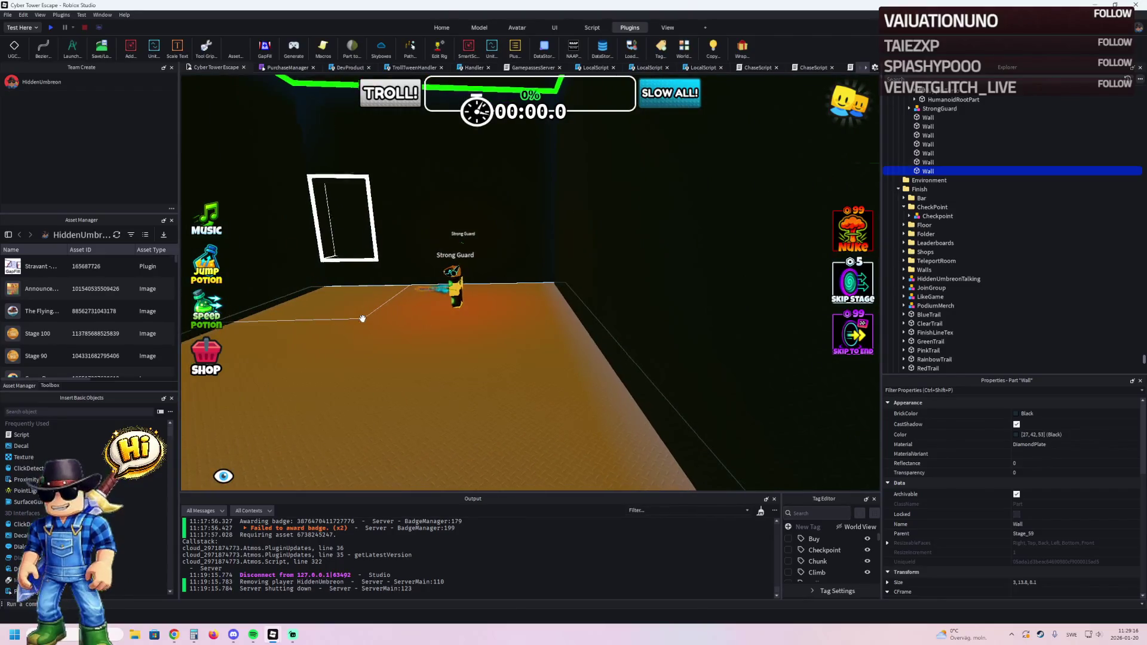
click(513, 353)
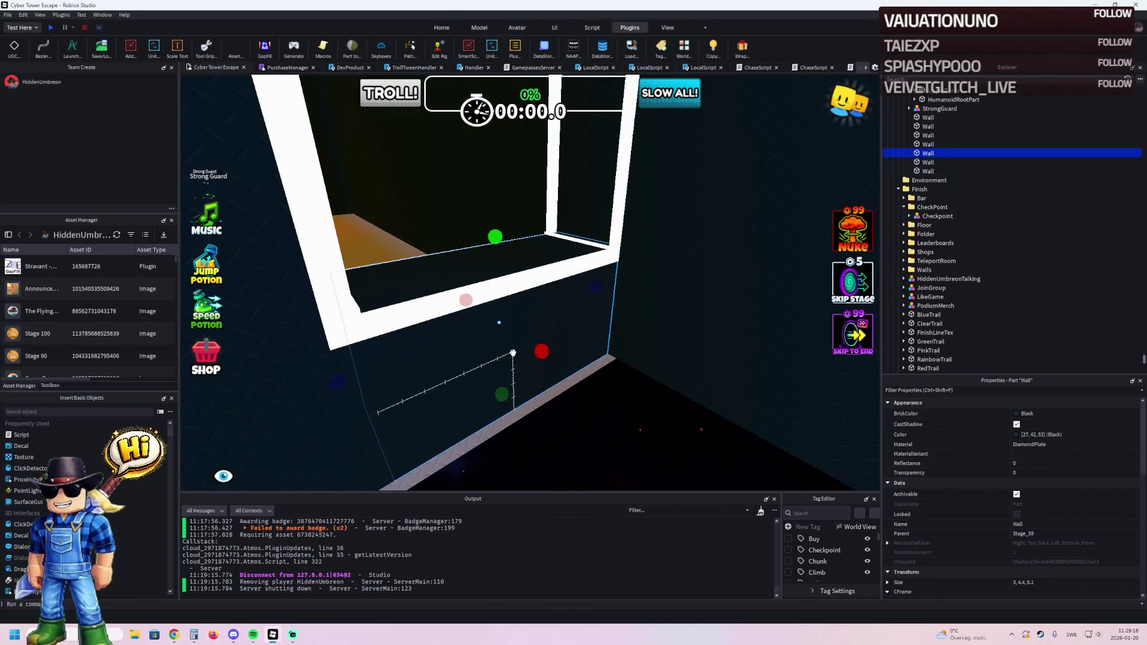
click(402, 384)
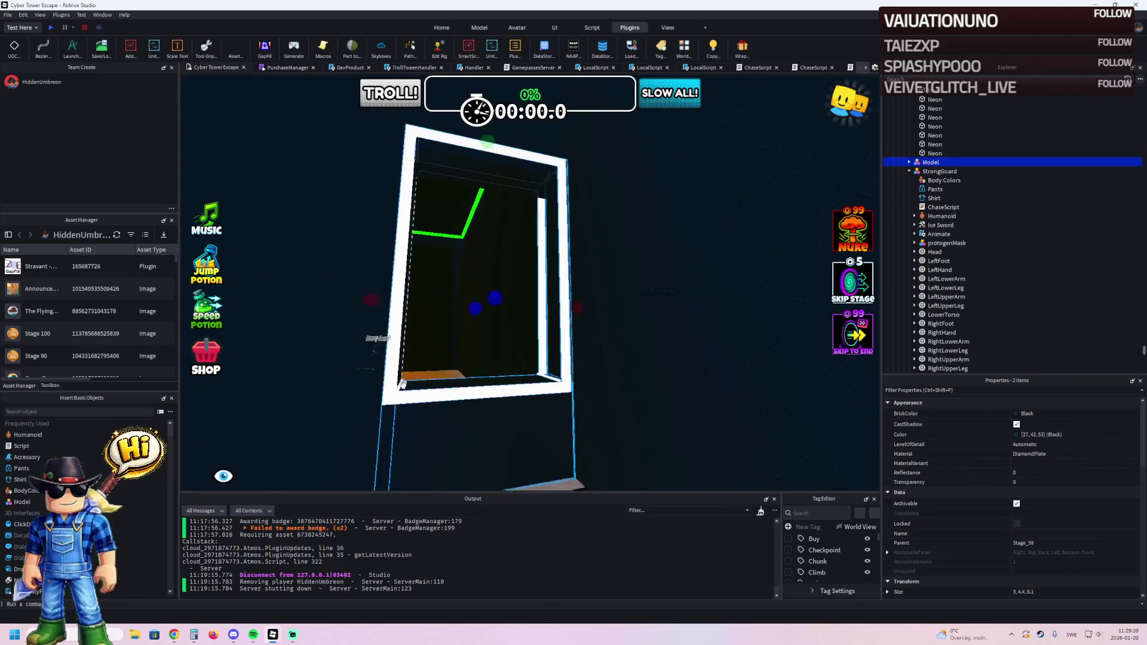
ctrl+click(506, 205)
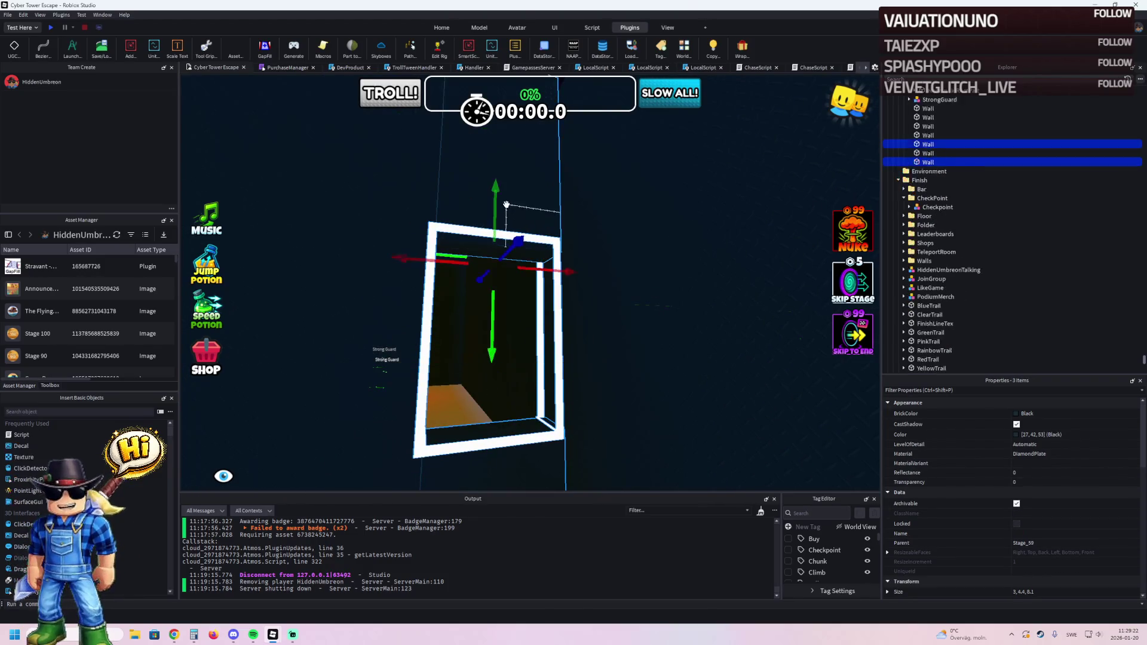
drag(492, 349, 478, 296)
Stretch the small wall under the doorway from 4.4 to about 8.4 studs tall.
click(511, 289)
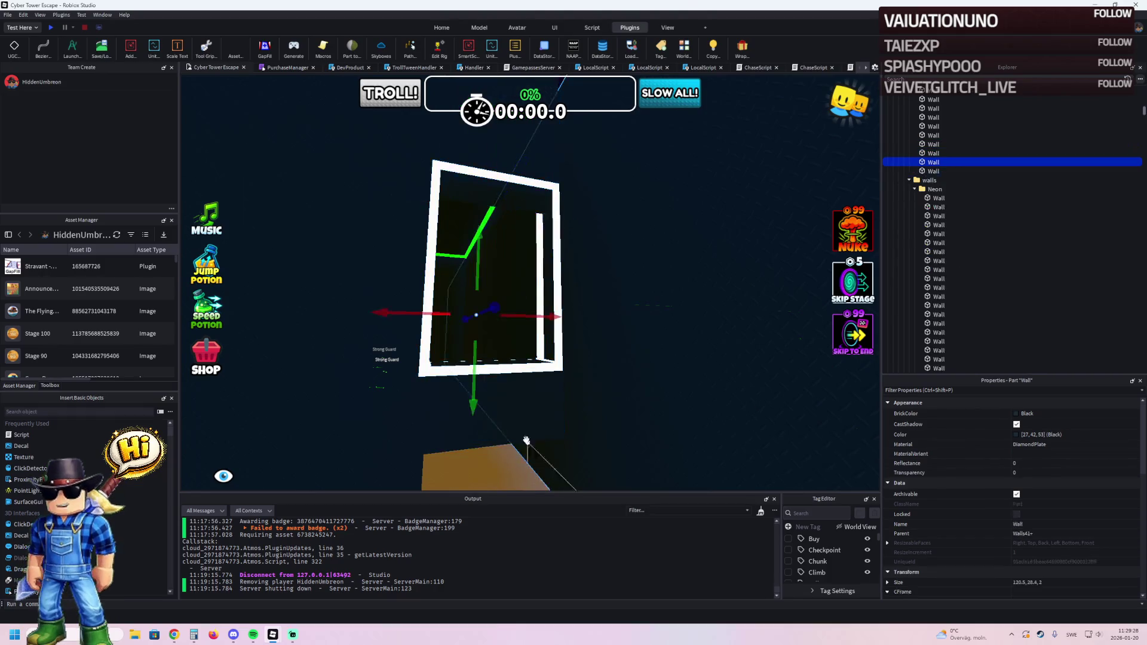
scroll(505, 388, up, 3)
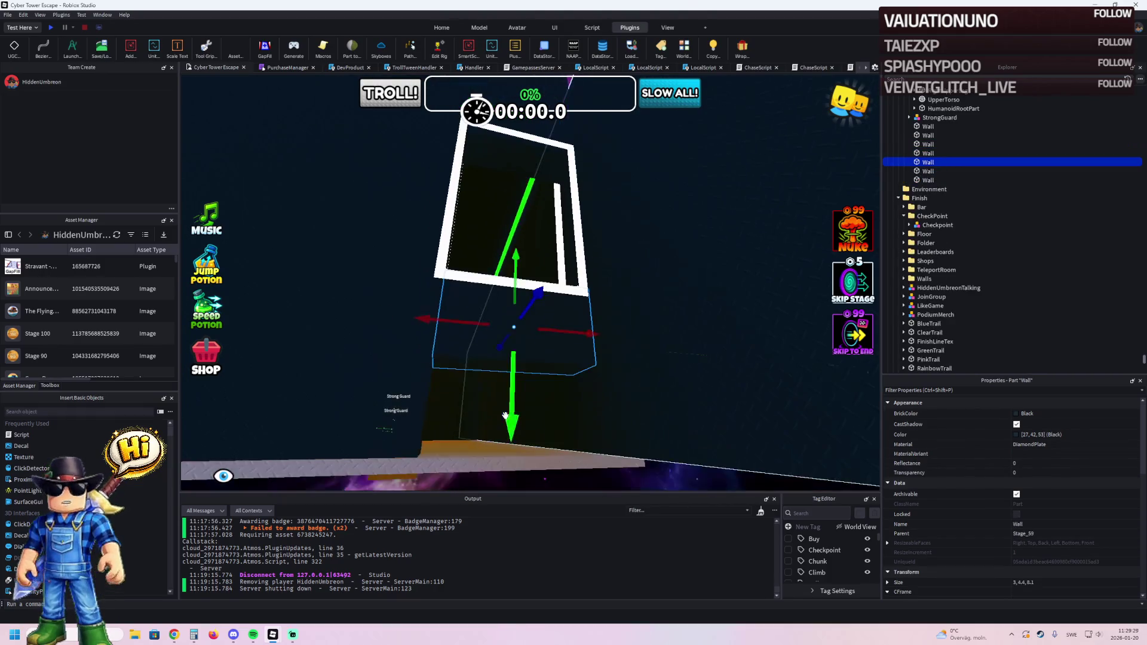
key(ctrl+3)
drag(509, 391, 489, 483)
scroll(489, 483, up, 5)
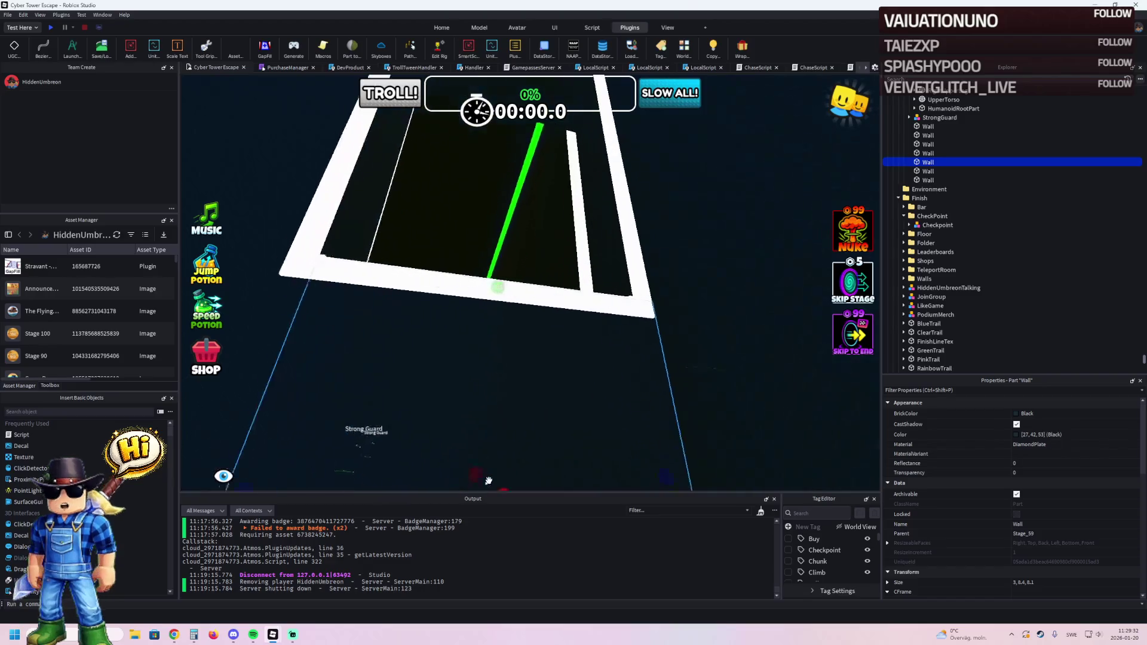
scroll(504, 396, down, 5)
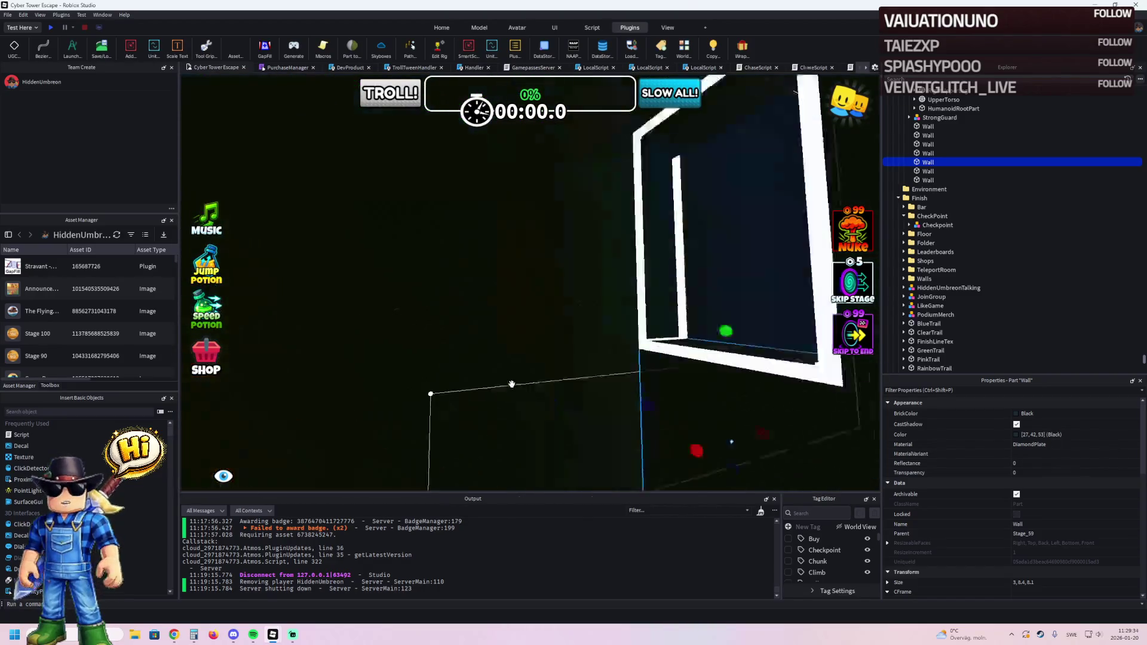
scroll(508, 358, up, 8)
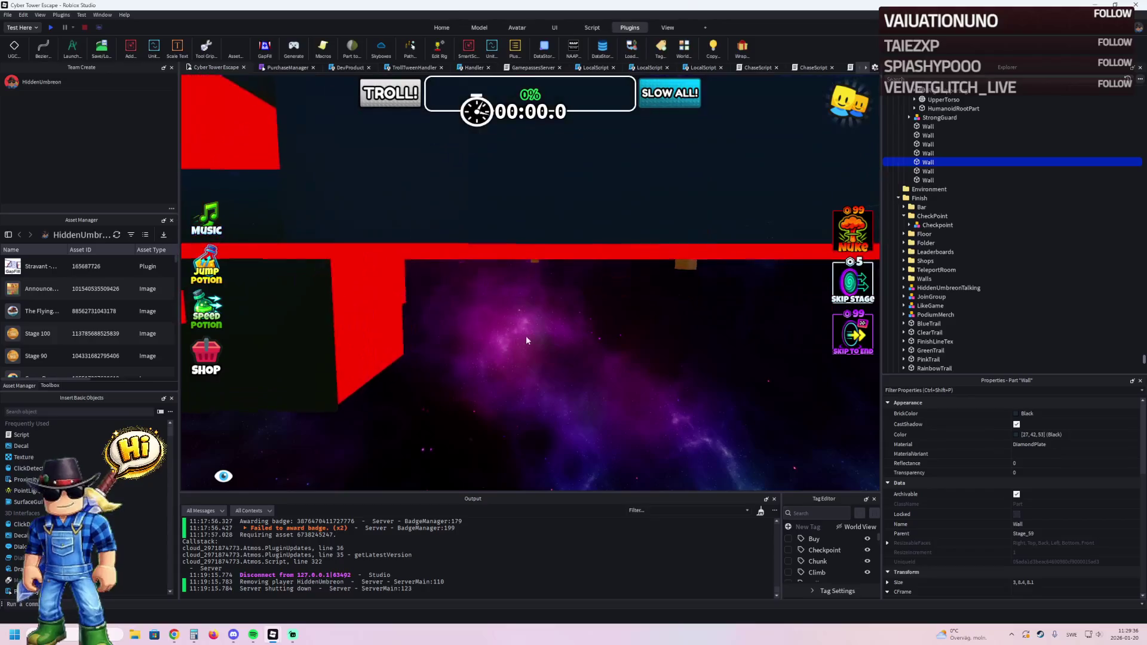
scroll(494, 298, down, 5)
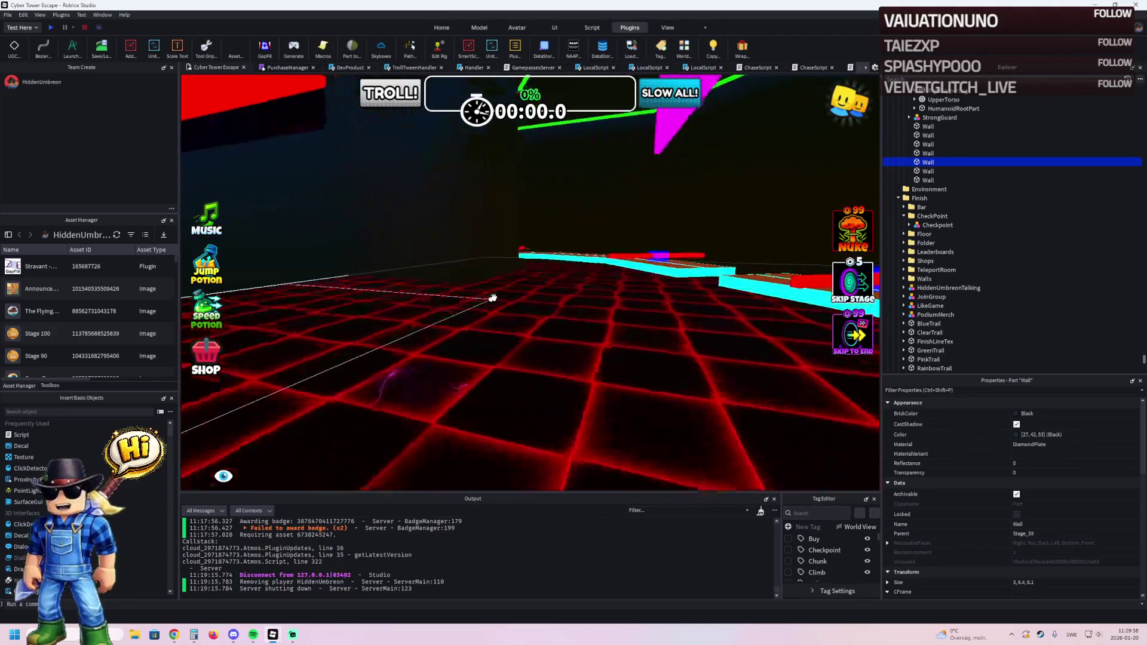
scroll(491, 290, up, 6)
scroll(489, 287, down, 5)
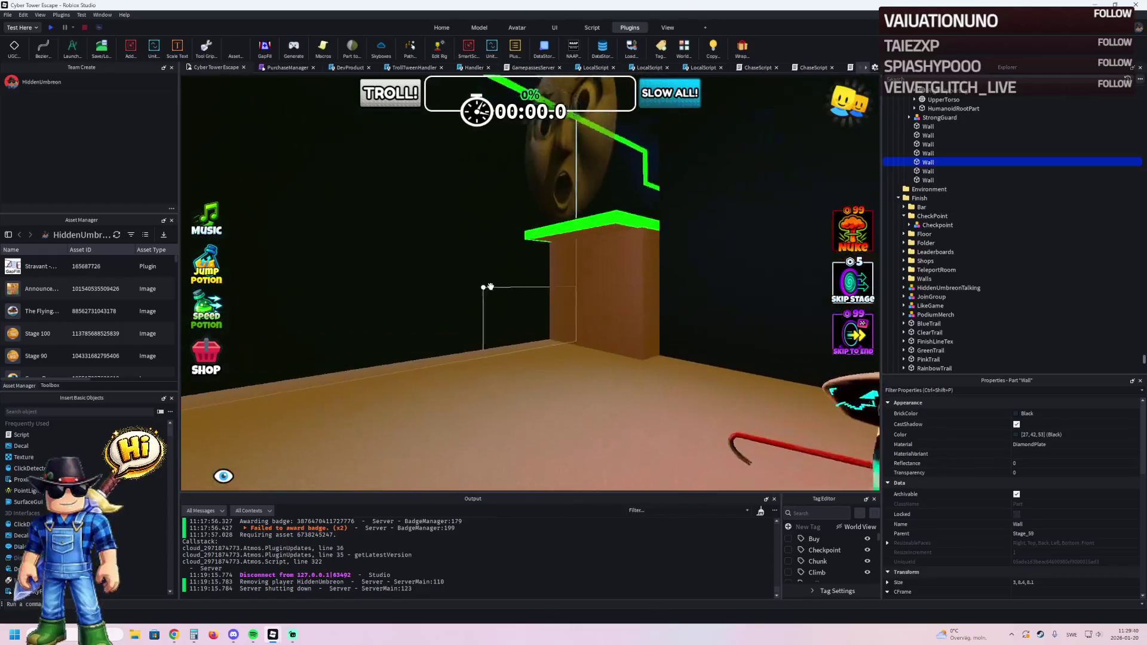
scroll(490, 288, up, 6)
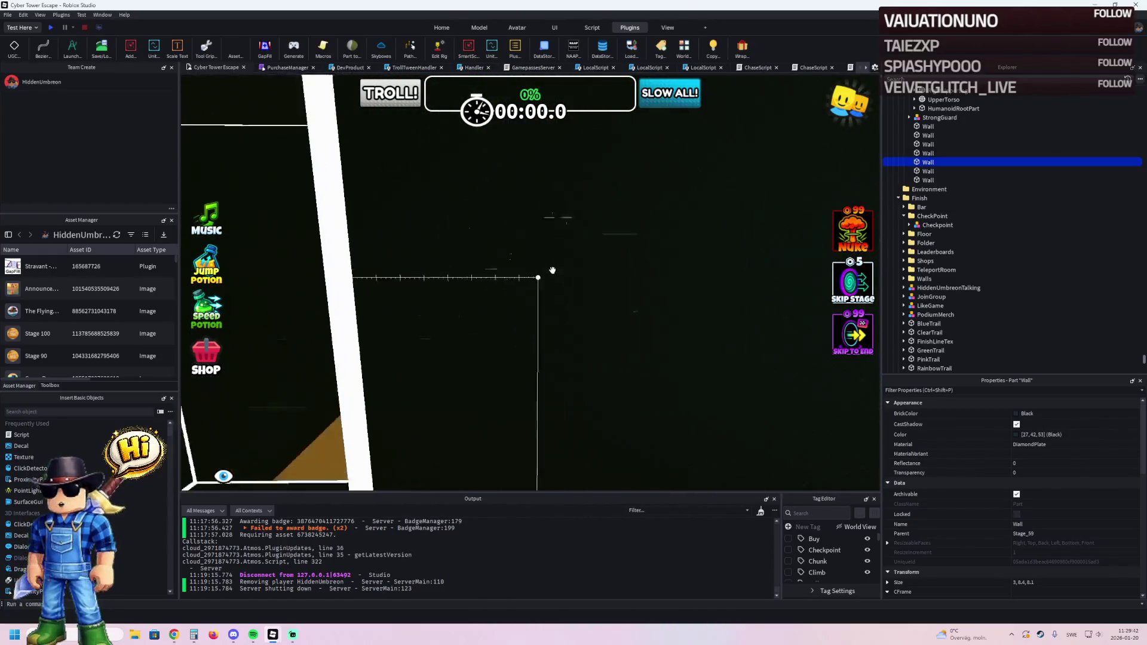
scroll(550, 271, down, 5)
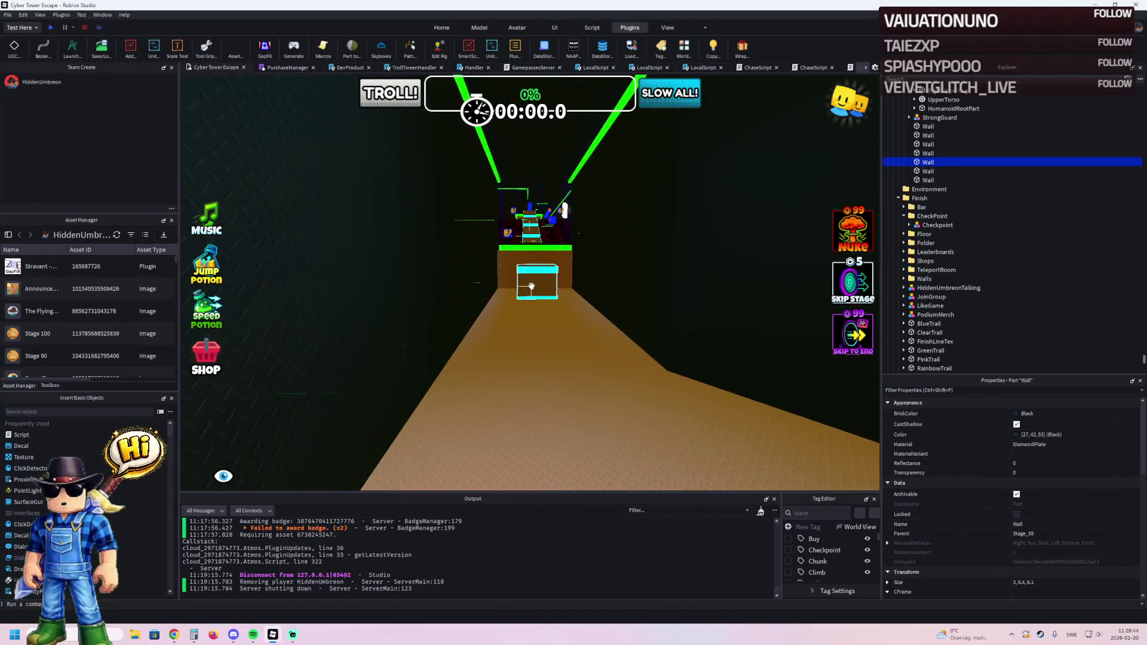
click(533, 283)
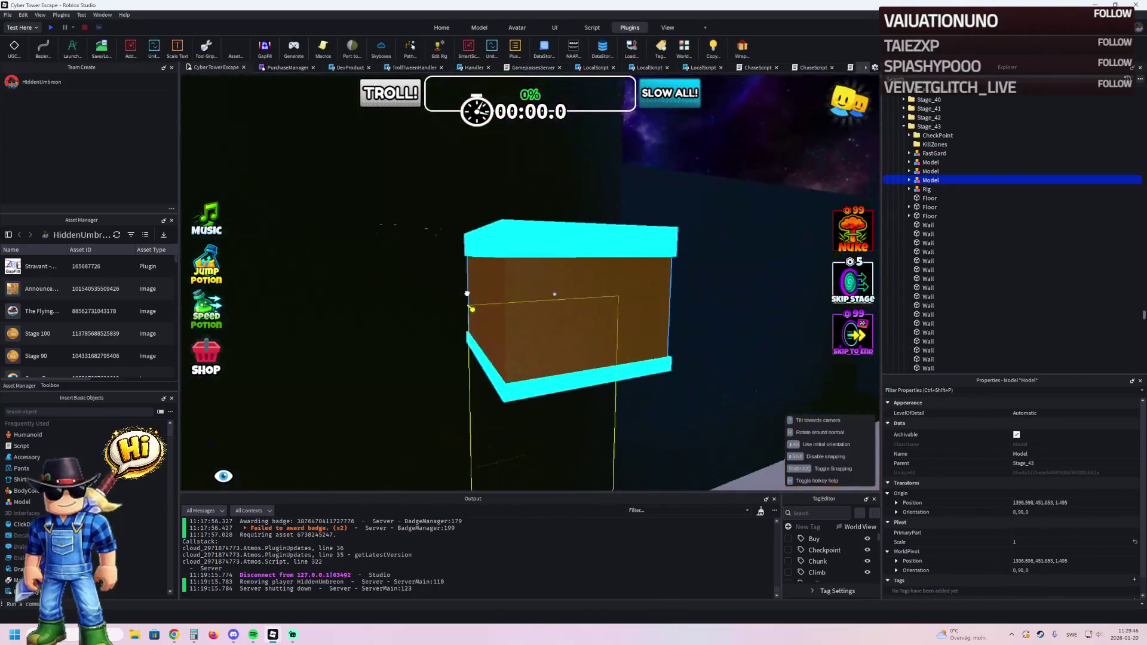